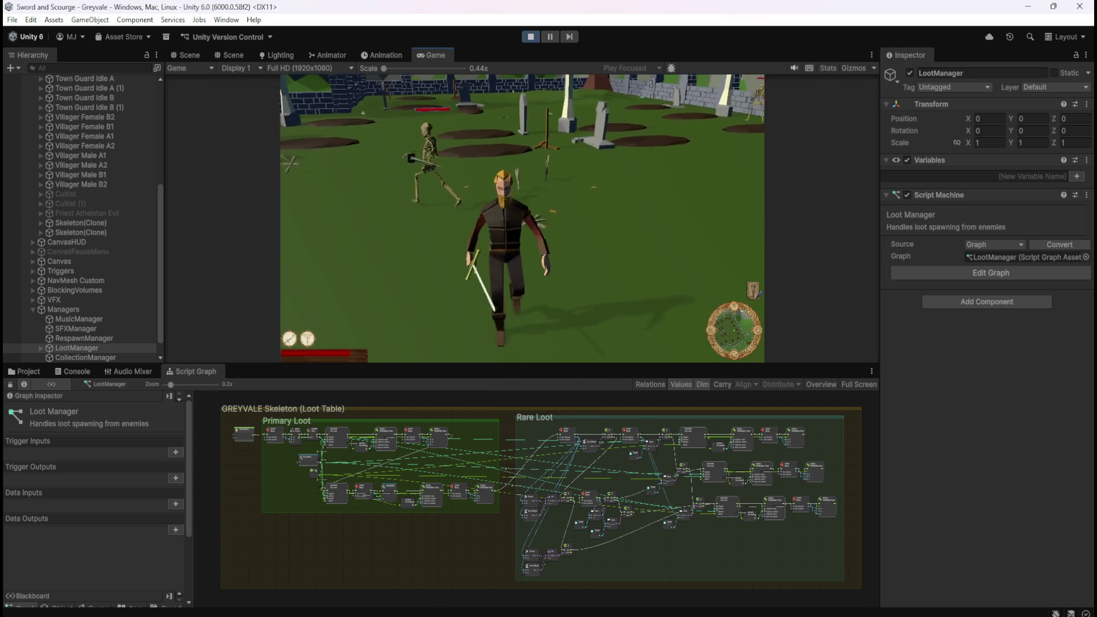
Step: Pause the game and survey the loot pieces' green wire-sphere colliders in the Scene view
key("Escape")
left_click(186, 56)
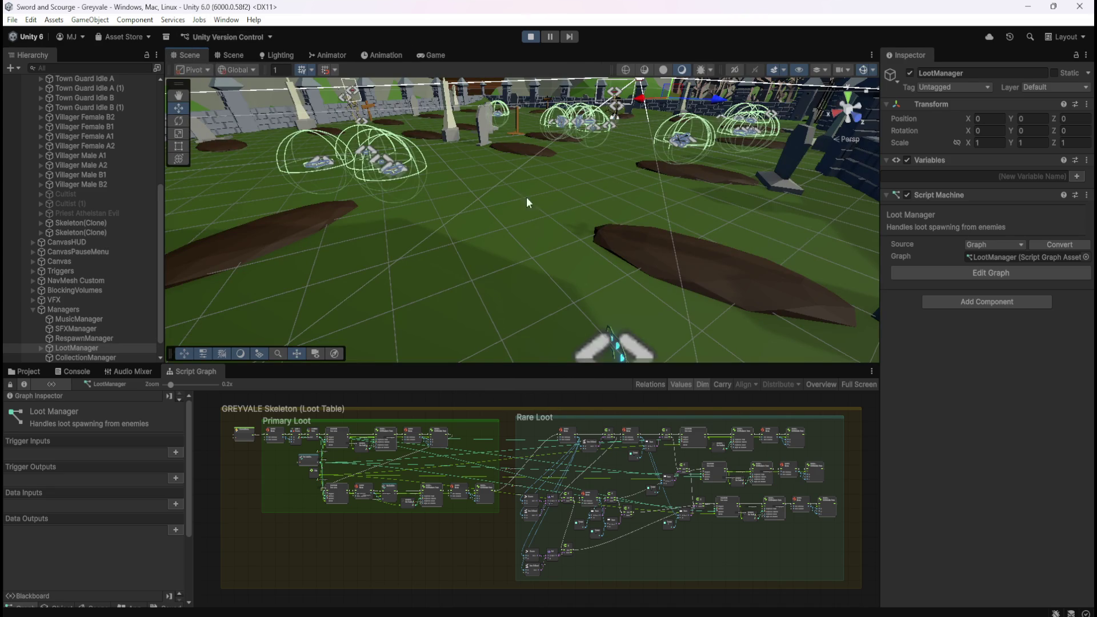
scroll(701, 165, "down", 10)
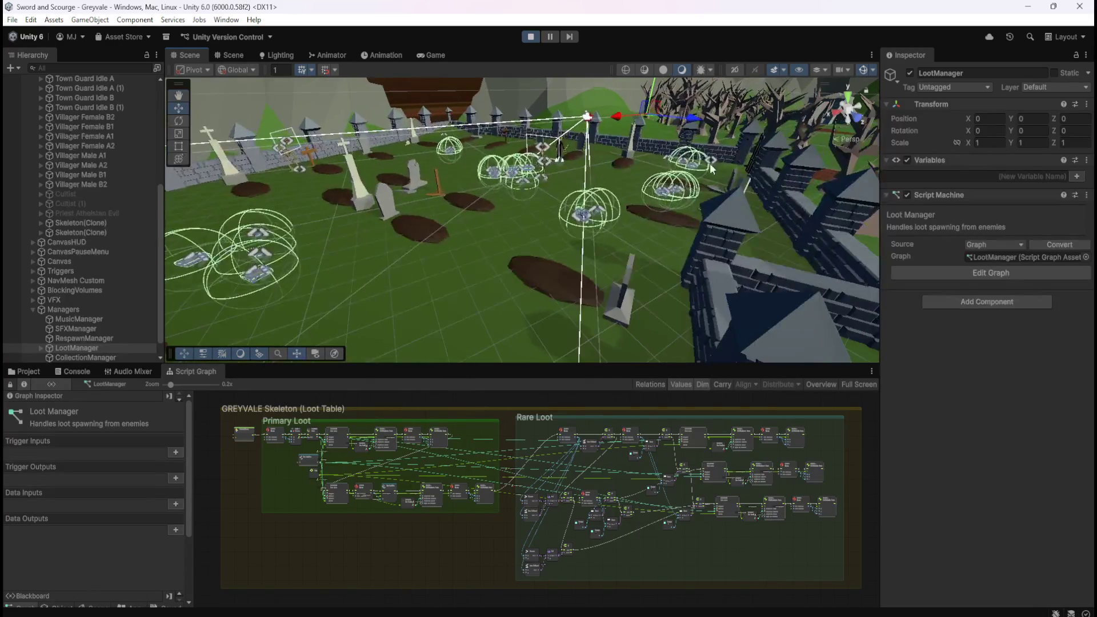
mouse_move(701, 166)
left_mouse_down()
mouse_move(673, 145)
mouse_move(536, 228)
mouse_move(497, 268)
left_mouse_up()
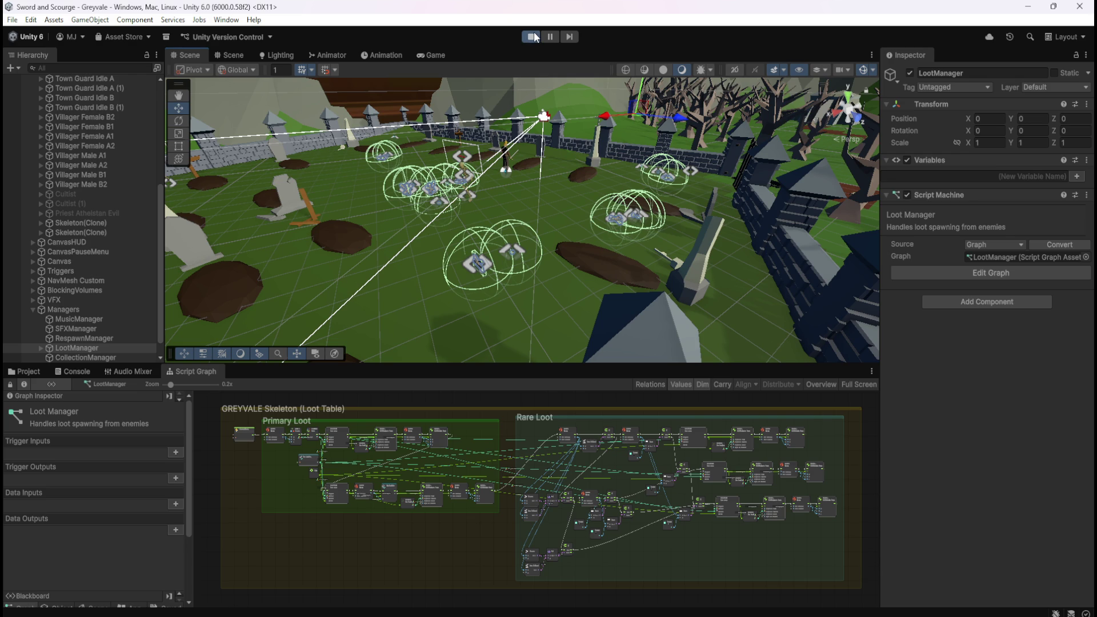
Step: Resume play in the Game view until the skeleton dies and drops its bones, then pause
left_click(419, 54)
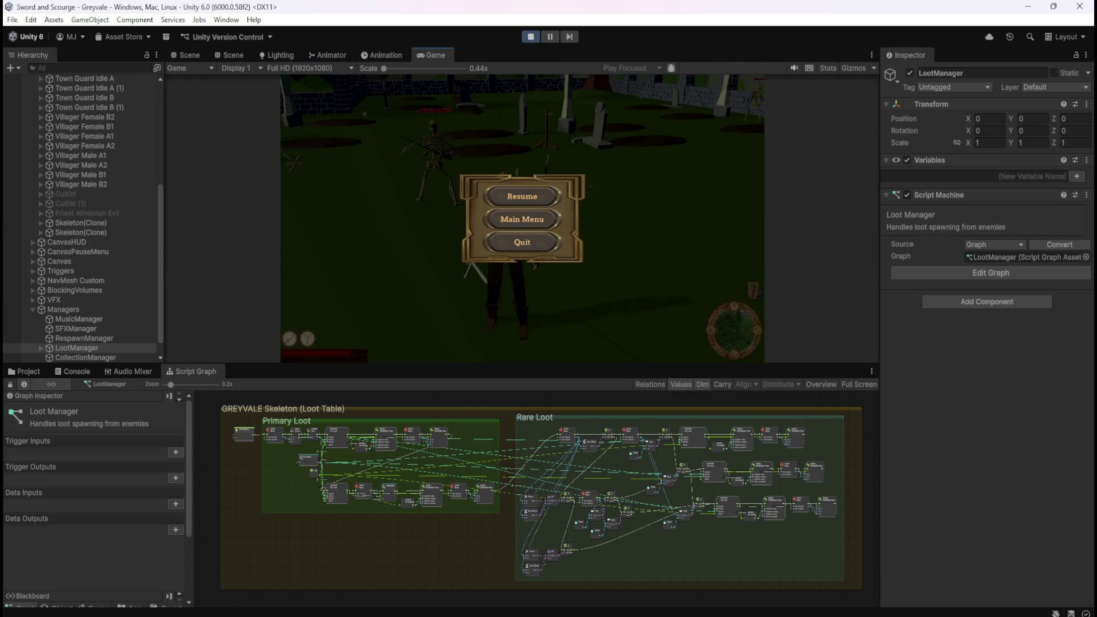
left_click(529, 201)
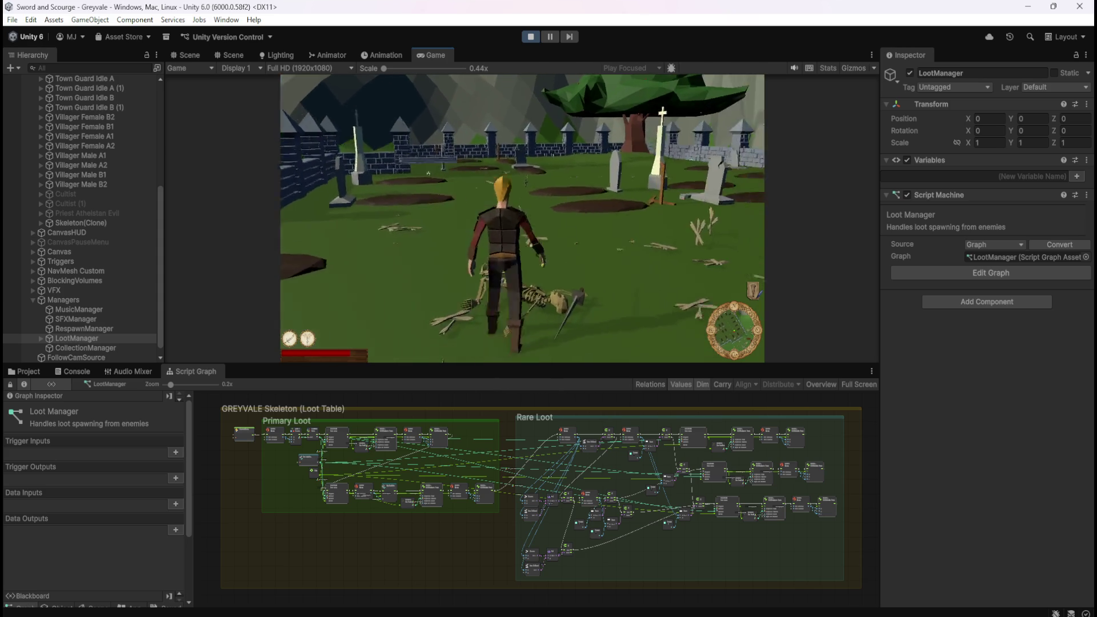
key("Escape")
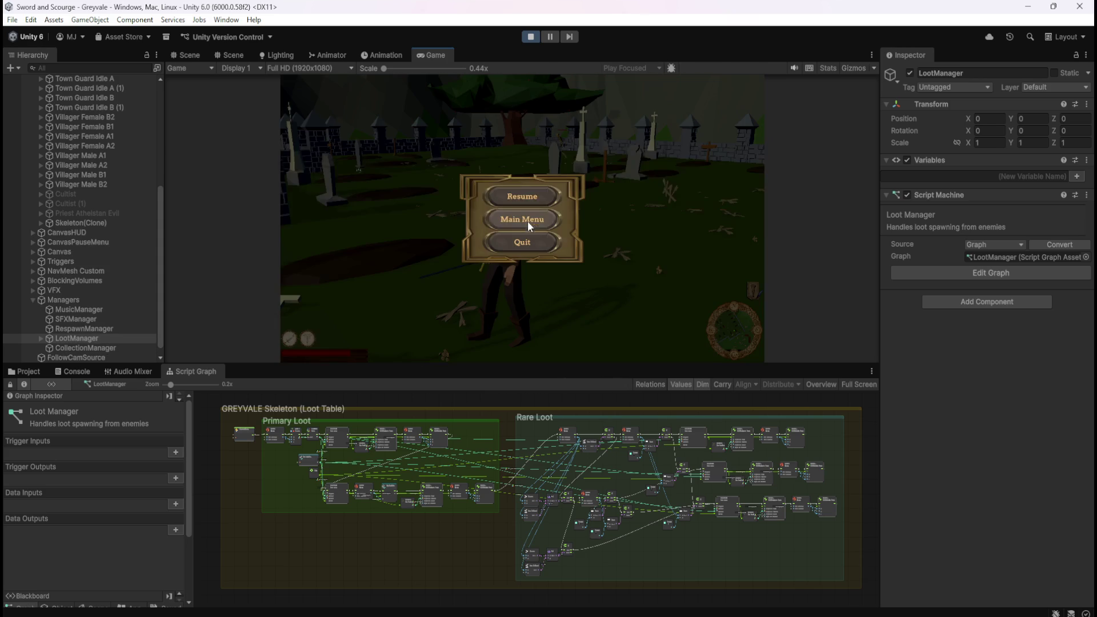
Step: Stop play mode and maximize the LootManager script graph with Shift+Space
left_click(526, 39)
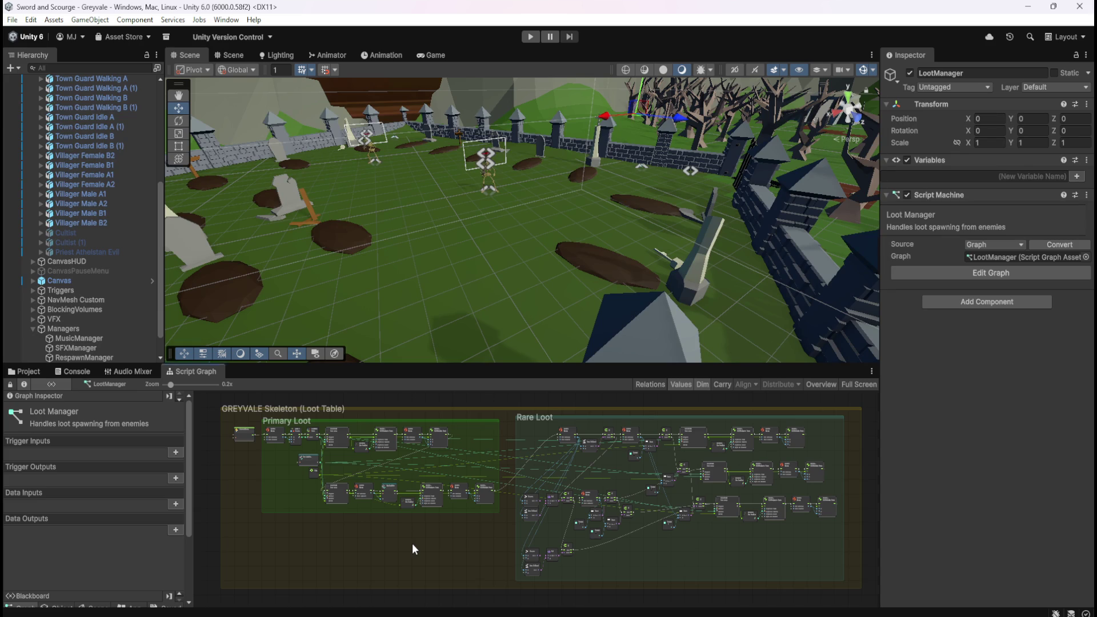
key("shift+space")
scroll(454, 286, "up", 7)
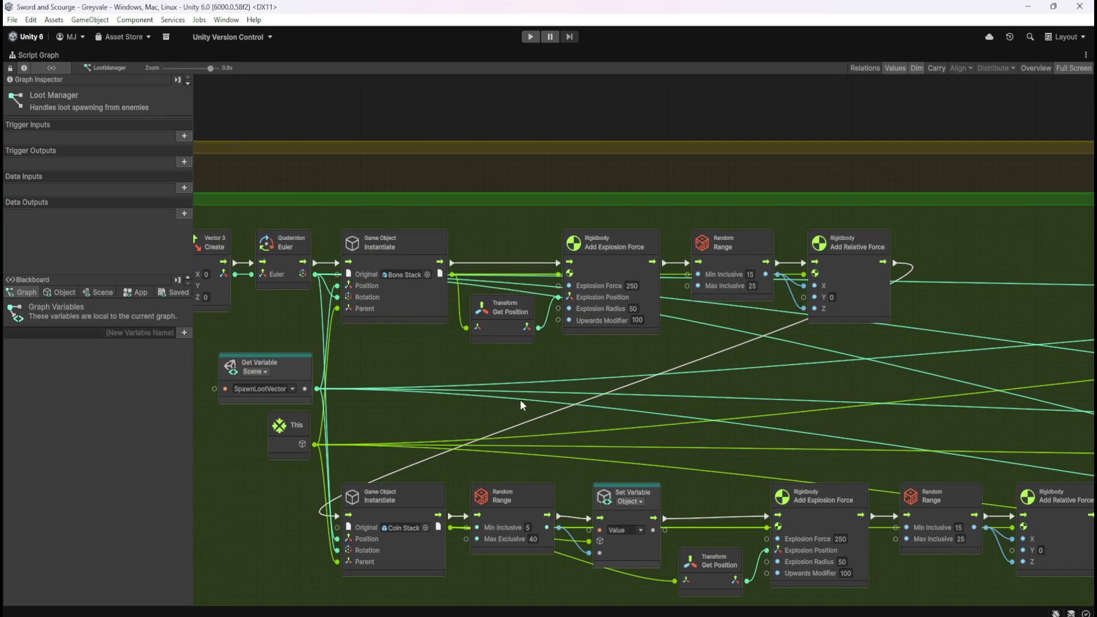
Step: Pan through the Primary Loot and Rare Loot node groups, then restore the normal layout
left_click_drag(514, 403, 708, 301)
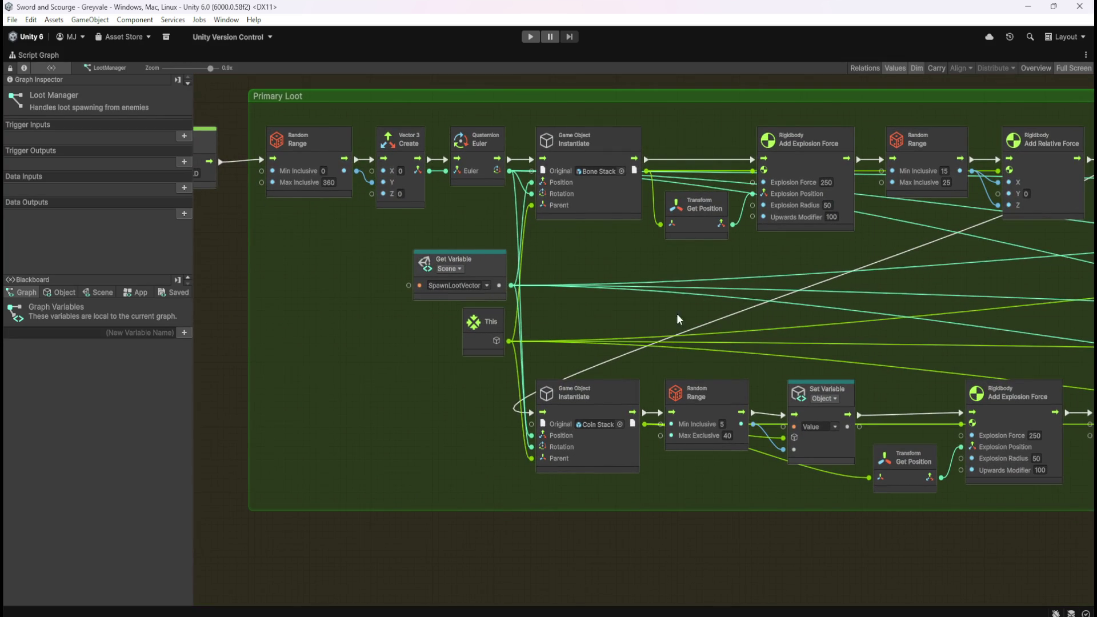
left_click_drag(950, 312, 614, 269)
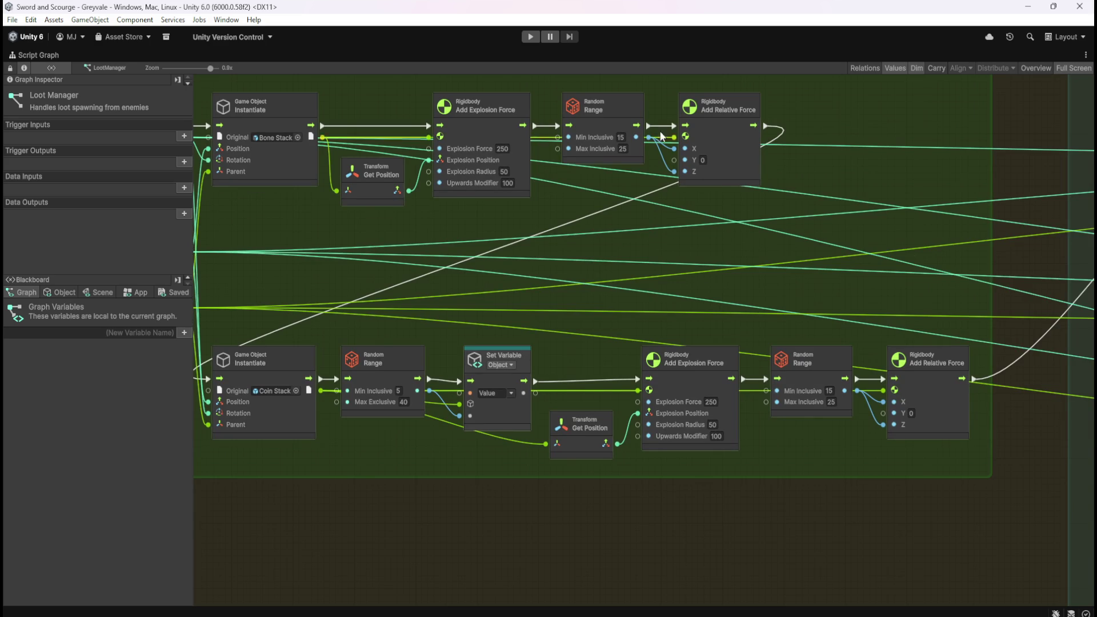
left_click_drag(895, 279, 347, 286)
left_click_drag(925, 323, 437, 251)
scroll(498, 249, "down", 2)
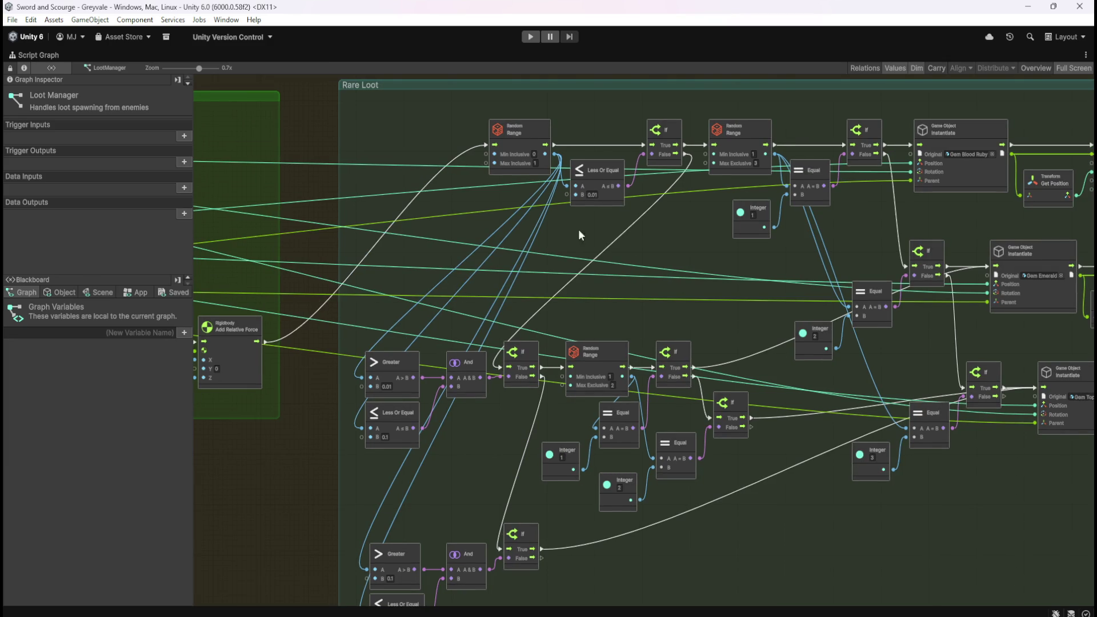
left_click_drag(424, 234, 725, 307)
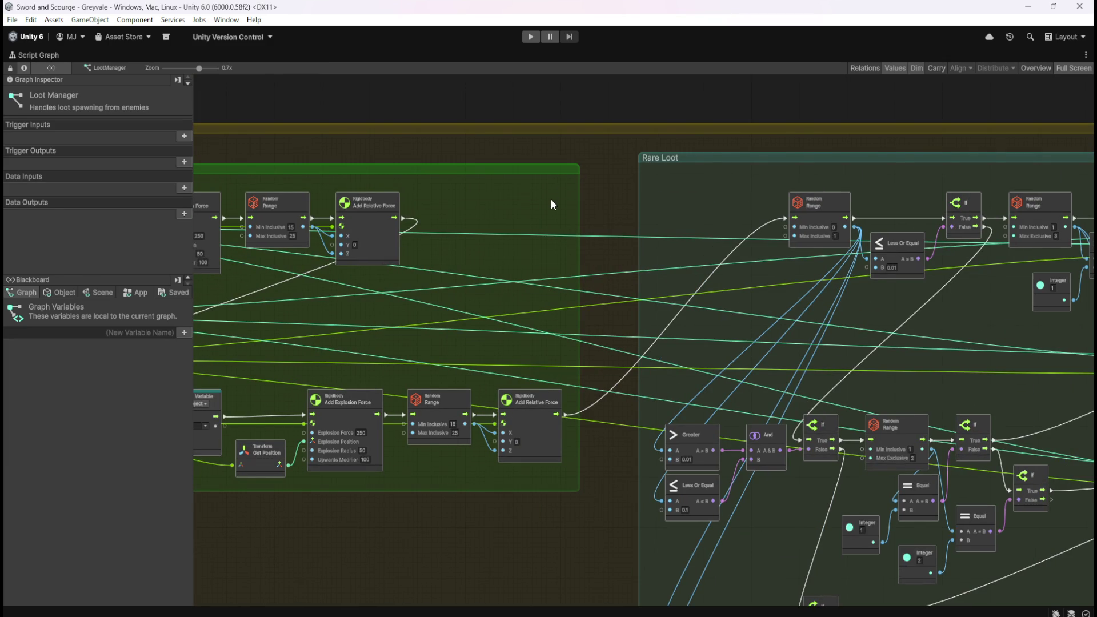
key("shift+space")
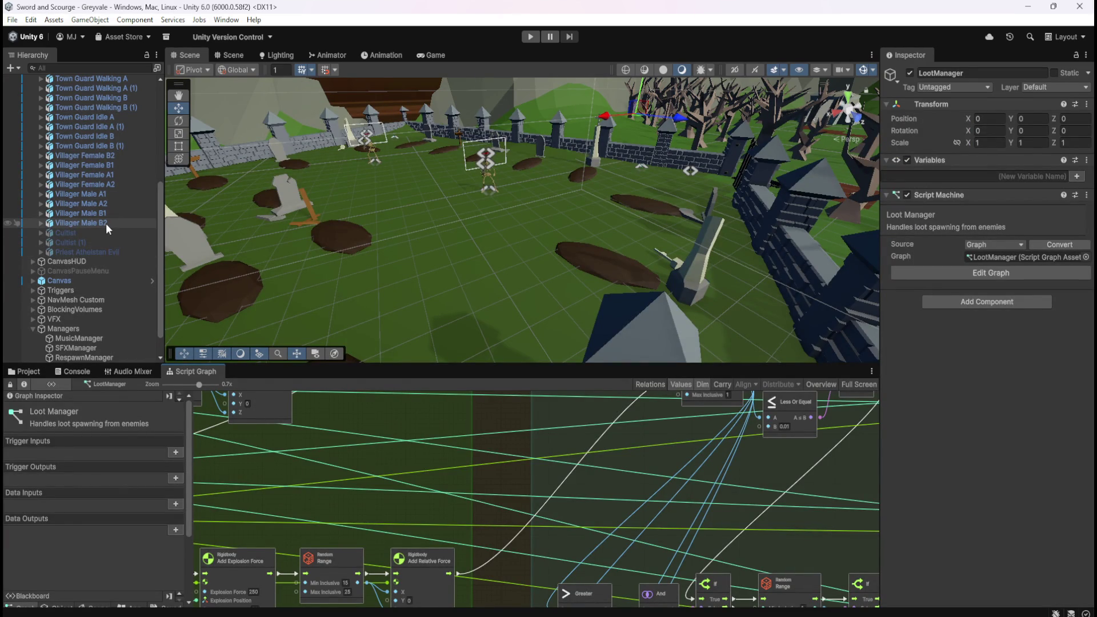
Step: Open the Coin Stack prefab from the Prefabs/Loot folder for editing
scroll(101, 292, "down", 1)
left_click(33, 371)
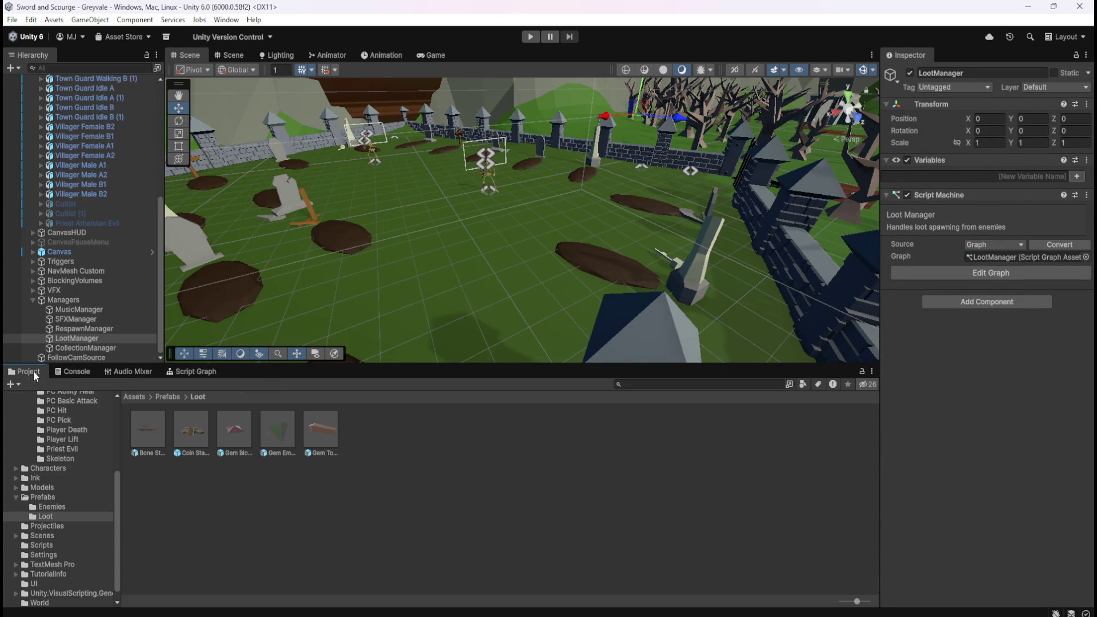
left_click(187, 430)
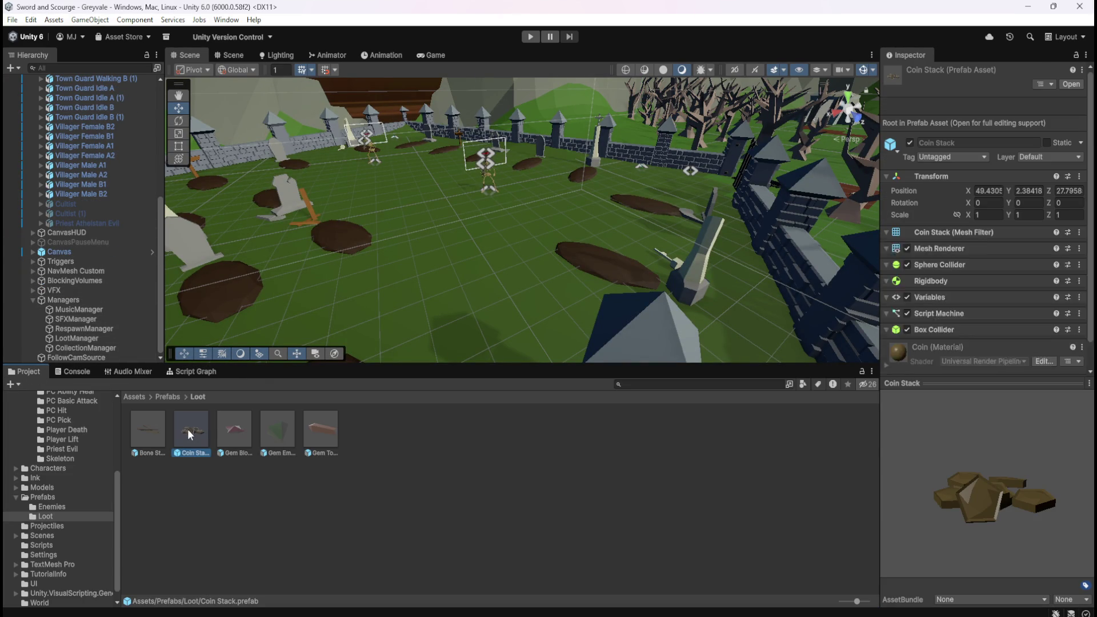
double_click(187, 430)
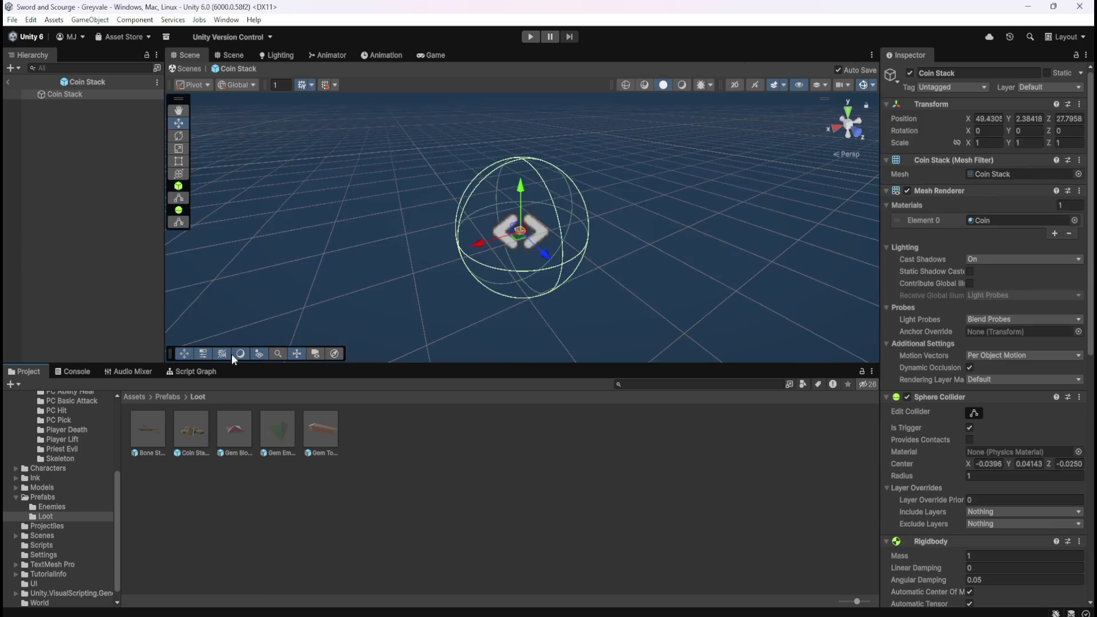
Step: Set the Coin Stack root's Sphere Collider radius to 0.5
left_click(57, 96)
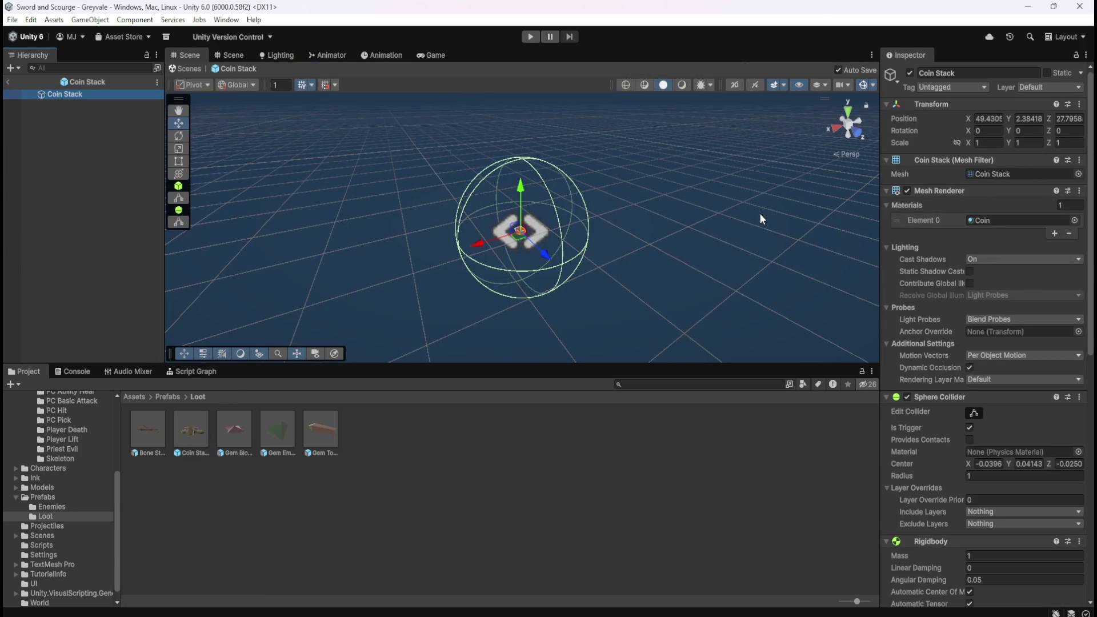
scroll(945, 492, "down", 3)
left_click(979, 411)
left_click(978, 410)
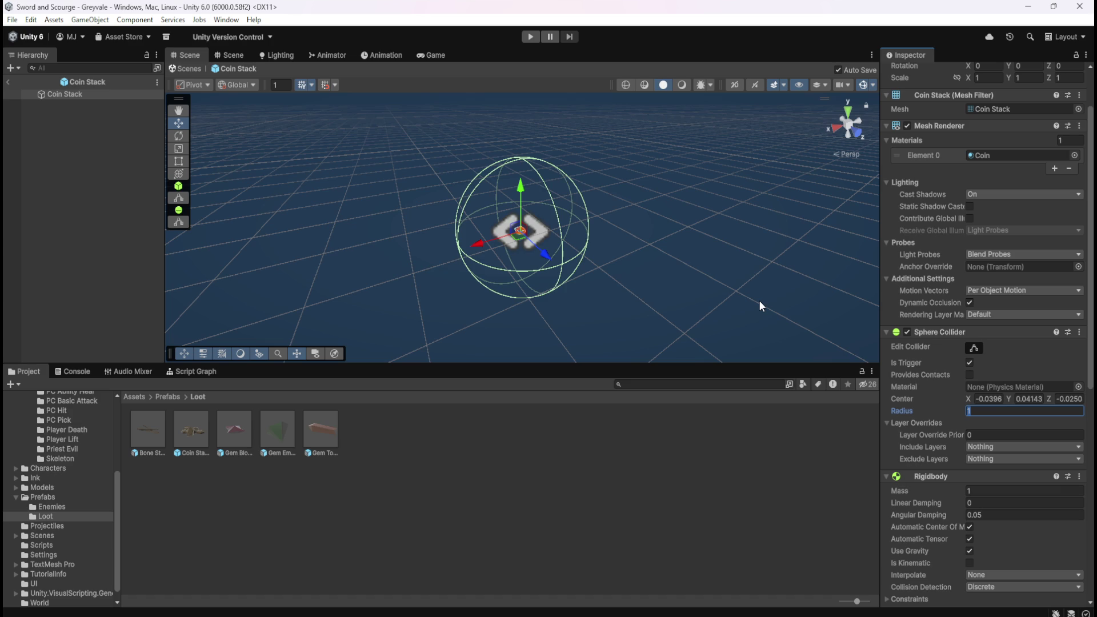
type(".5")
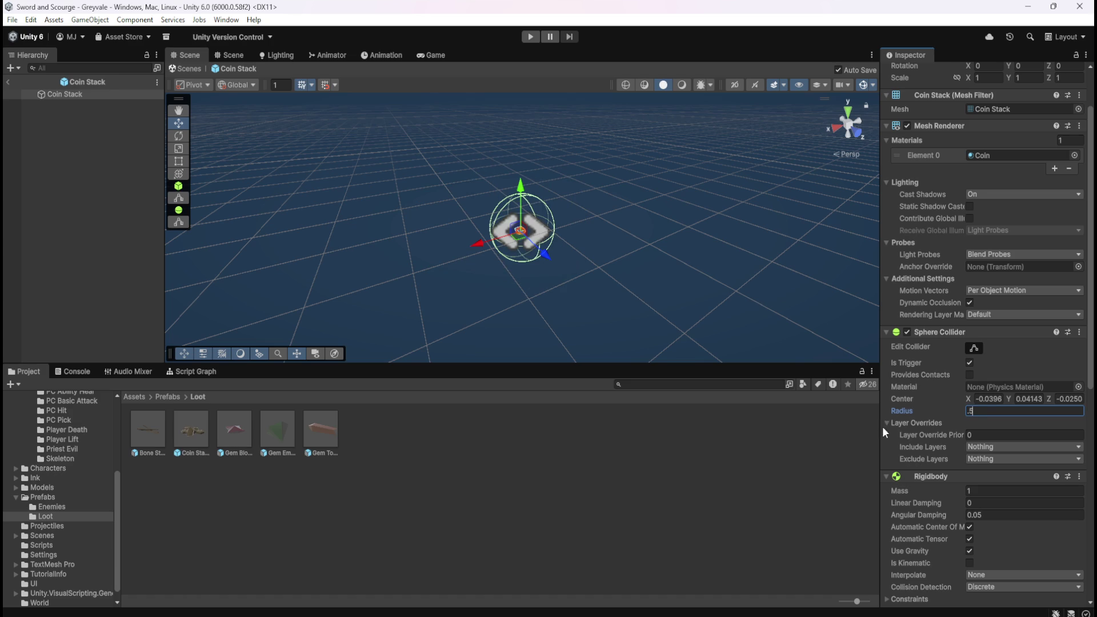
left_click(71, 166)
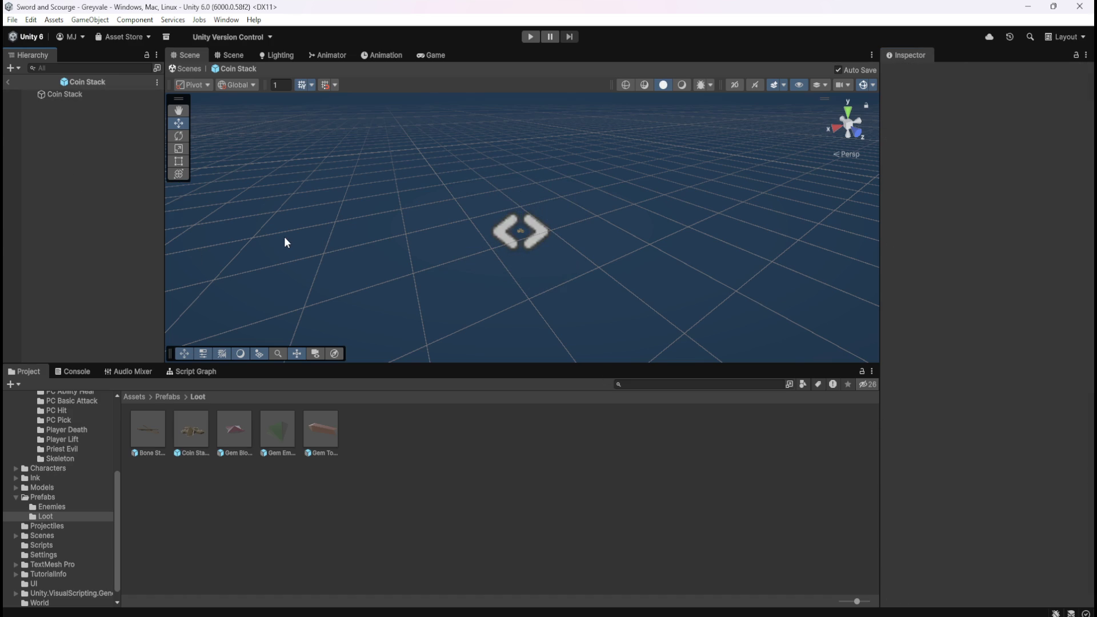
Step: Reselect Coin Stack and check its Box Collider settings
left_click(97, 92)
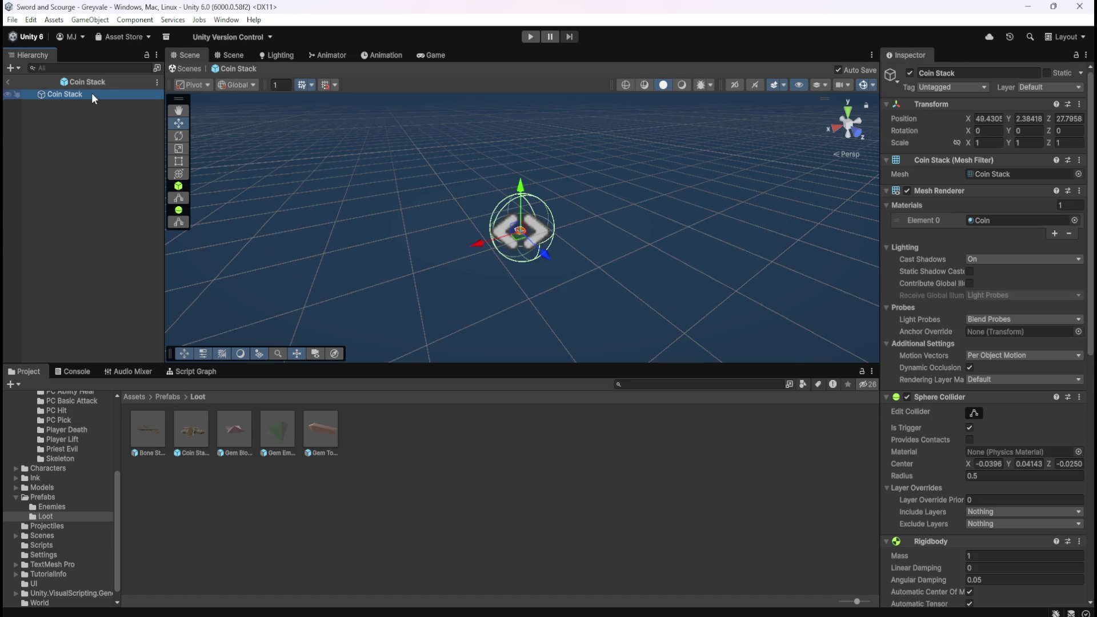
scroll(914, 434, "down", 5)
scroll(934, 416, "down", 4)
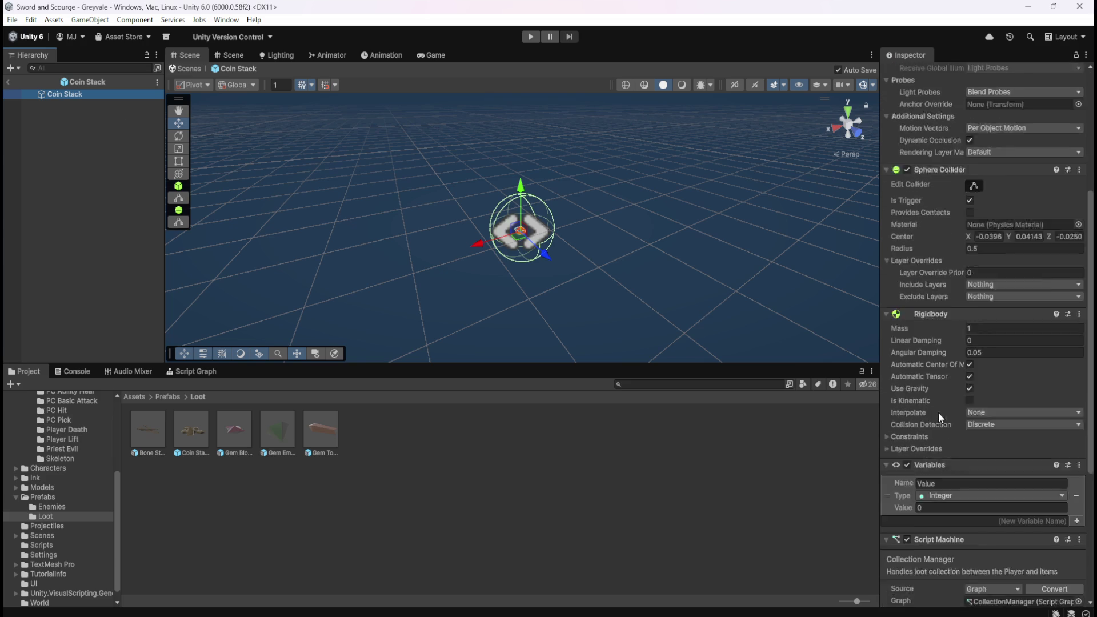
scroll(941, 434, "down", 2)
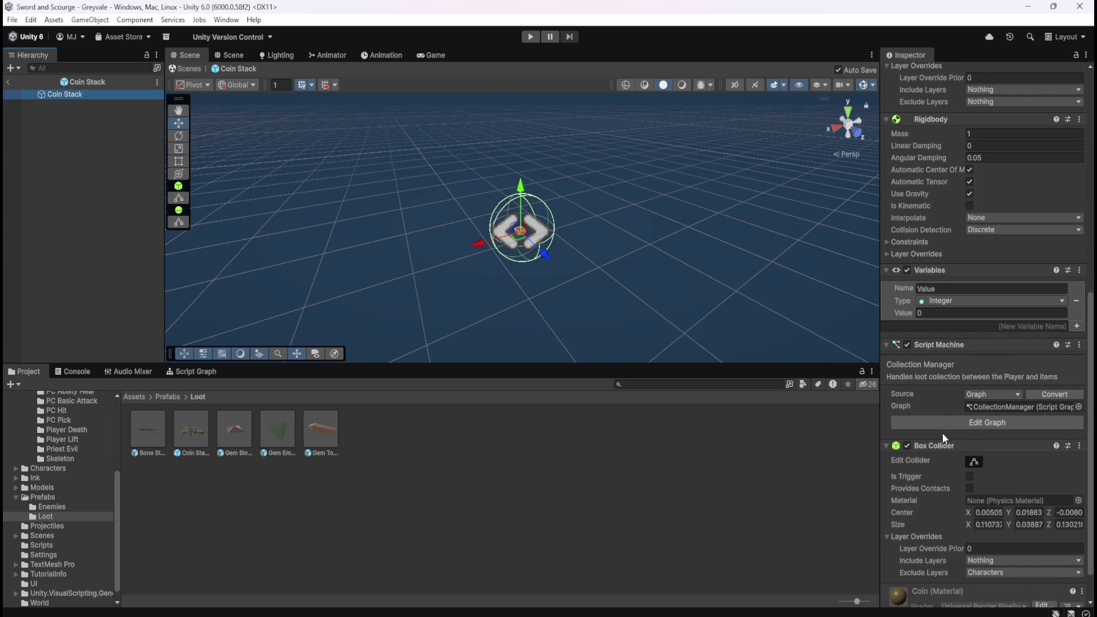
left_click(955, 402)
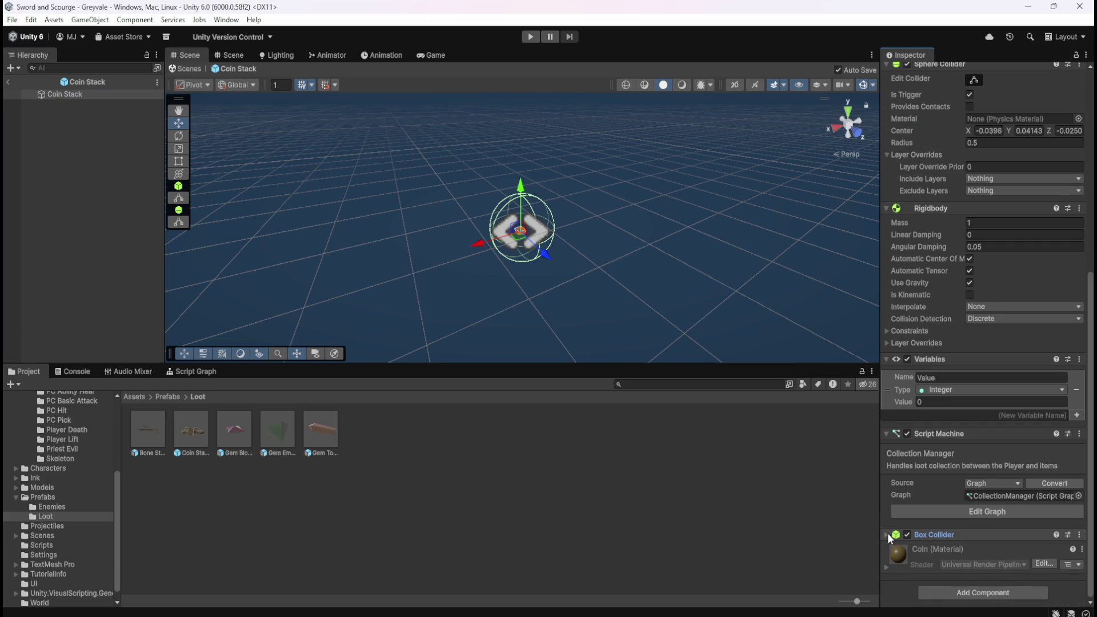
left_click(906, 535)
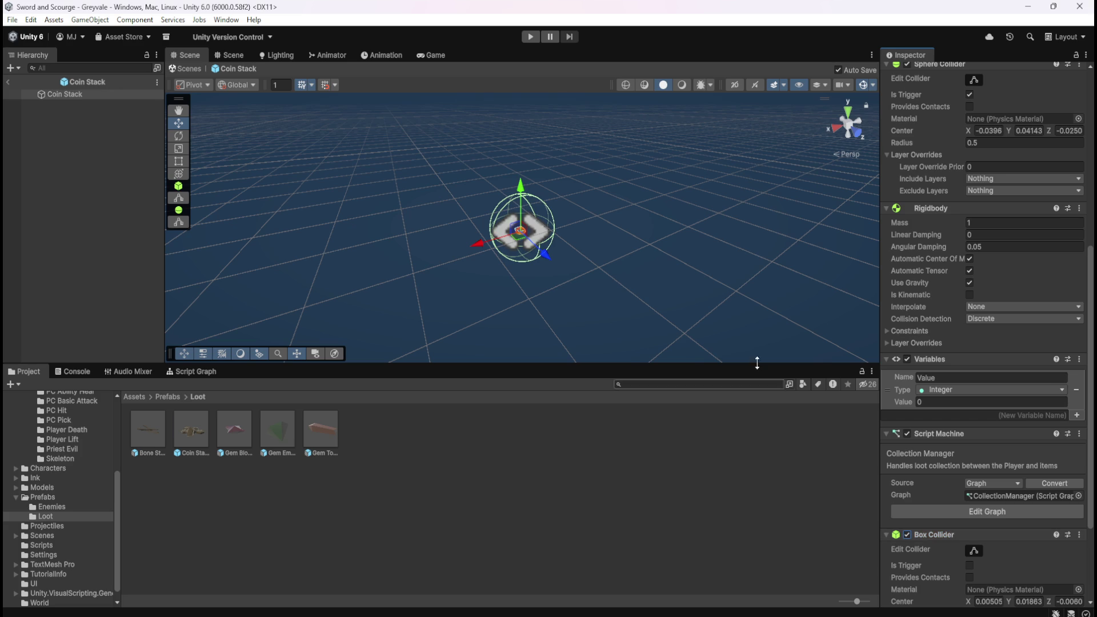
scroll(656, 229, "up", 6)
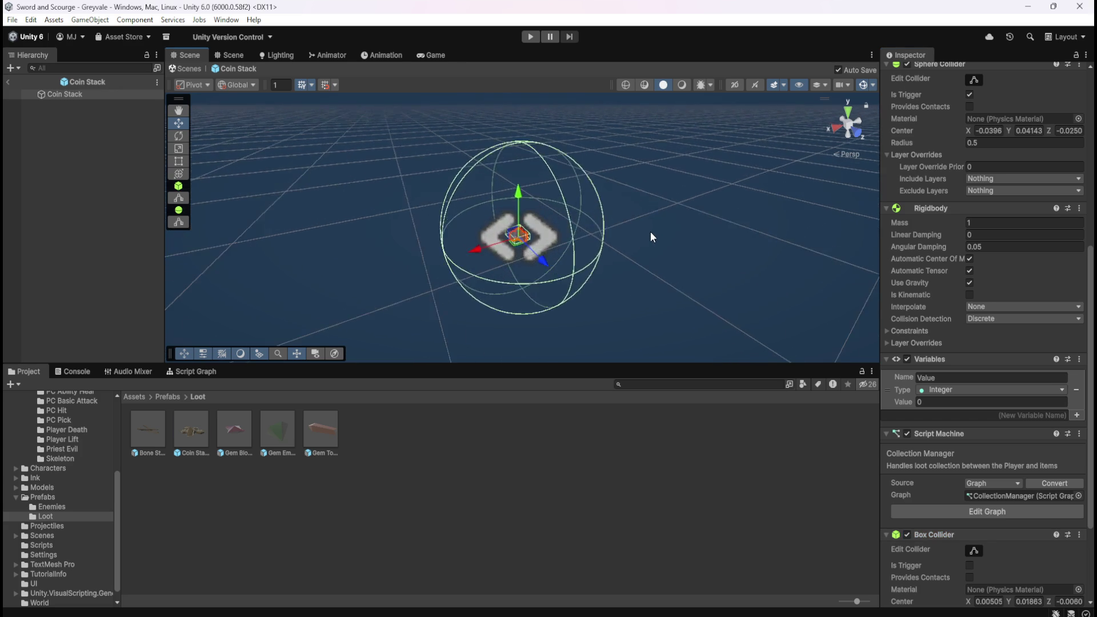
scroll(912, 462, "down", 5)
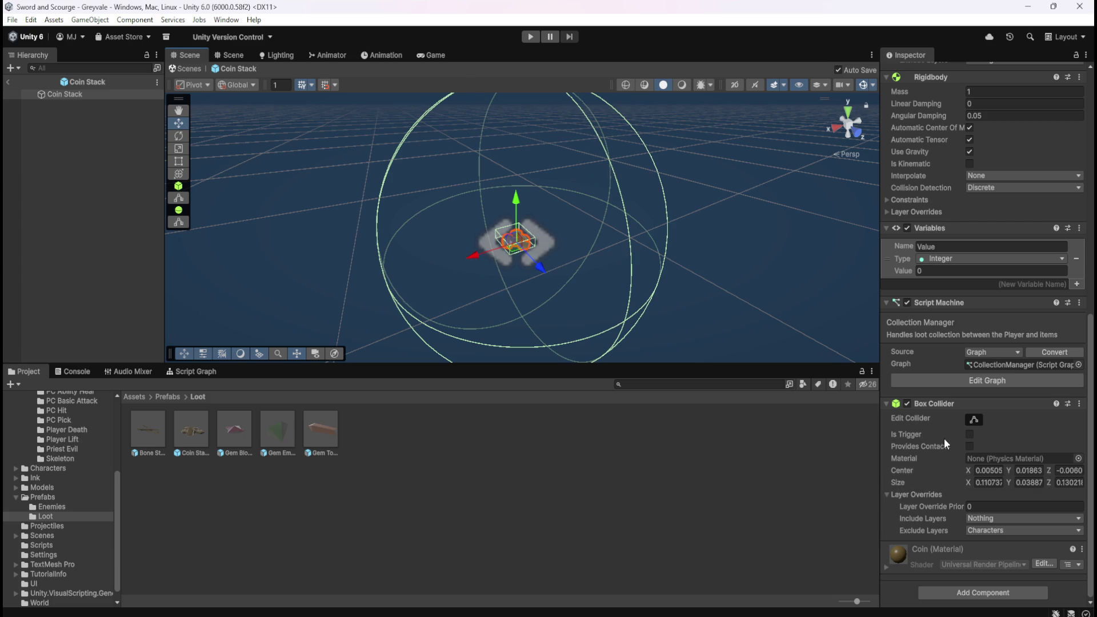
scroll(928, 450, "up", 5)
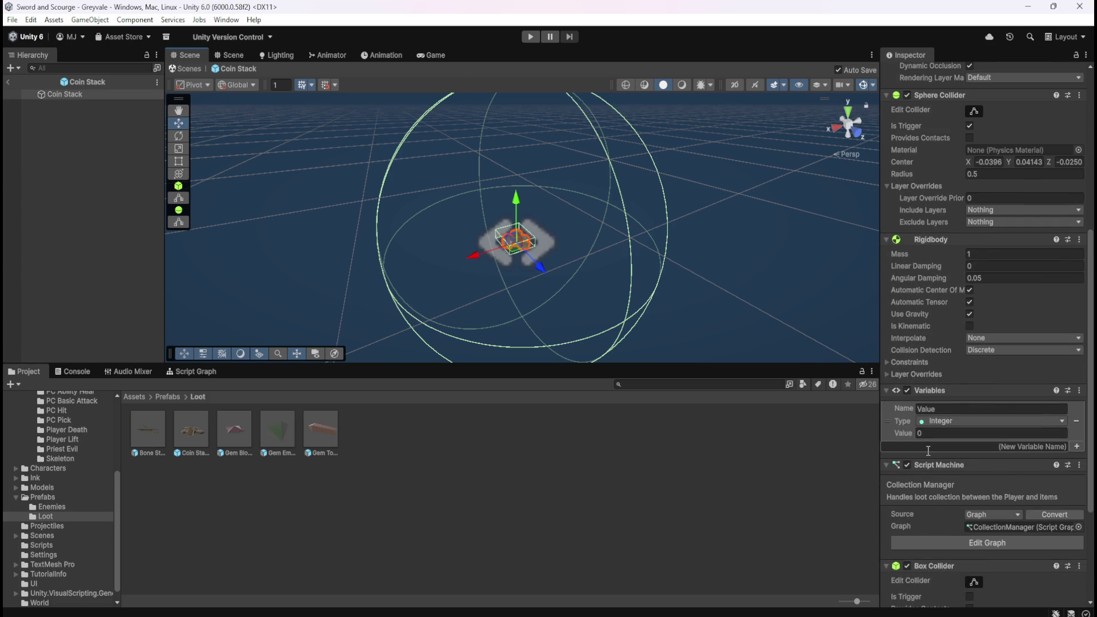
mouse_move(944, 289)
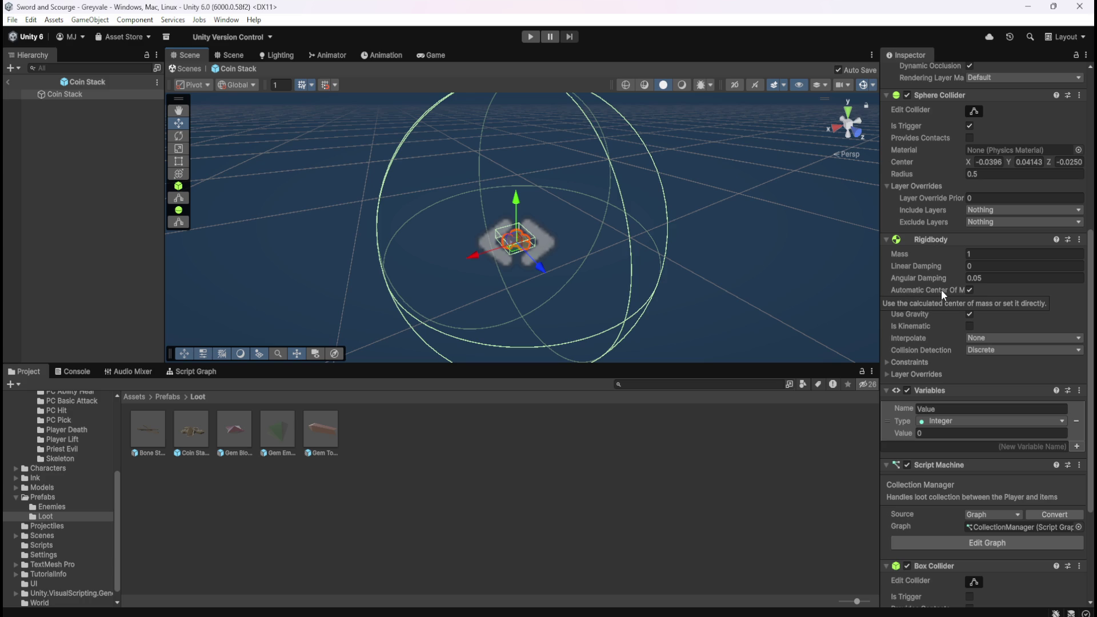
scroll(926, 515, "down", 5)
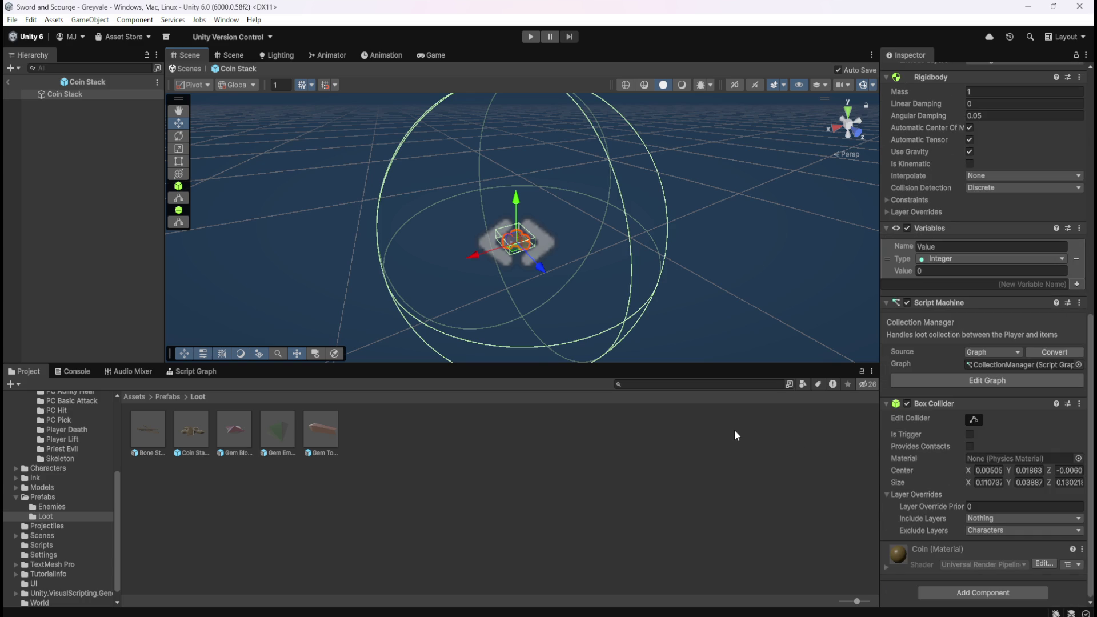
Step: Add a Capsule Collider to Coin Stack and disable its Box Collider
left_click(978, 591)
type("collider")
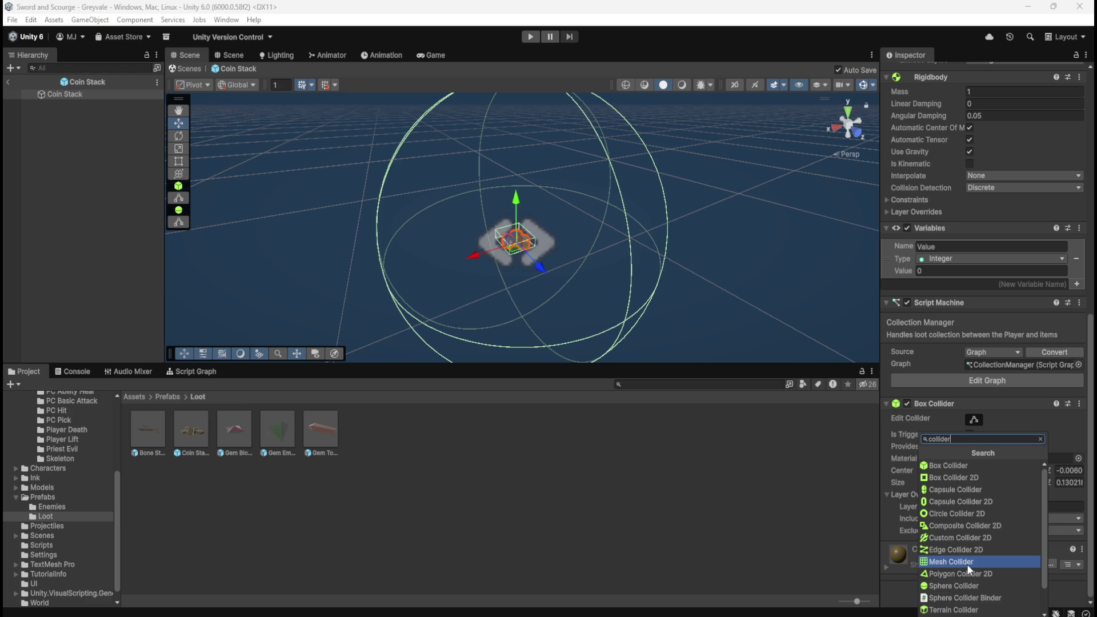
mouse_move(1090, 368)
left_mouse_down()
mouse_move(1090, 126)
mouse_move(1091, 337)
left_mouse_up()
left_click(977, 594)
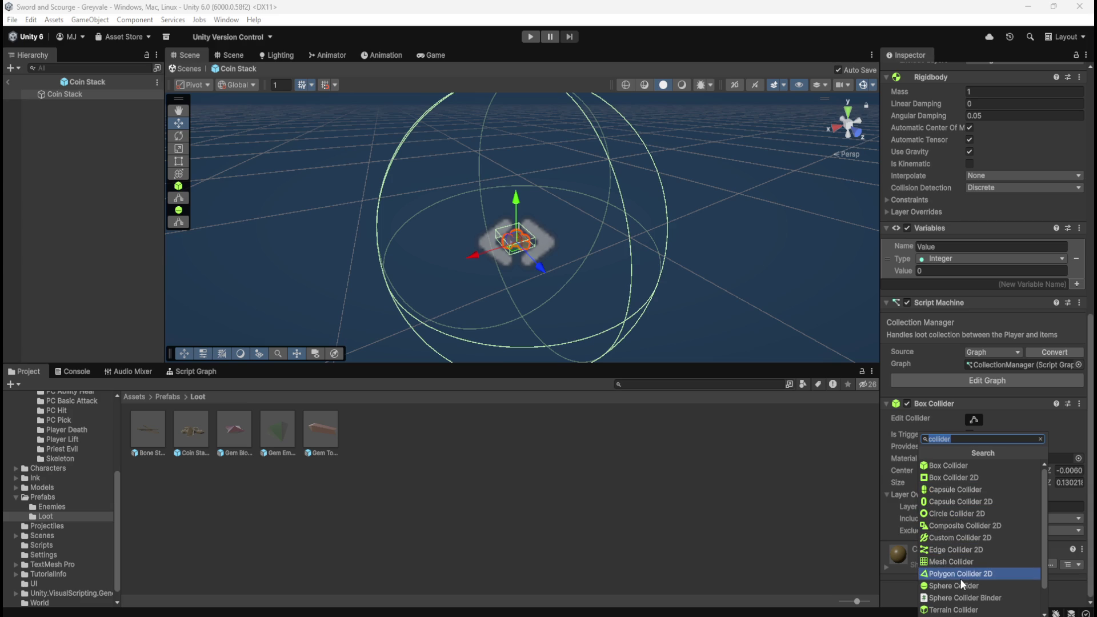
scroll(965, 588, "down", 1)
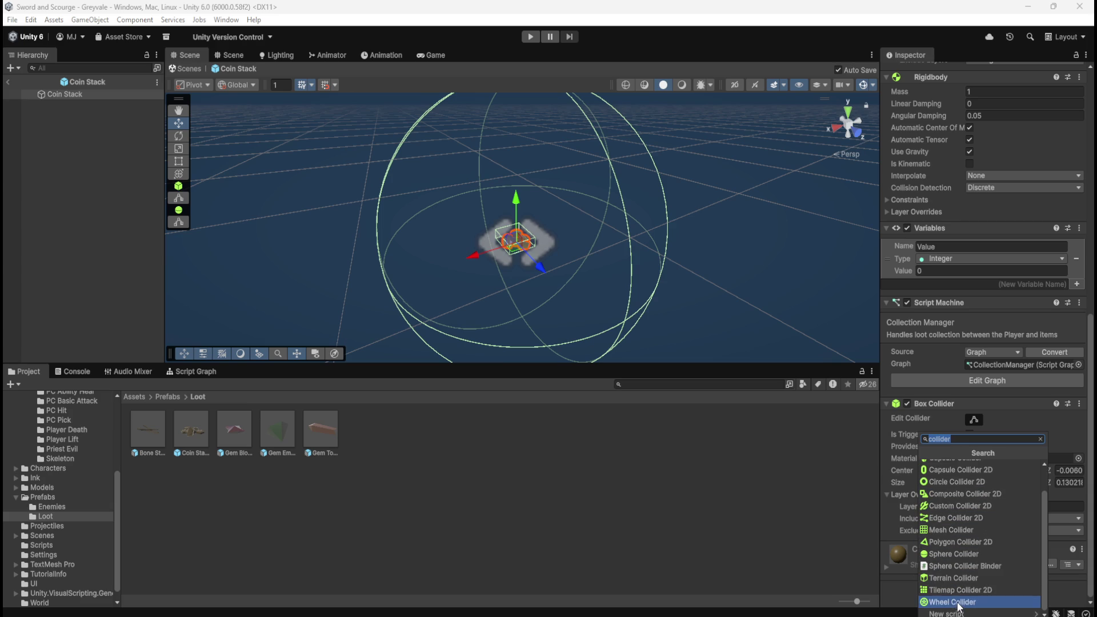
scroll(969, 588, "up", 1)
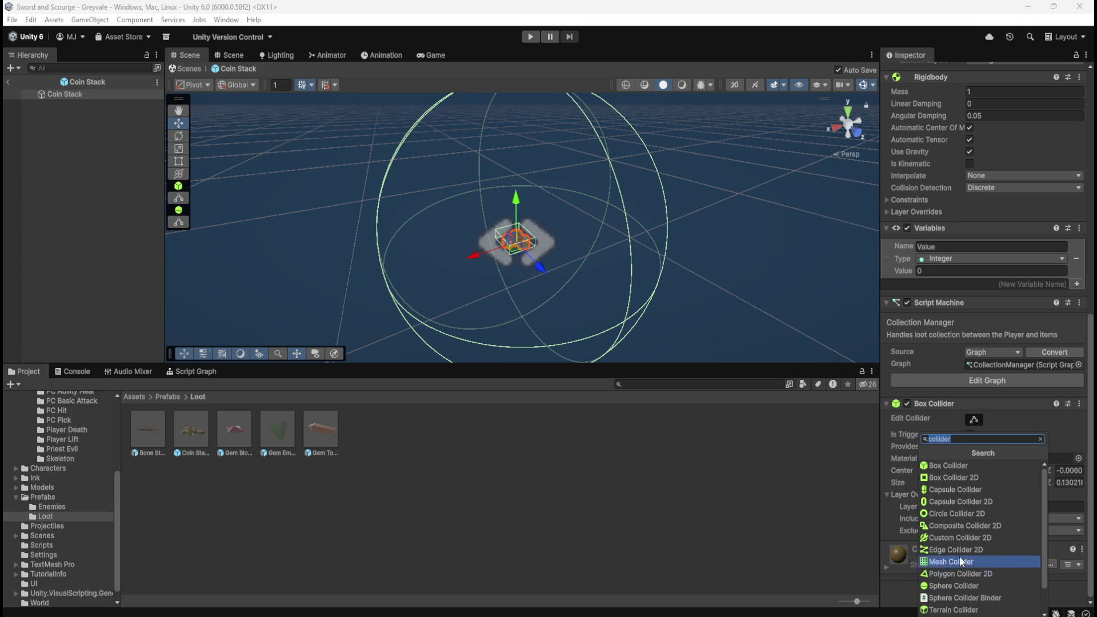
left_click(968, 491)
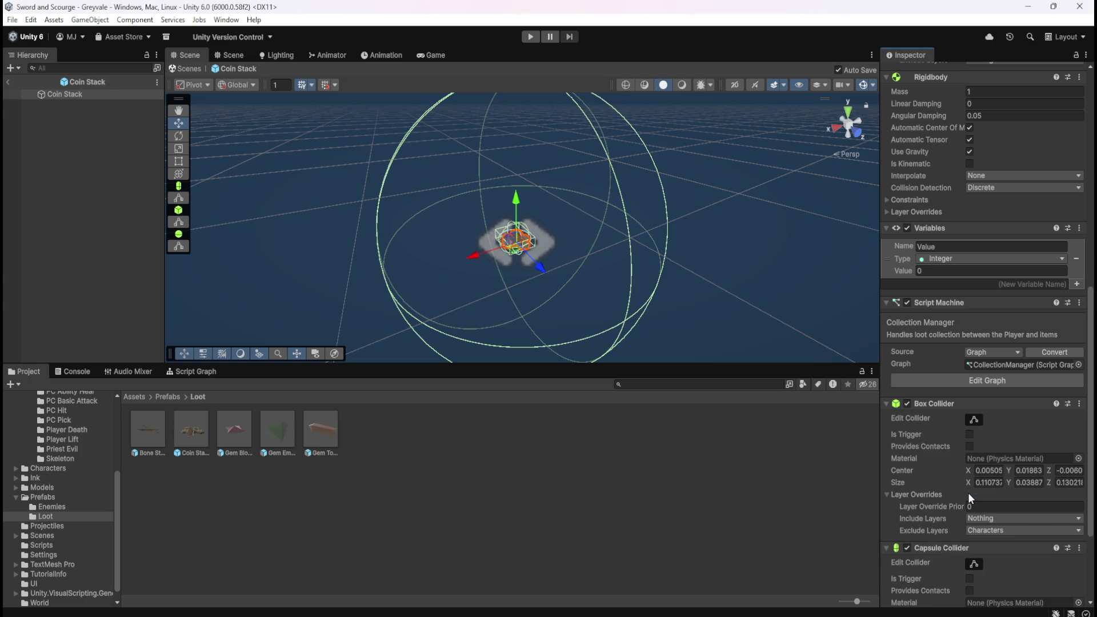
scroll(561, 222, "up", 5)
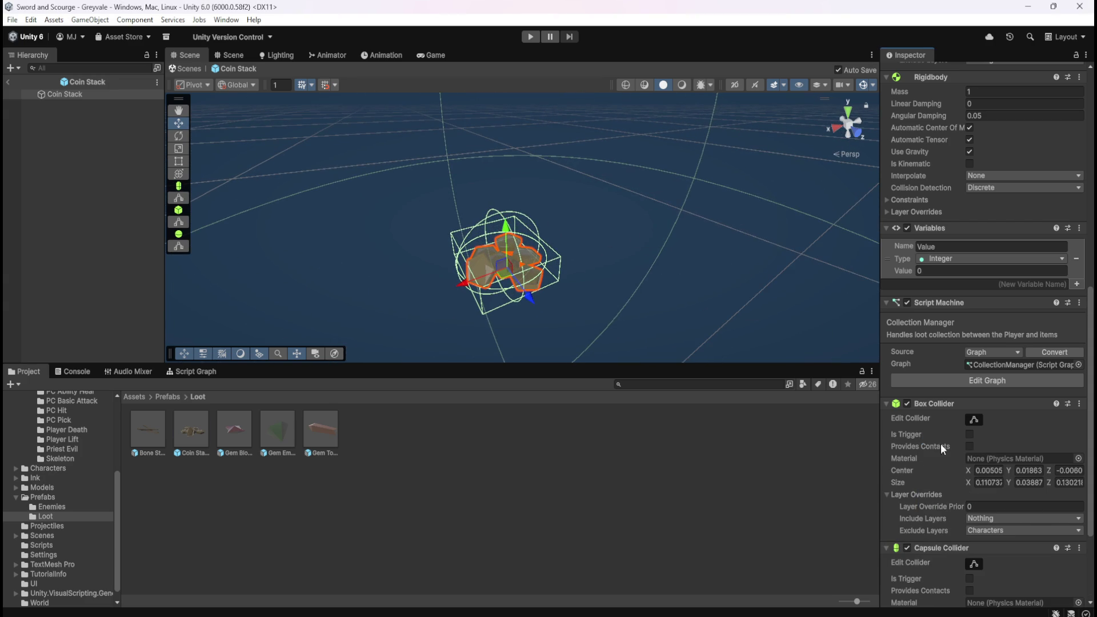
left_click(906, 403)
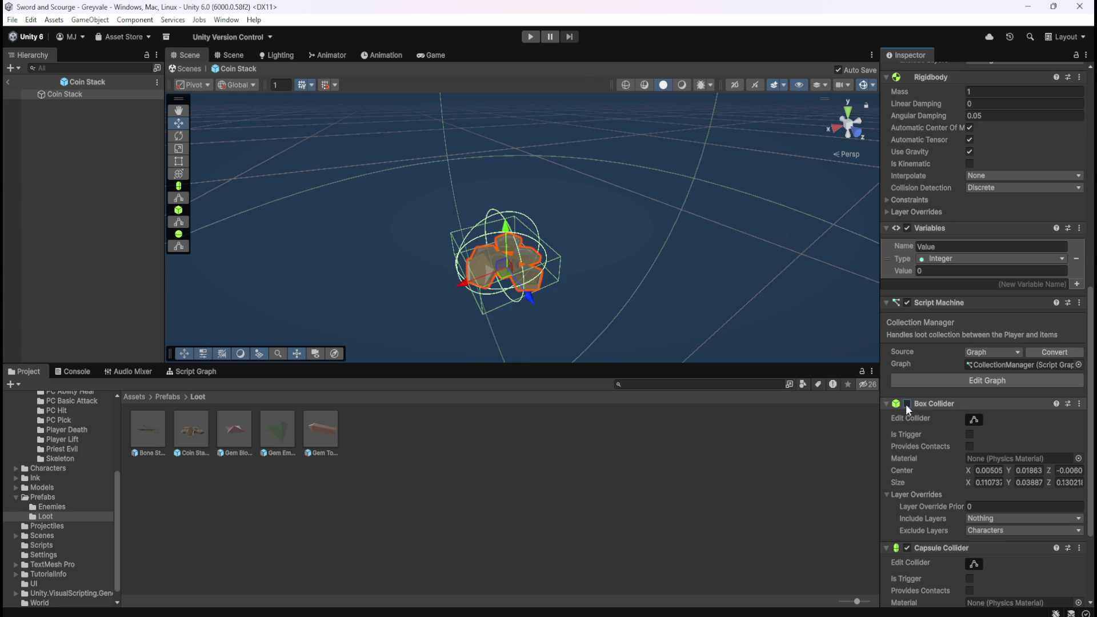
Step: Re-enable the Box Collider and set the Capsule Collider's Exclude Layers to Characters
left_click(906, 404)
scroll(921, 437, "down", 5)
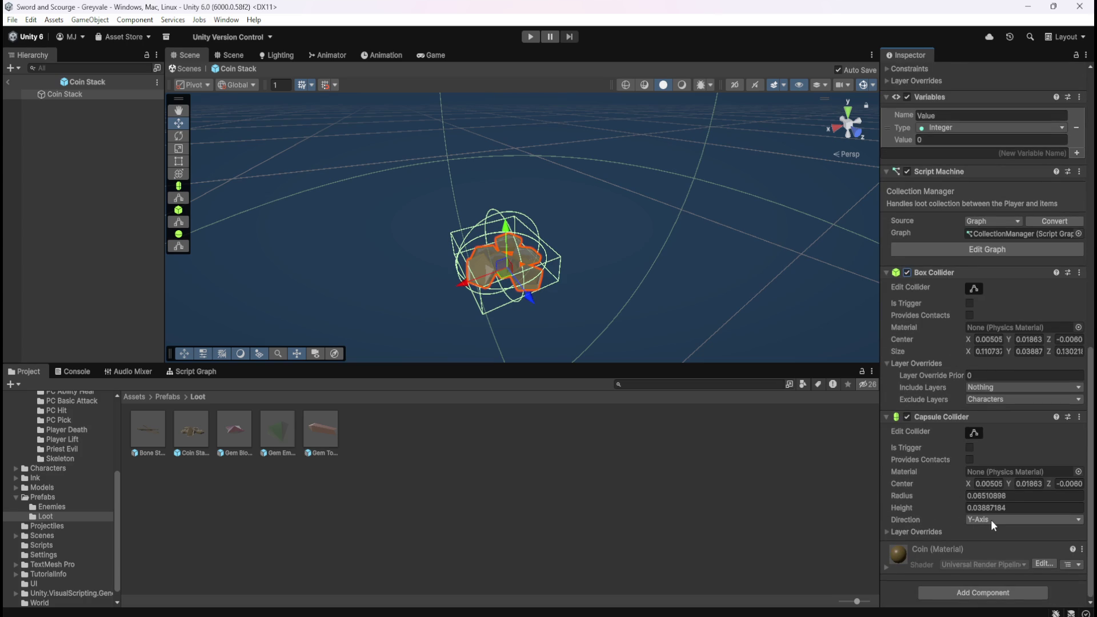
left_click(886, 531)
scroll(946, 491, "down", 1)
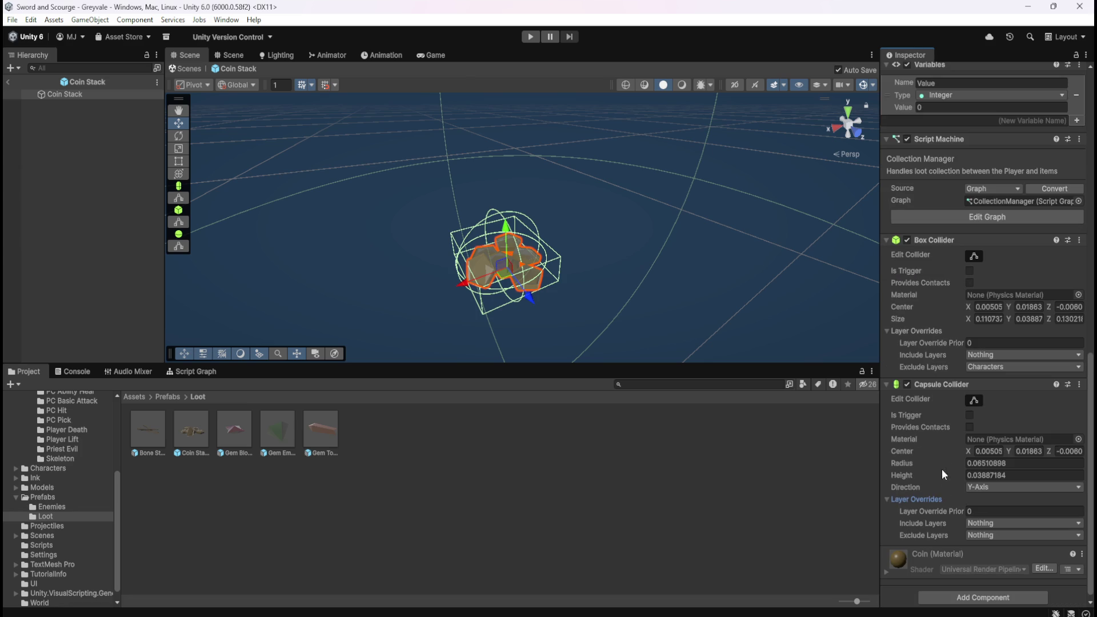
left_click(972, 536)
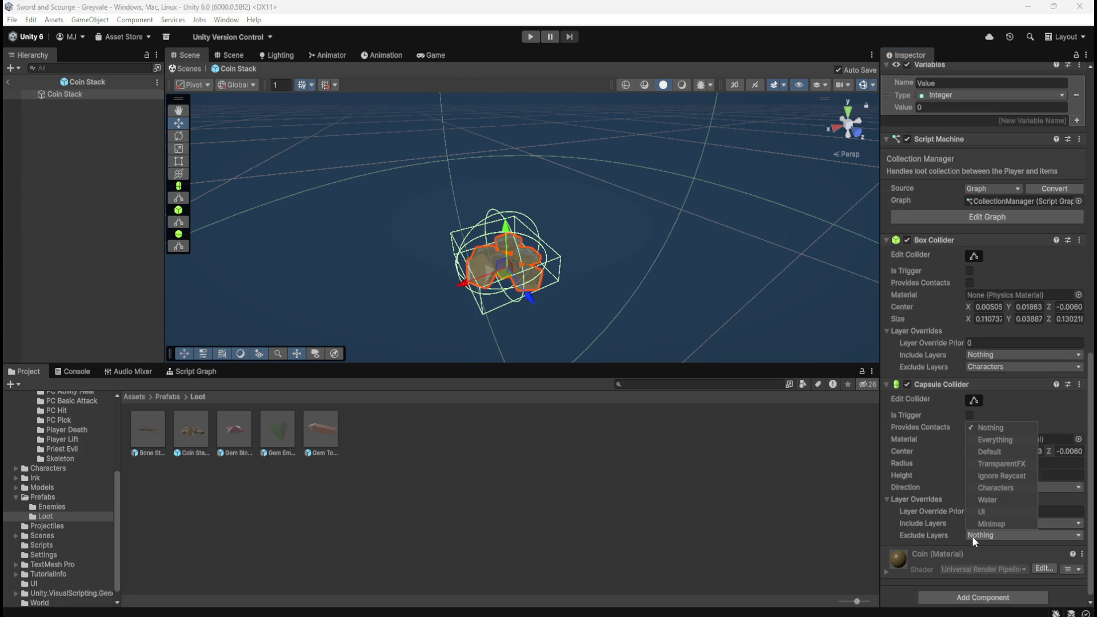
left_click(988, 488)
left_click(951, 238)
Step: Bring up the Box Collider's component context menu
right_click(951, 239)
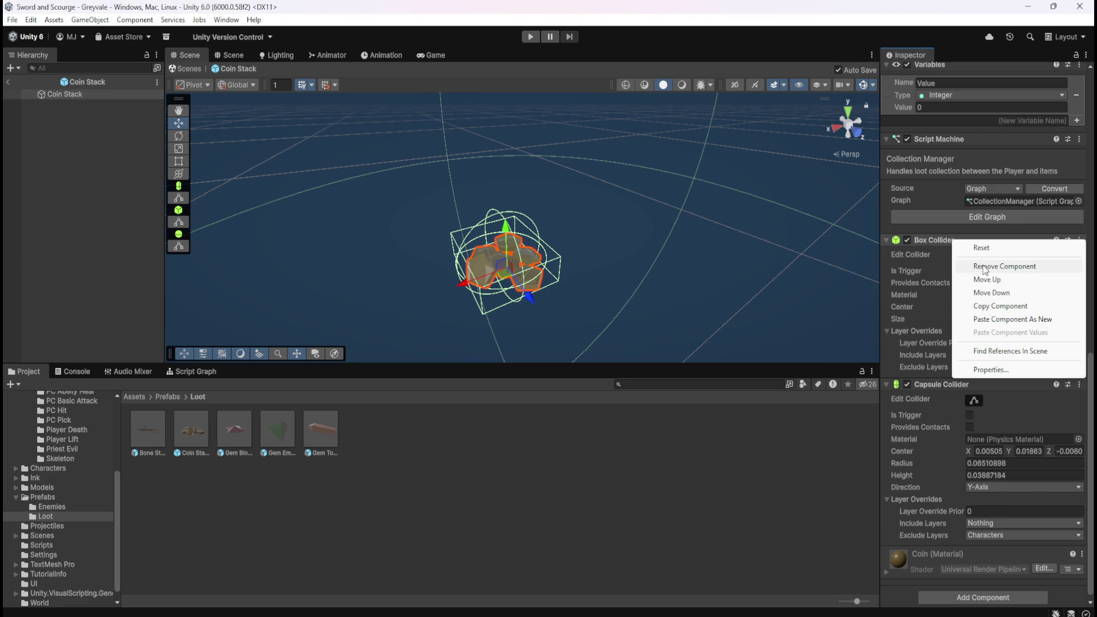
key("Escape")
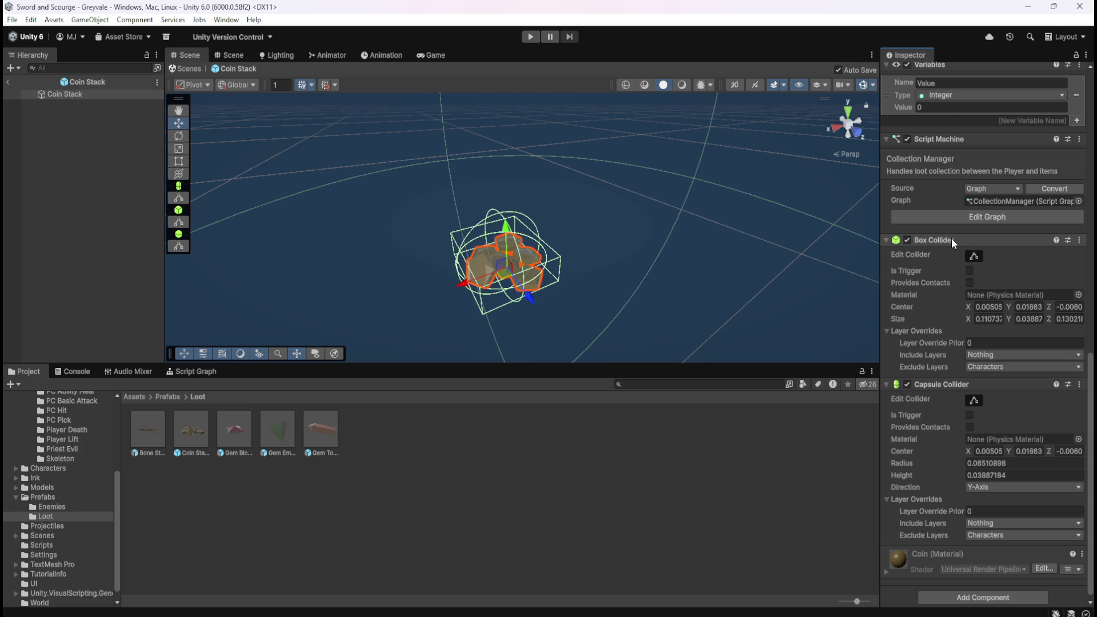
right_click(951, 238)
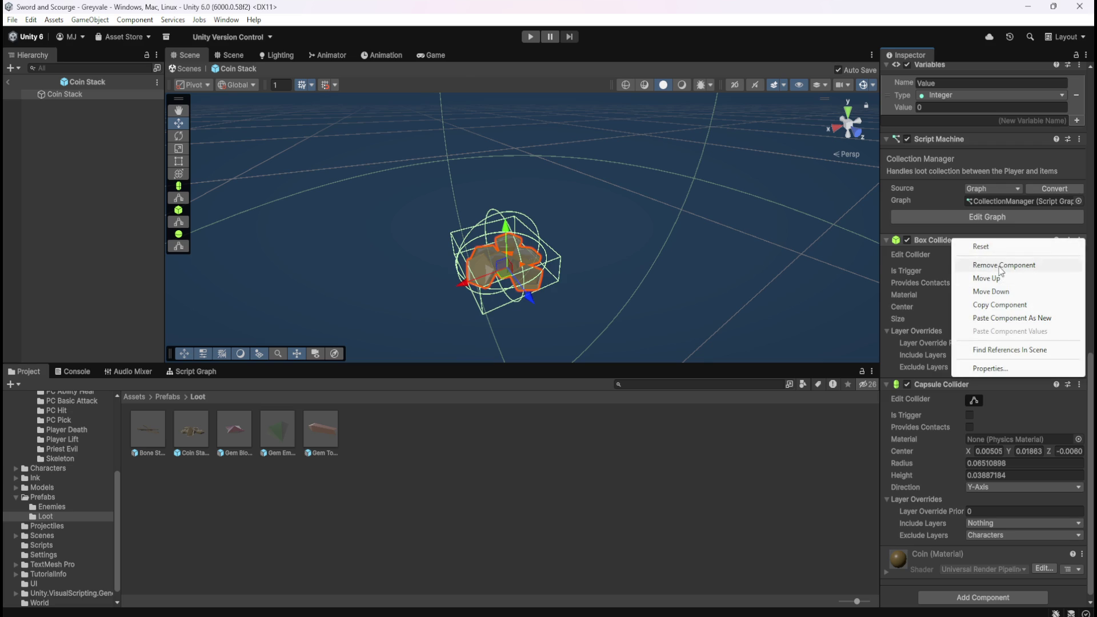
Step: Remove Coin Stack's Box Collider and exit prefab mode back to the graveyard scene
left_click(998, 265)
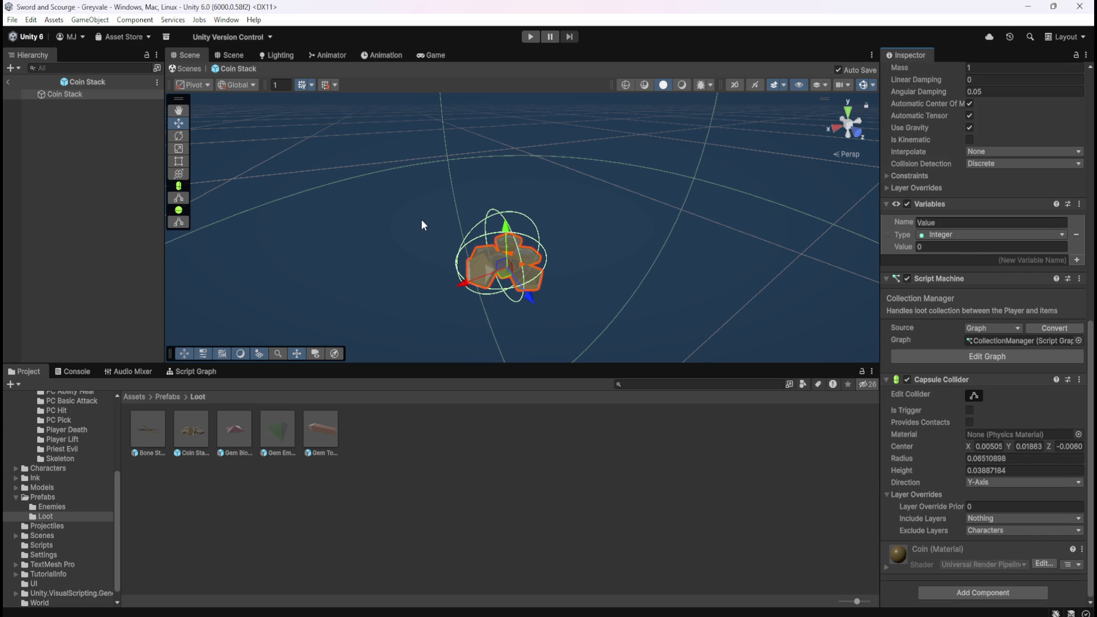
left_click(9, 83)
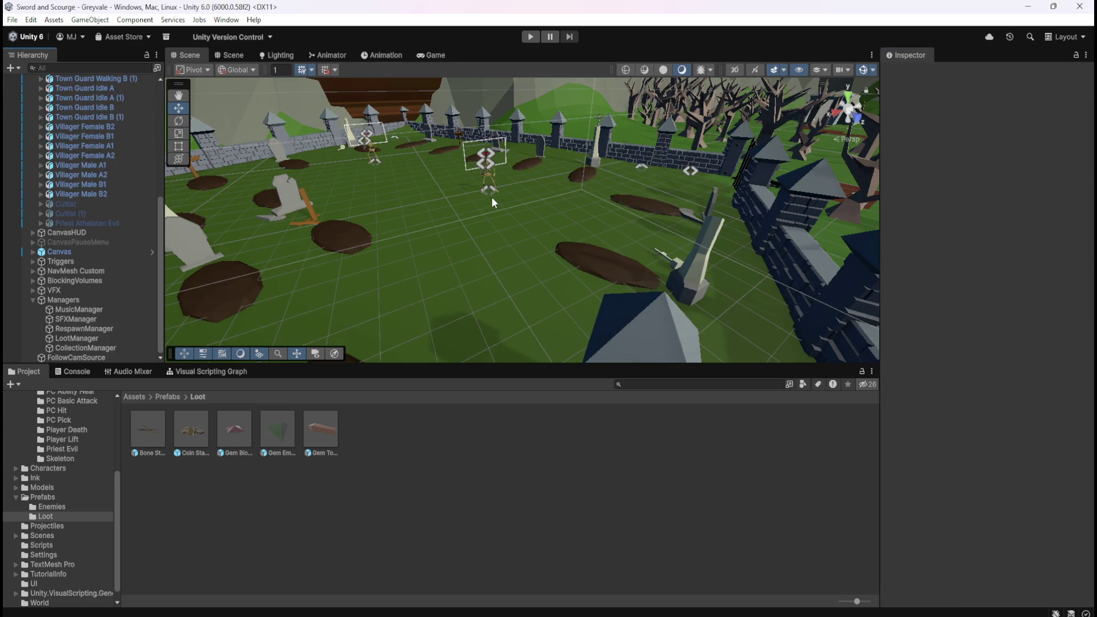
Step: Show LootManager's script graph zoomed out, then enter Play mode with Ctrl+P
left_click(74, 339)
left_click(194, 373)
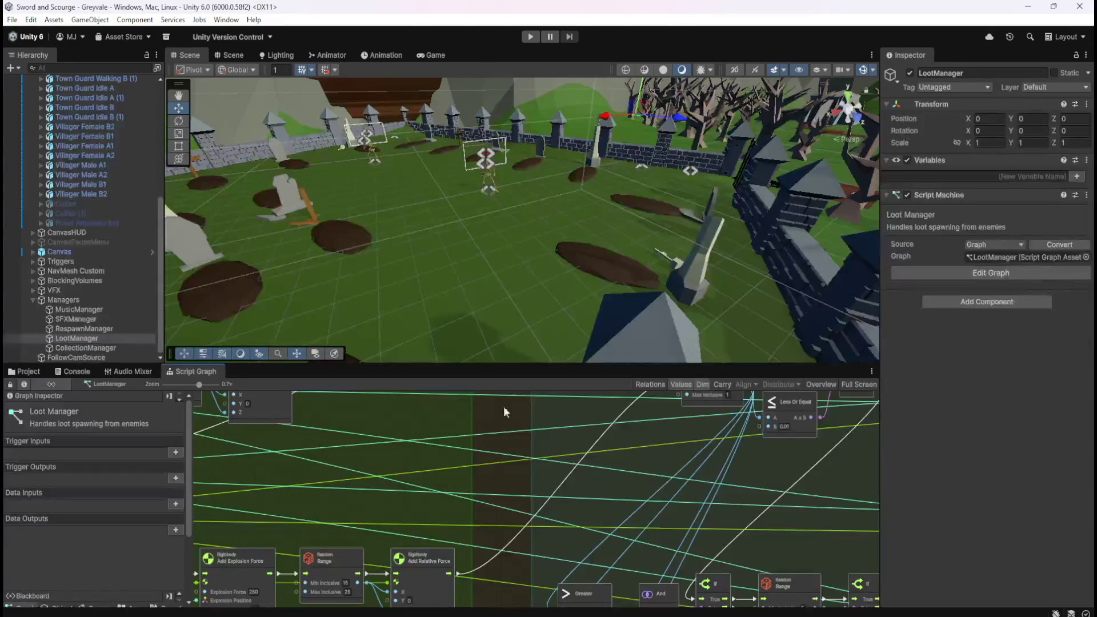
scroll(588, 485, "down", 2)
scroll(589, 484, "down", 3)
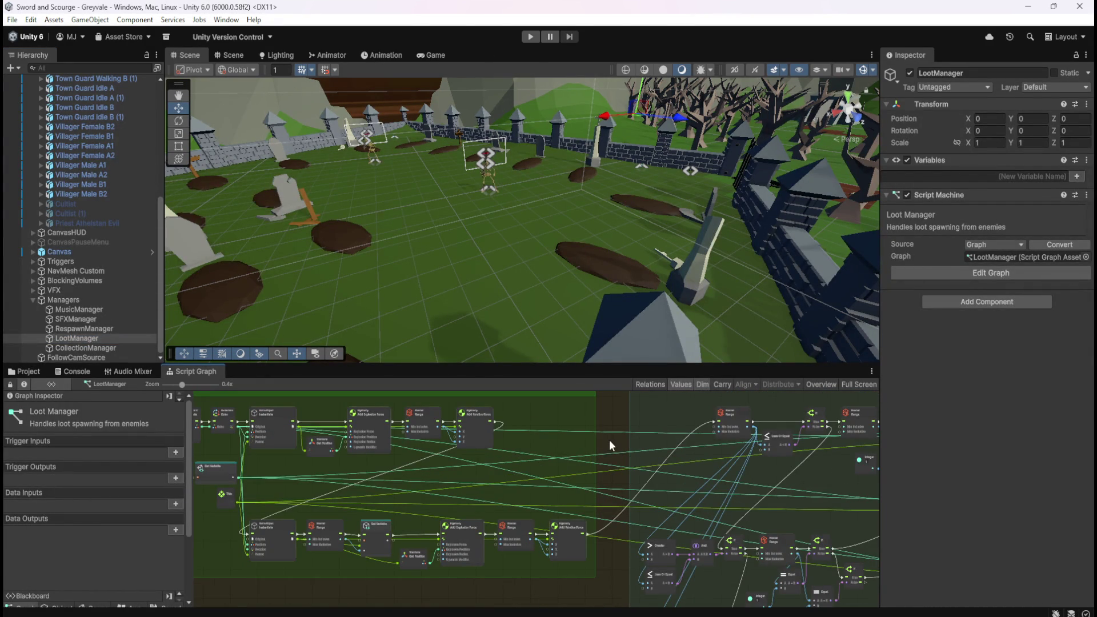
key("ctrl+p")
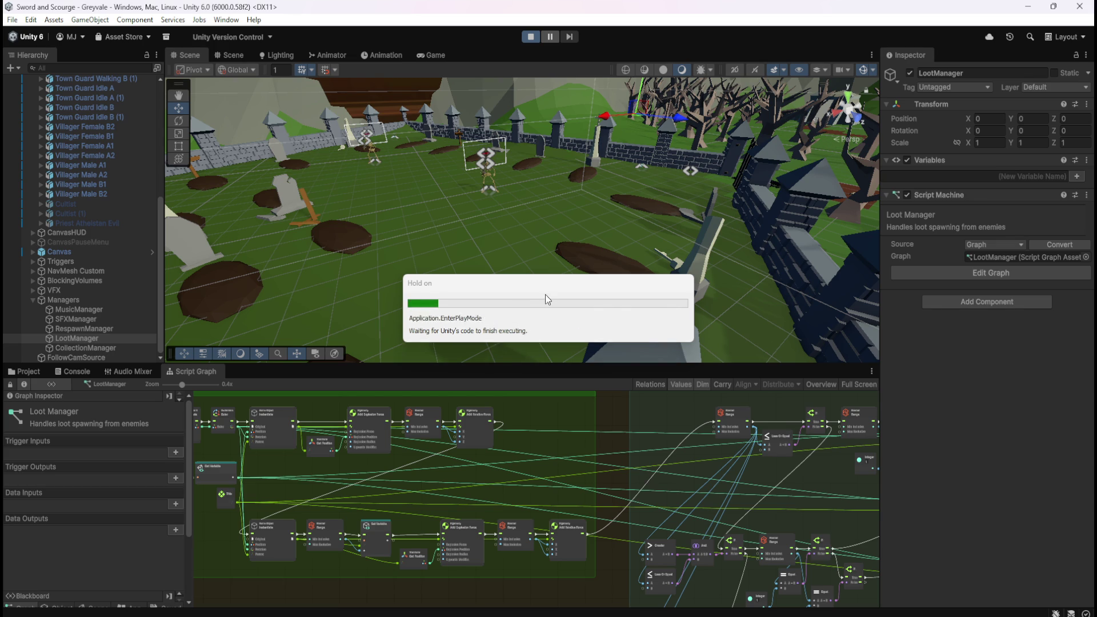
Step: Run the hero across the bridge and through the village into the graveyard toward a skeleton
key("w")
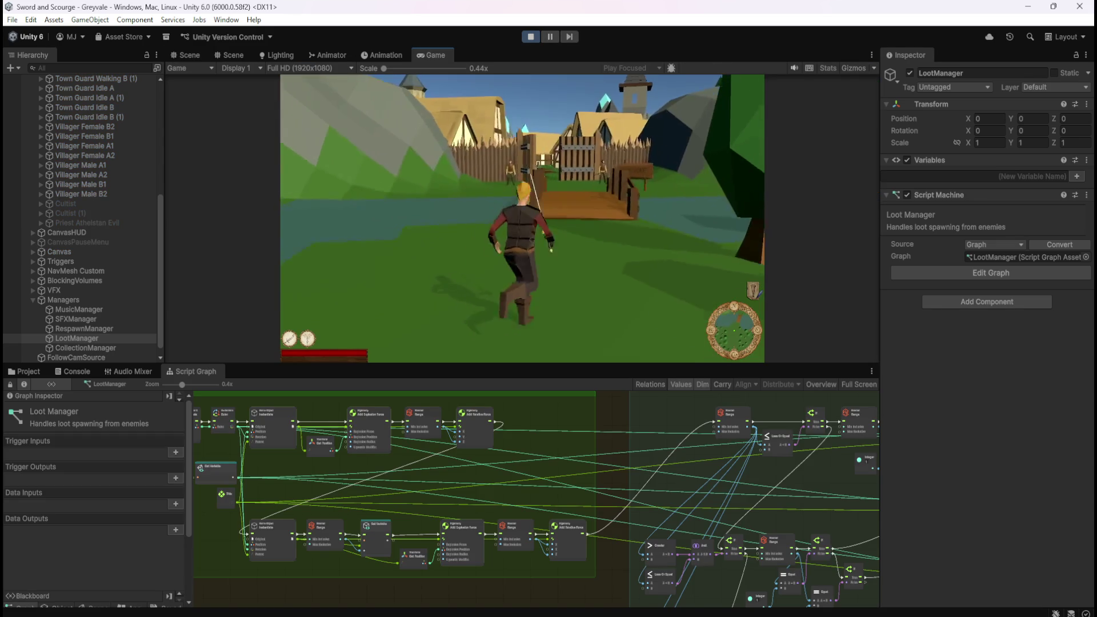
key("w")
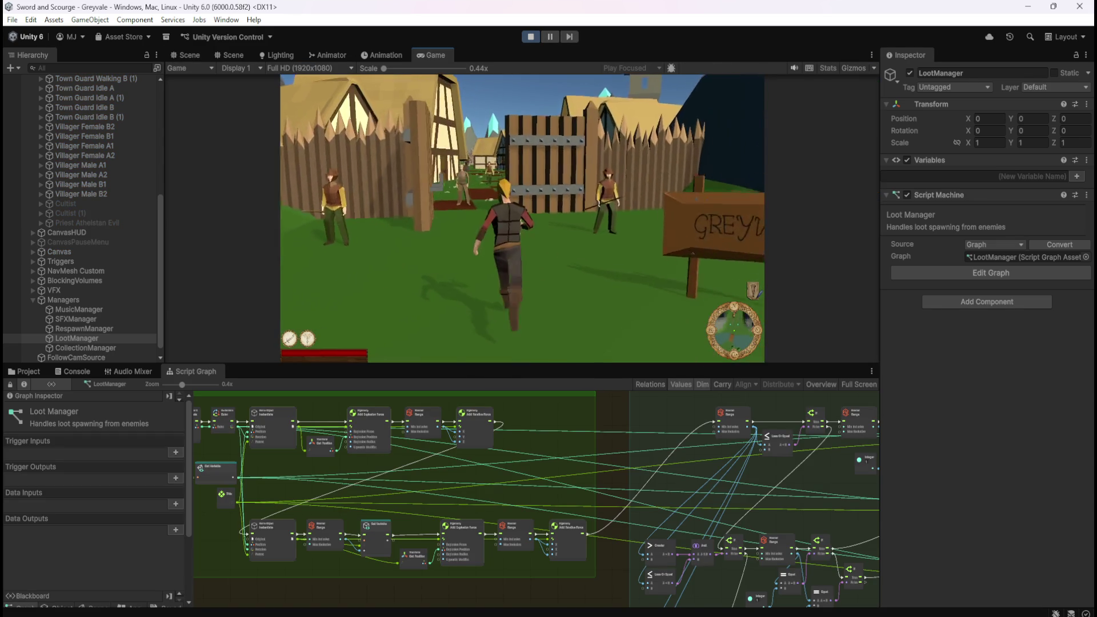
key("w")
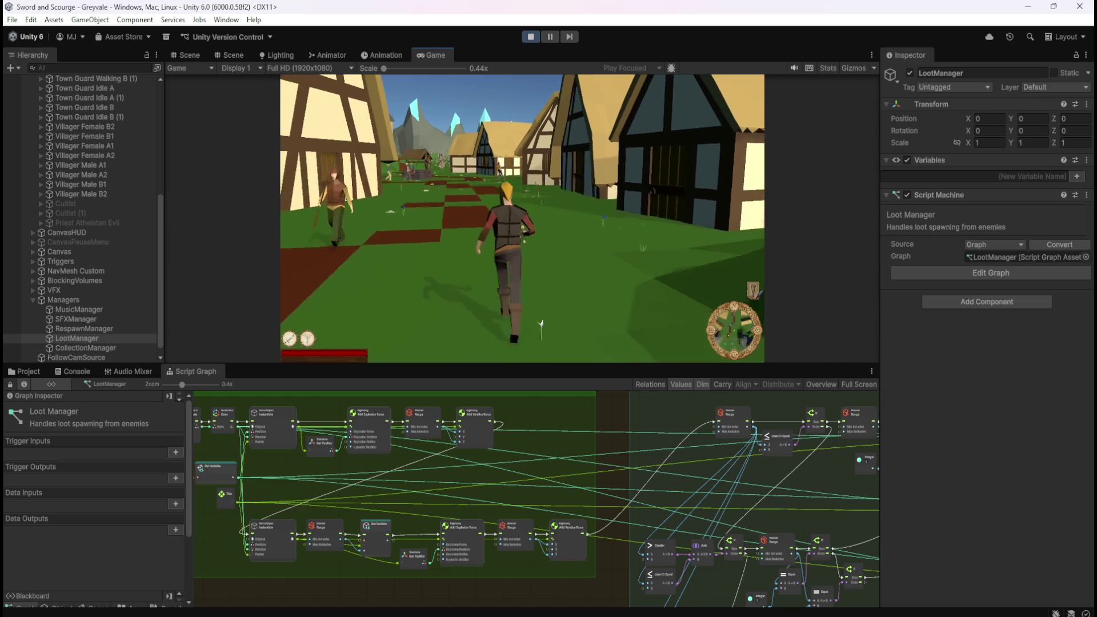
key("w")
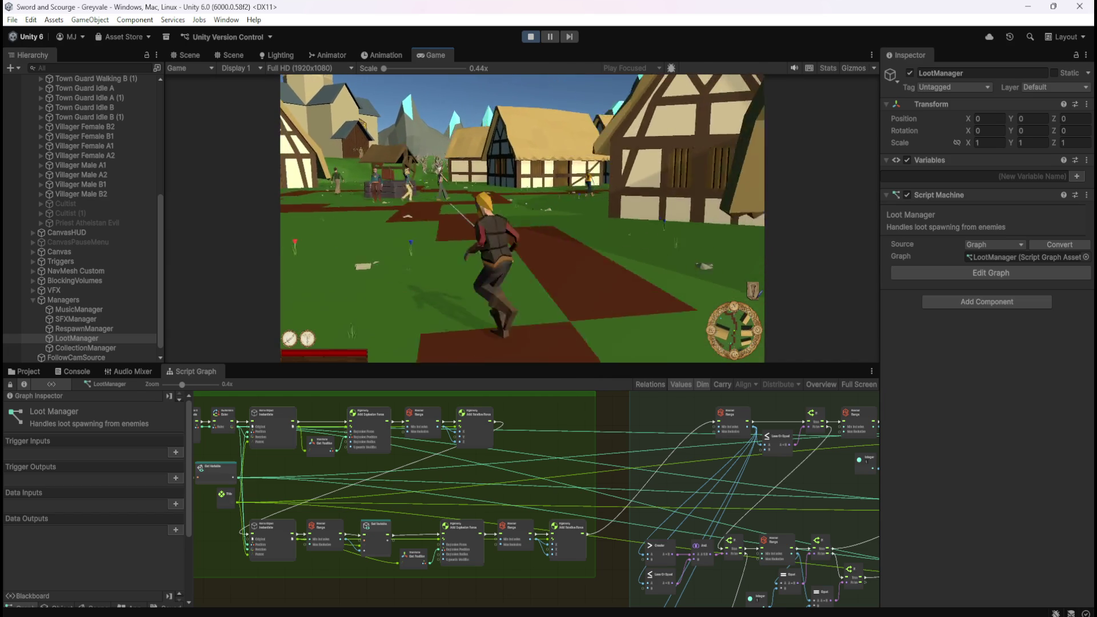
key("w")
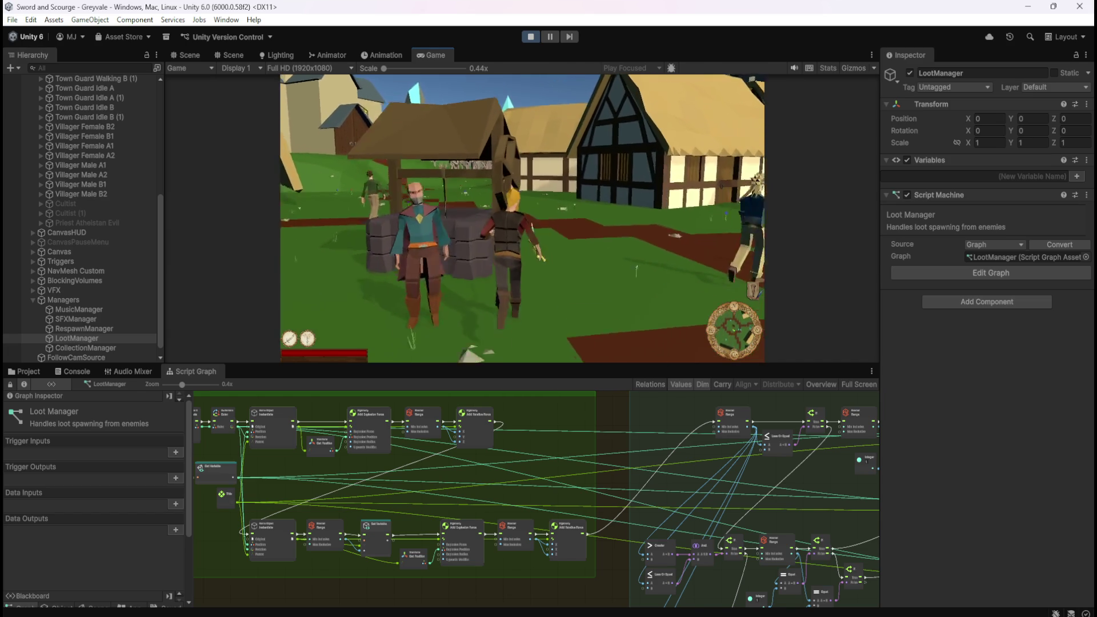
key("w")
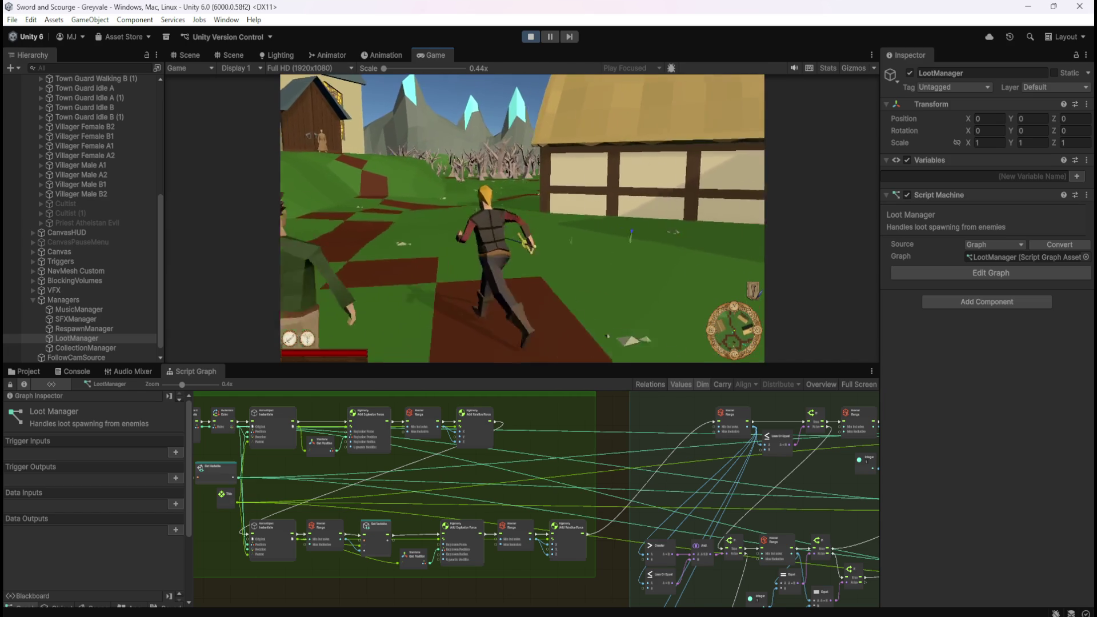
key("w")
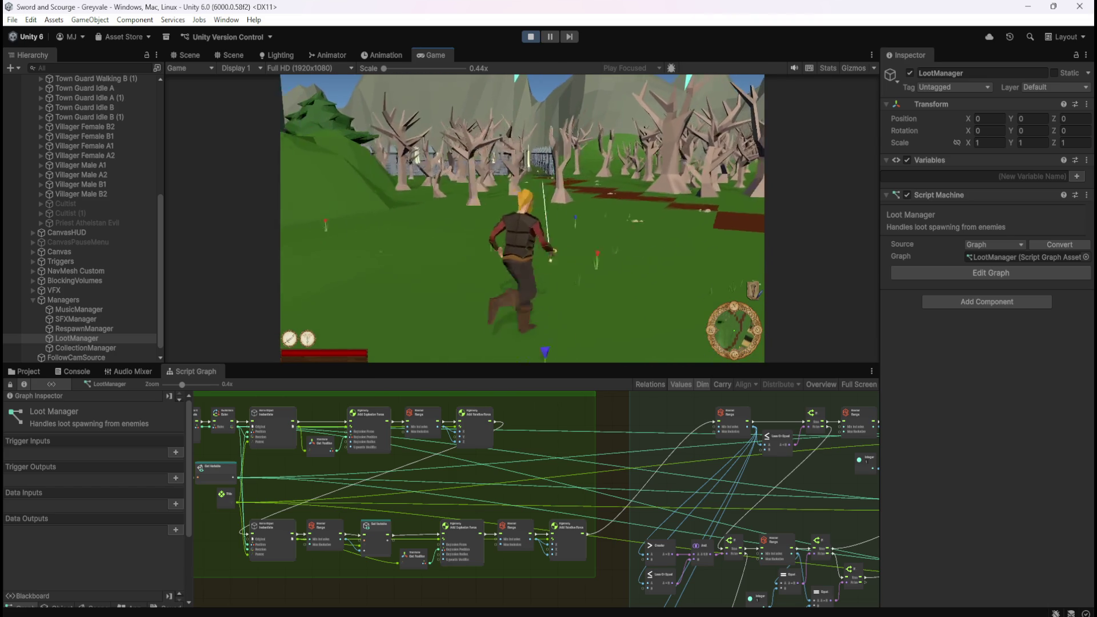
key("w")
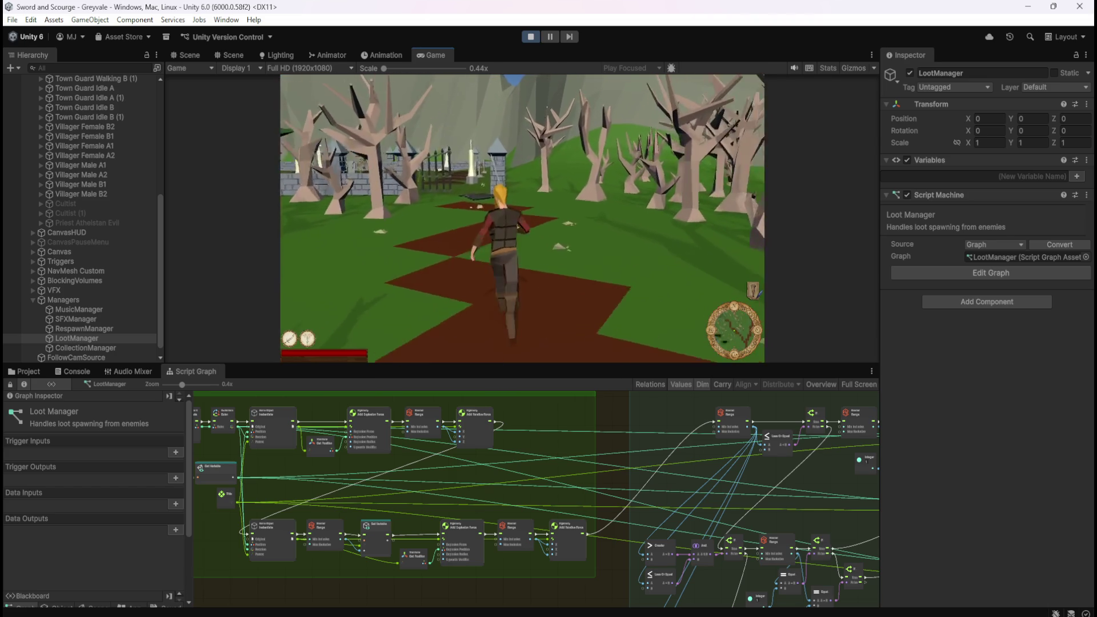
key("w")
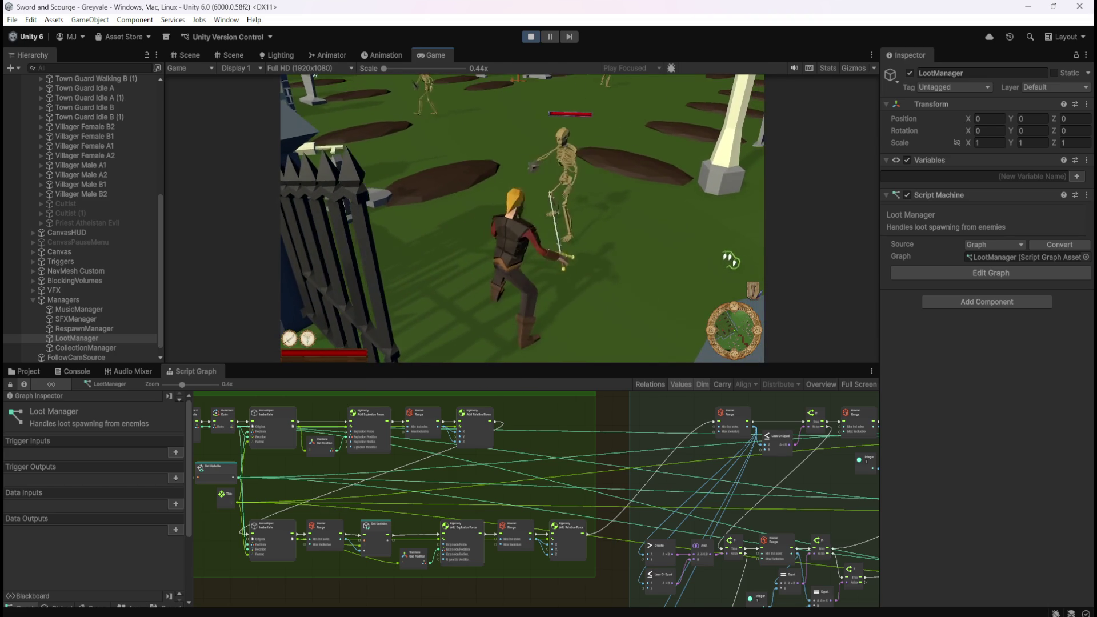
key("w")
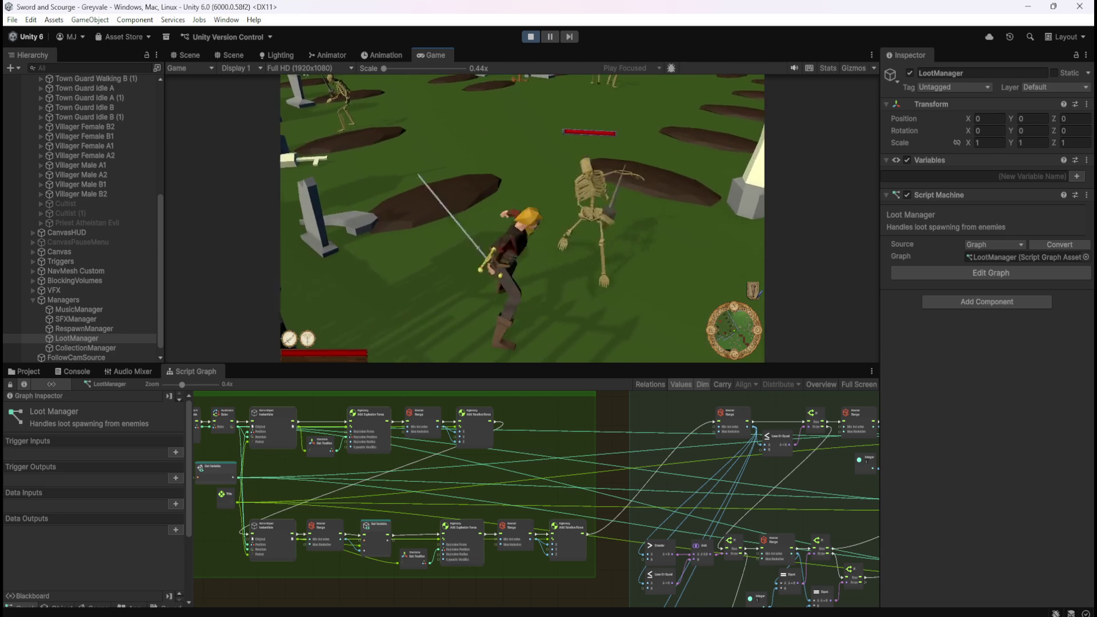
Step: Fight the skeleton by the gate with the sword until it collapses
key("w")
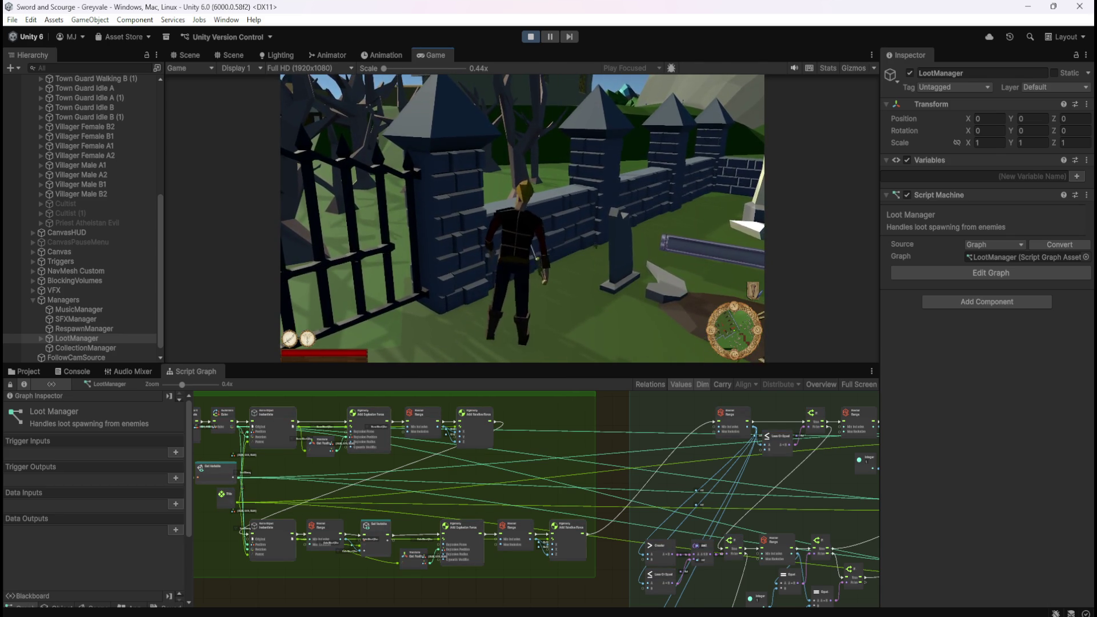
key("s")
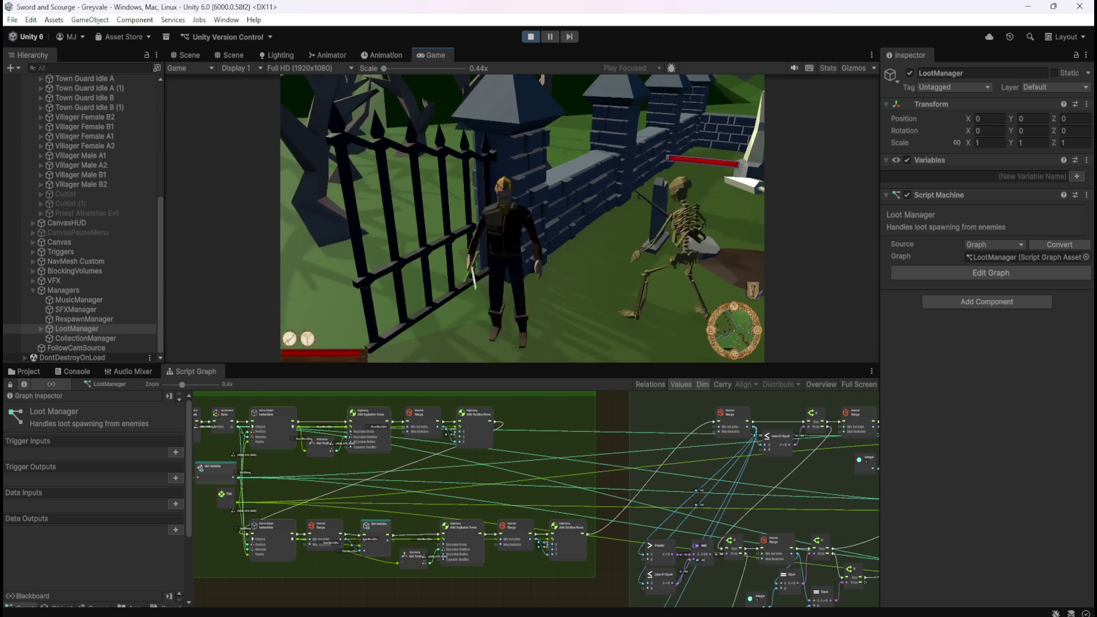
key("w")
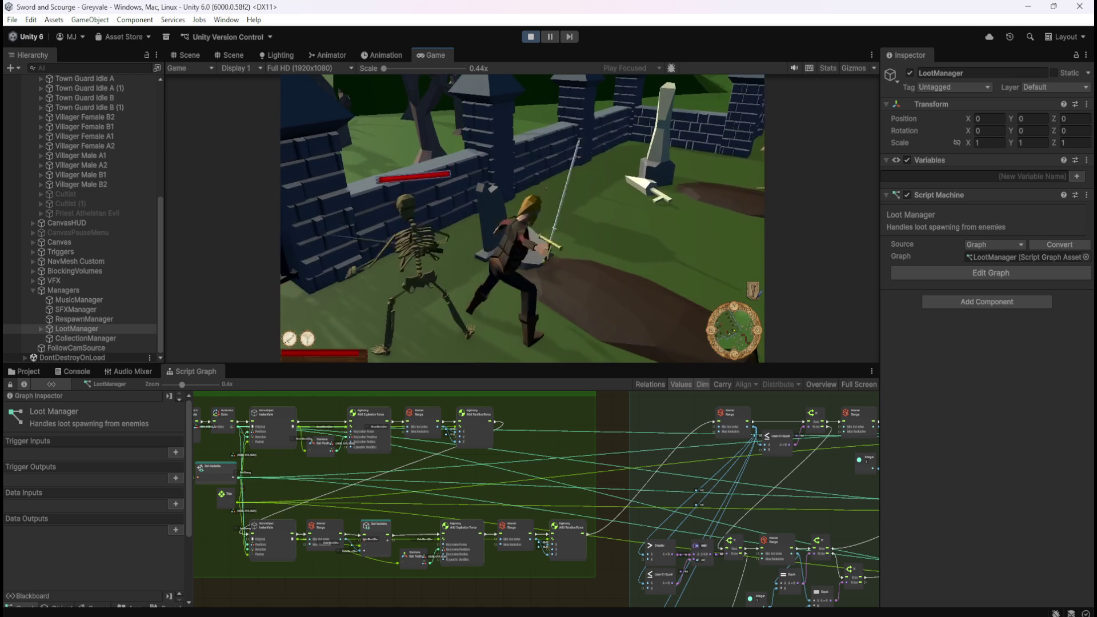
key("d")
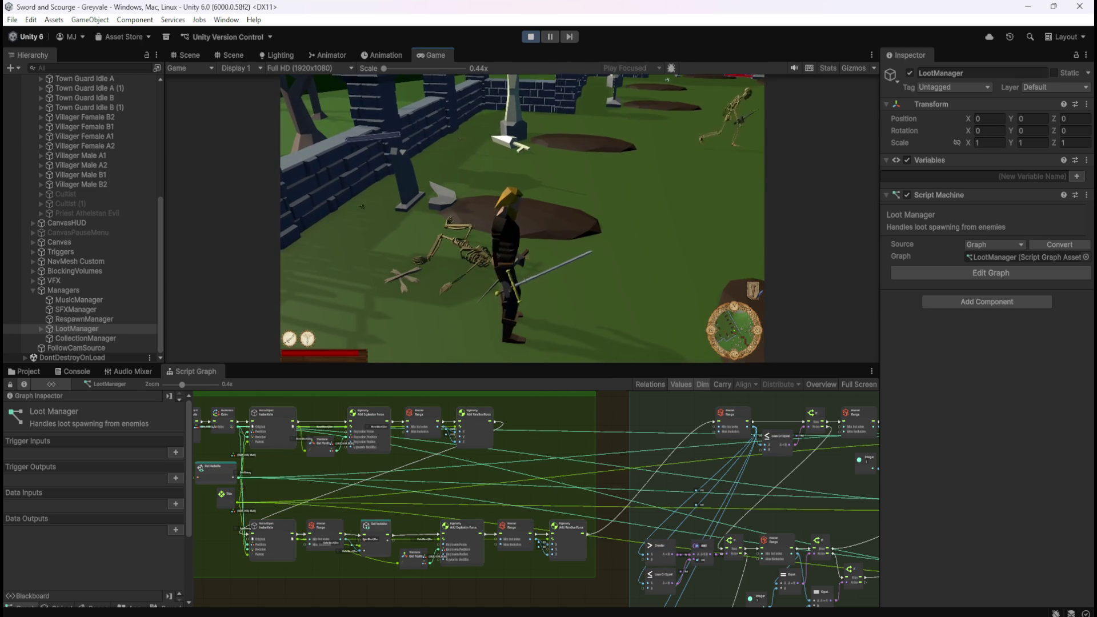
Step: Run along the stone wall, then charge back and fight the other skeletons
key("w")
key("a")
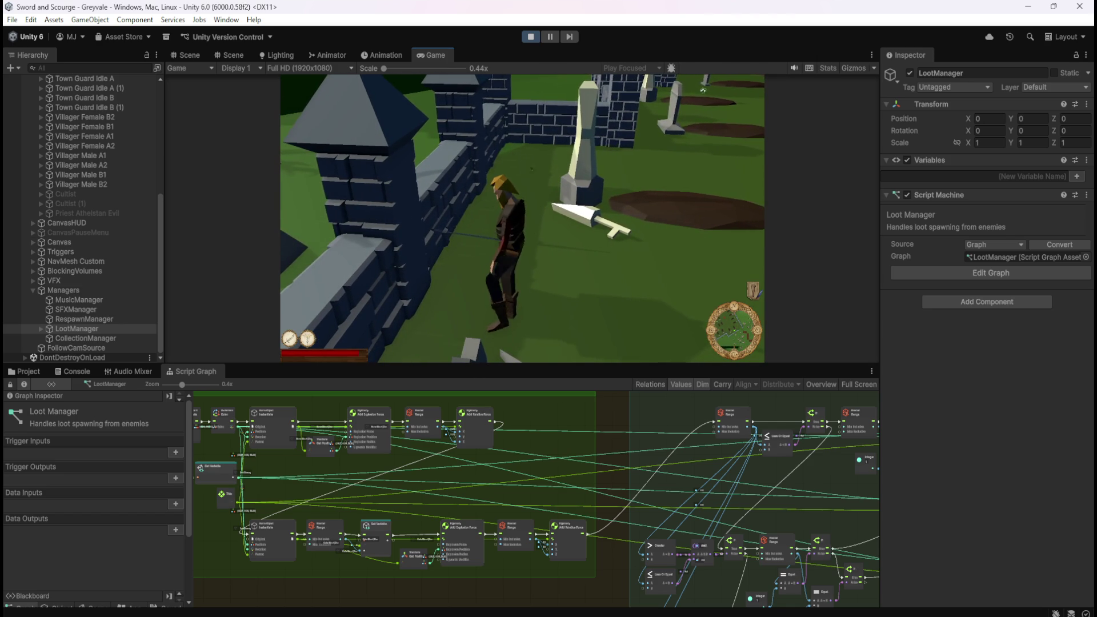
key("w")
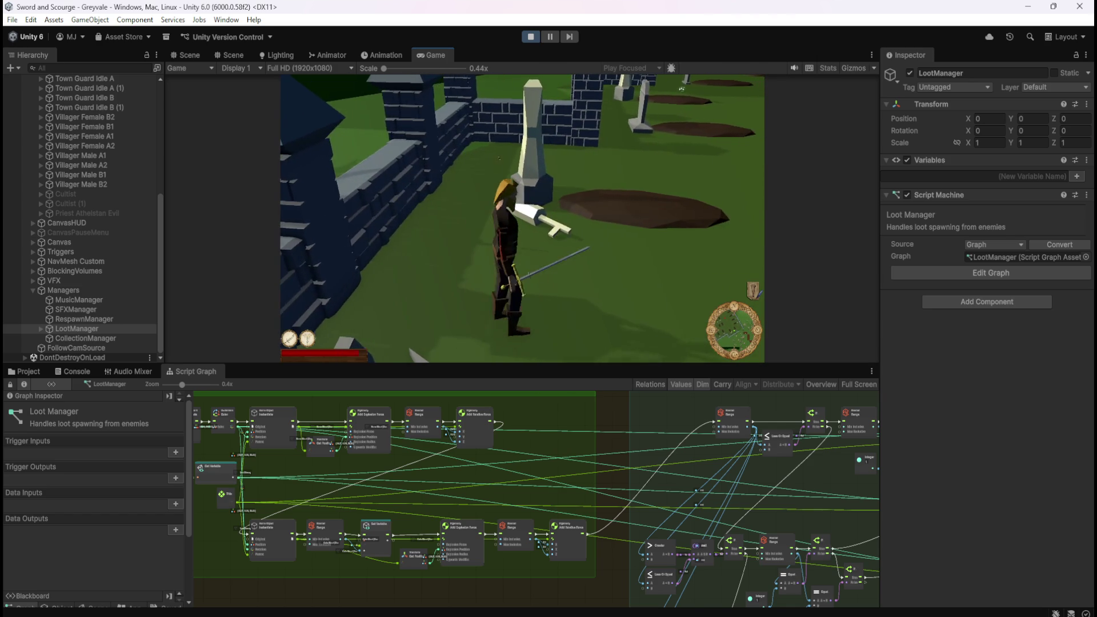
key("w")
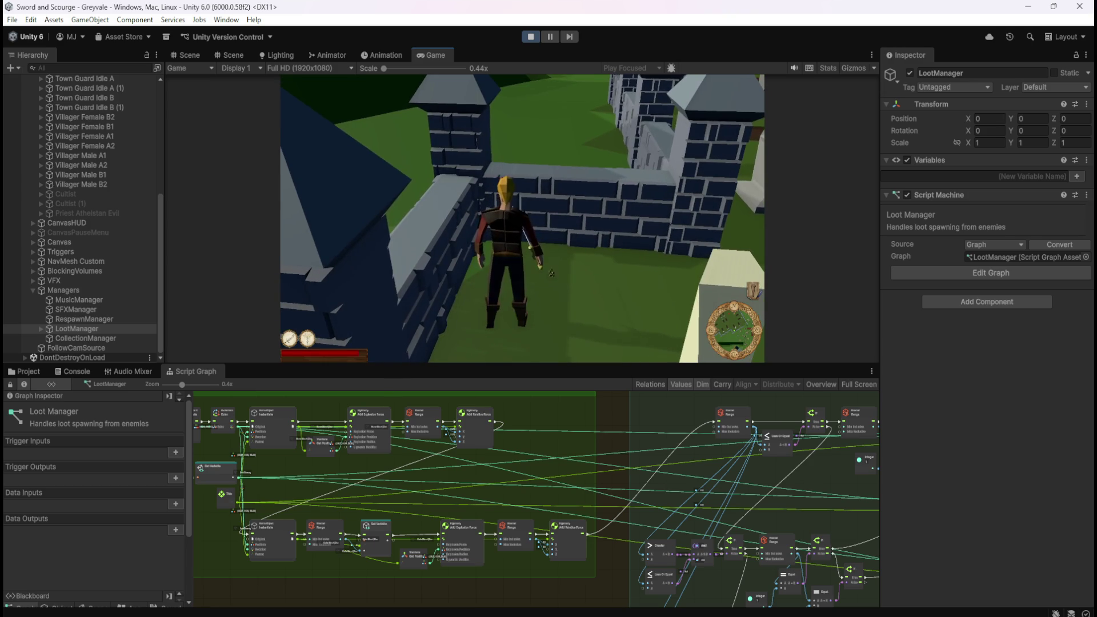
key("s")
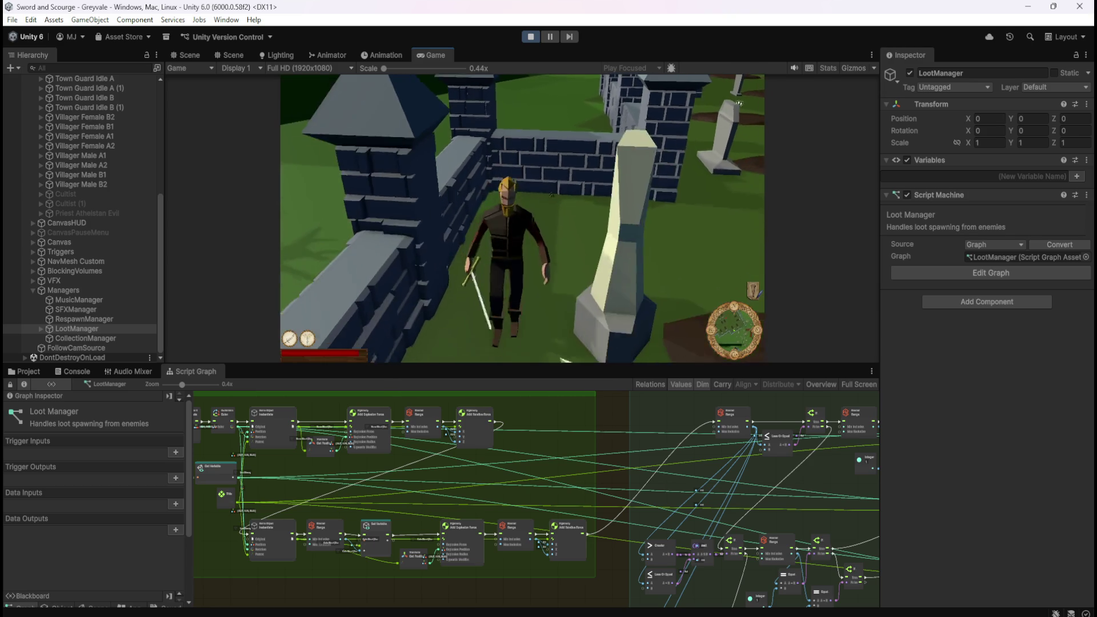
key("w")
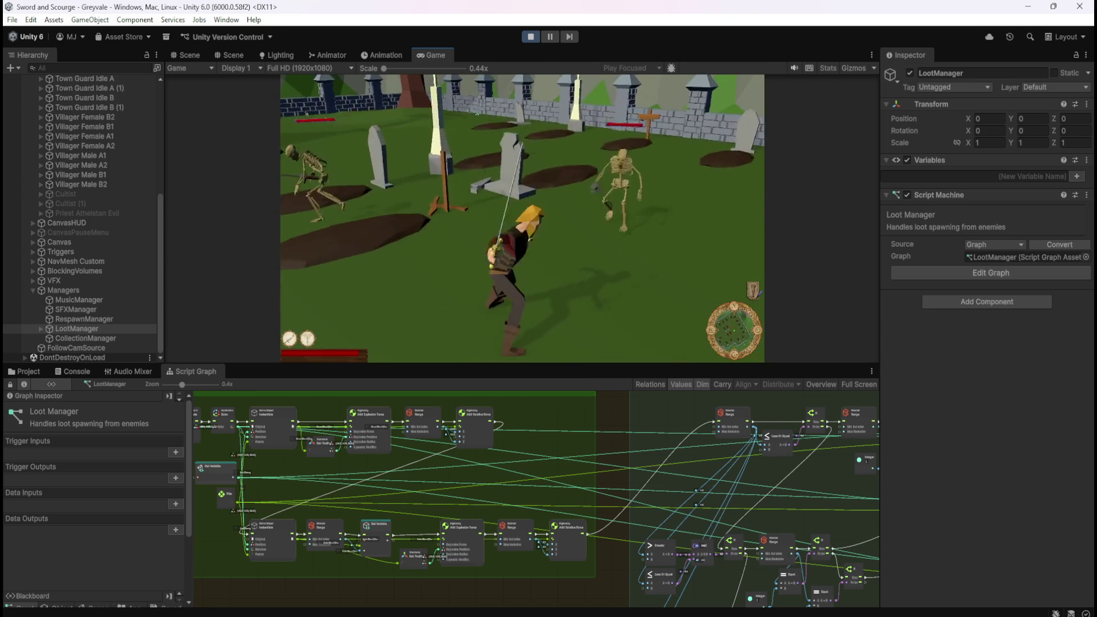
key("w")
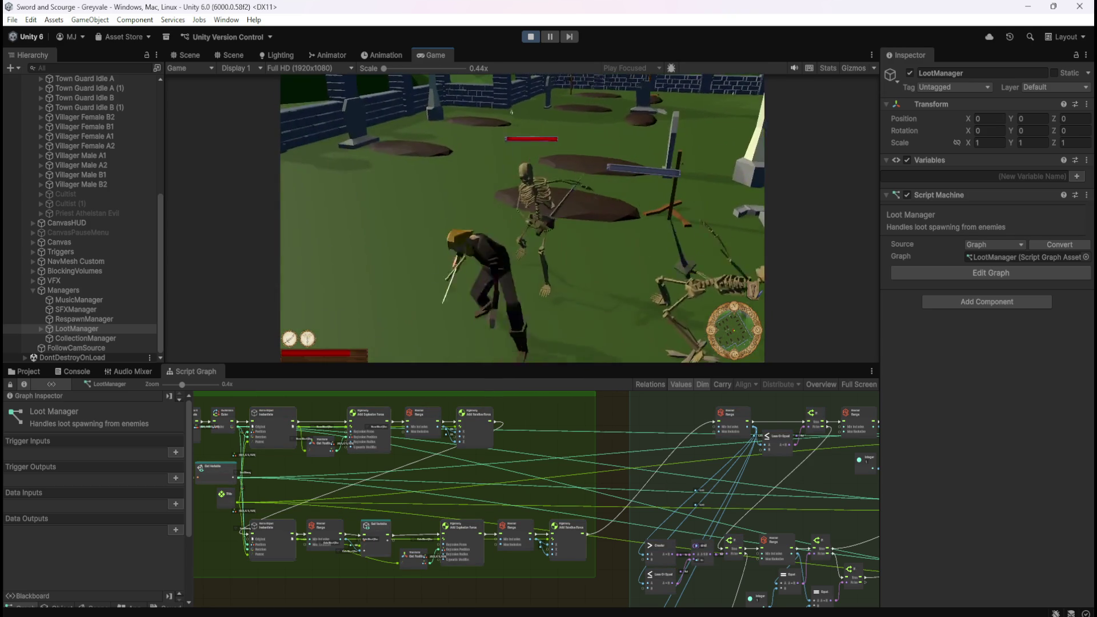
key("w")
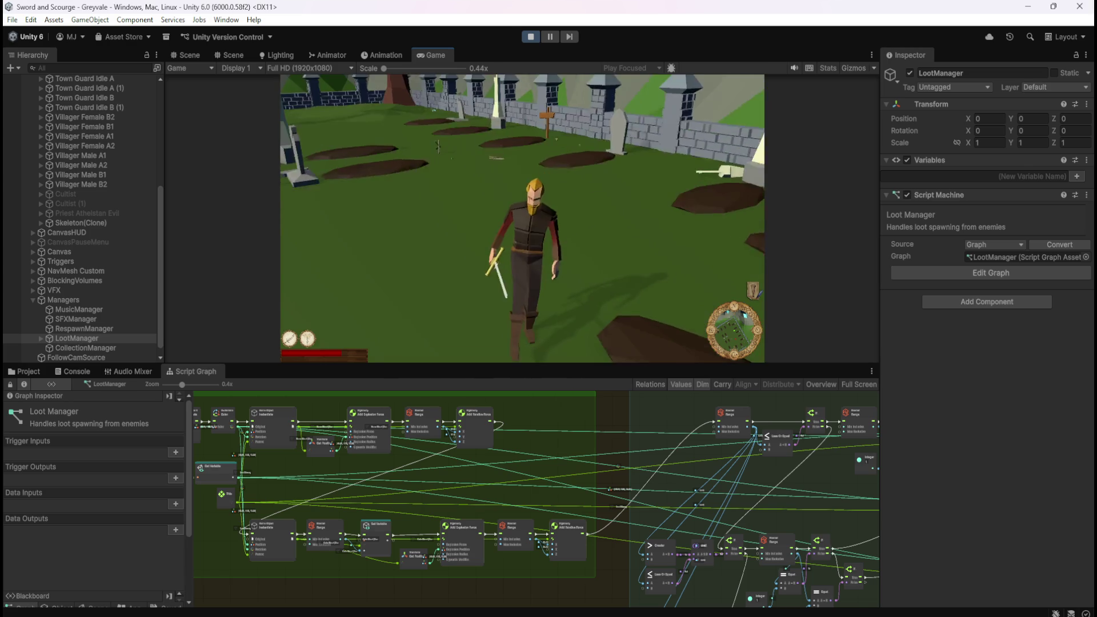
Step: Bring up the pause menu and end the play-test to return to the Scene view
key("Escape")
left_click(529, 37)
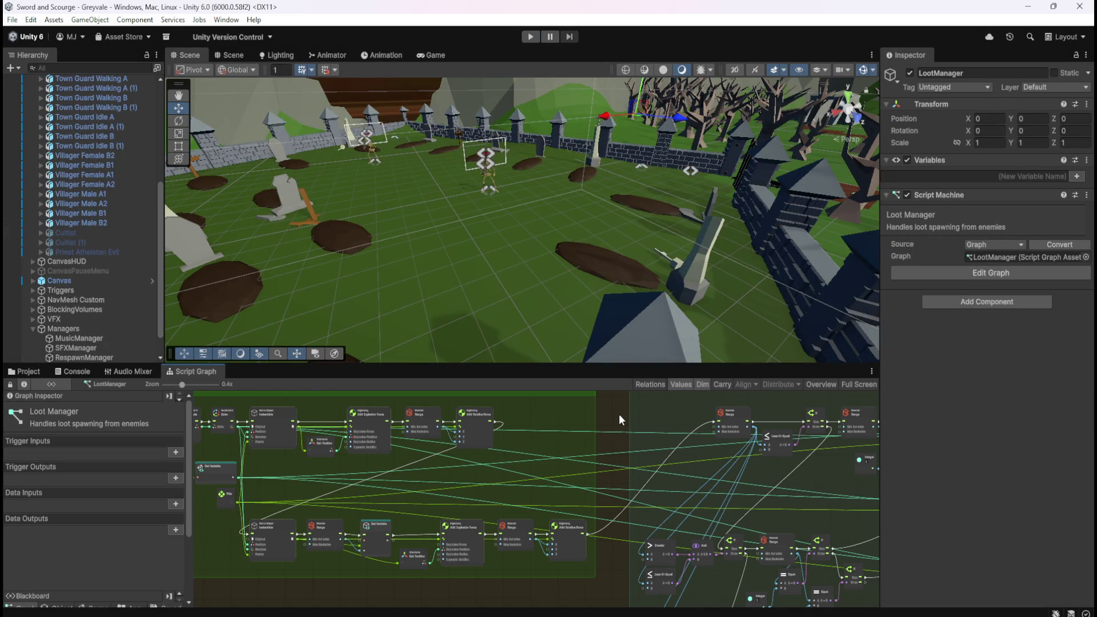
Step: Open the Coin Stack prefab from the Prefabs/Loot folder in Prefab Mode
scroll(67, 304, "down", 1)
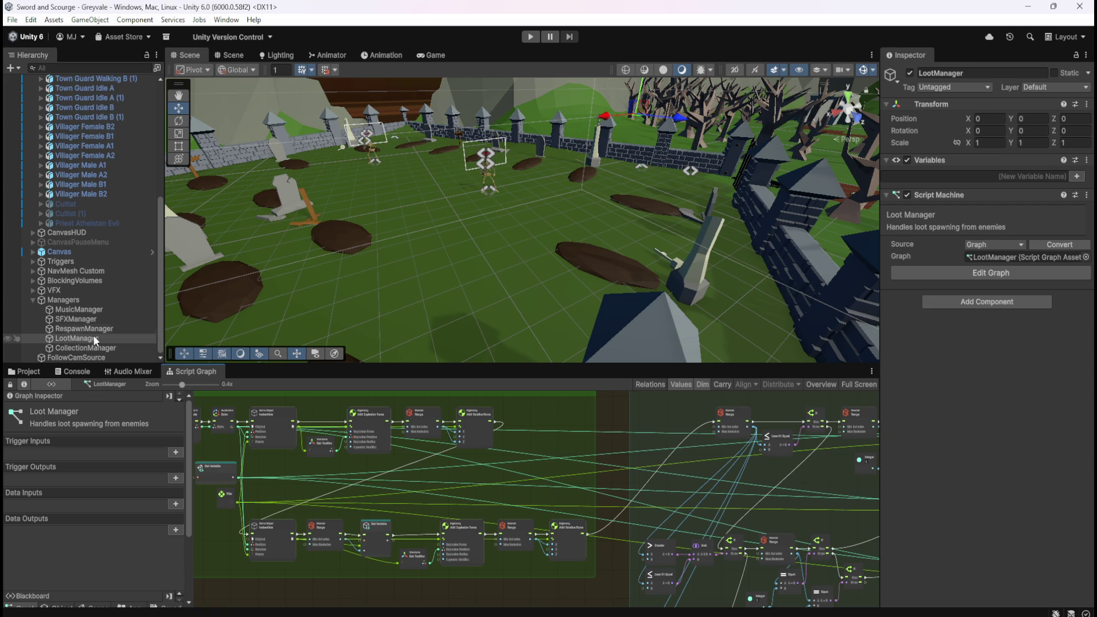
left_click(28, 371)
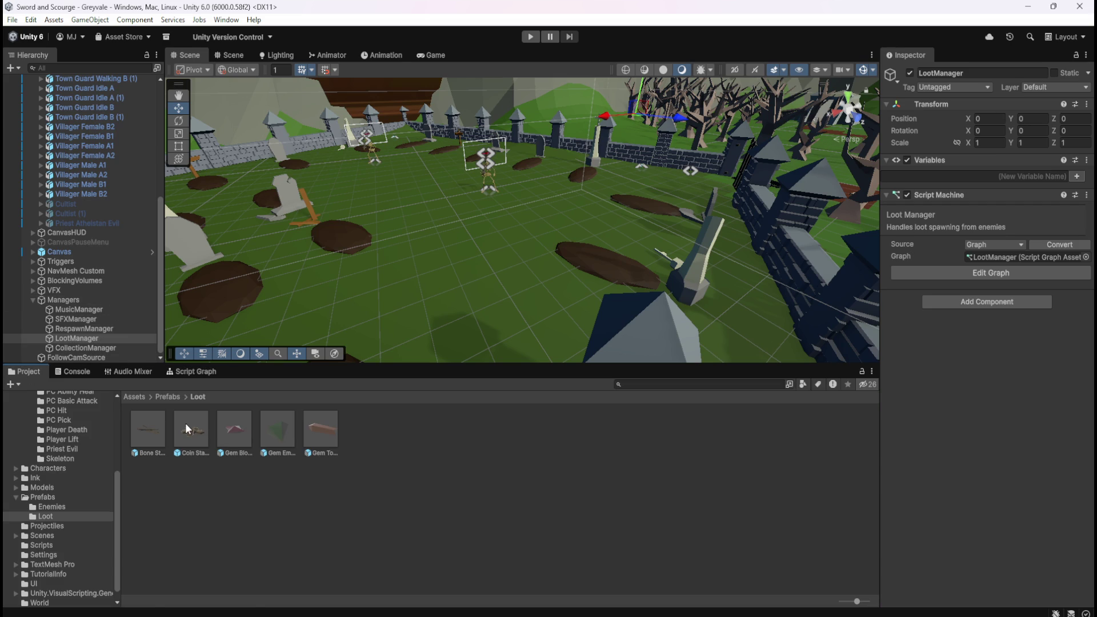
double_click(188, 429)
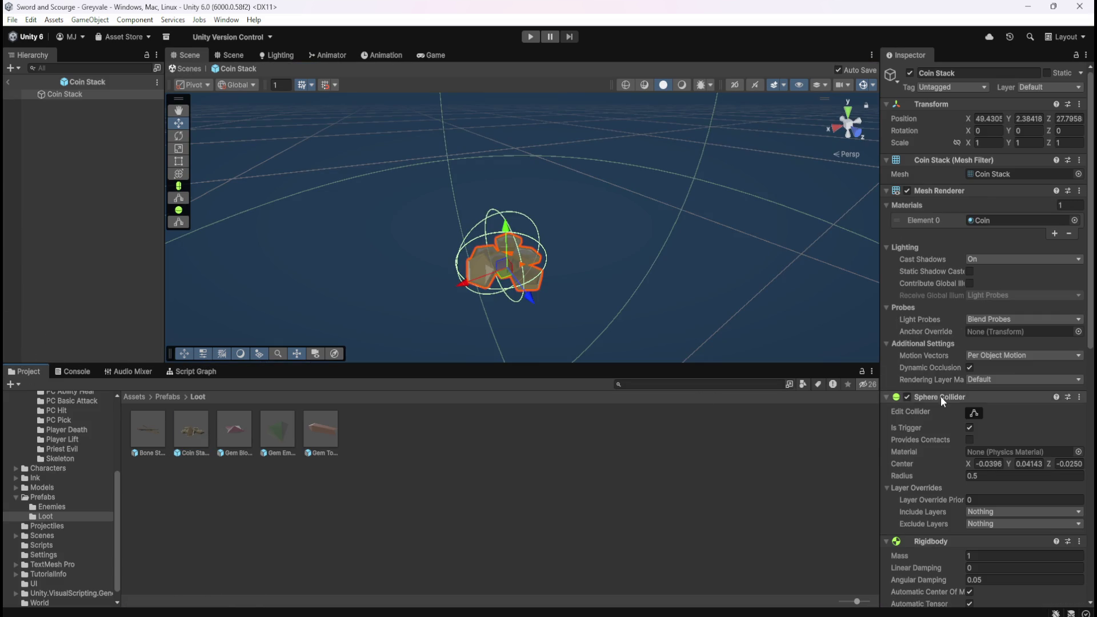
Step: Expand the Coin Stack Rigidbody's Constraints to show all Freeze Position and Rotation axes unchecked
scroll(940, 397, "down", 8)
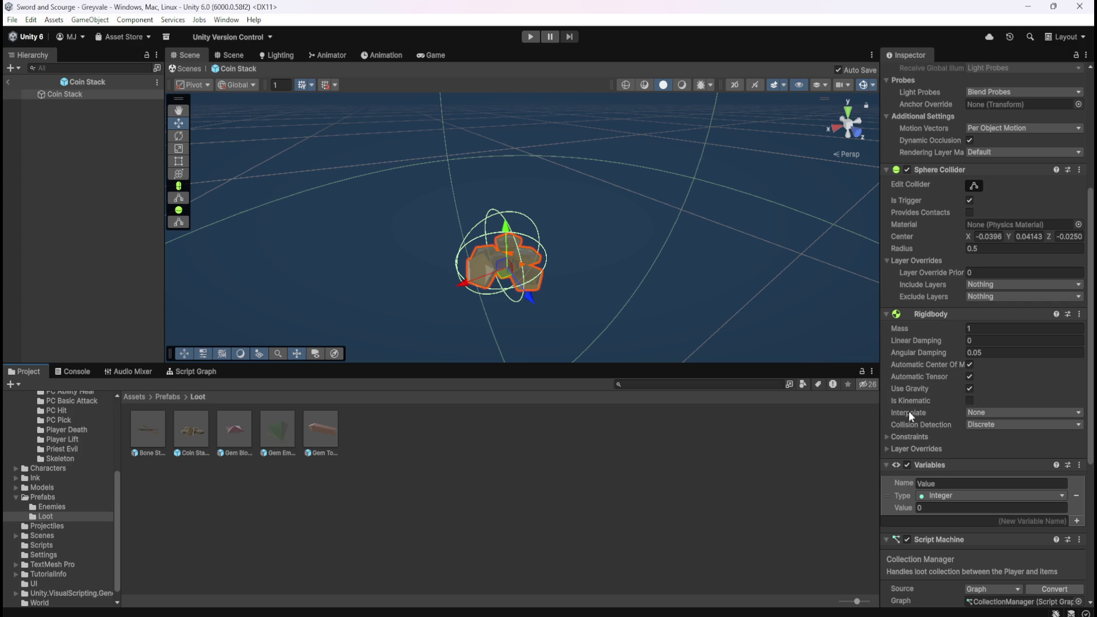
mouse_move(915, 399)
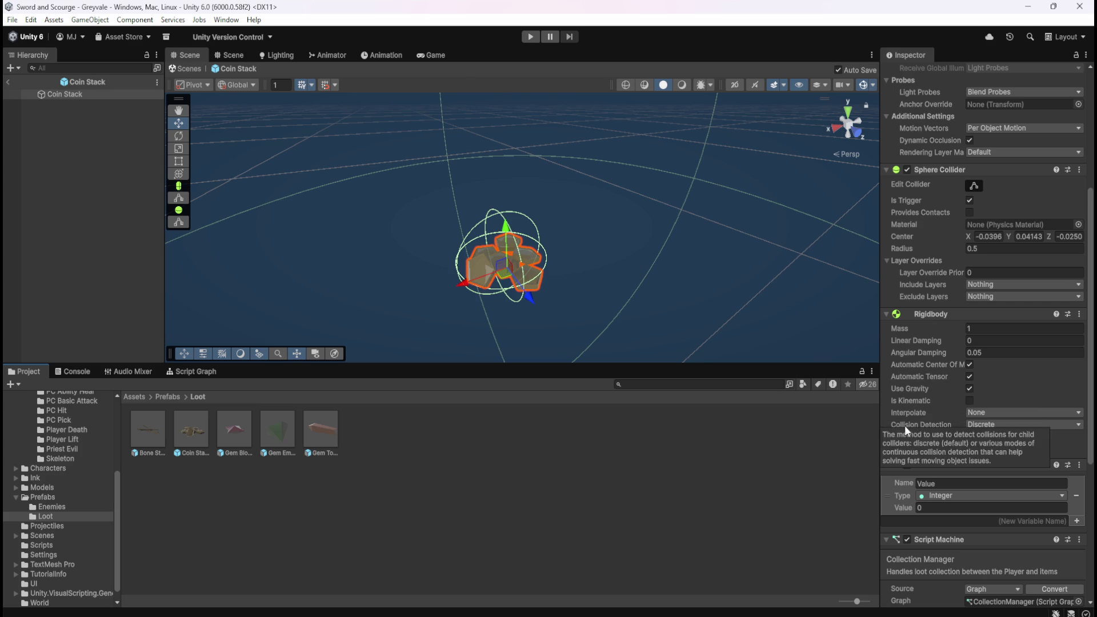
left_click(888, 437)
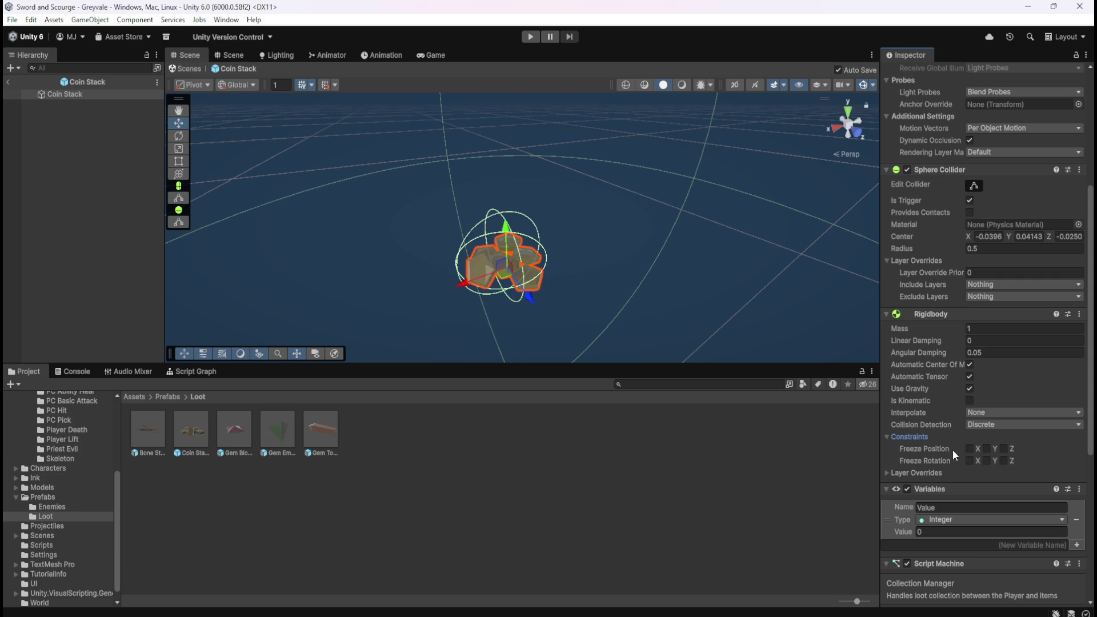
scroll(937, 411, "down", 5)
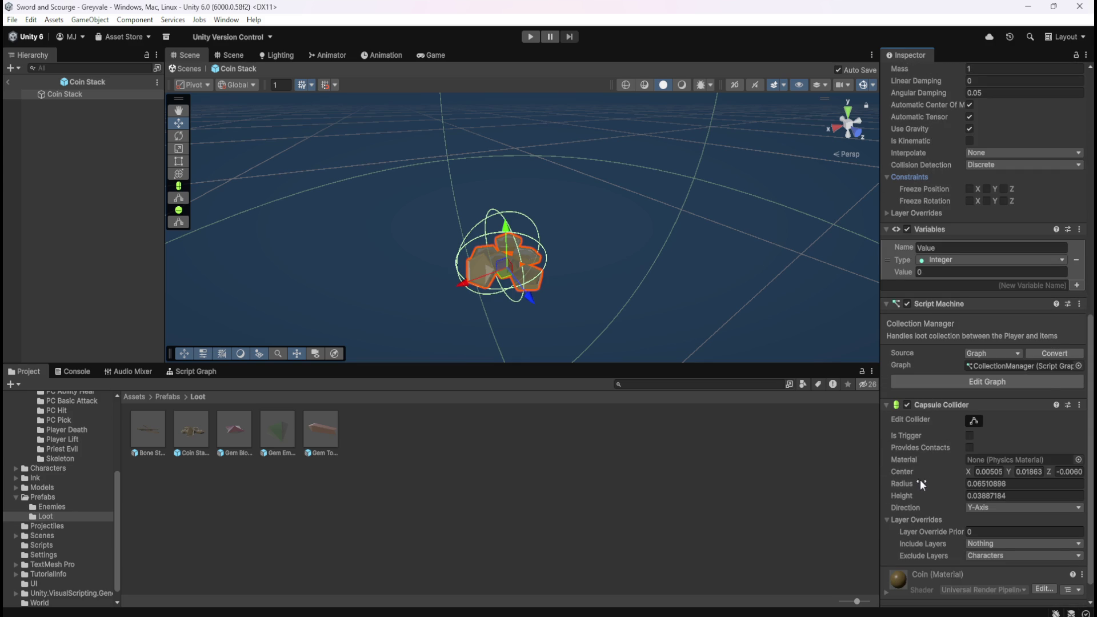
scroll(919, 478, "down", 1)
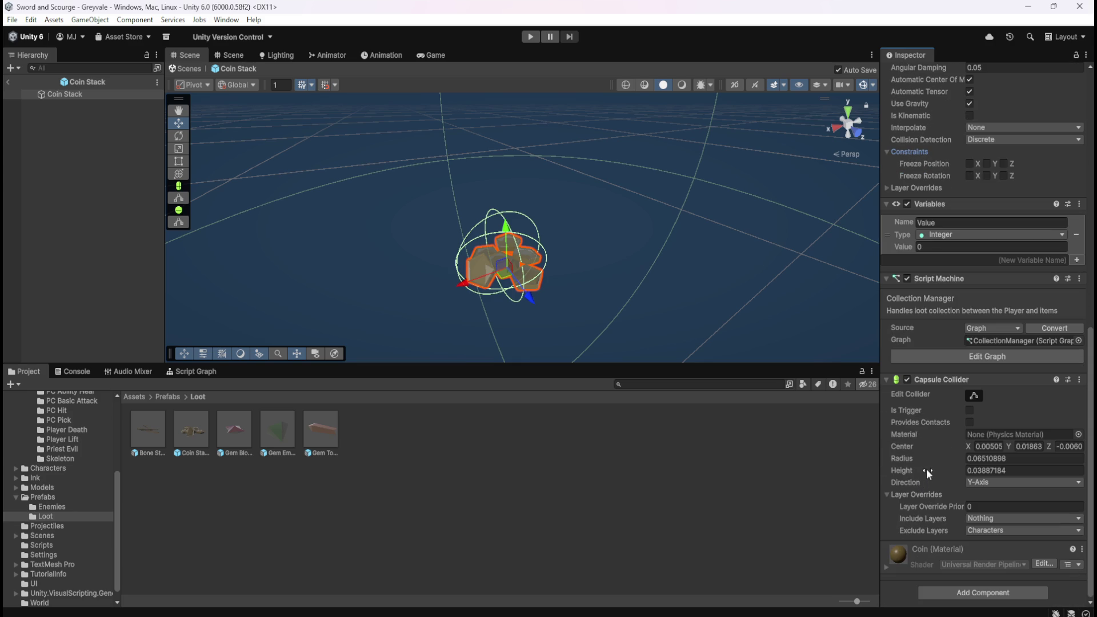
left_click(979, 484)
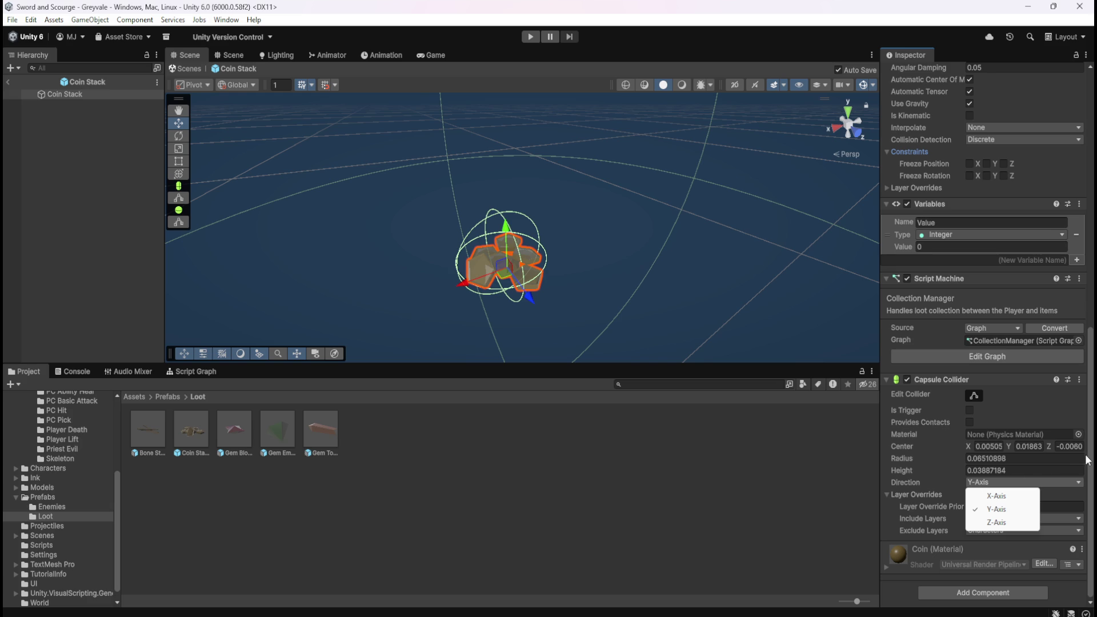
left_click_drag(1087, 461, 1091, 319)
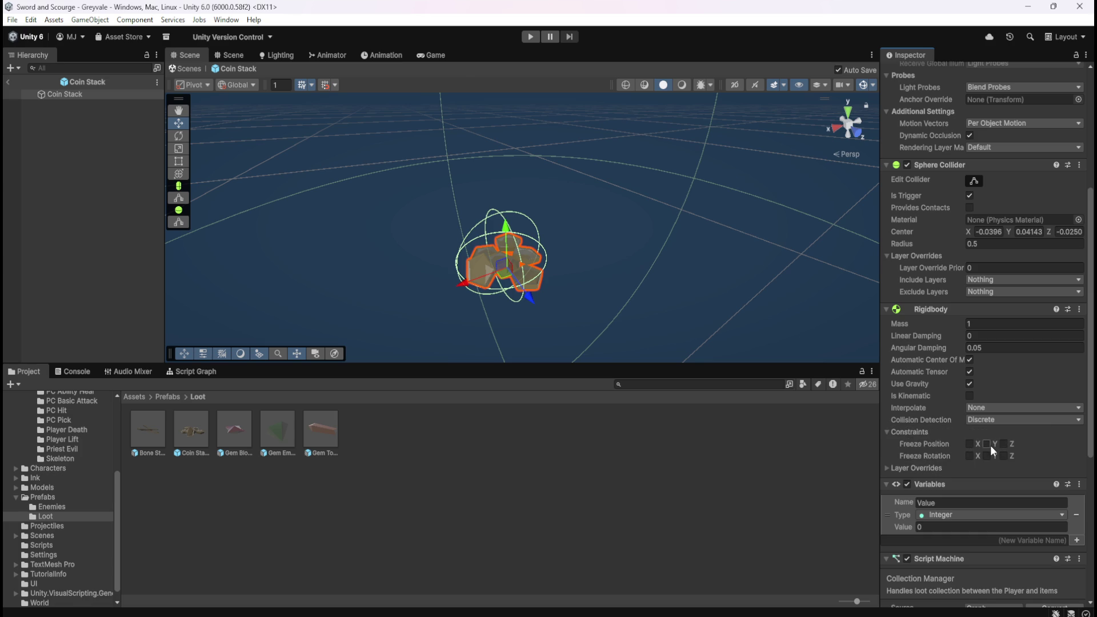
scroll(925, 433, "down", 10)
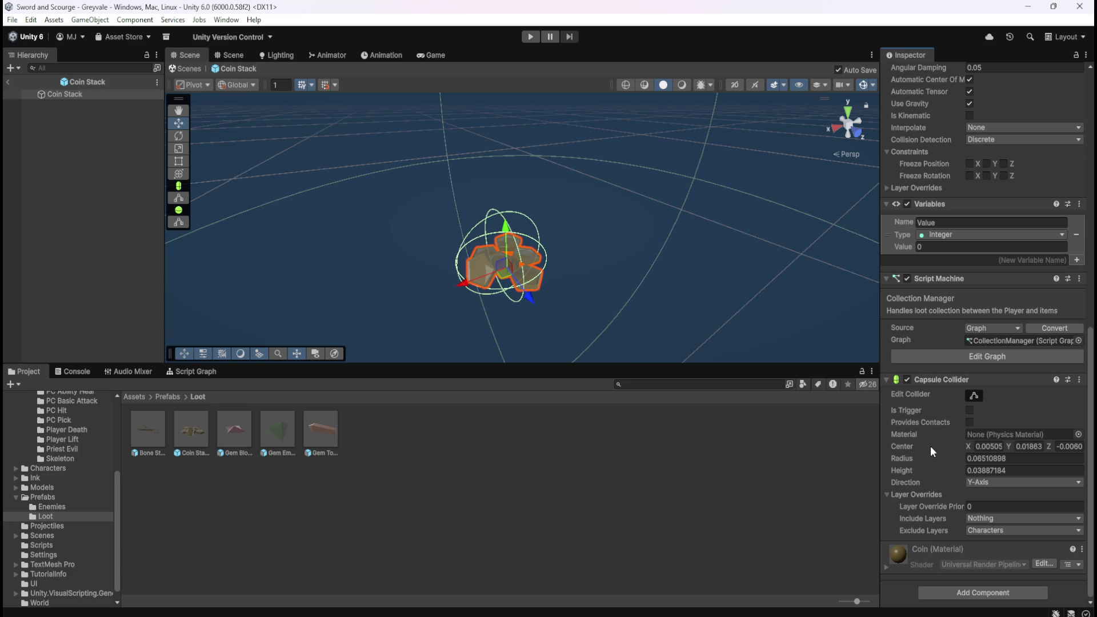
Step: Review the Rigidbody values and browse physics materials for the collider without picking one
scroll(935, 430, "up", 3)
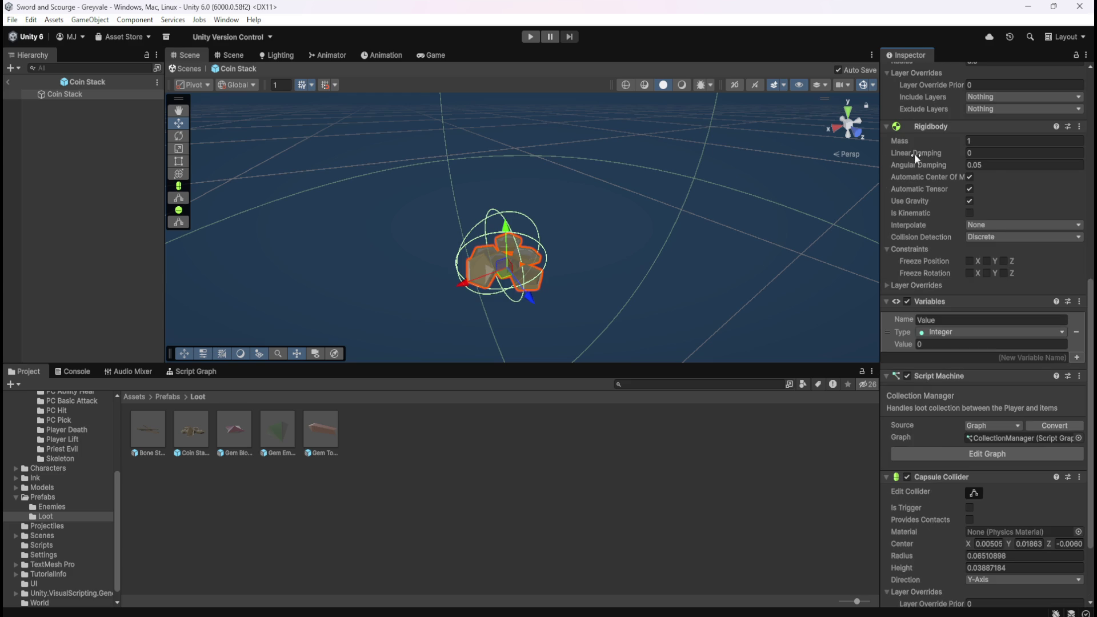
mouse_move(914, 153)
mouse_move(925, 197)
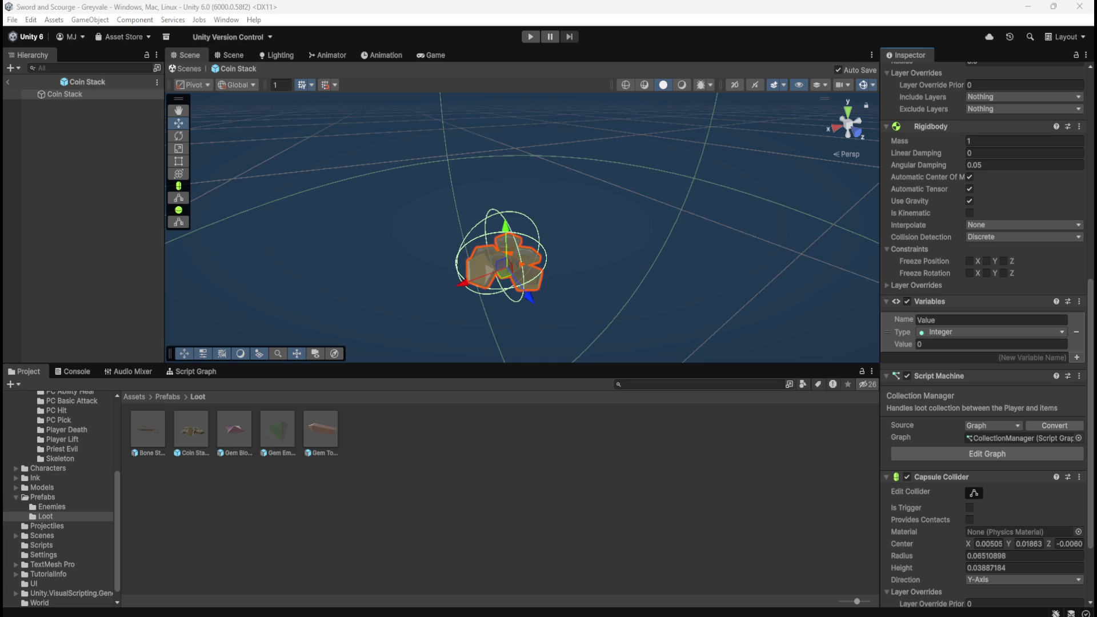
scroll(943, 522, "down", 3)
scroll(938, 445, "up", 5)
scroll(942, 444, "down", 6)
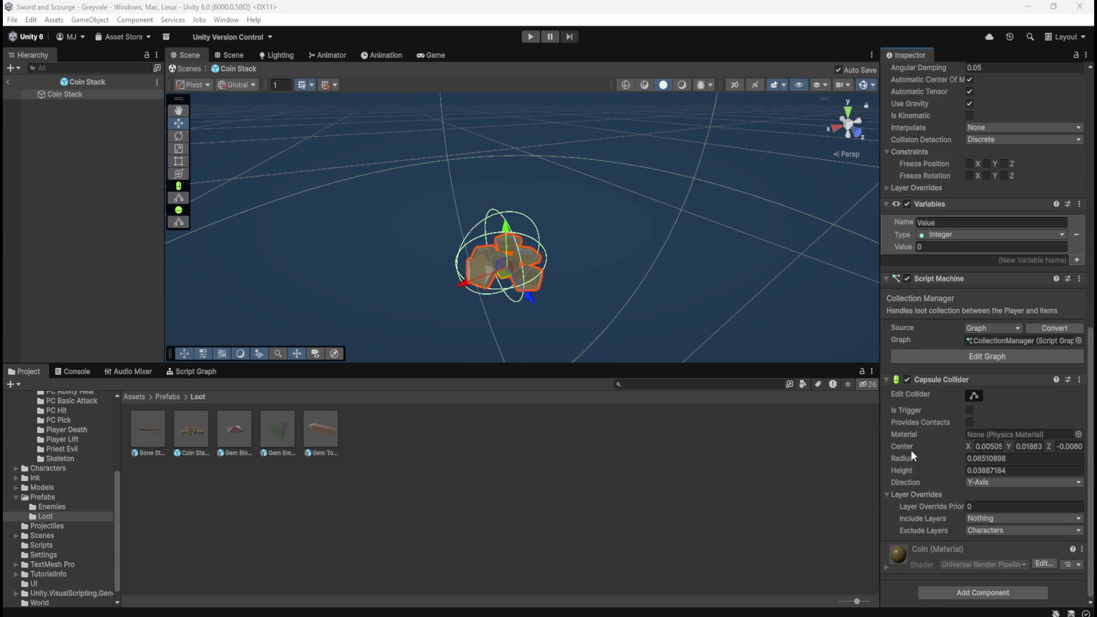
mouse_move(903, 433)
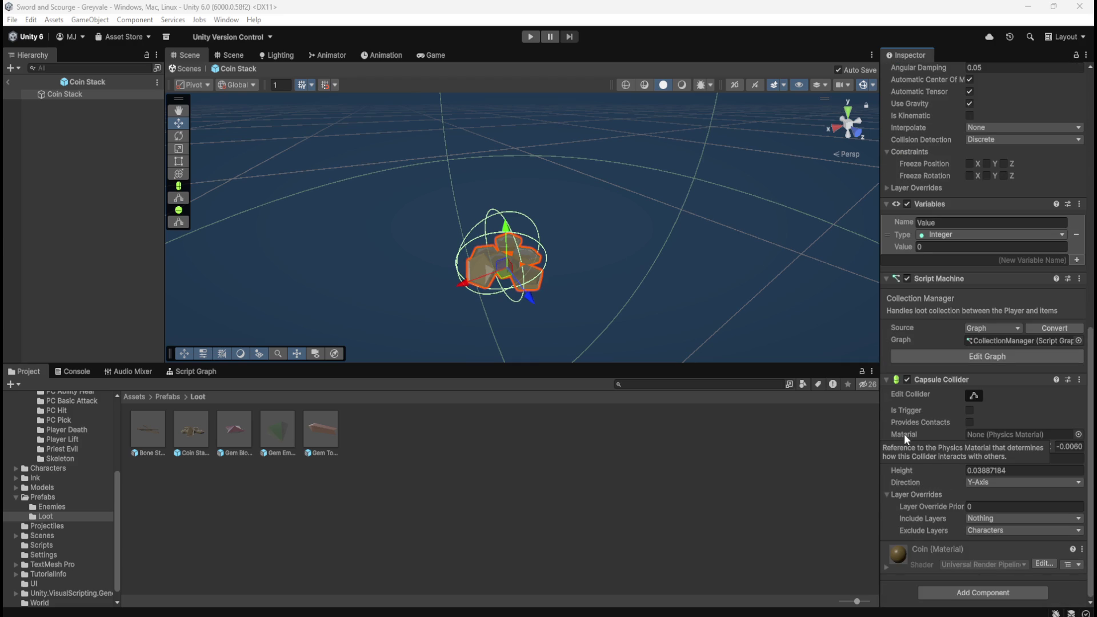
left_click(1077, 434)
left_click(1079, 374)
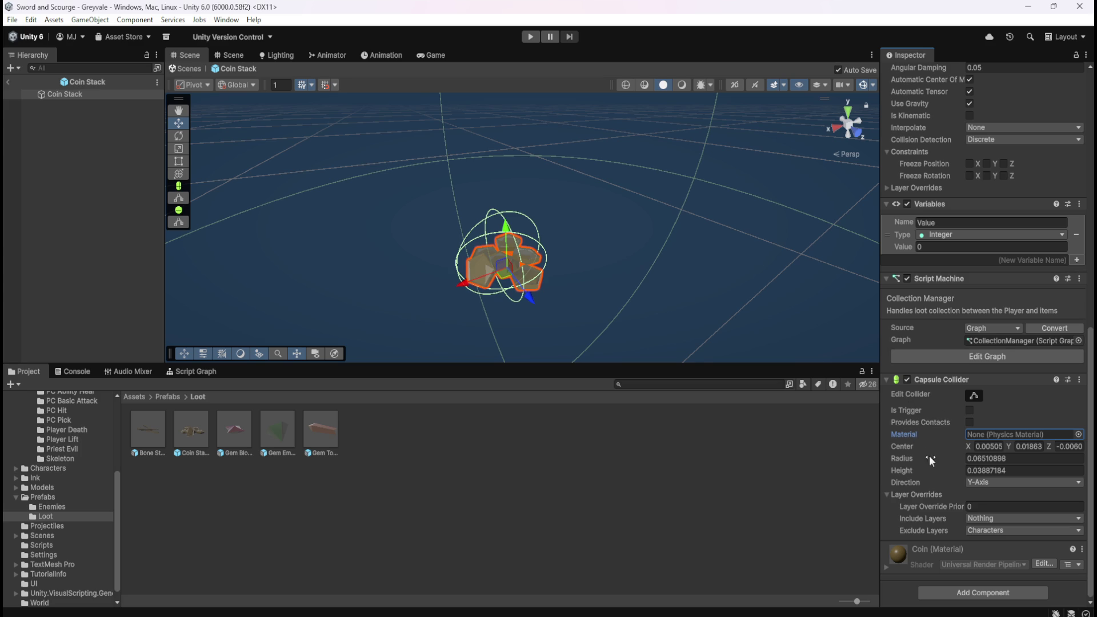
Step: Show the Rigidbody's Interpolate options: None, Interpolate, Extrapolate
scroll(931, 455, "up", 5)
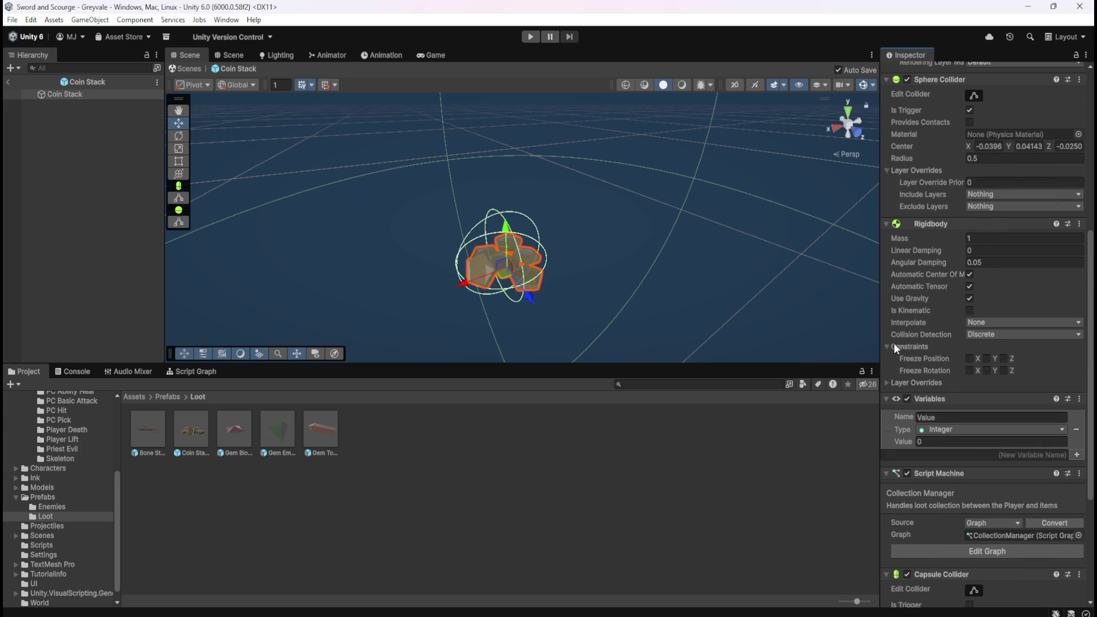
mouse_move(937, 266)
left_click(977, 323)
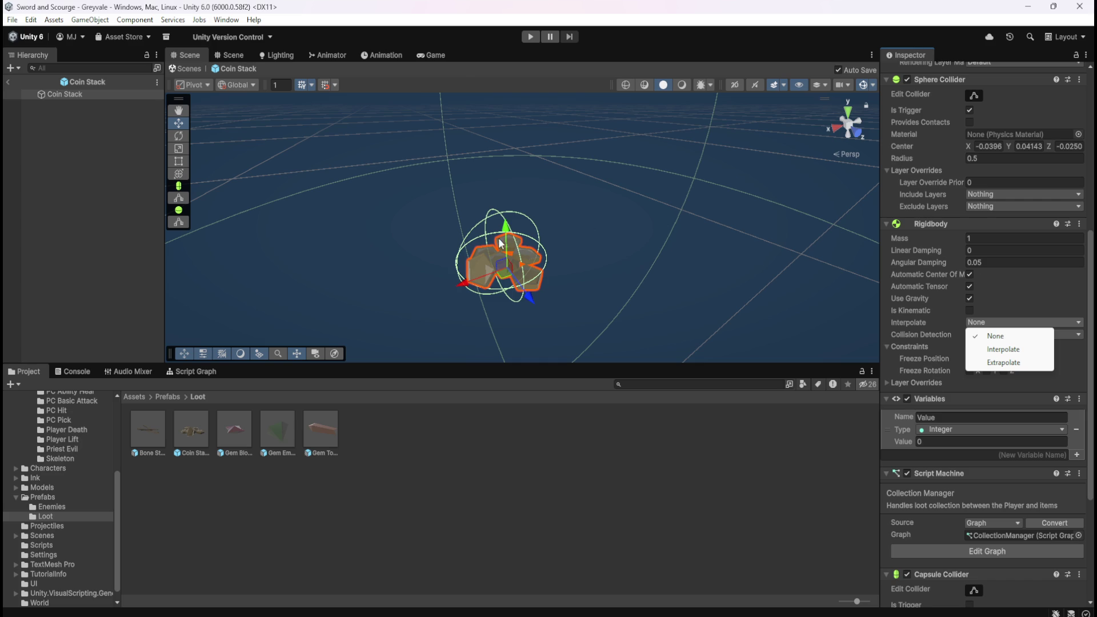
Step: Keep interpolation at None and freeze the Coin Stack Rigidbody's rotation on X and Y
left_click(736, 11)
left_click(949, 223)
left_click(933, 225)
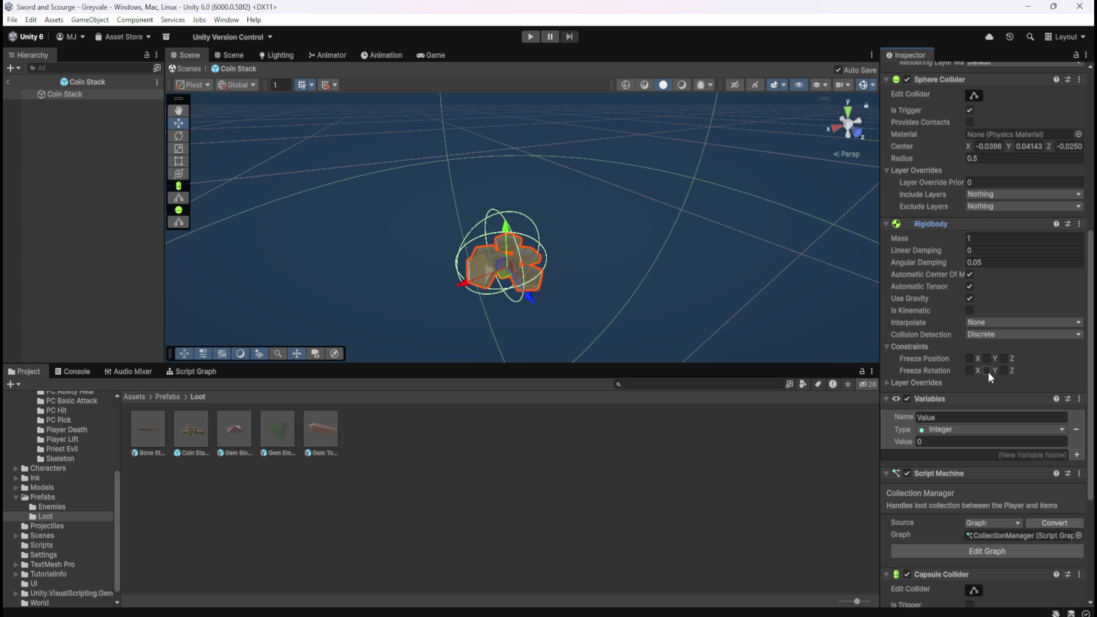
left_click(986, 371)
left_click(974, 371)
mouse_move(935, 266)
Step: Raise the Coin Stack Rigidbody's Linear Damping from 0 to 5
left_click(975, 261)
left_click(988, 250)
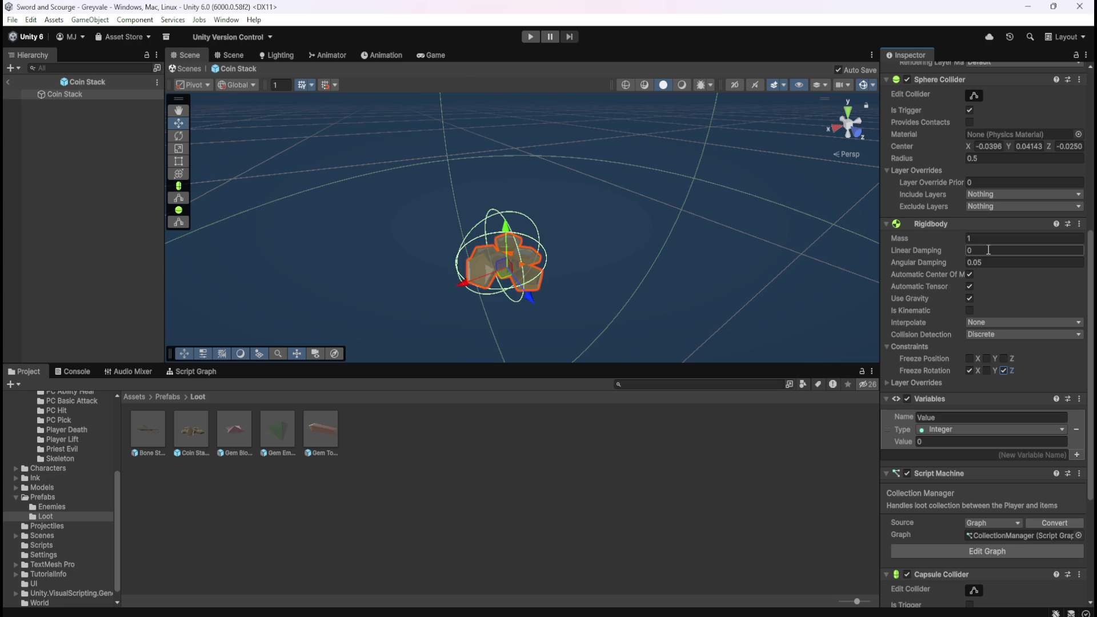
left_click(988, 262)
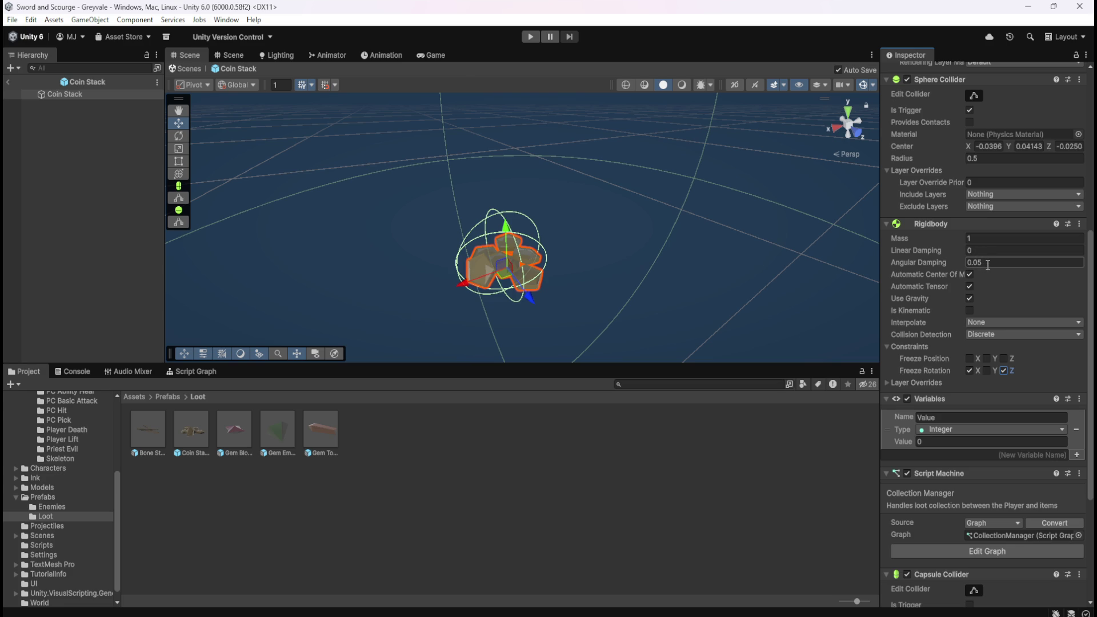
left_click(988, 251)
left_click(971, 250)
type("5")
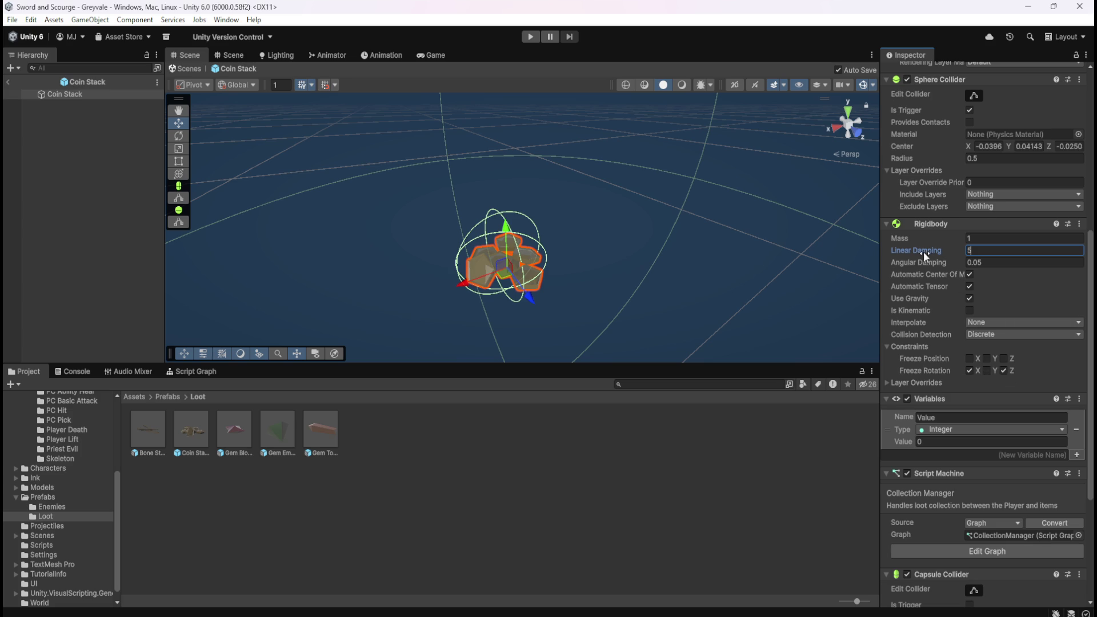
mouse_move(897, 252)
Step: Reselect Coin Stack in the Hierarchy and scroll the Inspector to its Rigidbody
left_click(107, 194)
left_click(48, 93)
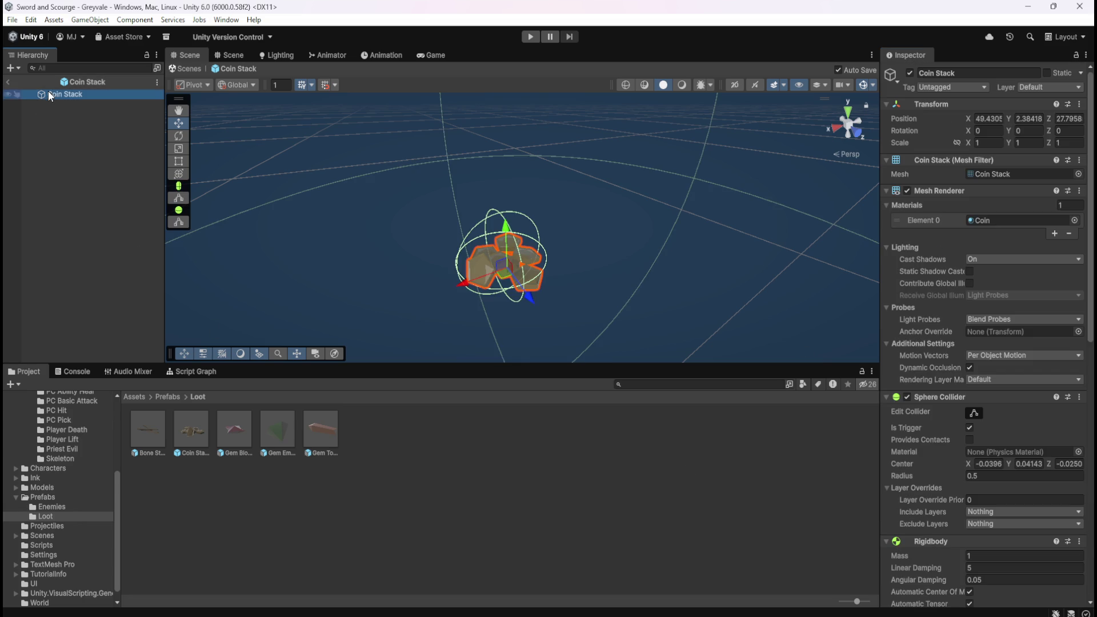
scroll(948, 399, "down", 3)
scroll(987, 519, "down", 3)
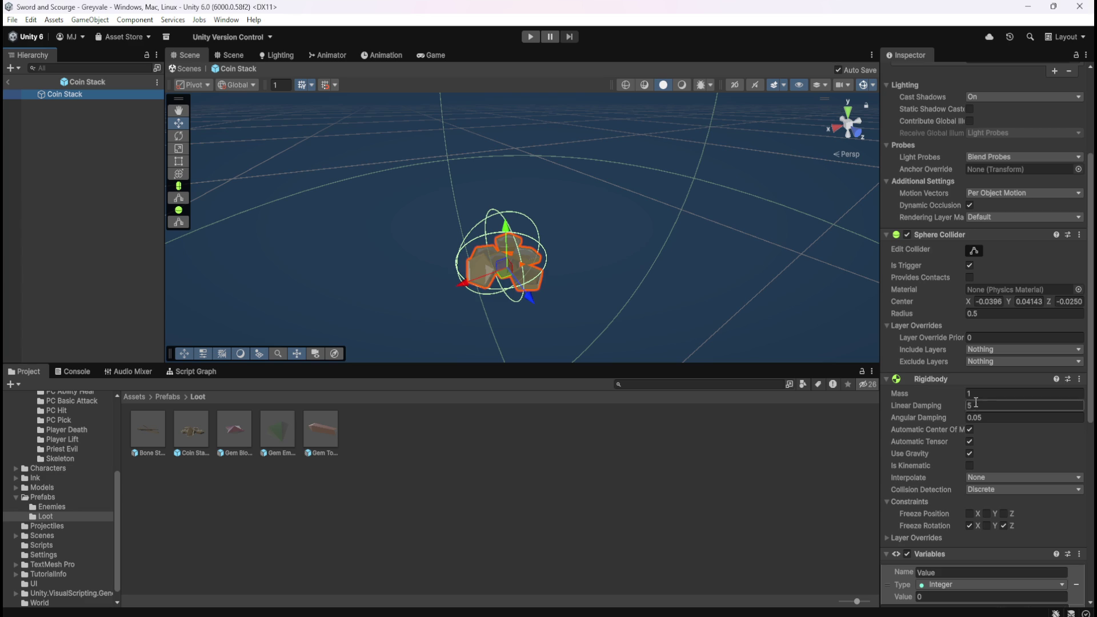
Step: Return to the scene, set the Game view to Play Maximized and start a play-test
left_click(7, 83)
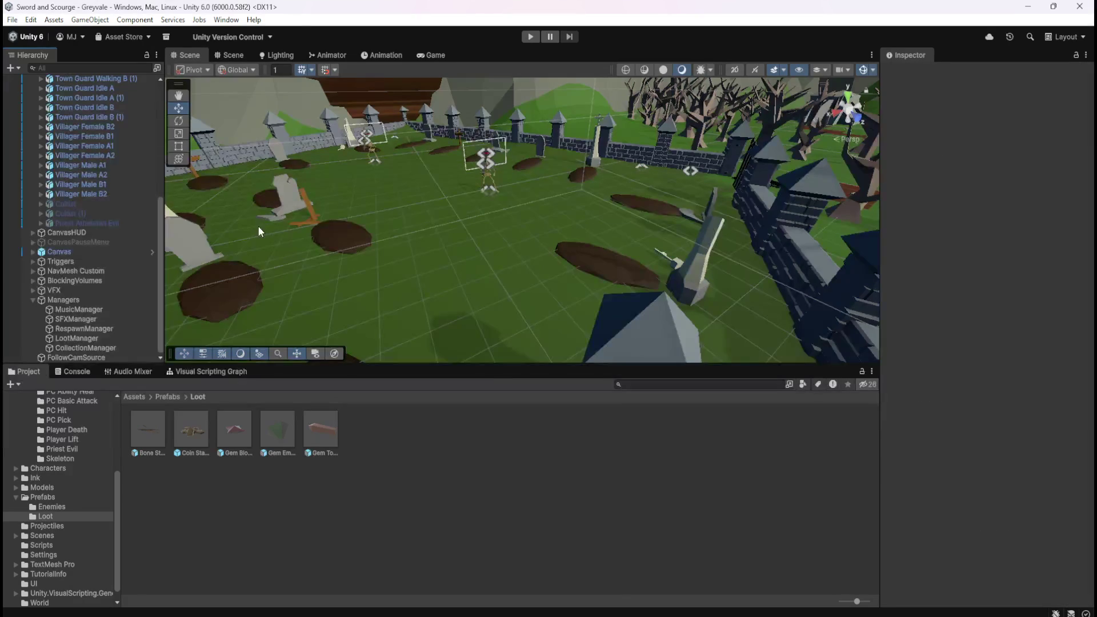
left_click(434, 55)
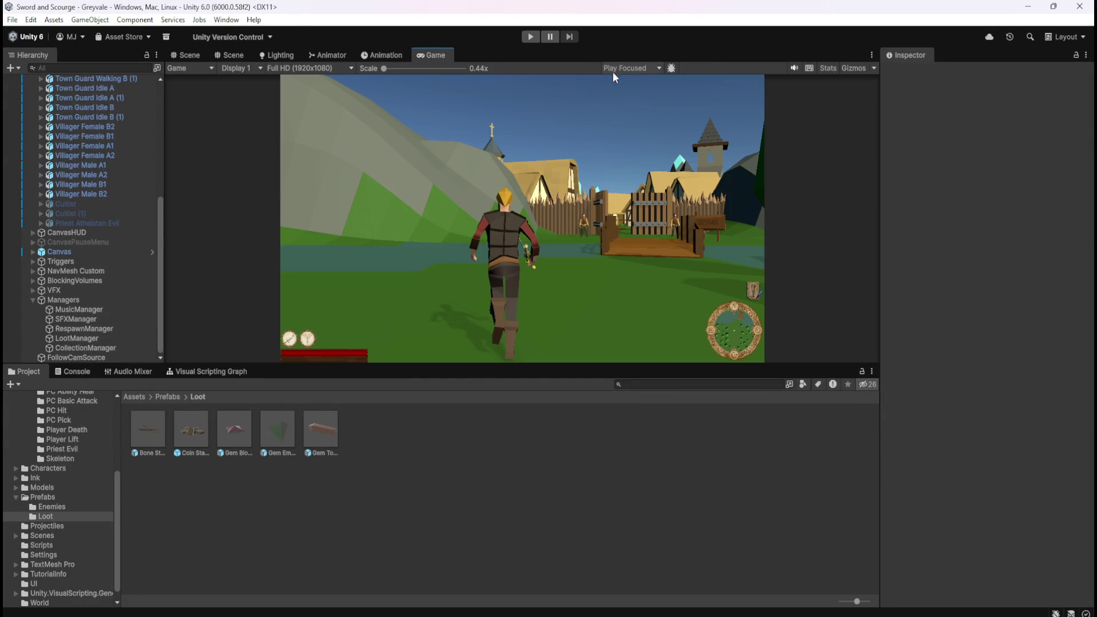
left_click(628, 68)
left_click(651, 93)
left_click(531, 38)
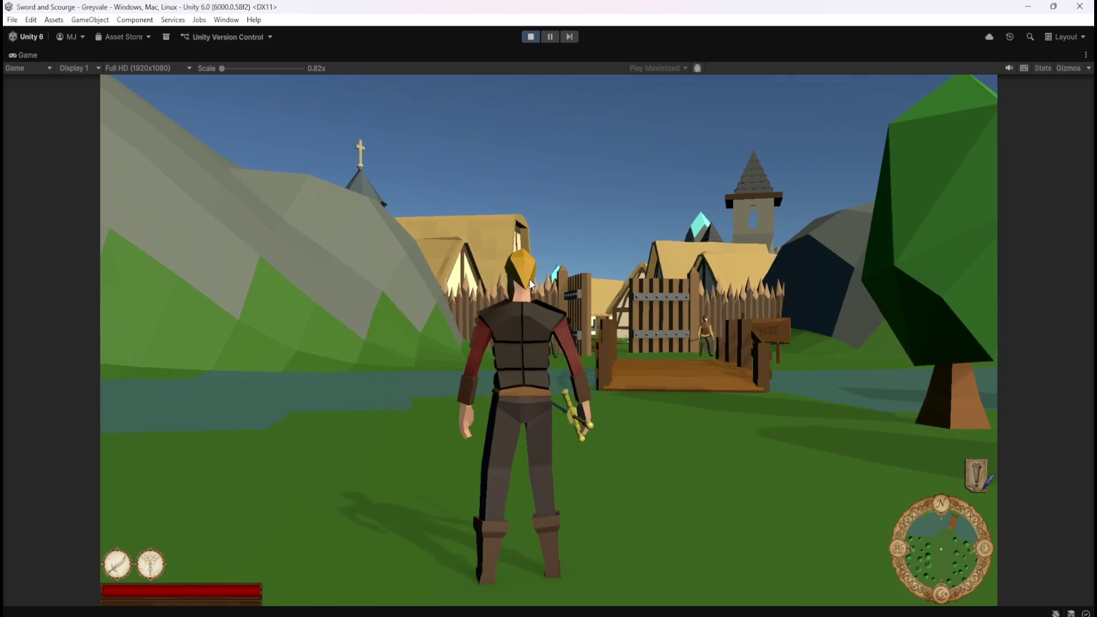
Step: Run the hero through the village to the graveyard and kill a skeleton so it drops bones
key("w")
key("w")
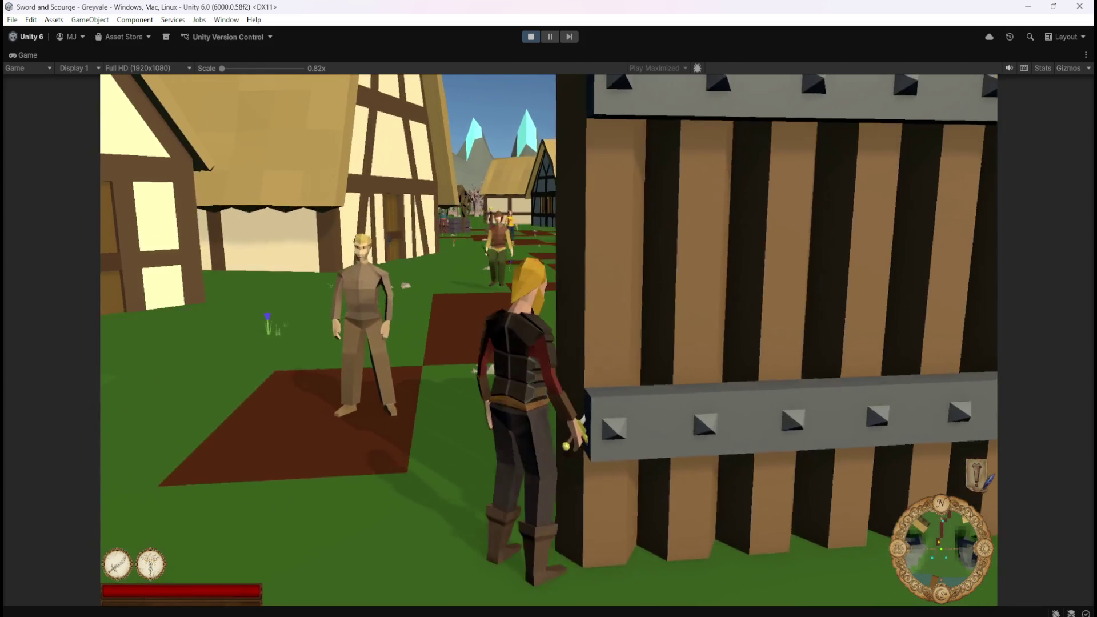
key("w")
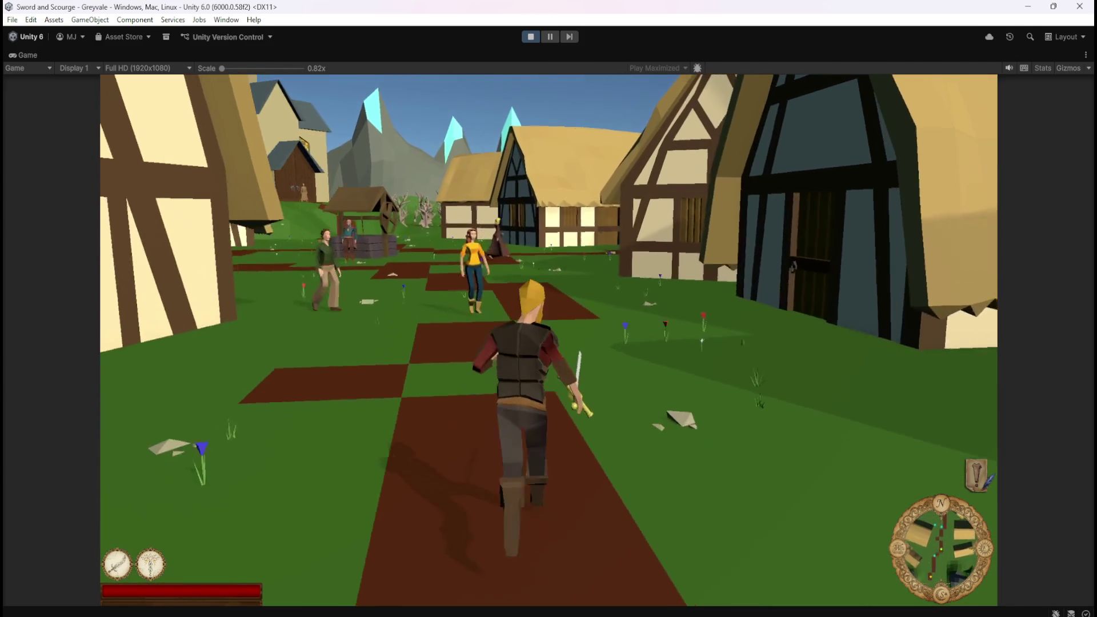
key("w")
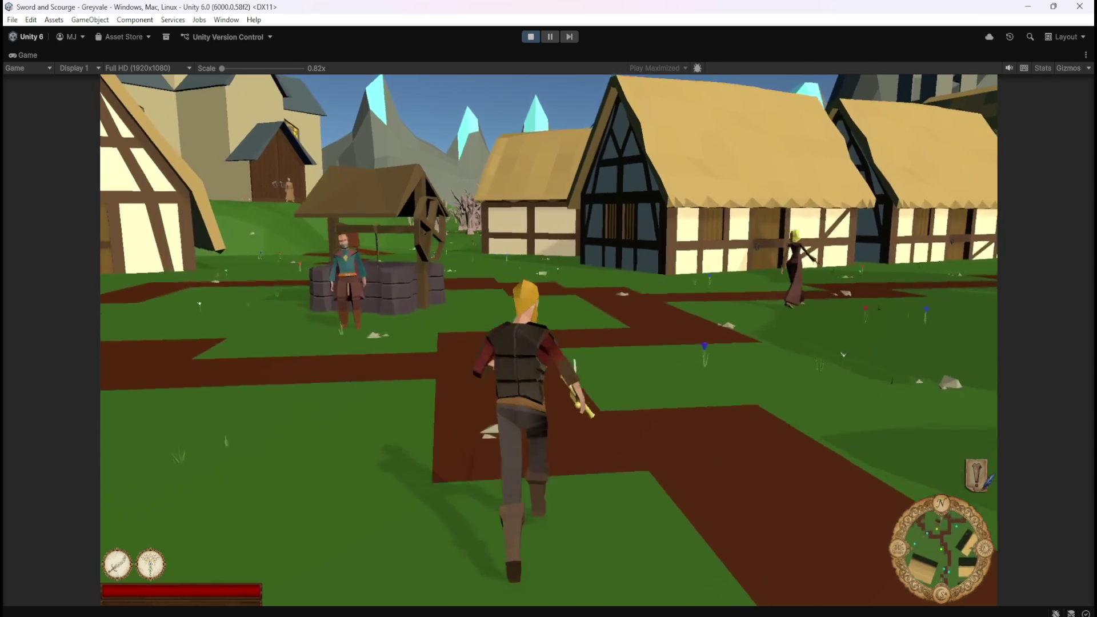
key("w")
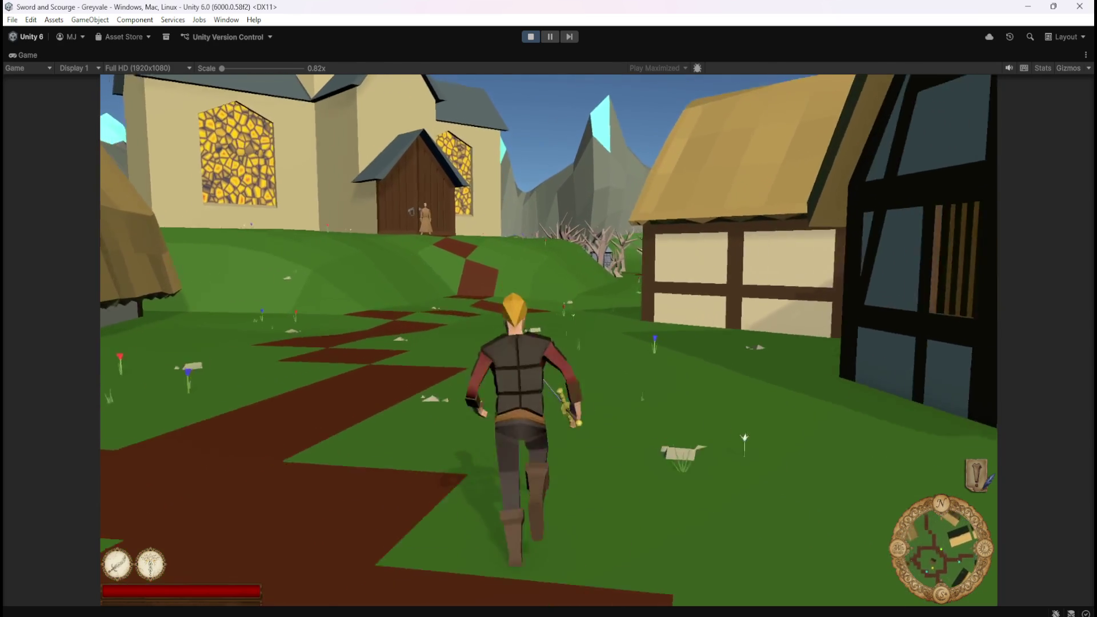
key("w")
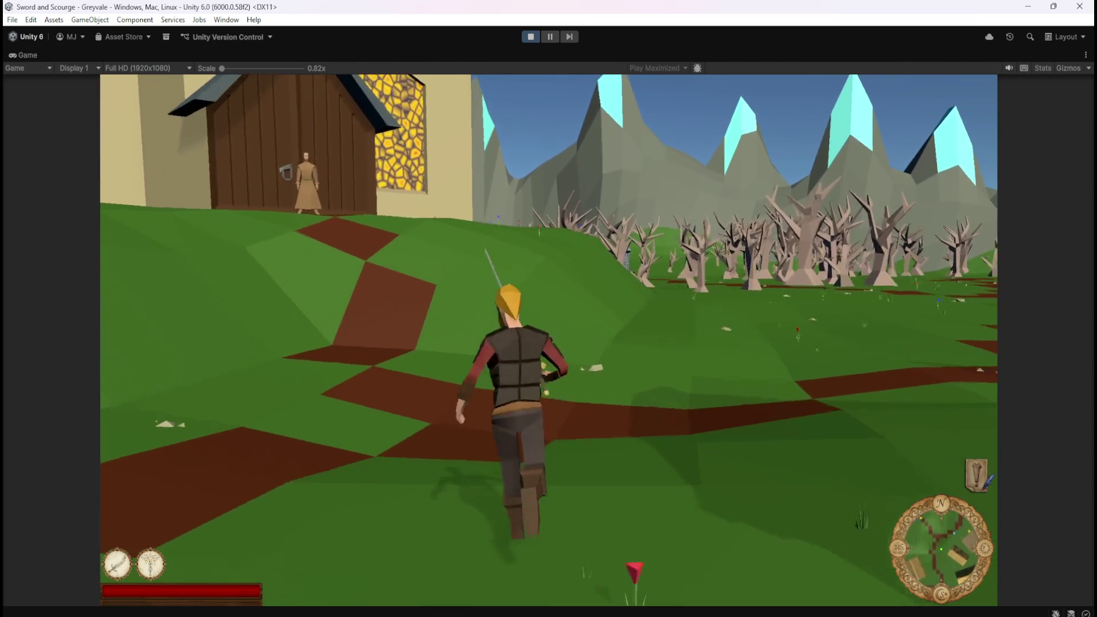
key("w")
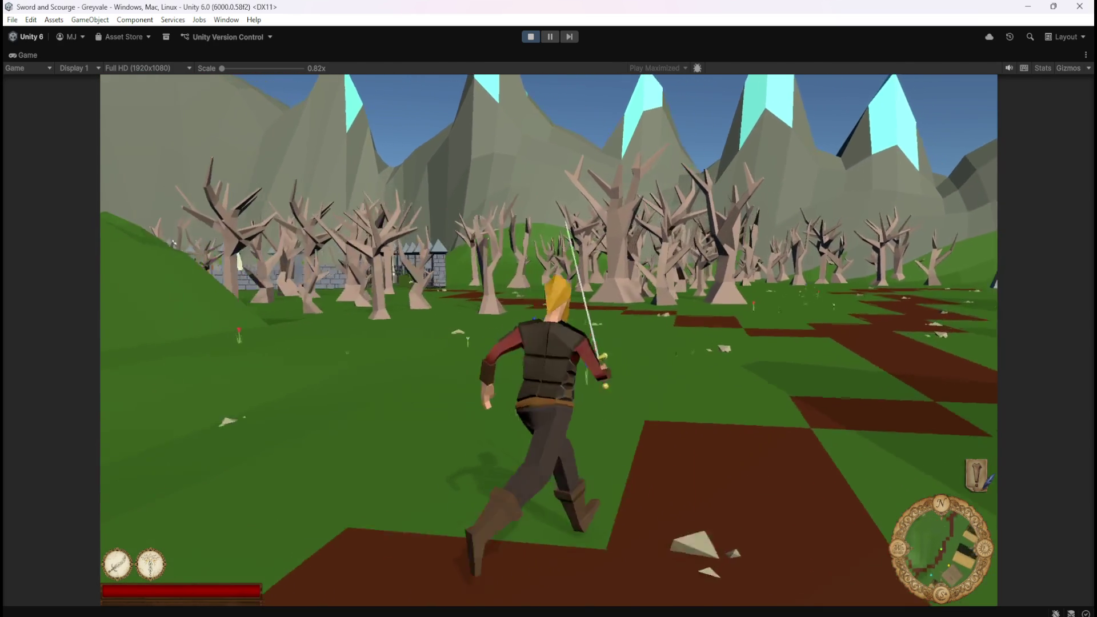
key("w")
key("w")
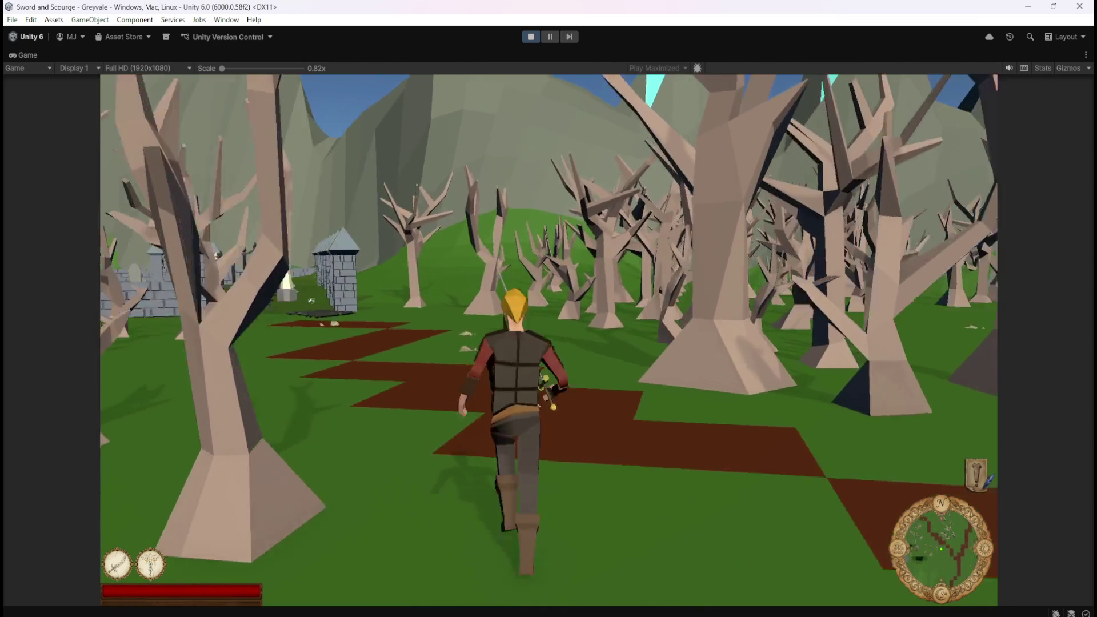
key("w")
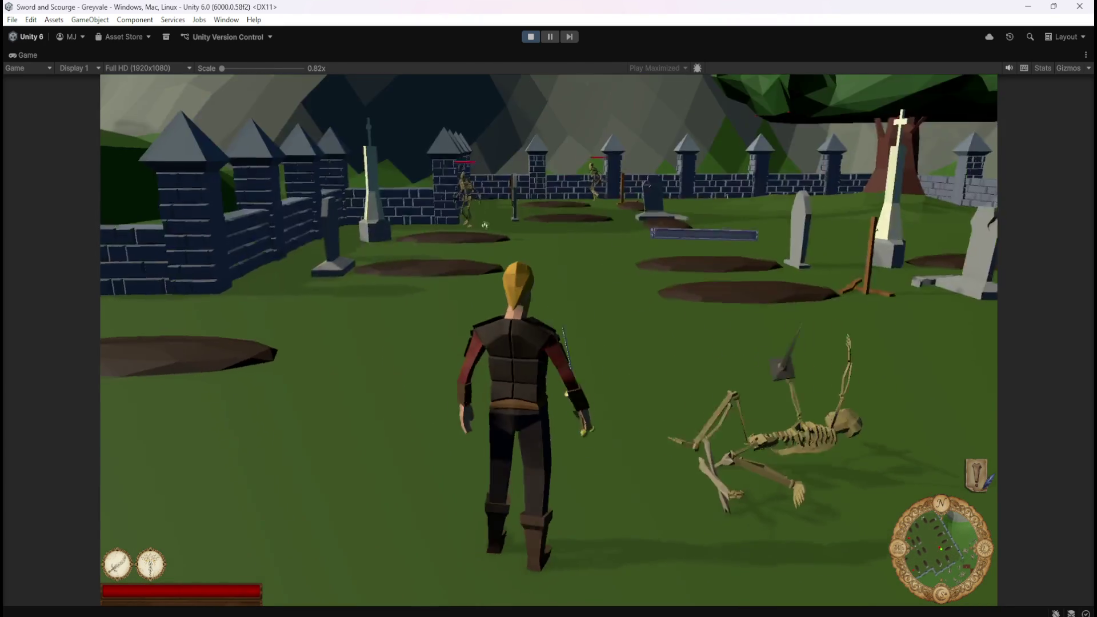
key("w")
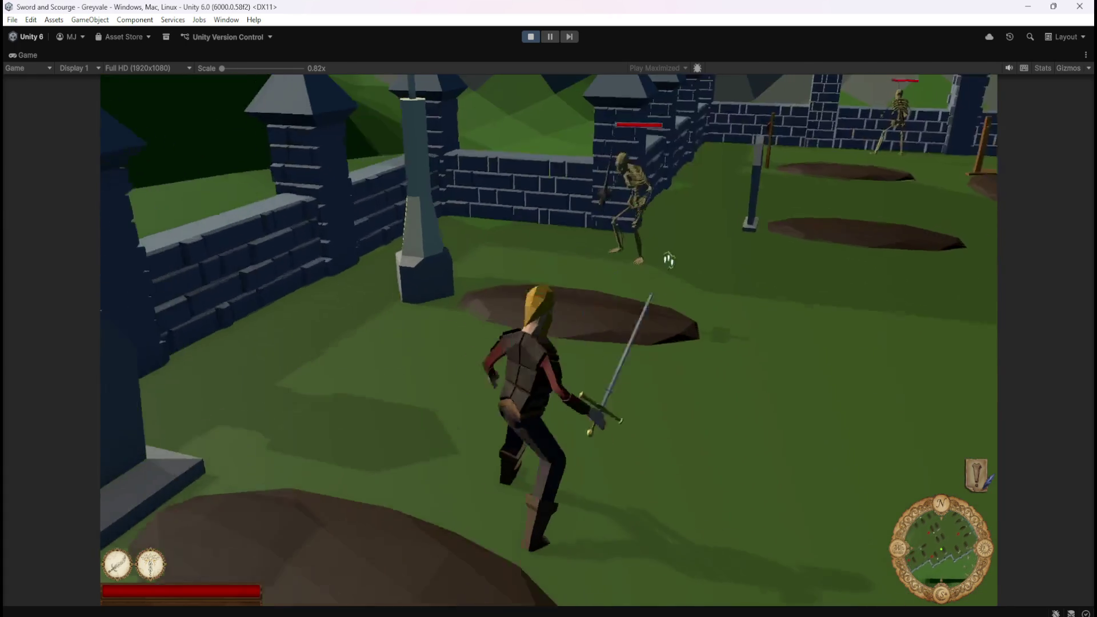
key("w")
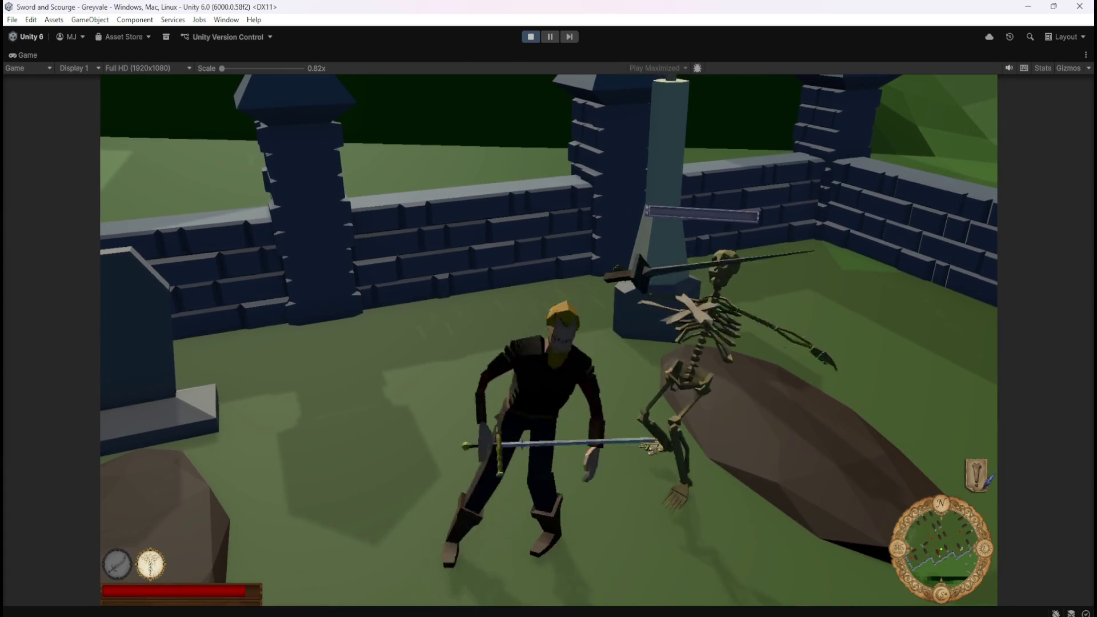
key("w")
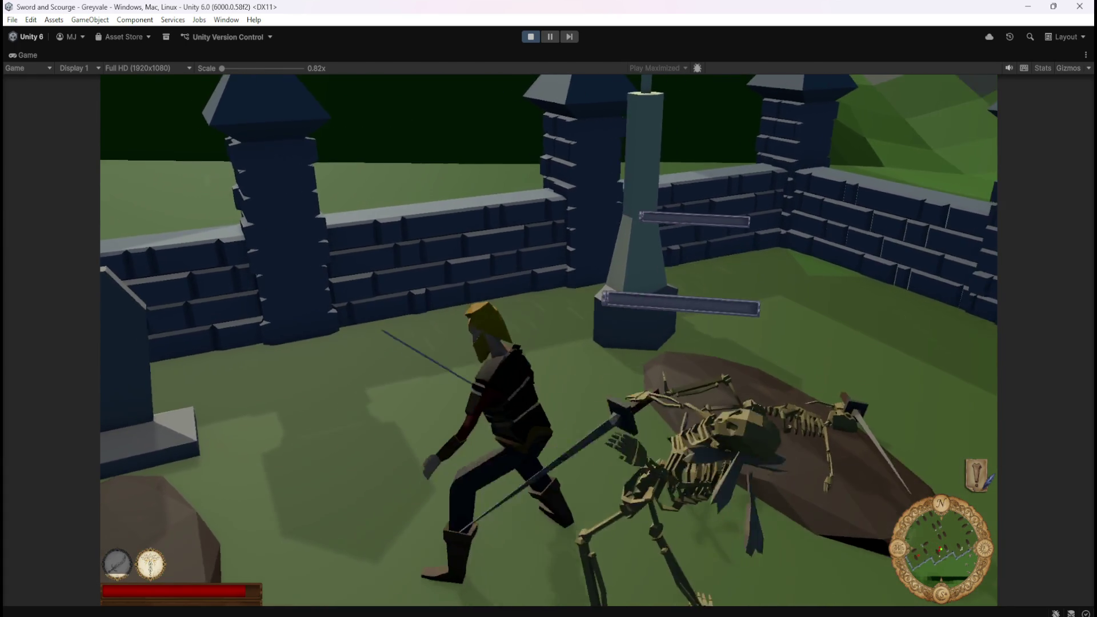
Step: Look over the fallen skeletons, then pause and stop the play-test
key("s")
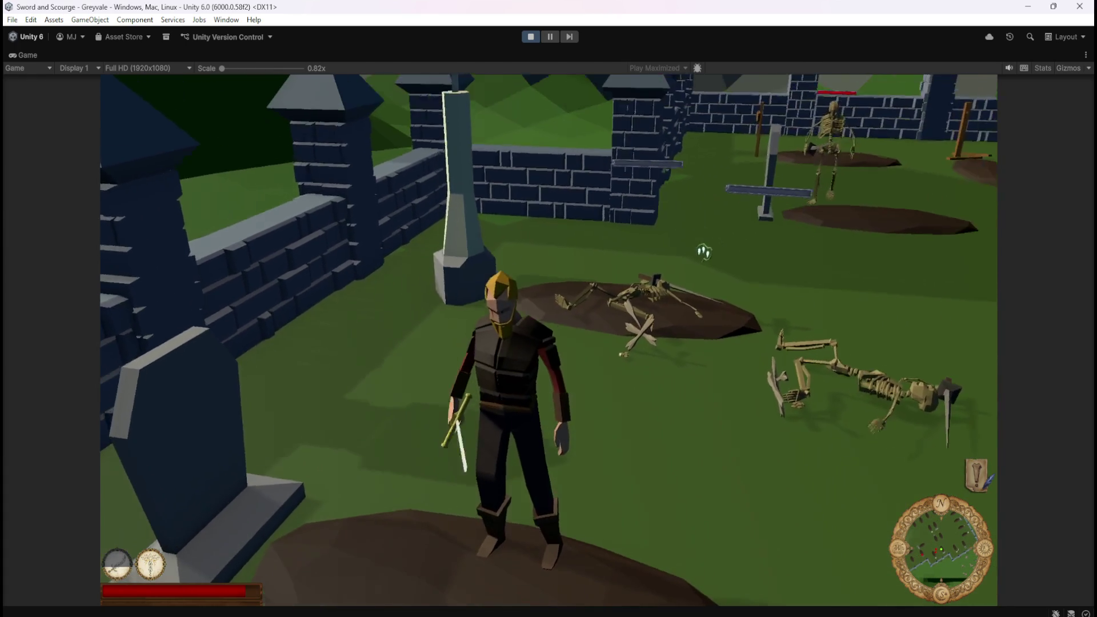
key("w")
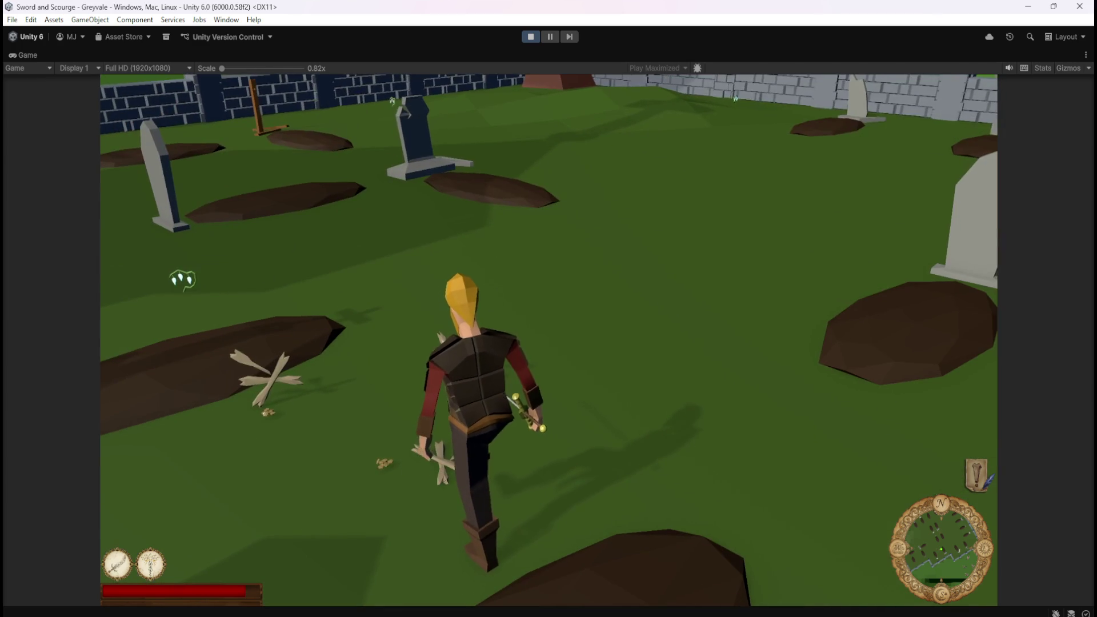
key("Escape")
left_click(525, 38)
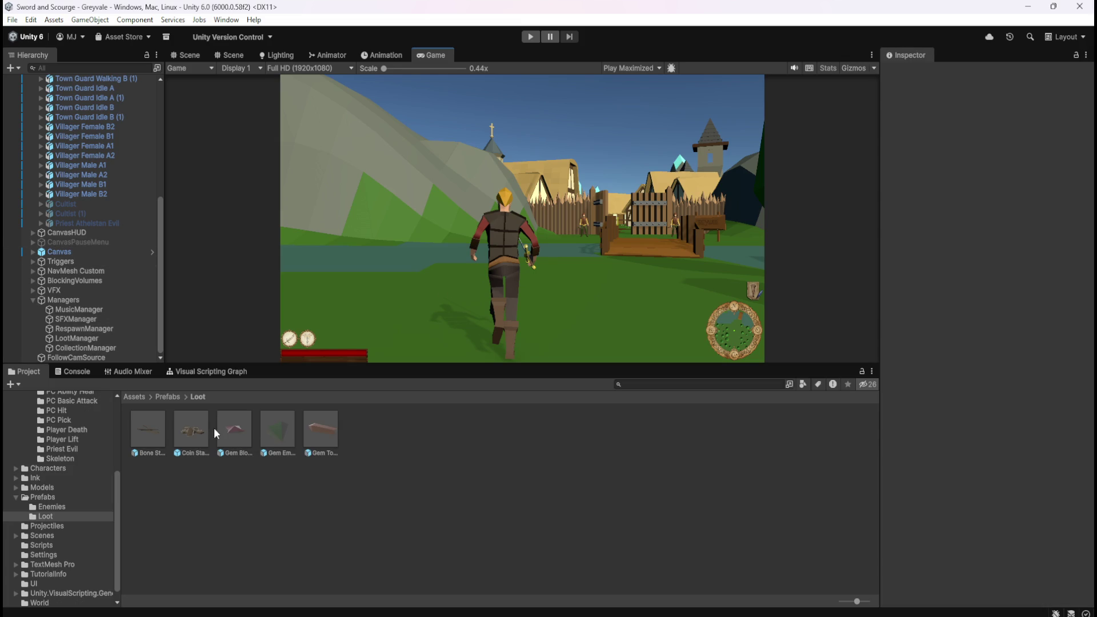
Step: Reopen the Coin Stack prefab and bring its Rigidbody into view in the Inspector
double_click(190, 427)
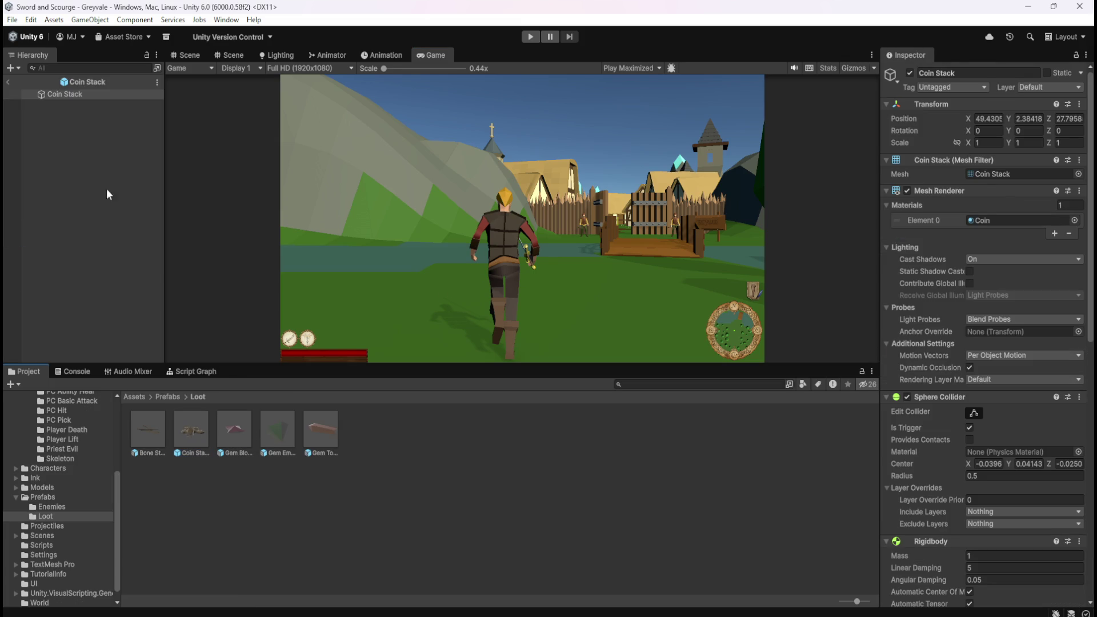
left_click(72, 95)
scroll(924, 454, "down", 5)
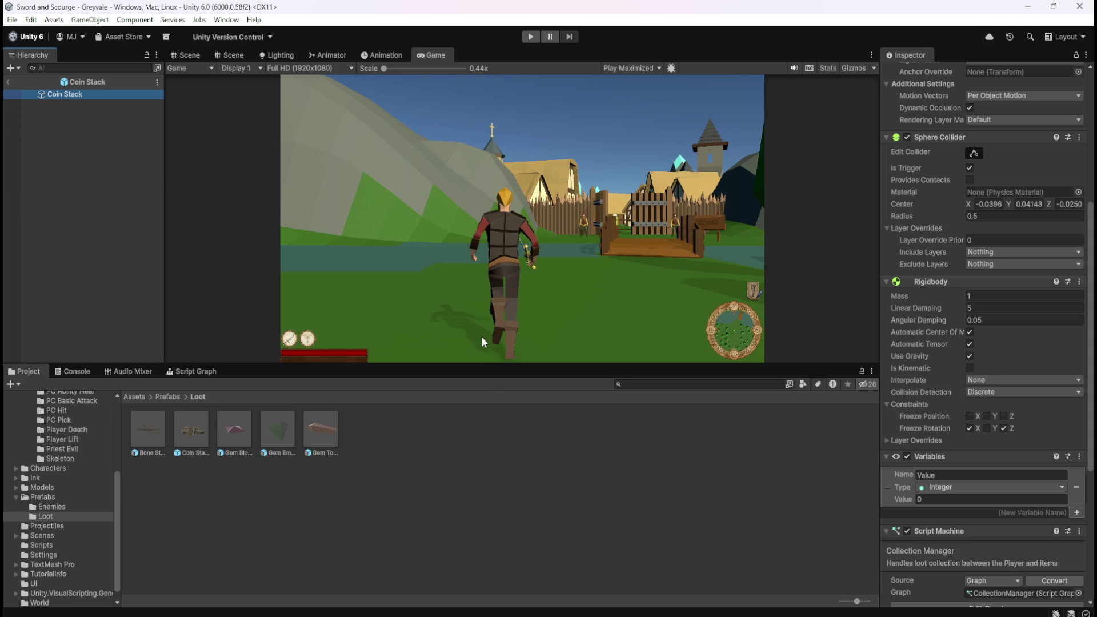
Step: Switch play-tests to Play Focused and start a play-test with Ctrl+P
left_click(623, 67)
left_click(634, 82)
left_click(987, 311)
type("1")
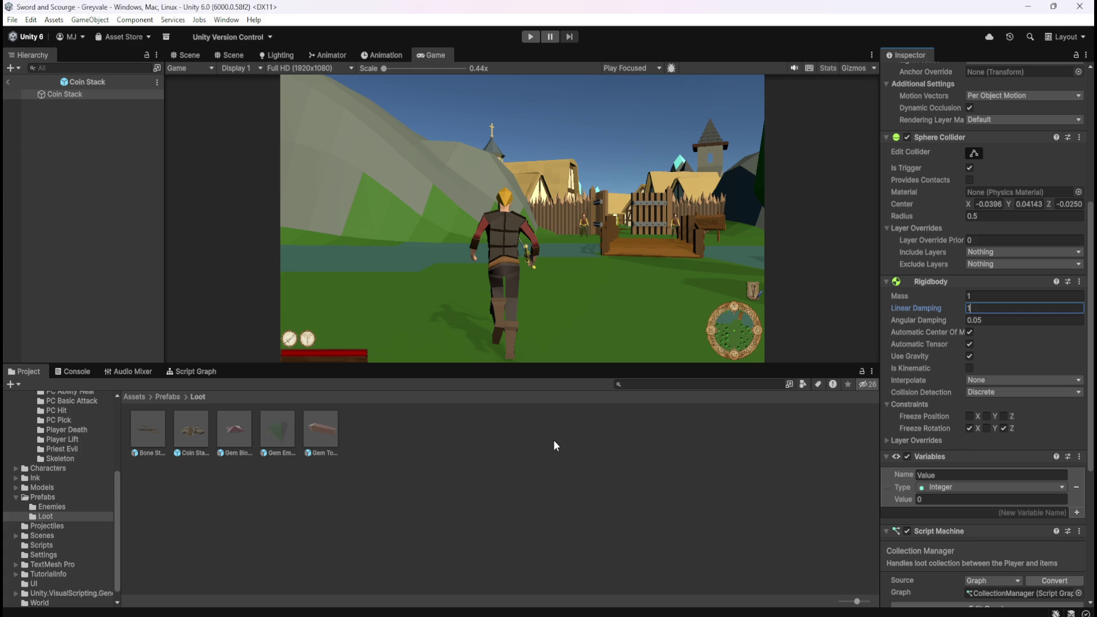
key("ctrl+p")
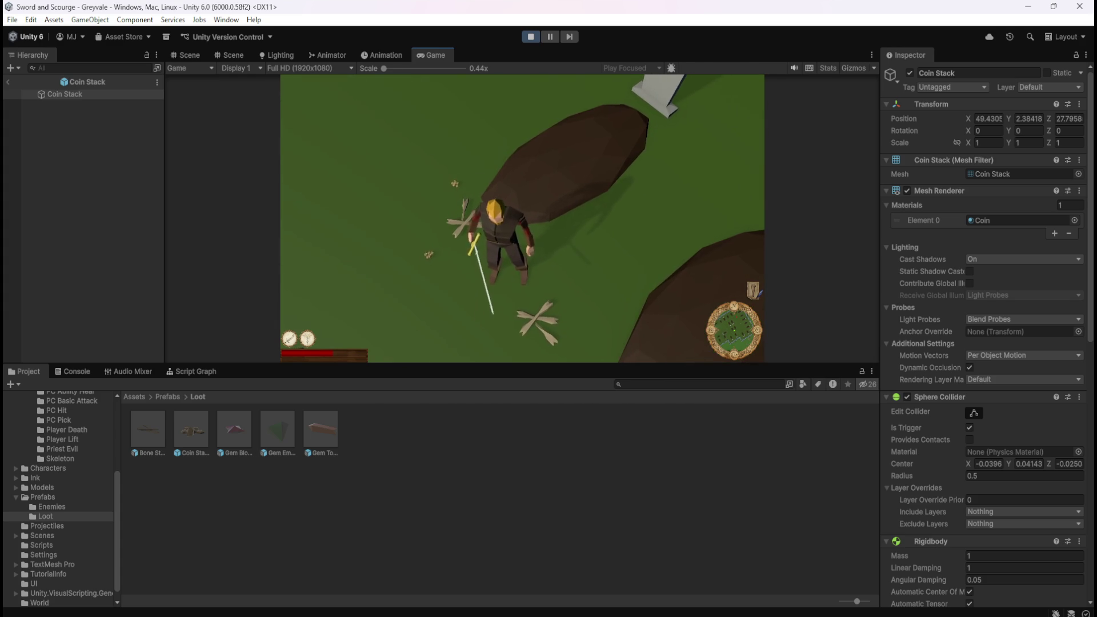
Step: Pause the game and stop the focused Linear Damping 1 play-test
key("Escape")
left_click(532, 37)
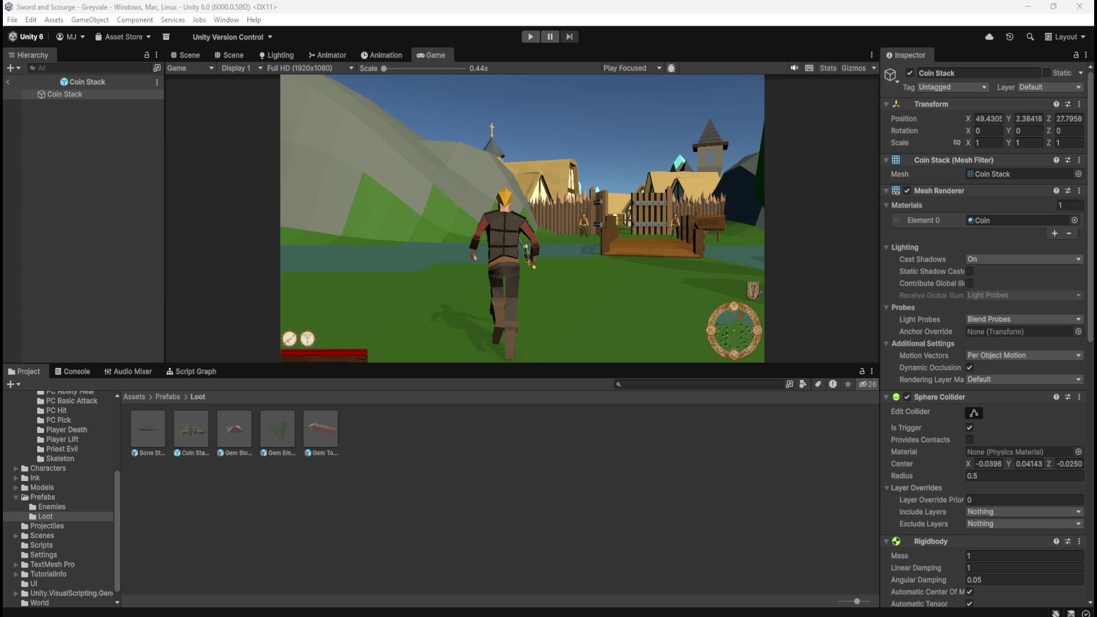
Step: Set the Coin Stack Rigidbody's Angular Damping to 0.25 and start a new play-test
left_click(987, 577)
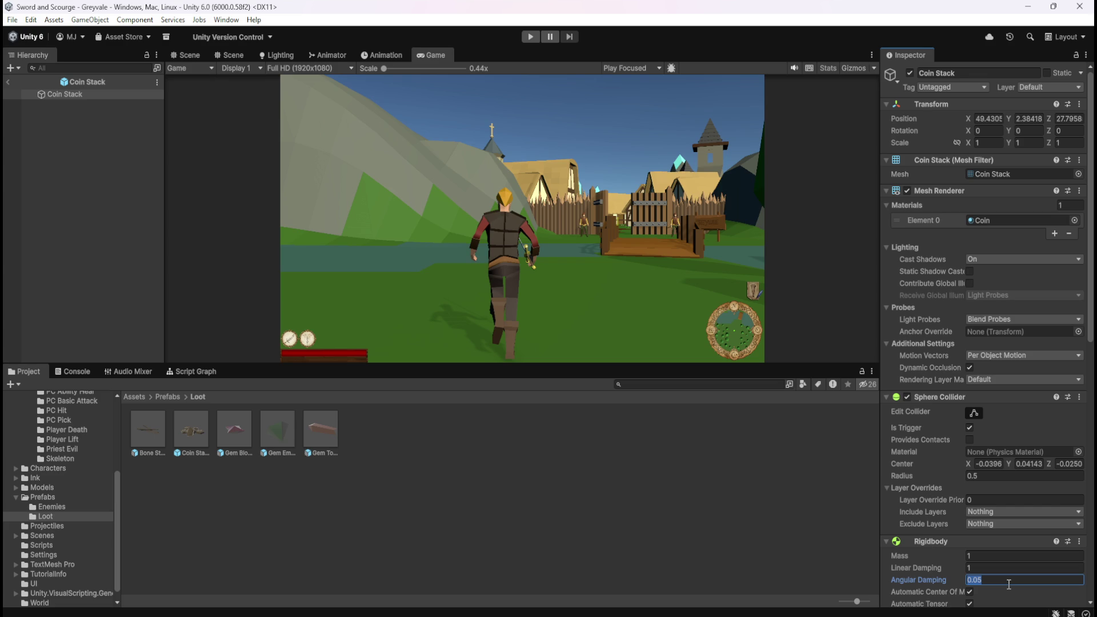
type(".25")
left_click(116, 97)
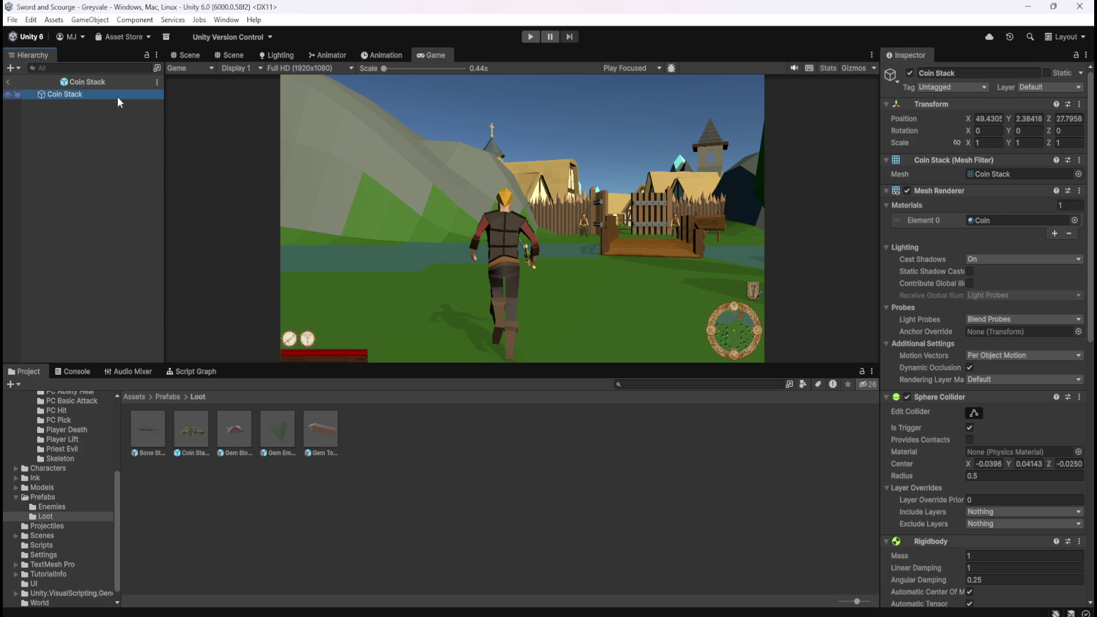
scroll(902, 454, "down", 5)
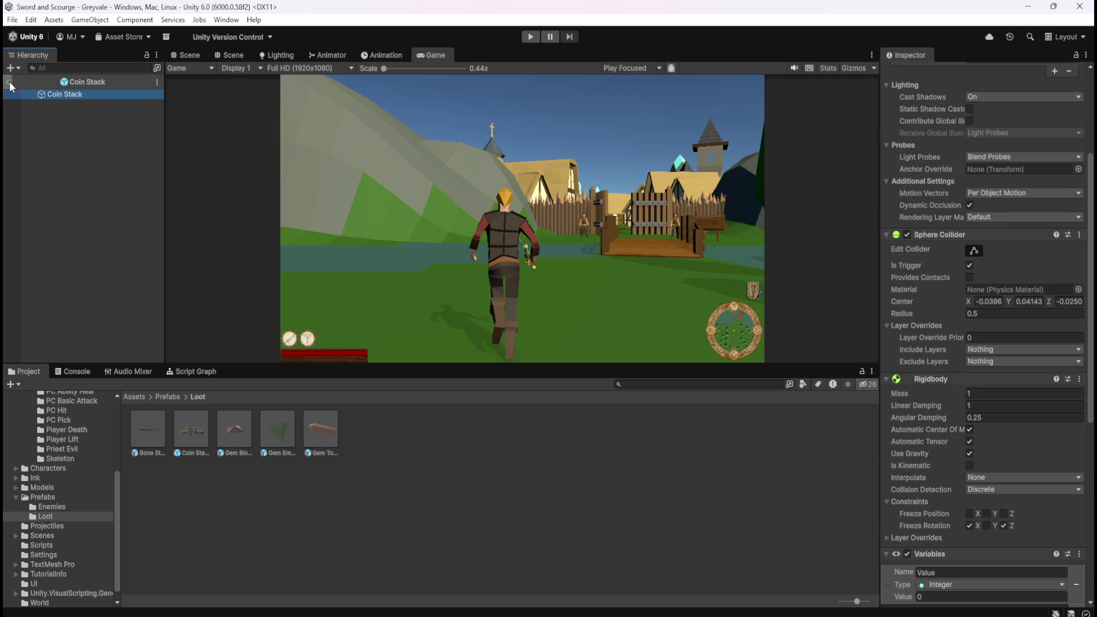
left_click(528, 37)
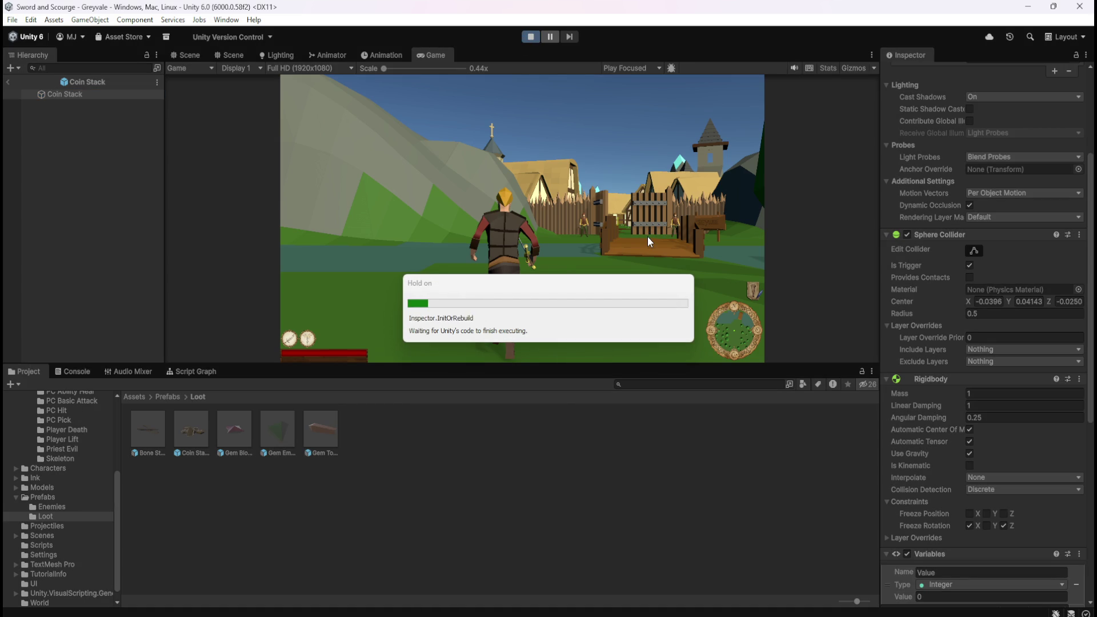
Step: Give the Game view input focus and run the hero toward the river bridge
left_click(647, 204)
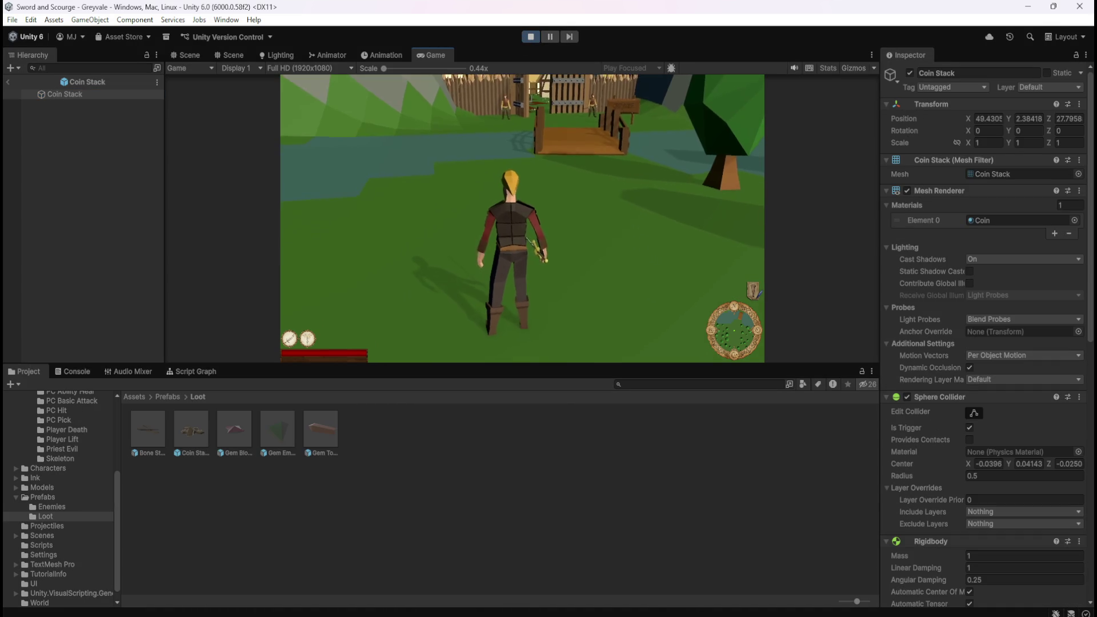
key("w")
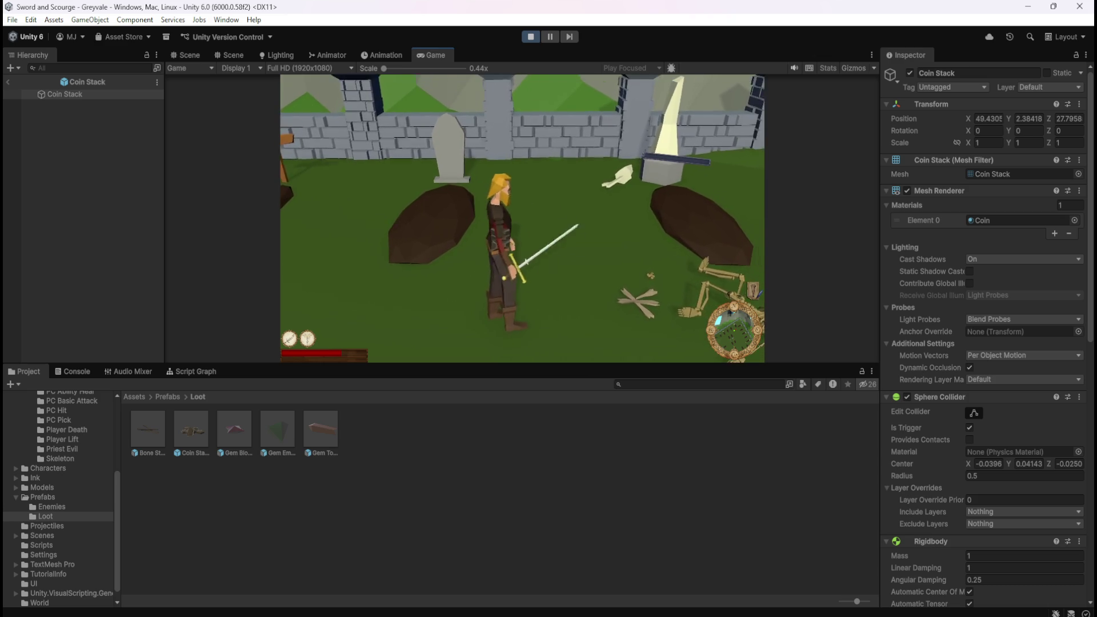
Step: Pause the play-test, set Angular Damping to 0.4, and resume
key("Escape")
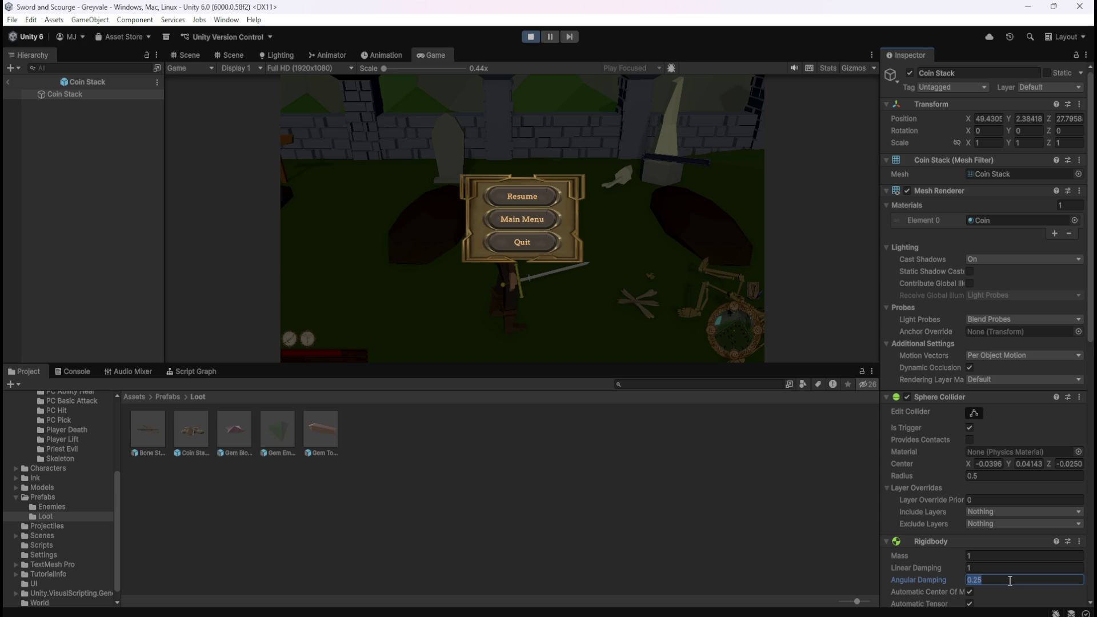
type(".40.4")
left_click(534, 199)
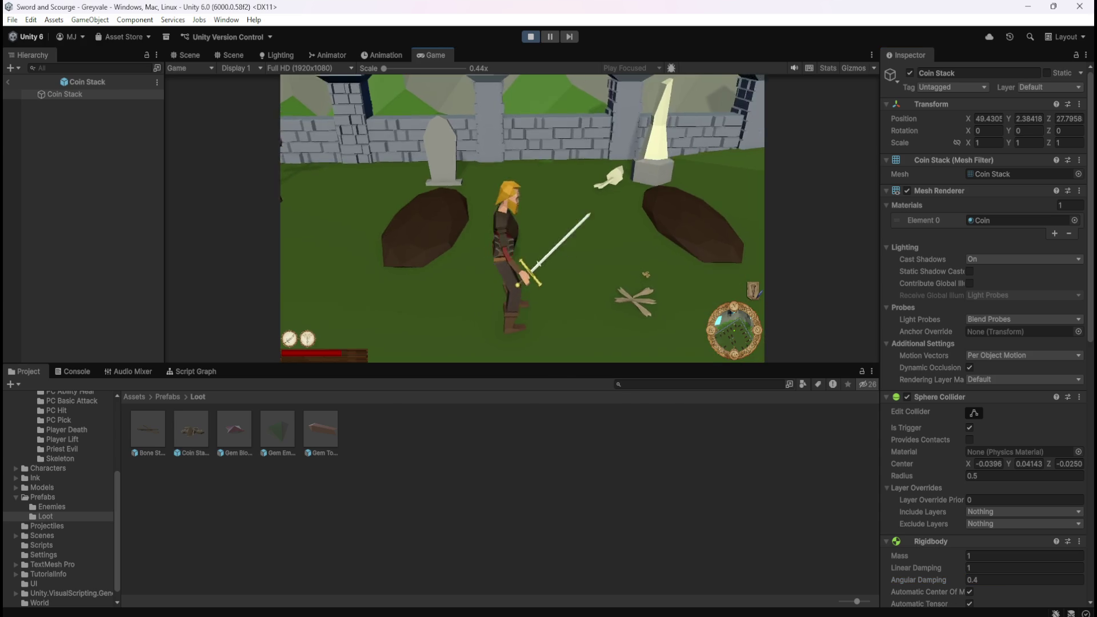
Step: Fight and kill two skeletons in the graveyard, watching their bone drops
key("w")
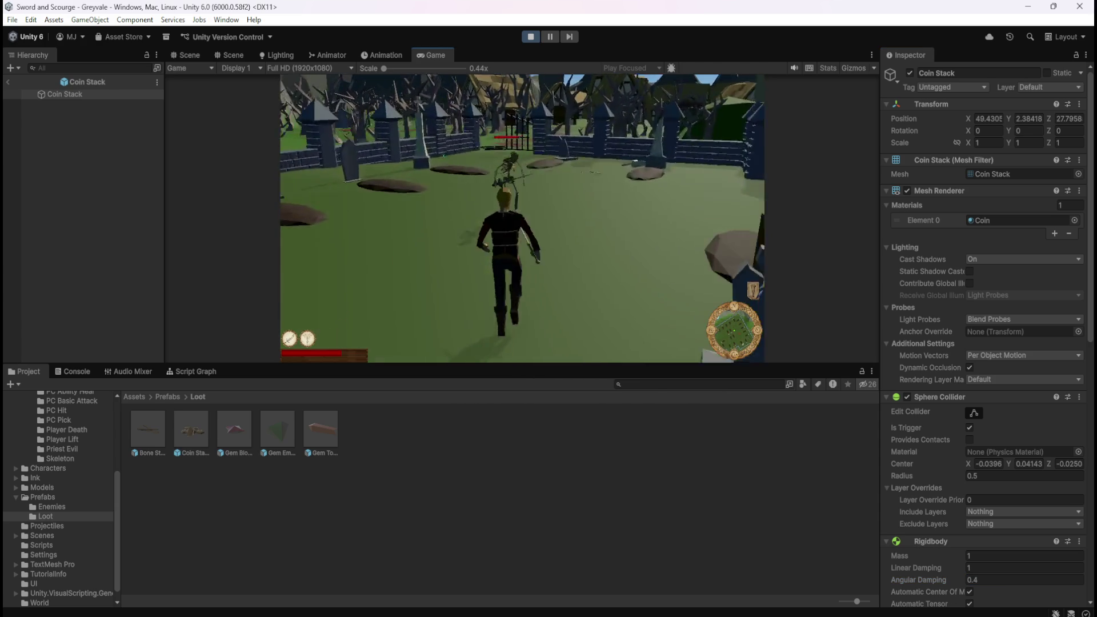
key("w")
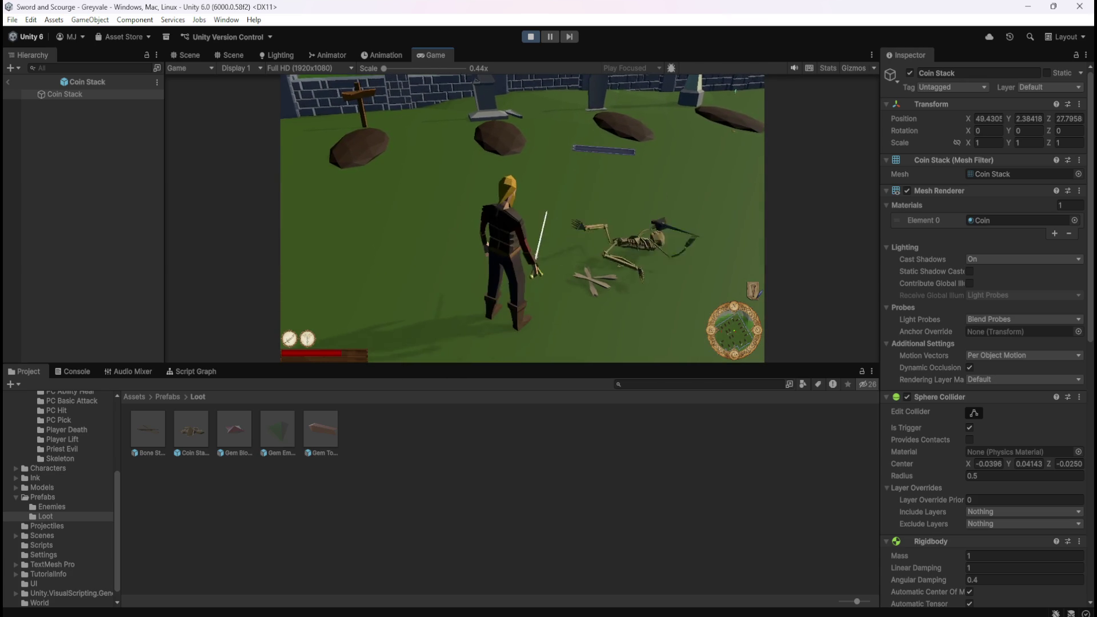
key("d")
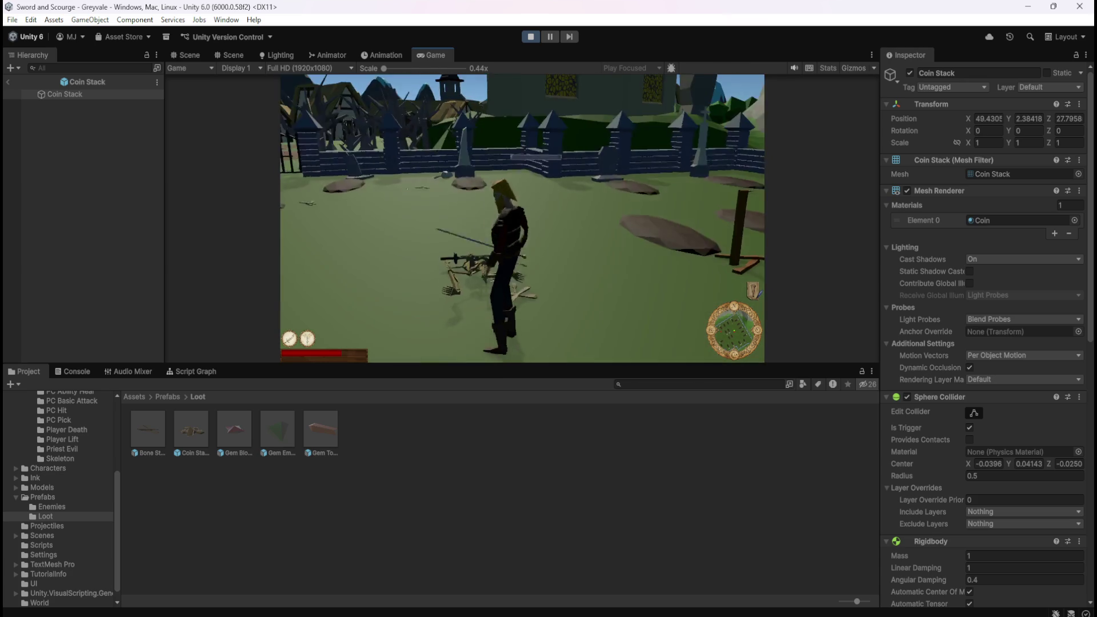
key("w")
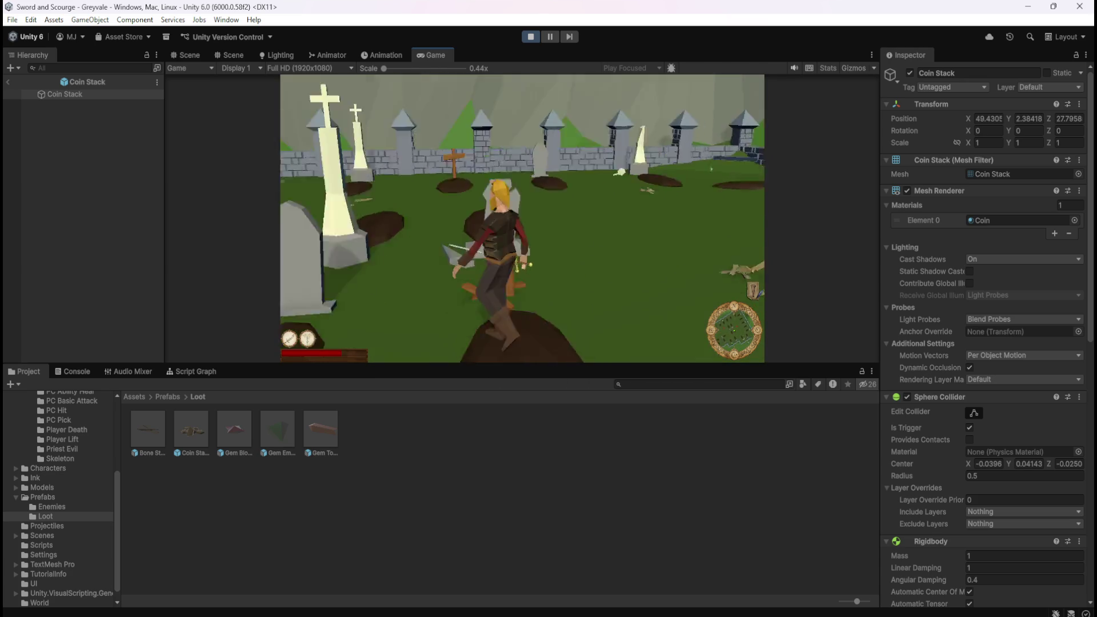
key("w")
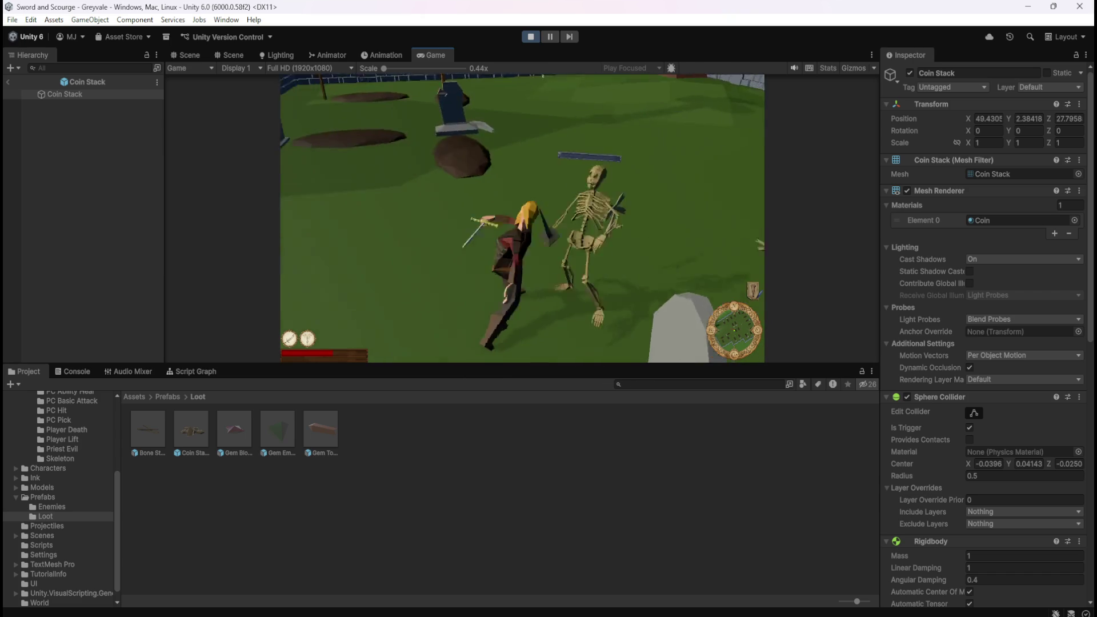
key("d")
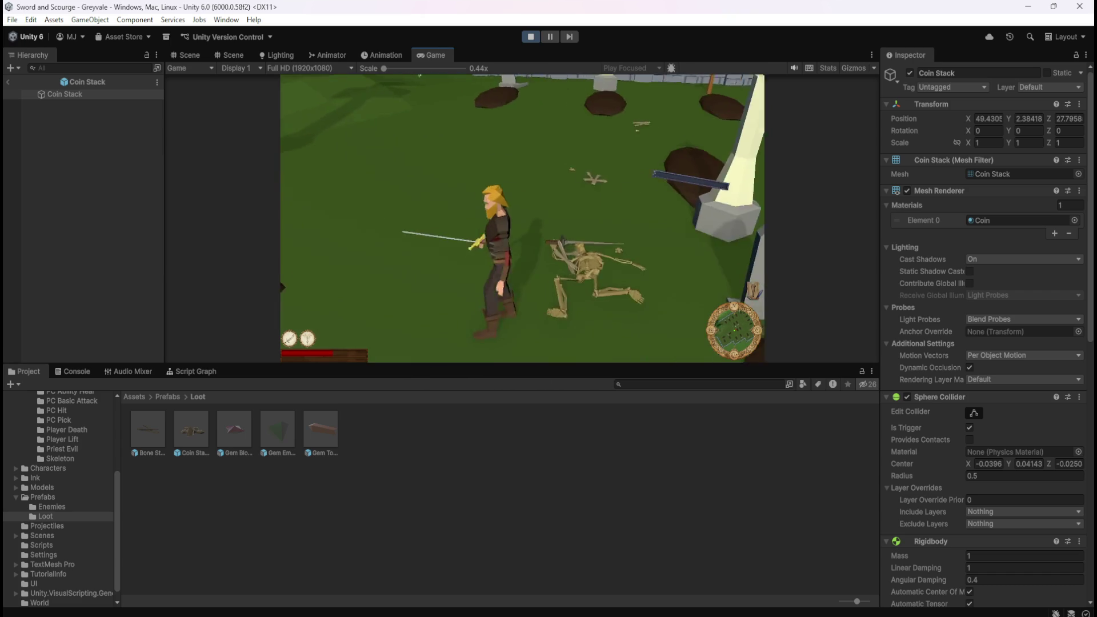
Step: Run across the graveyard, kill another skeleton for its bones, and pause with Esc
key("w")
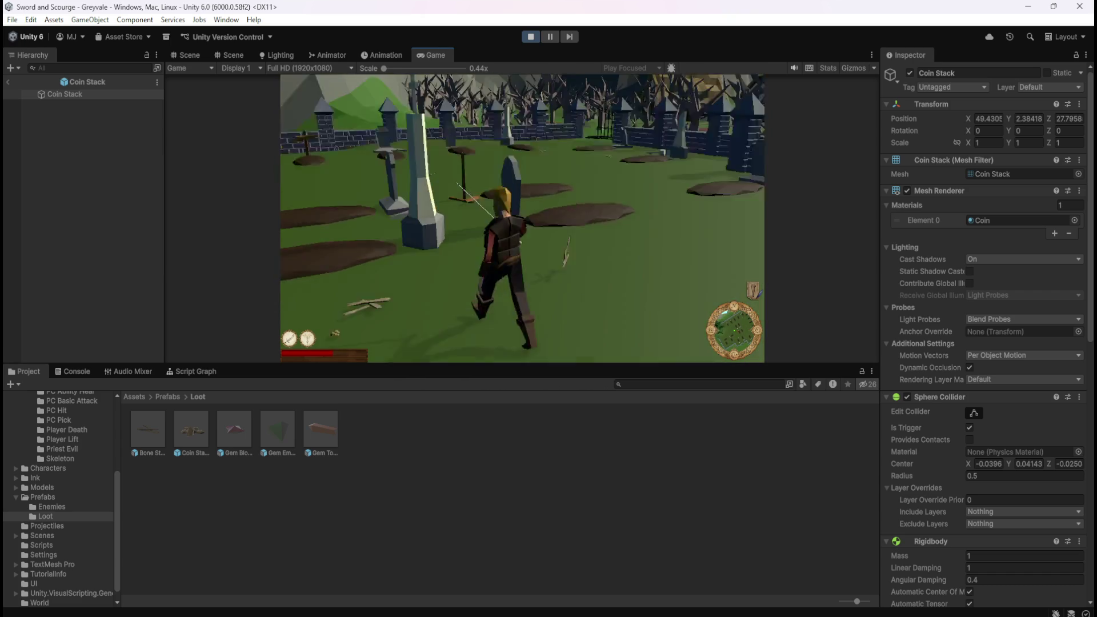
key("s")
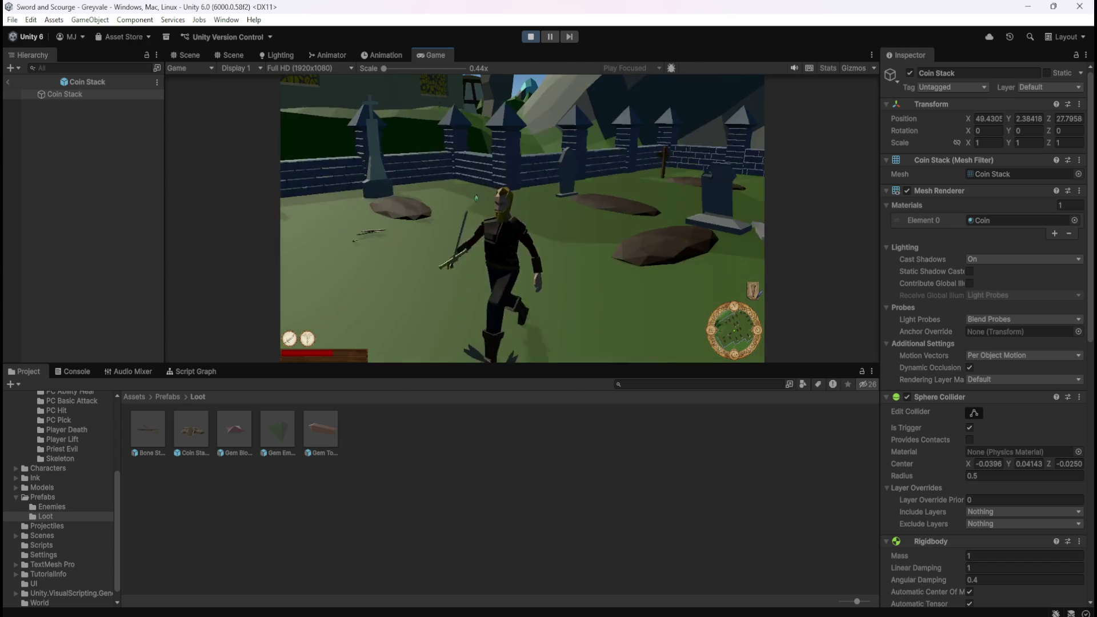
key("w")
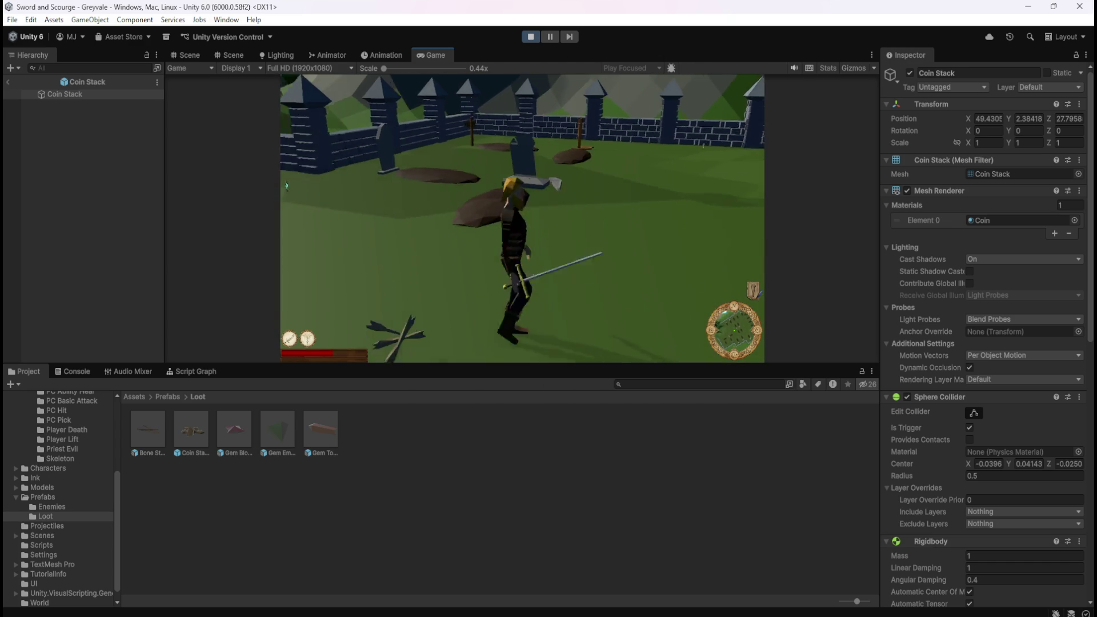
key("w")
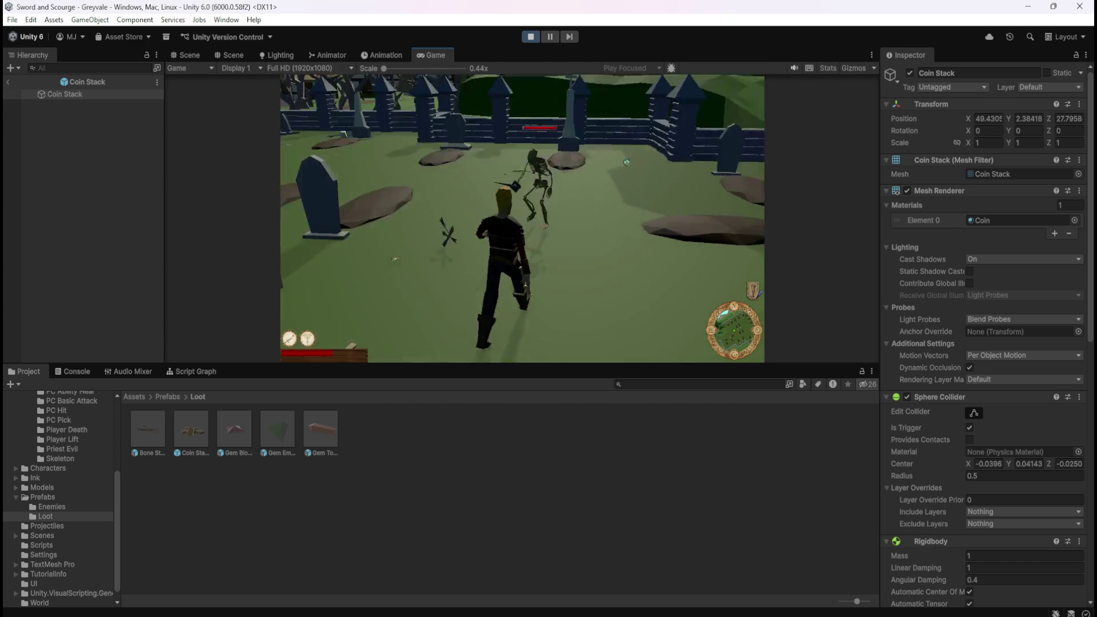
key("s")
key("w")
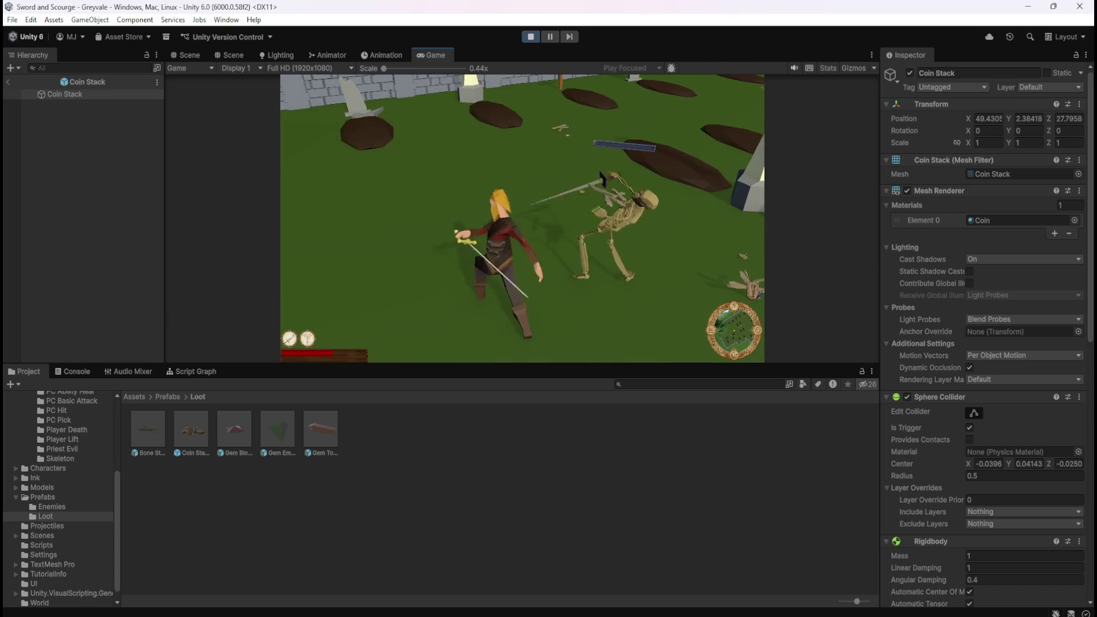
key("w")
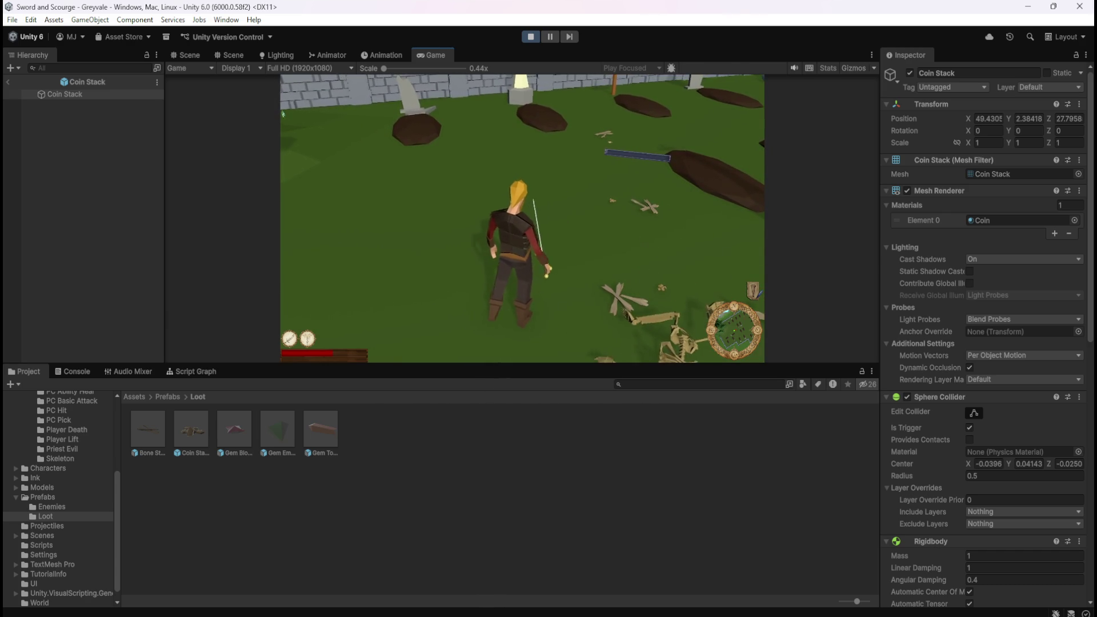
left_click(284, 115)
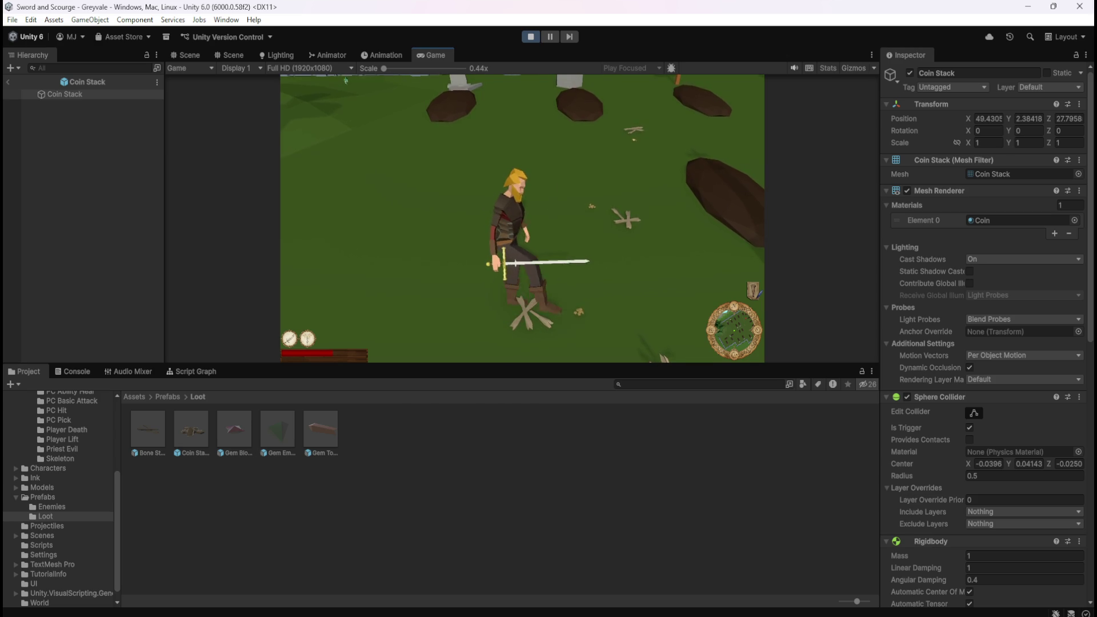
key("Escape")
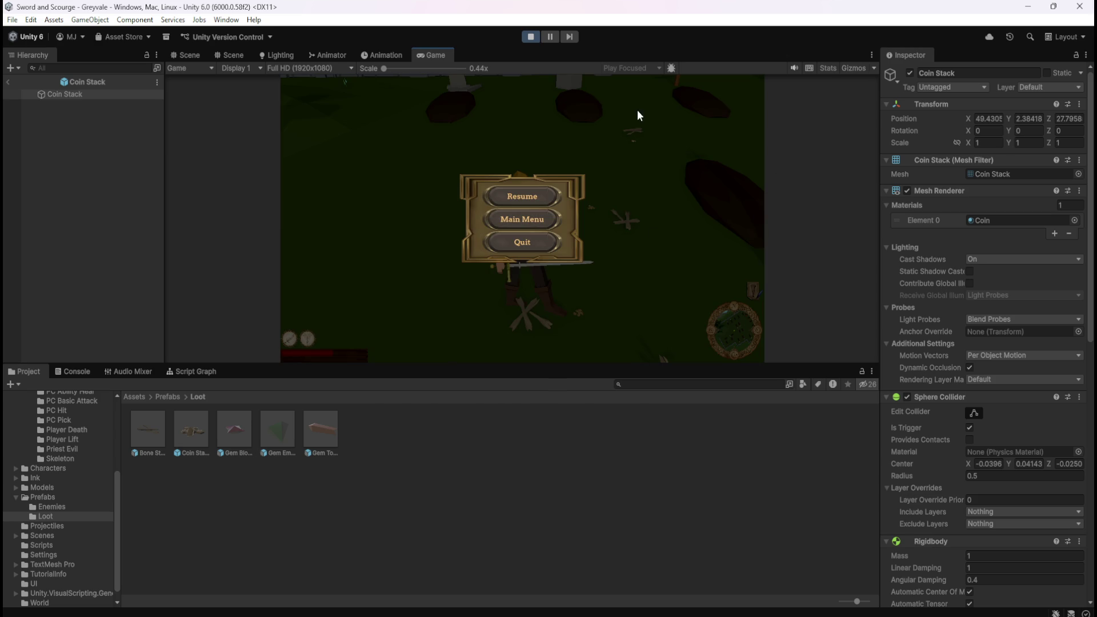
Step: Stop play mode and open the Coin Stack prefab from Prefabs/Loot to inspect its Capsule Collider
left_click(531, 37)
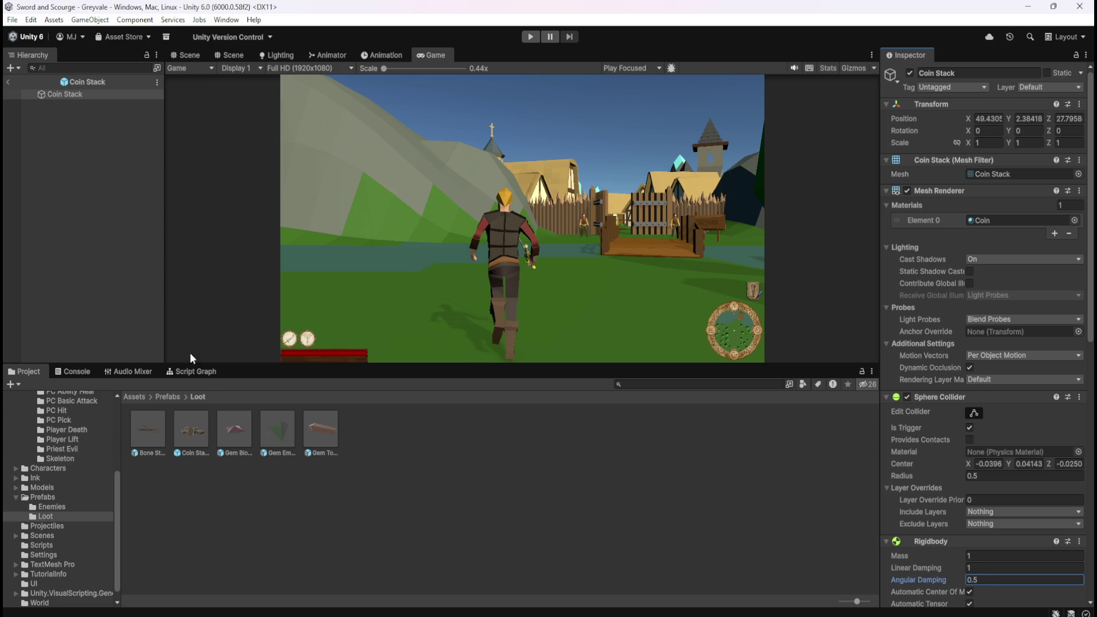
left_click(72, 154)
left_click(226, 437)
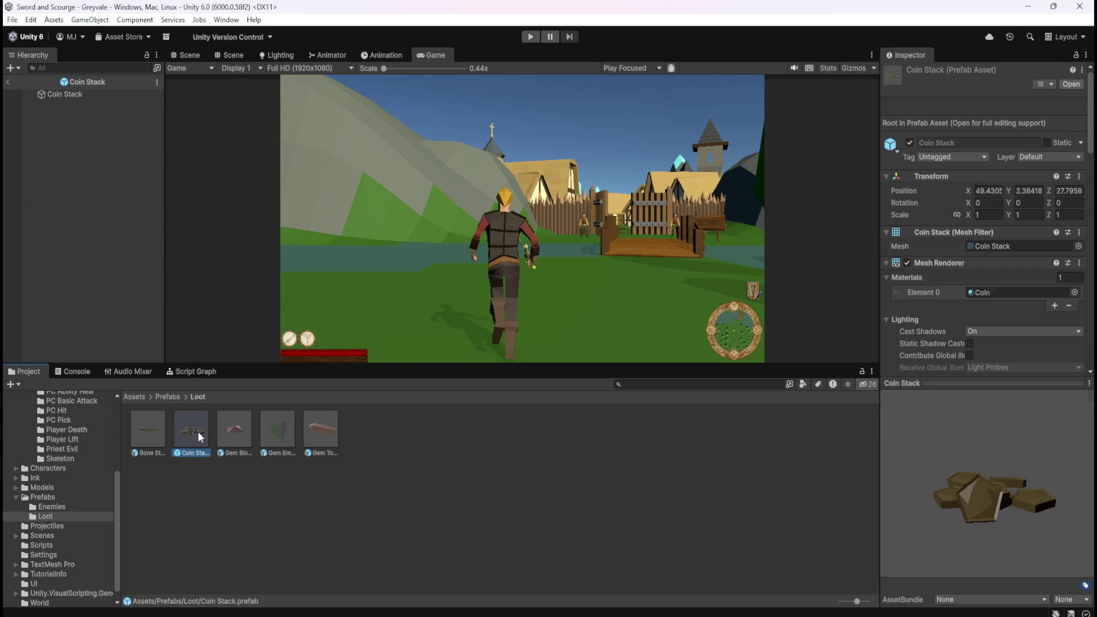
left_click(193, 433)
double_click(226, 430)
double_click(201, 430)
scroll(957, 412, "down", 6)
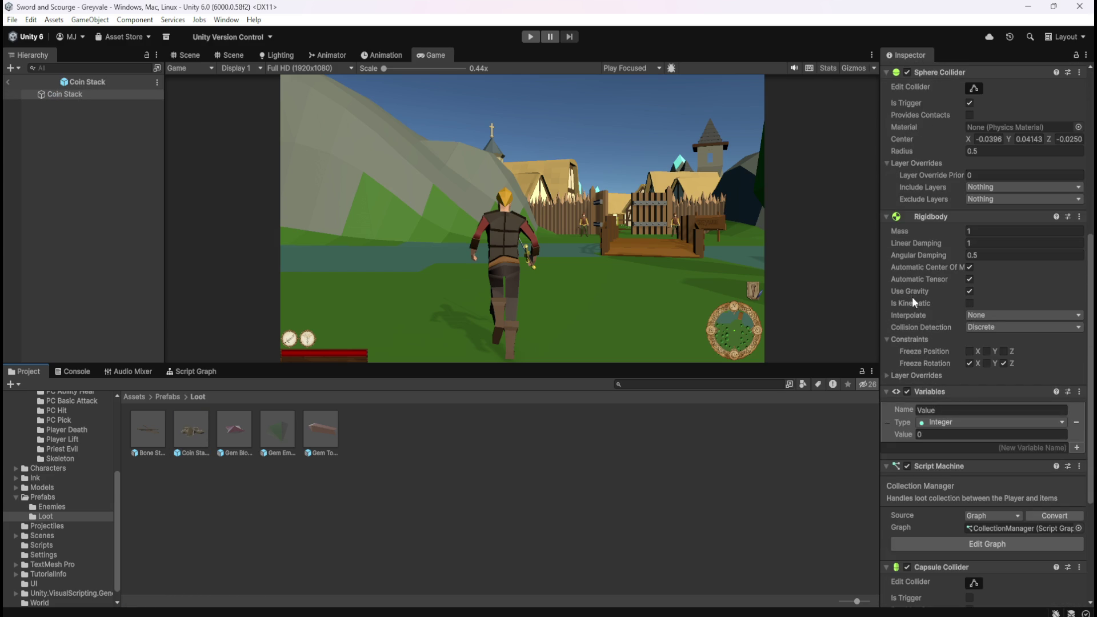
scroll(914, 300, "down", 4)
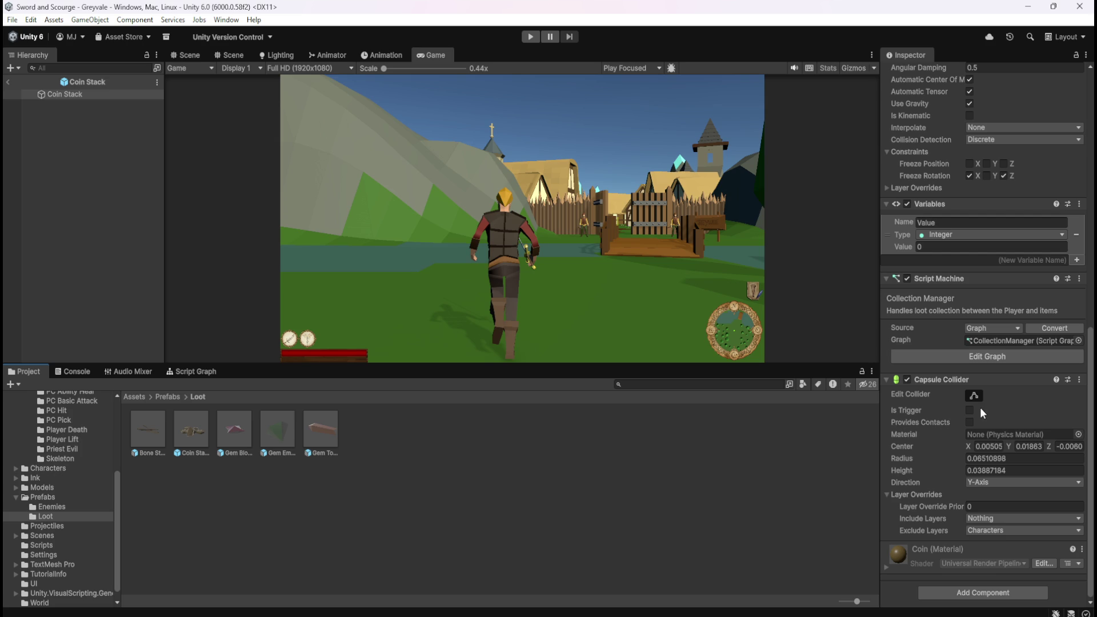
left_click(375, 443)
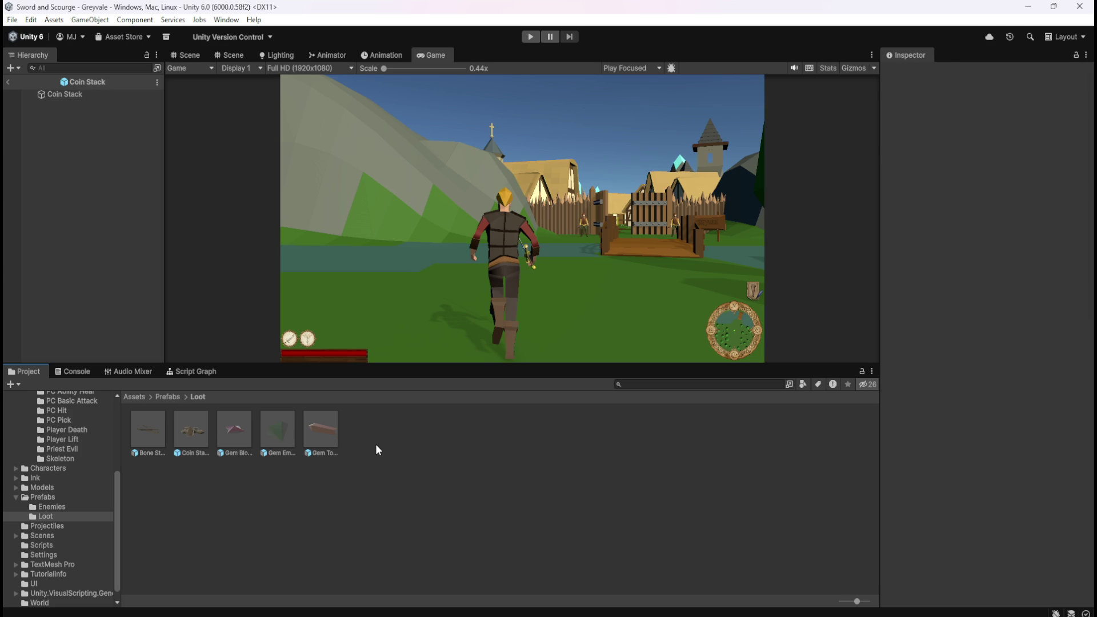
Step: Copy the Capsule Collider component from the Coin Stack object, then open Bone Stack
left_click(206, 436)
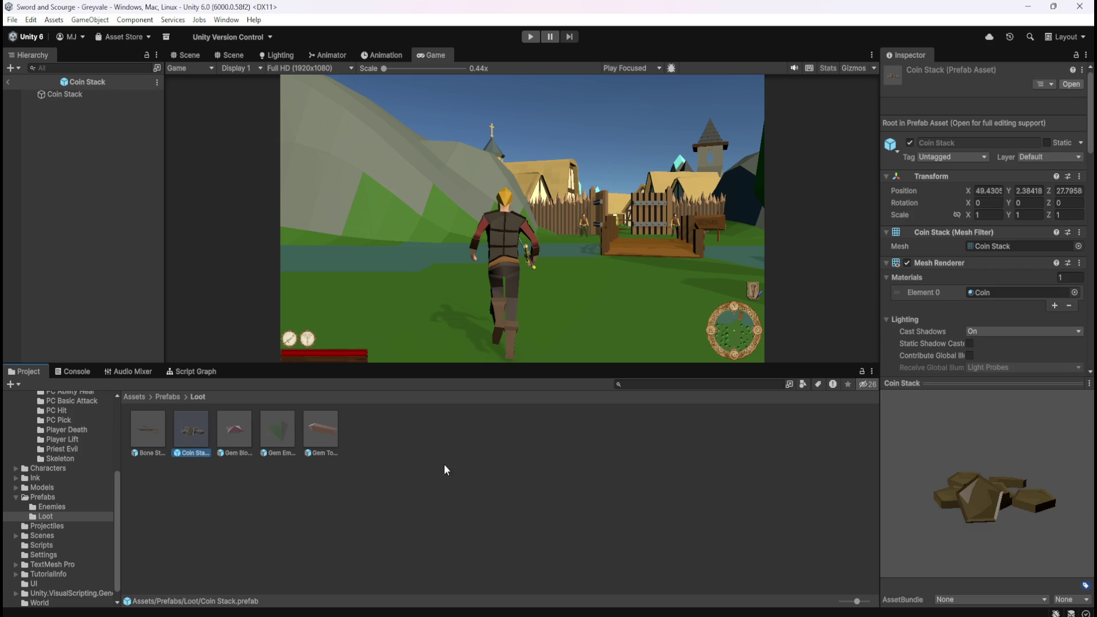
left_click(92, 93)
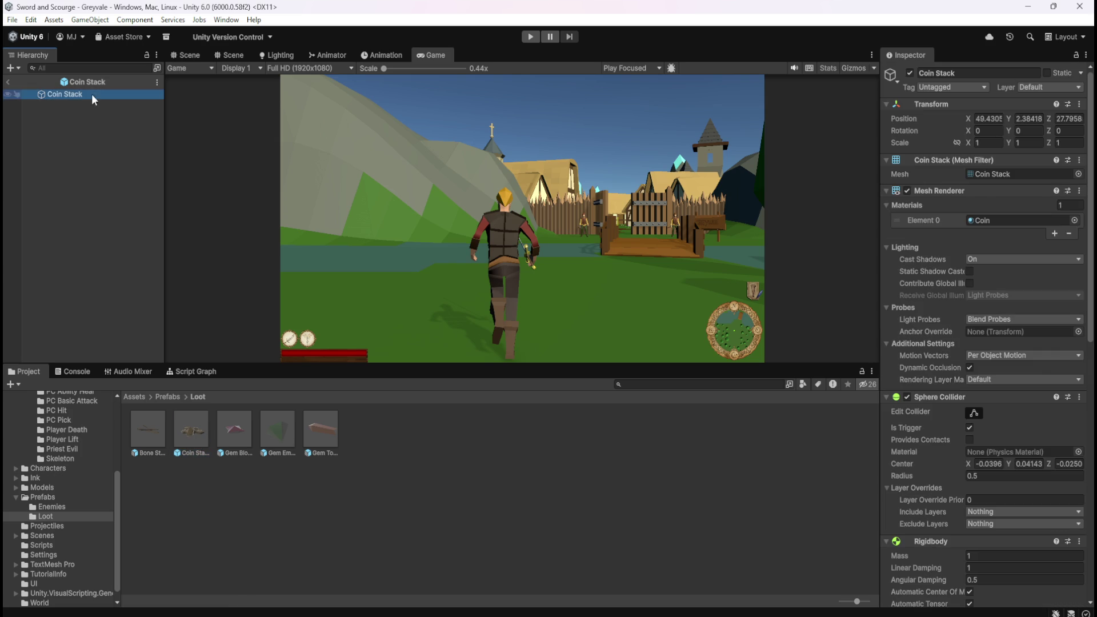
scroll(979, 496, "down", 10)
scroll(954, 492, "down", 1)
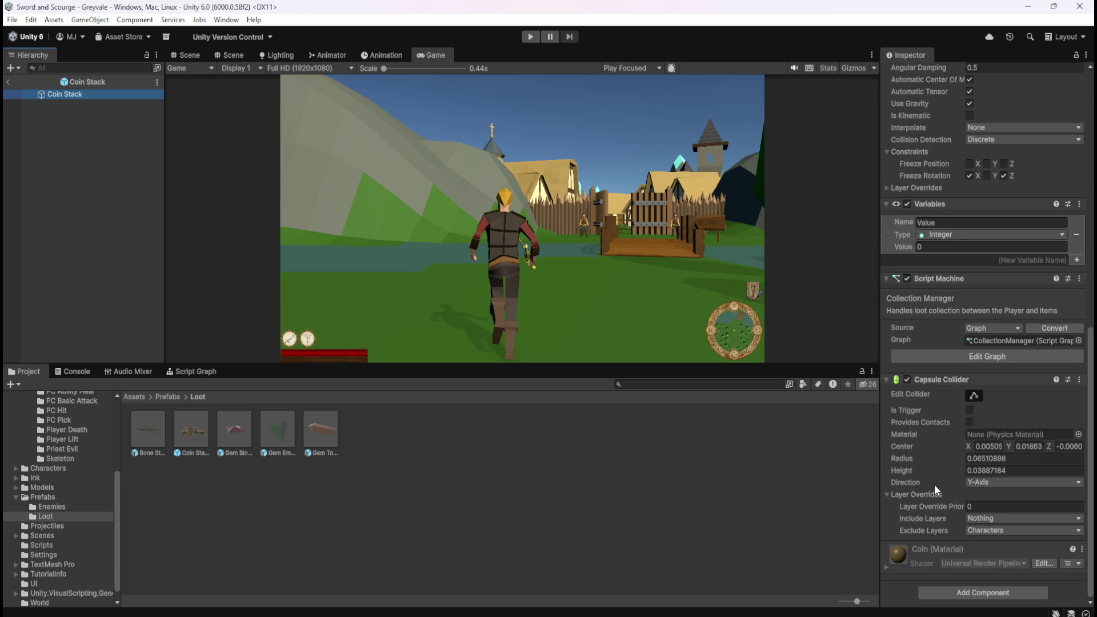
right_click(945, 379)
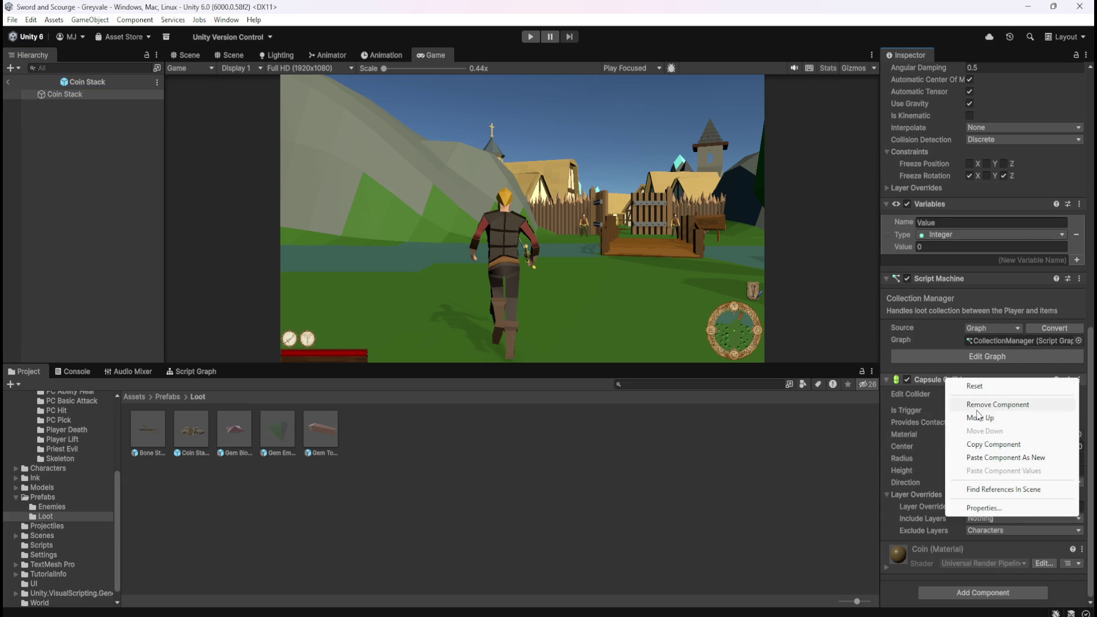
left_click(983, 444)
left_click(157, 429)
double_click(155, 426)
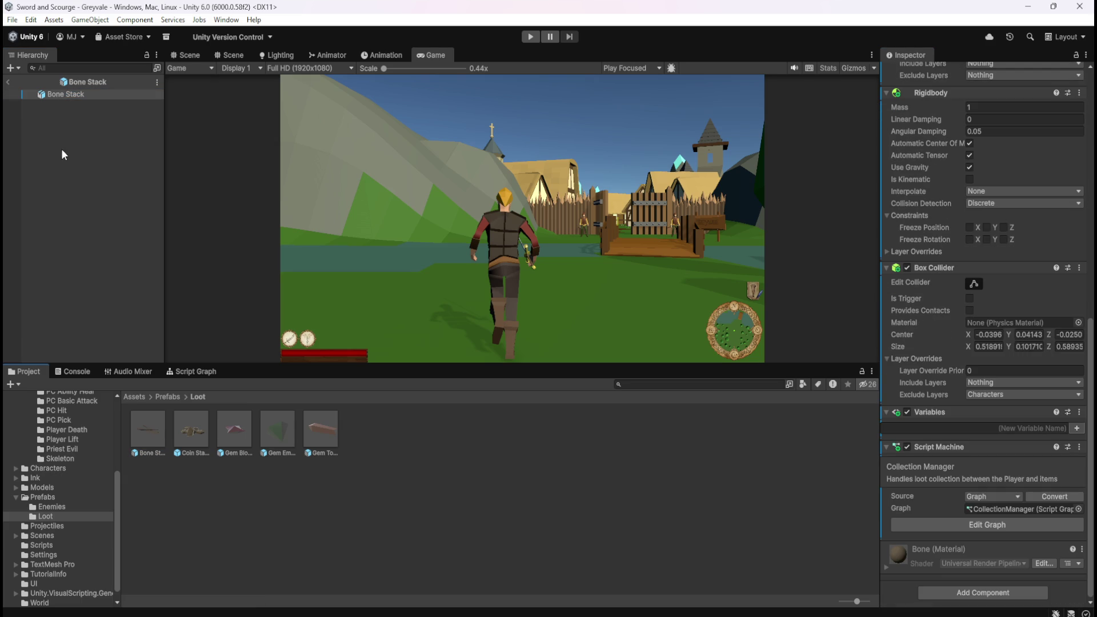
Step: Paste Coin Stack's Capsule Collider onto Bone Stack as a new component and view it in Scene
left_click(81, 96)
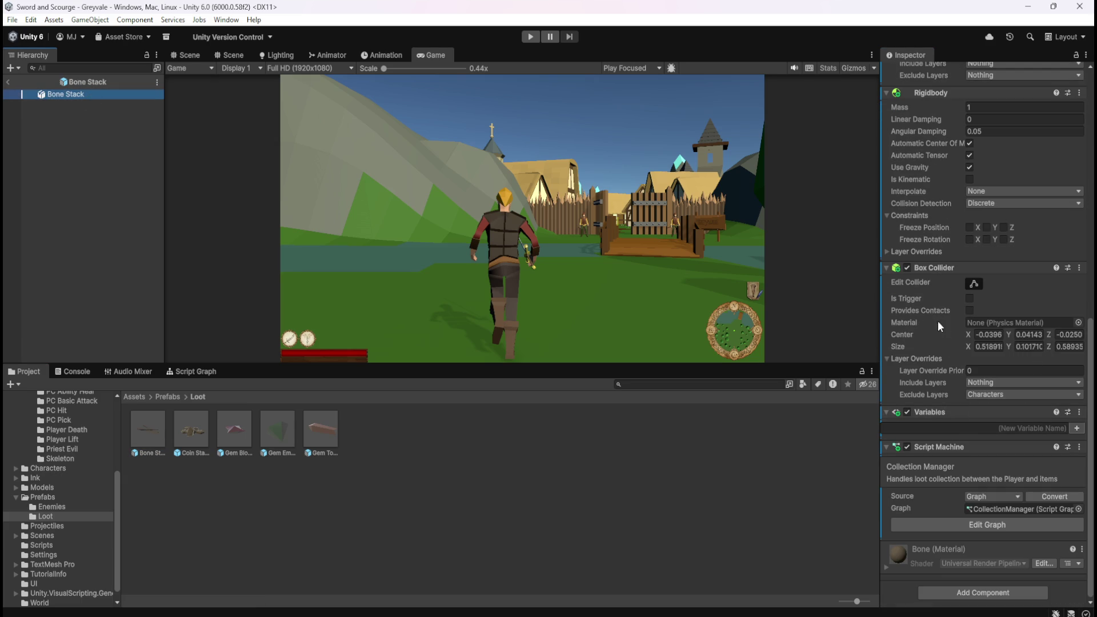
right_click(945, 265)
left_click(983, 359)
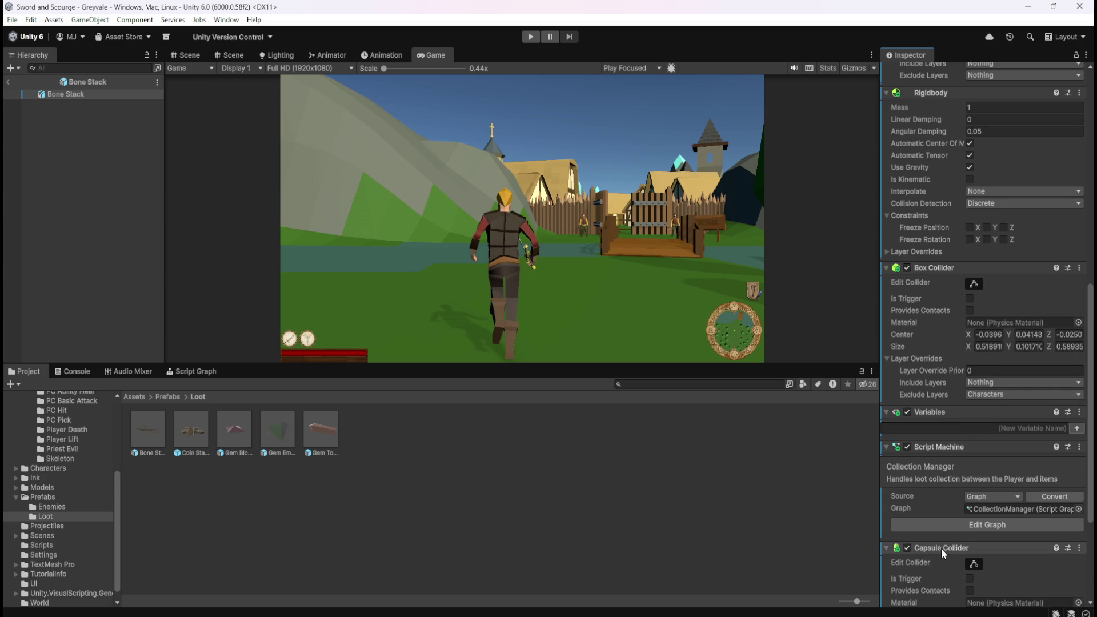
scroll(947, 530, "down", 5)
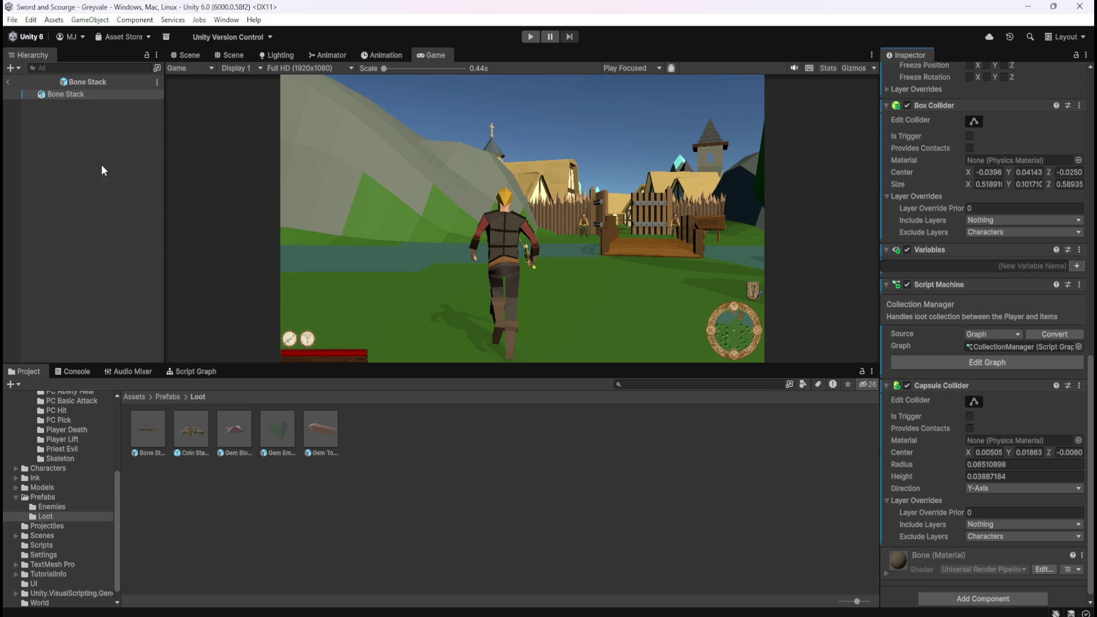
left_click(193, 57)
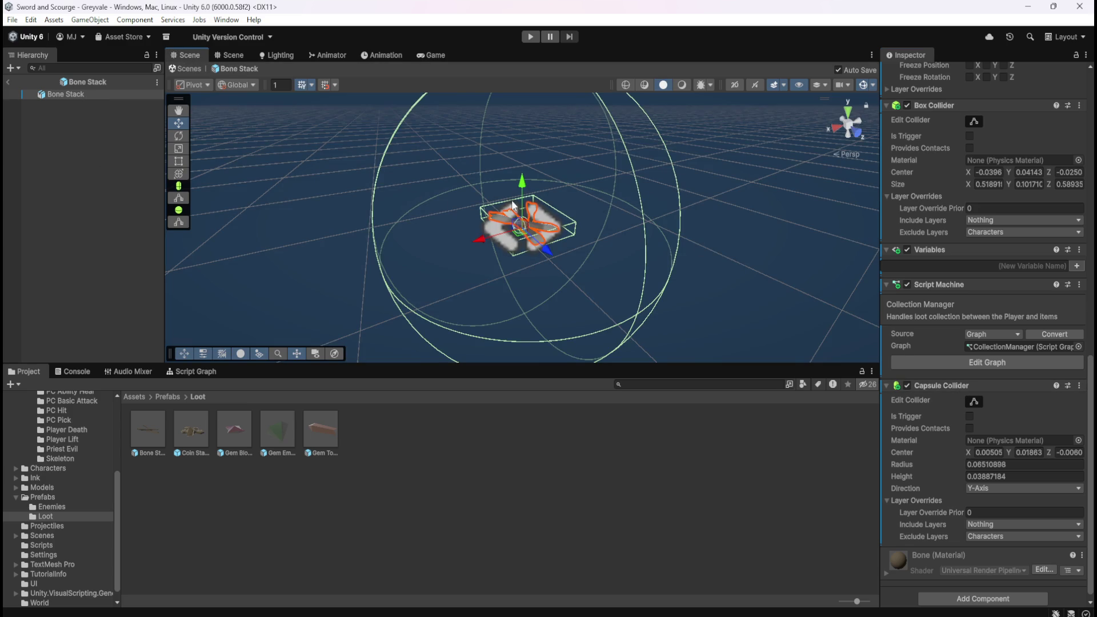
Step: Replace the pasted Capsule Collider with a fresh one that excludes the Characters layer
right_click(937, 386)
left_click(994, 432)
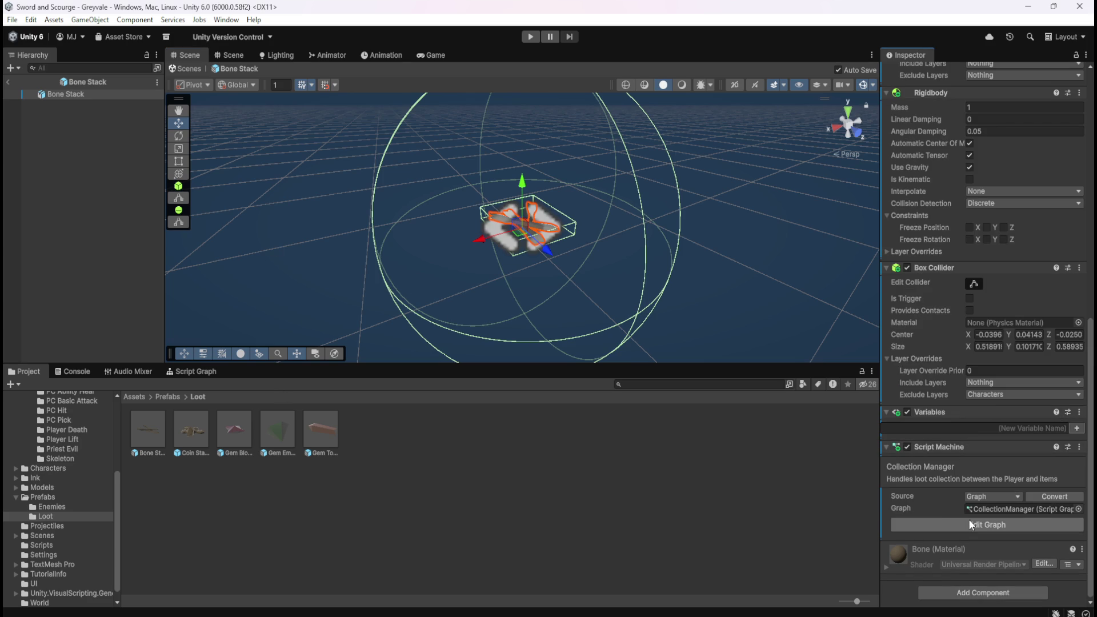
left_click(955, 592)
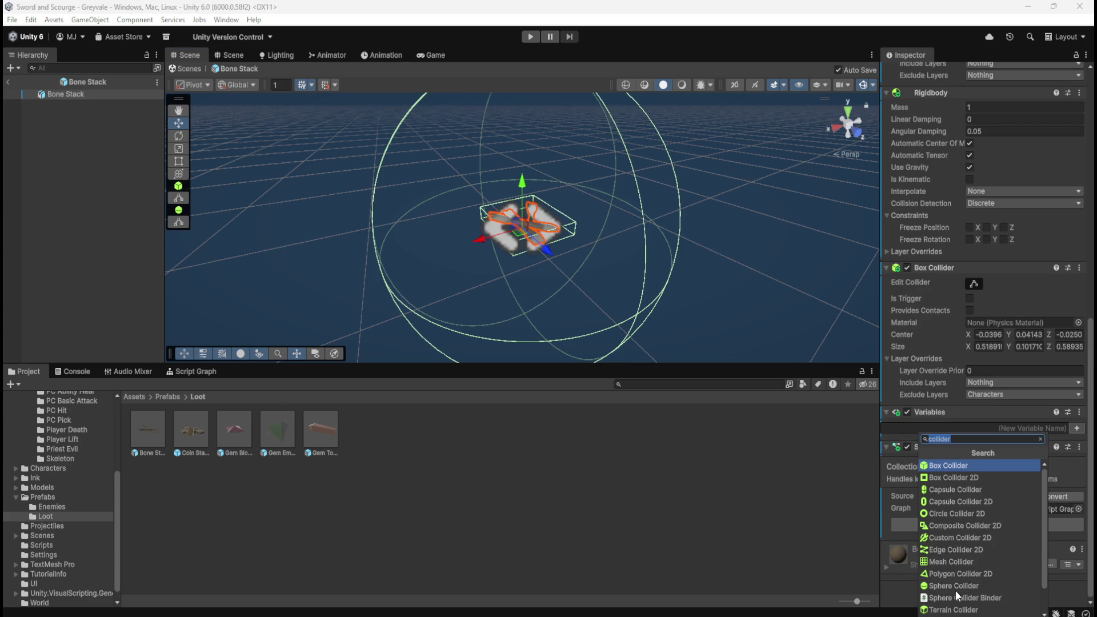
left_click(945, 490)
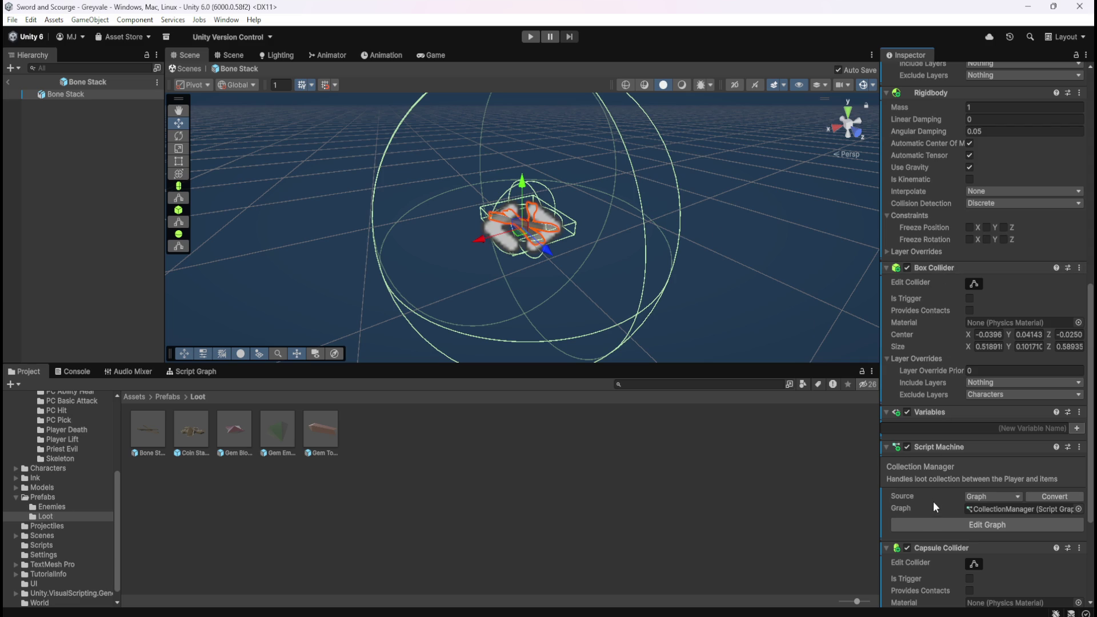
scroll(933, 500, "down", 3)
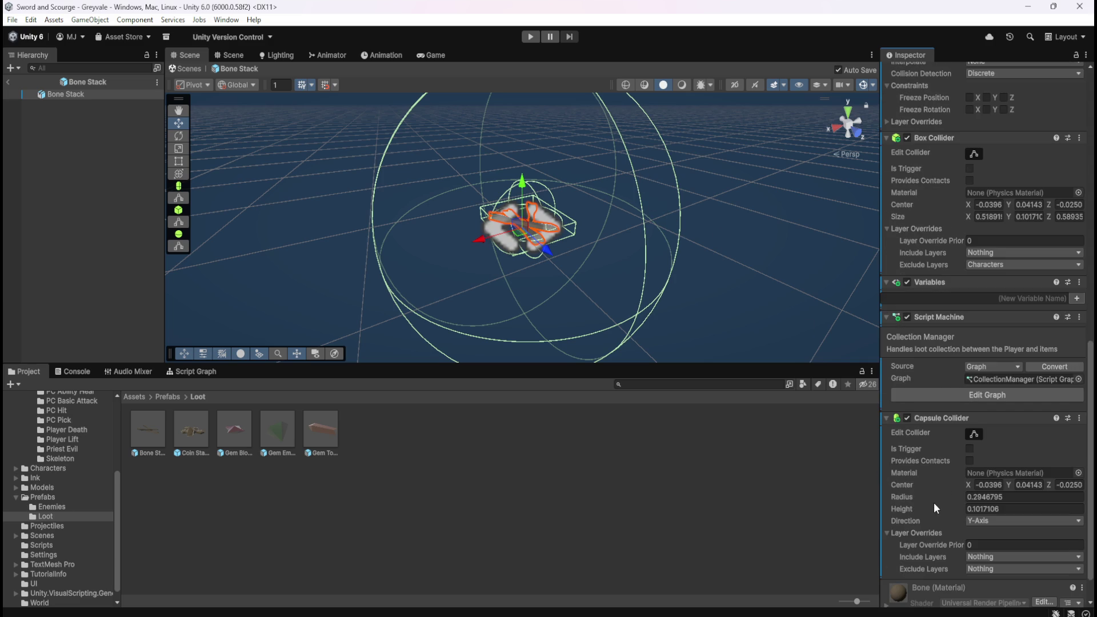
left_click(988, 573)
left_click(986, 521)
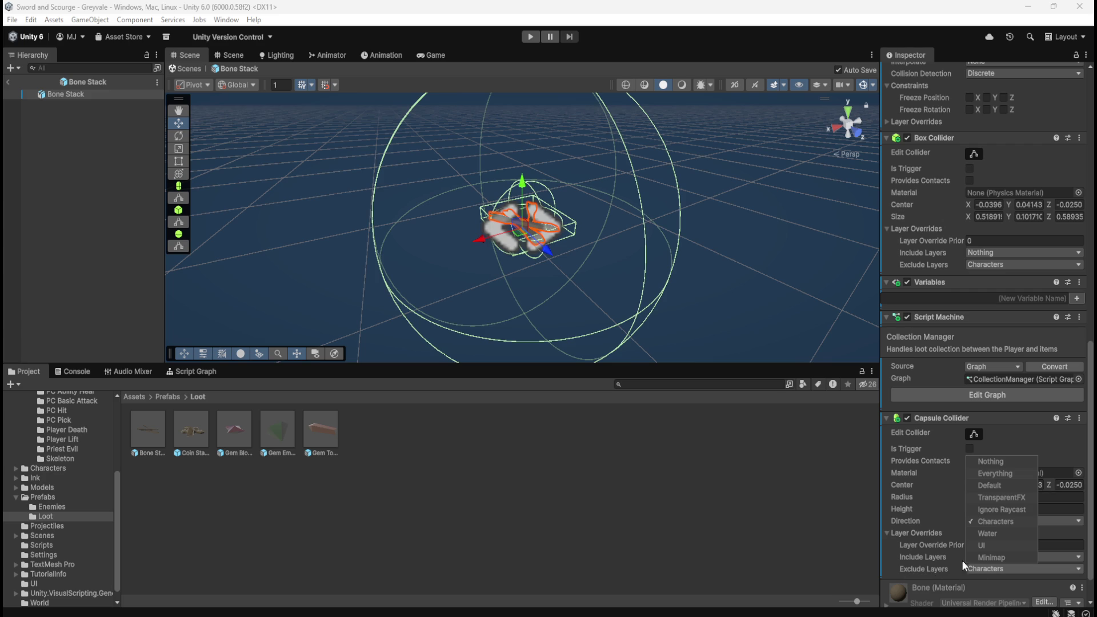
left_click(1090, 404)
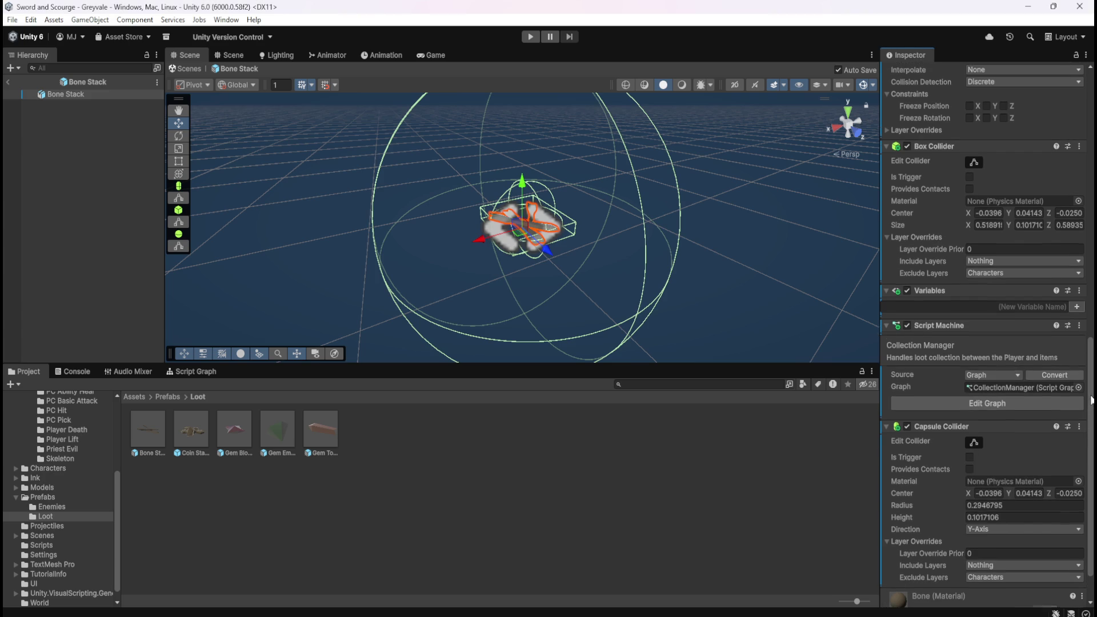
scroll(971, 486, "down", 3)
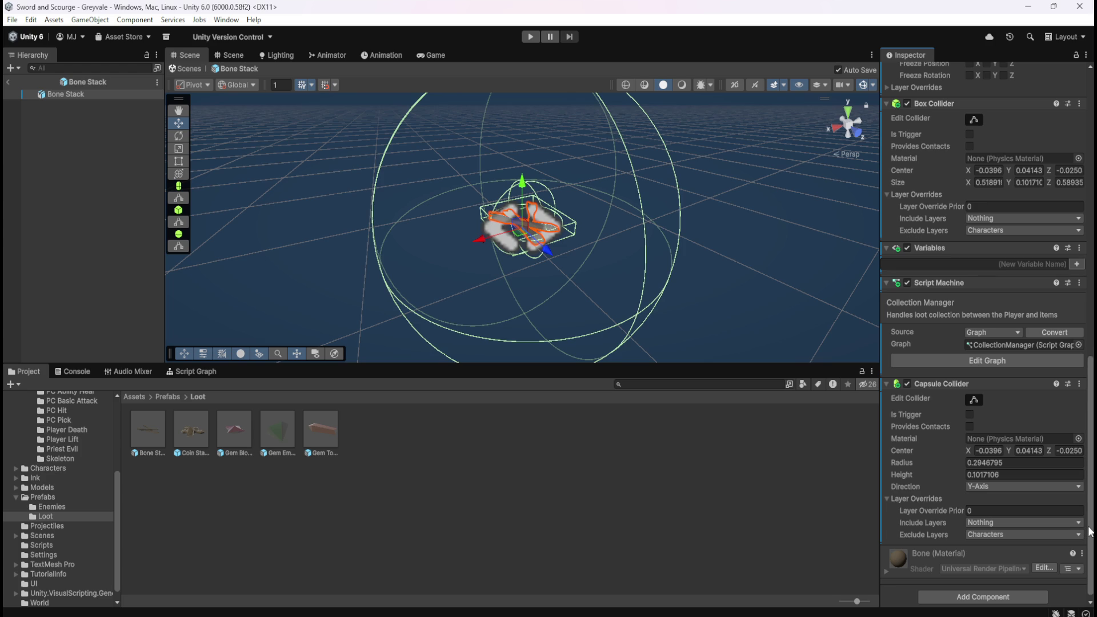
scroll(1090, 531, "up", 5)
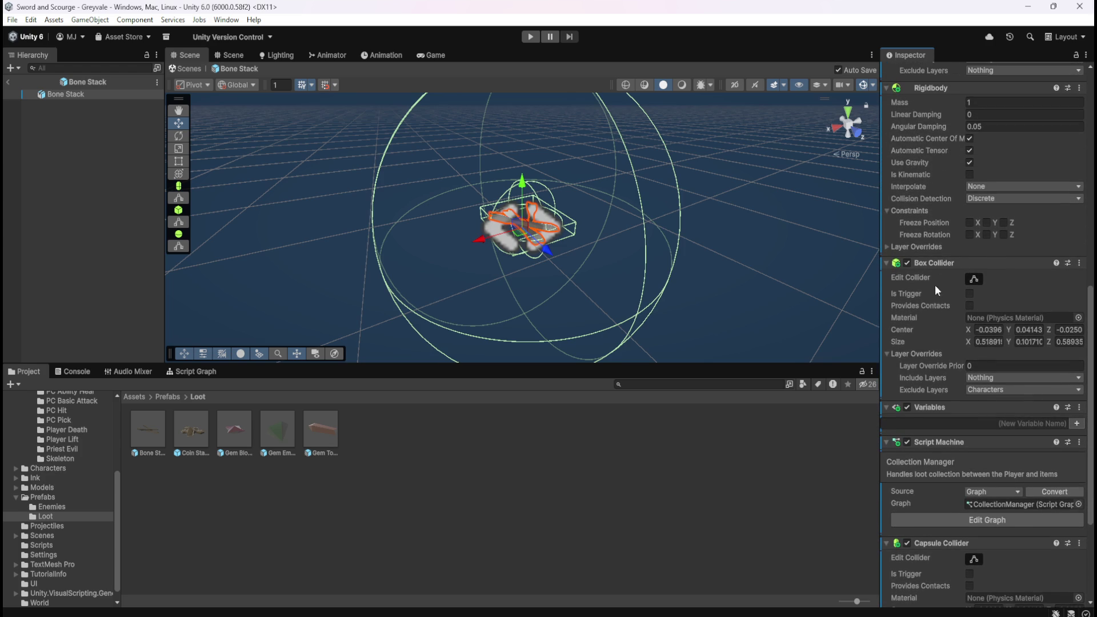
Step: Remove Bone Stack's Box Collider and save the prefab via File > Save
right_click(941, 266)
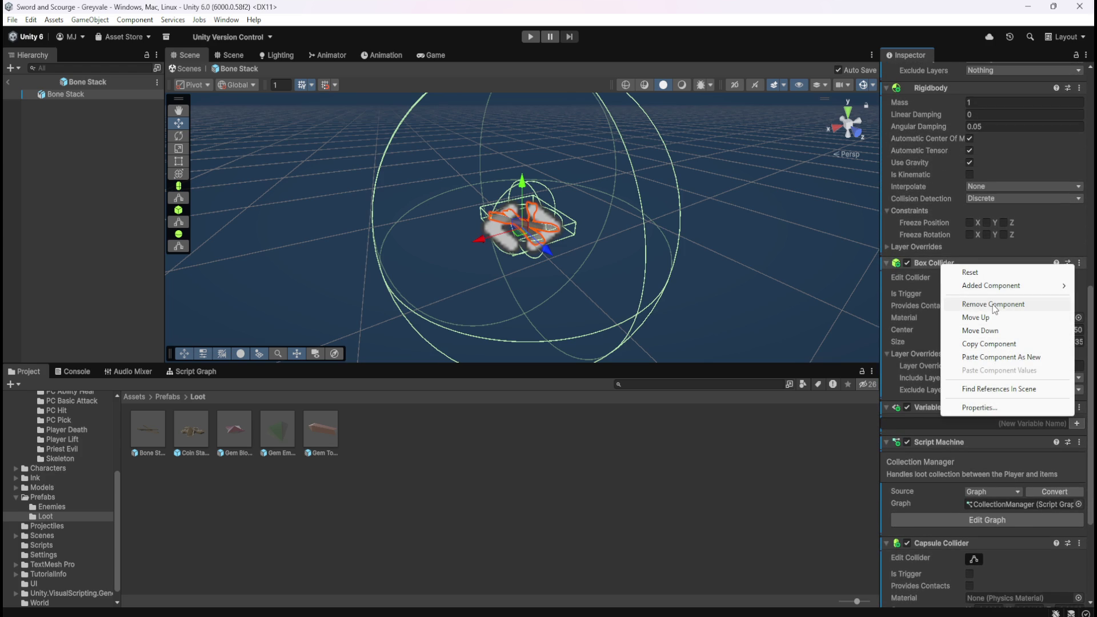
left_click(994, 305)
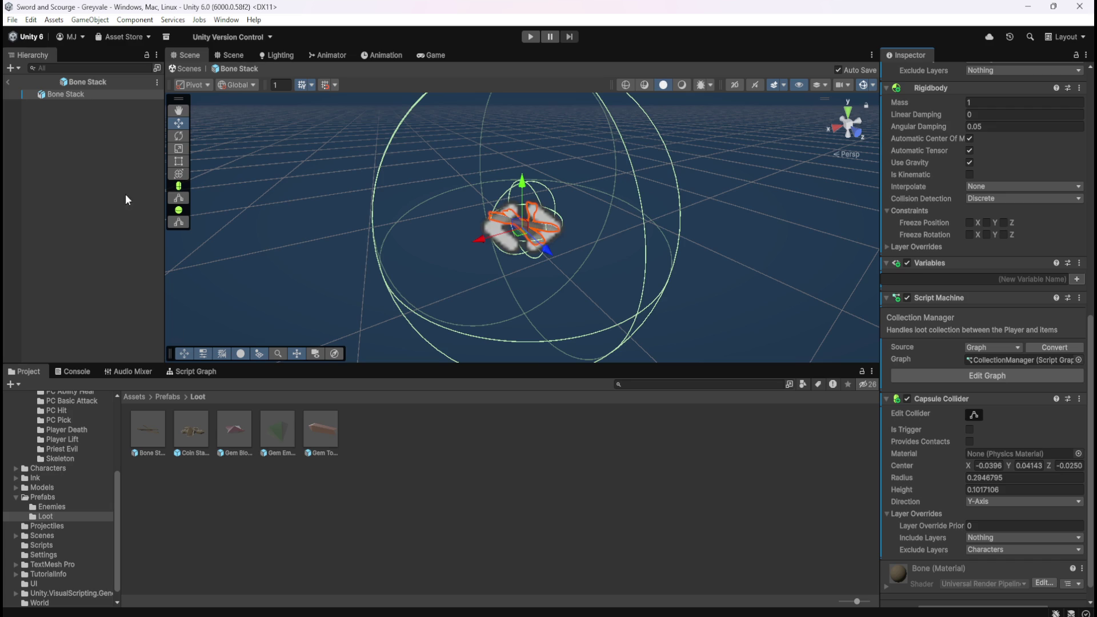
left_click(12, 19)
left_click(23, 83)
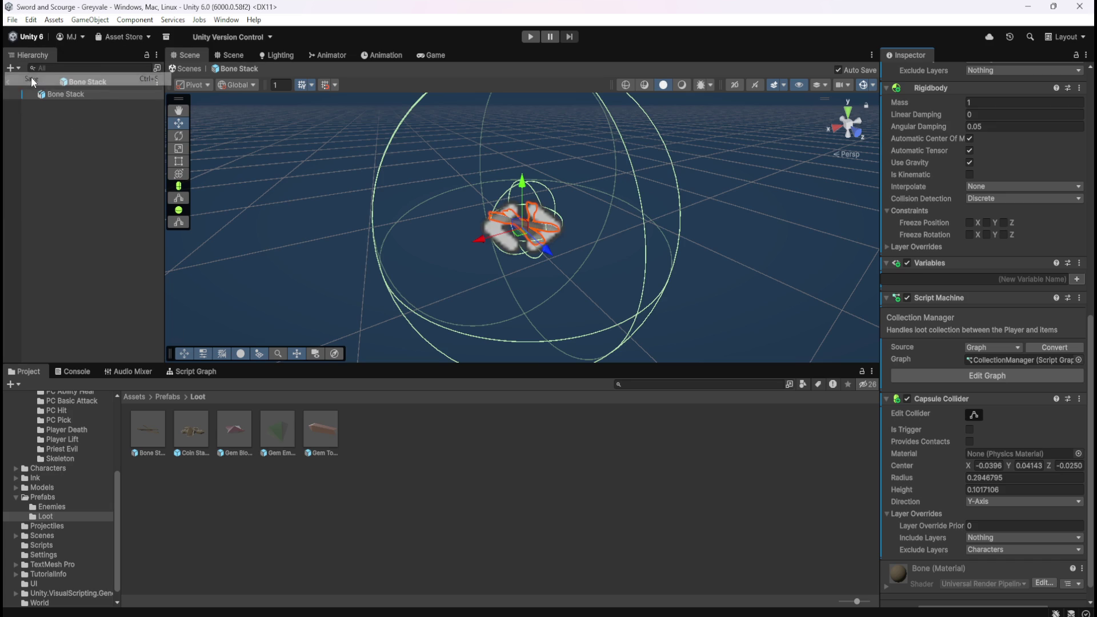
Step: Check Coin Stack's Rigidbody settings, then reopen Bone Stack and select its root object
double_click(193, 429)
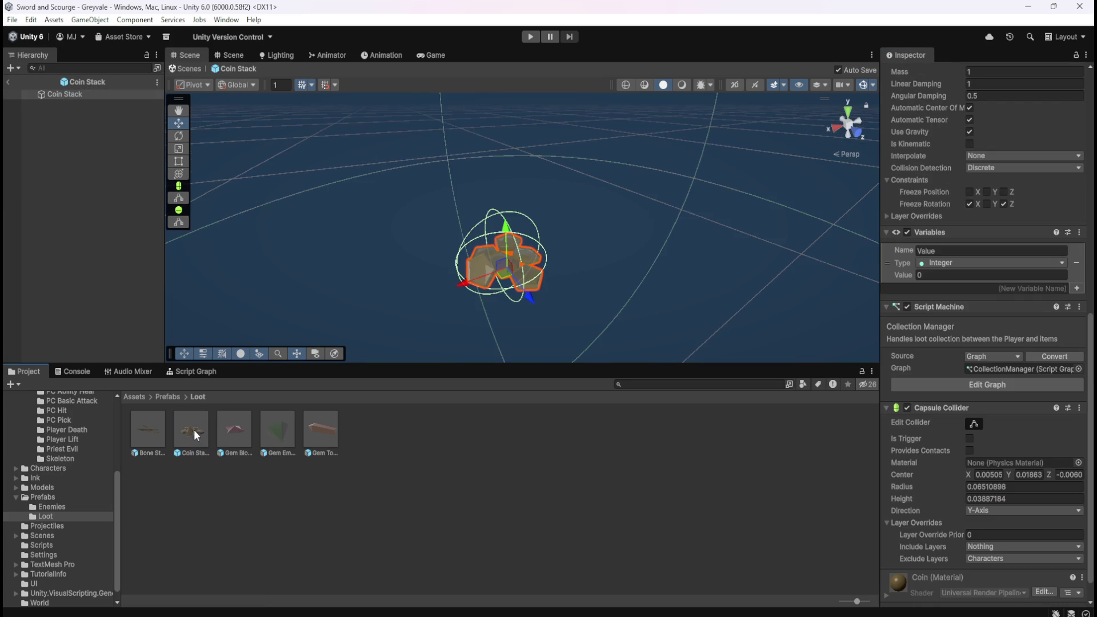
scroll(922, 365, "up", 4)
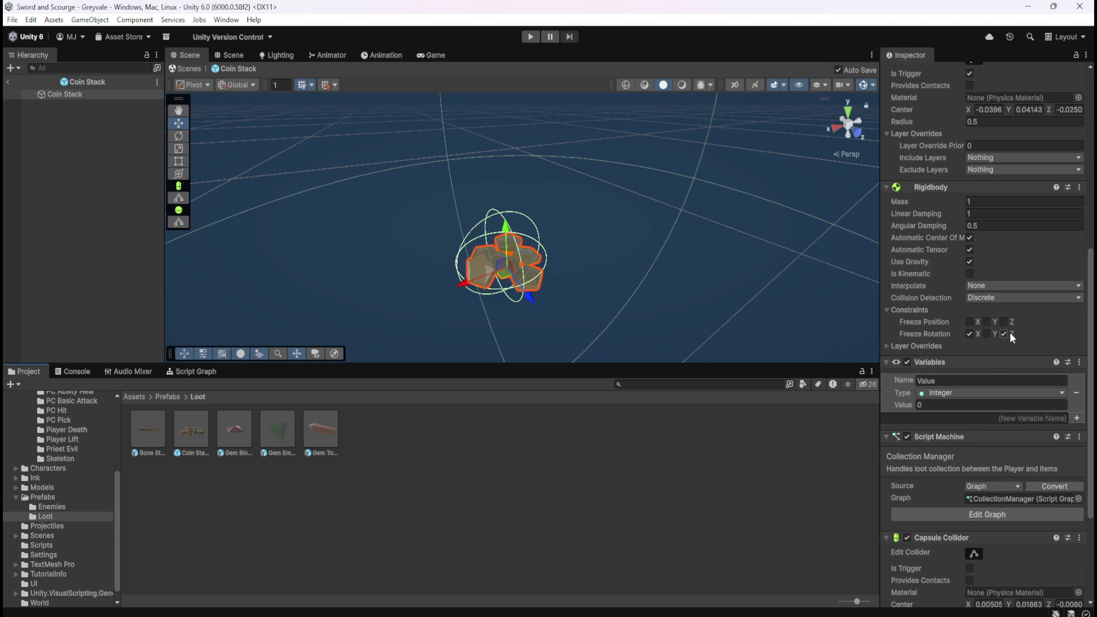
double_click(153, 430)
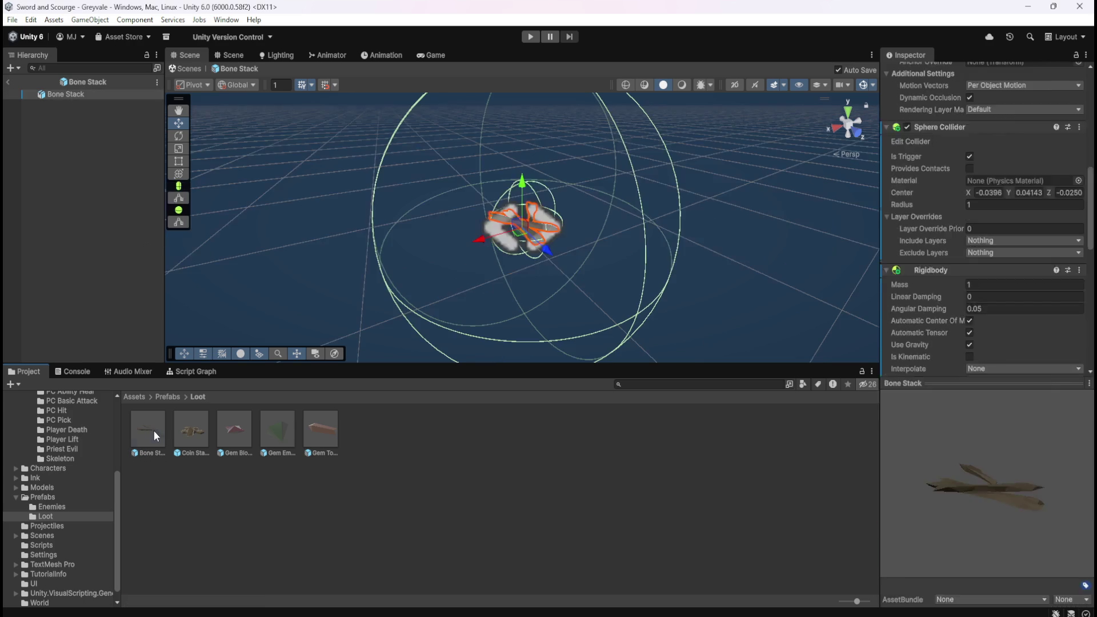
left_click(86, 94)
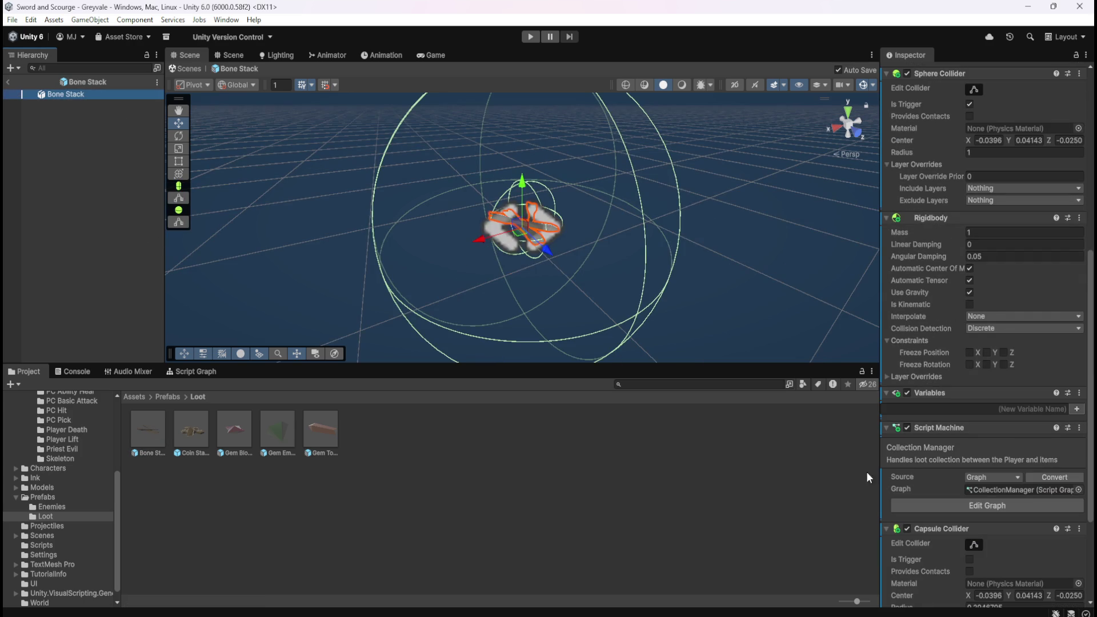
Step: Set Bone Stack's Linear Damping 1 and Angular Damping 0.5, freezing rotation on X and Z
left_click(982, 244)
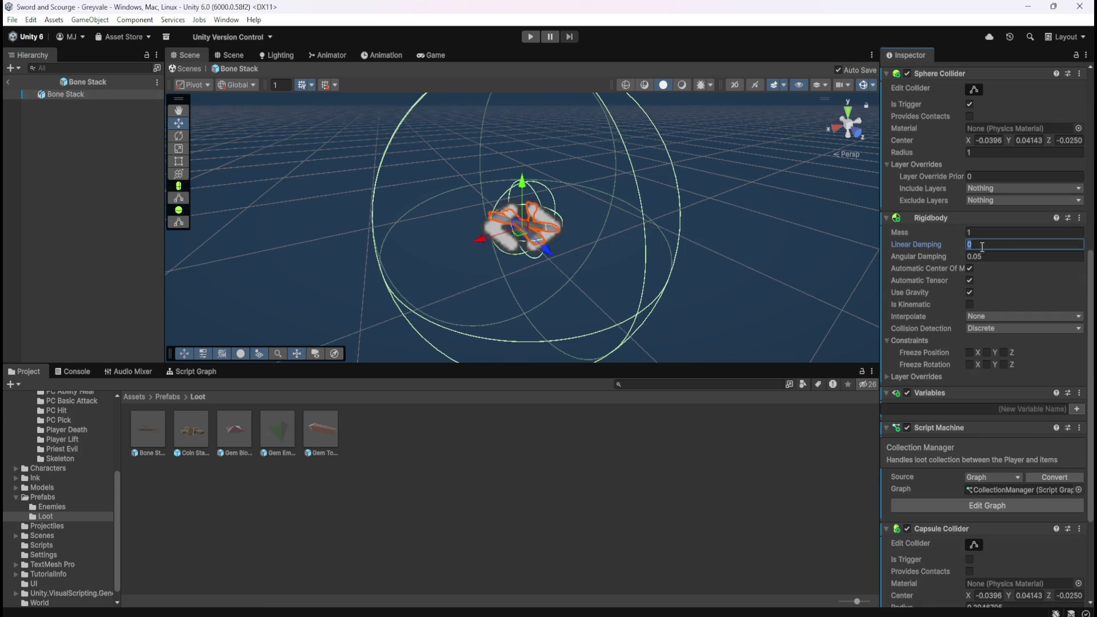
type("1")
left_click(997, 258)
type(".5")
left_click(969, 364)
left_click(1003, 364)
scroll(927, 495, "down", 4)
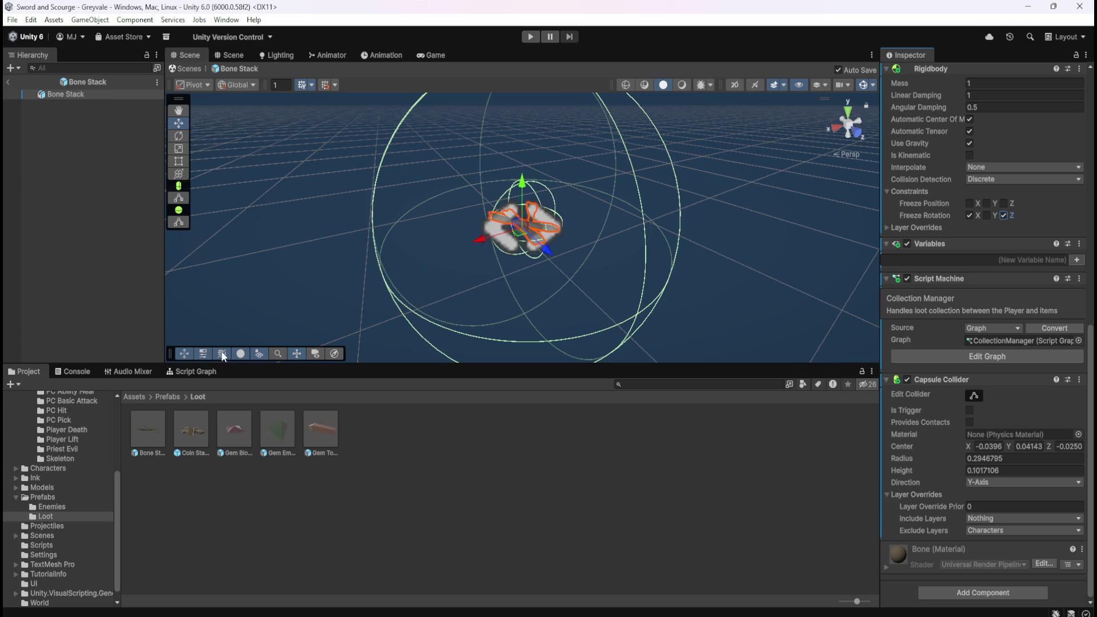
double_click(234, 421)
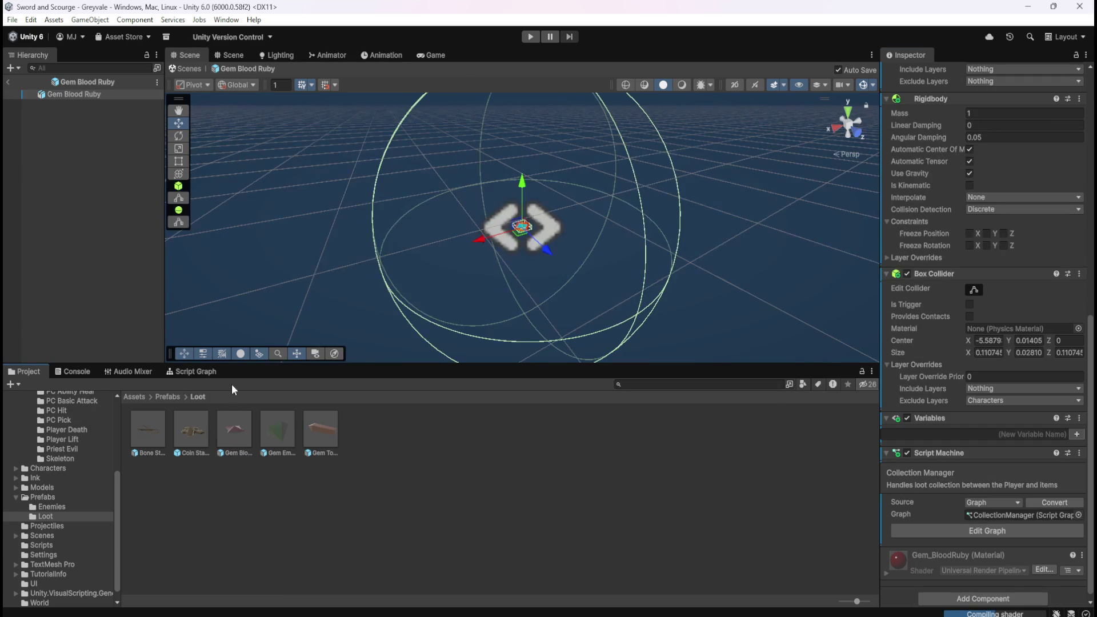
Step: Add a Capsule Collider excluding Characters to Gem Blood Ruby and remove its Box Collider
scroll(963, 459, "down", 1)
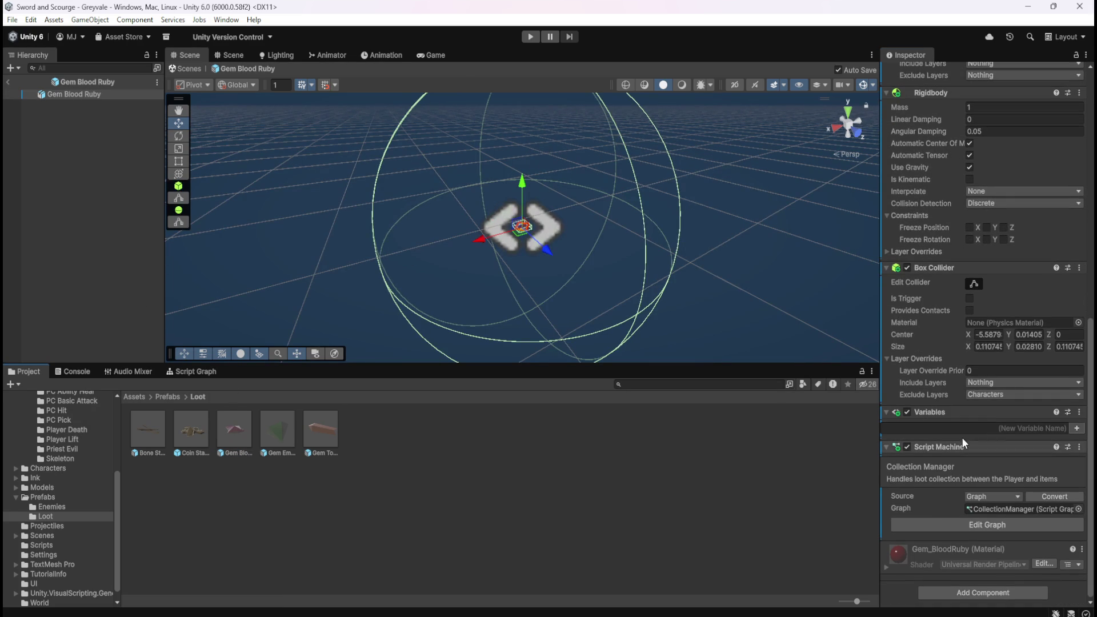
left_click(956, 588)
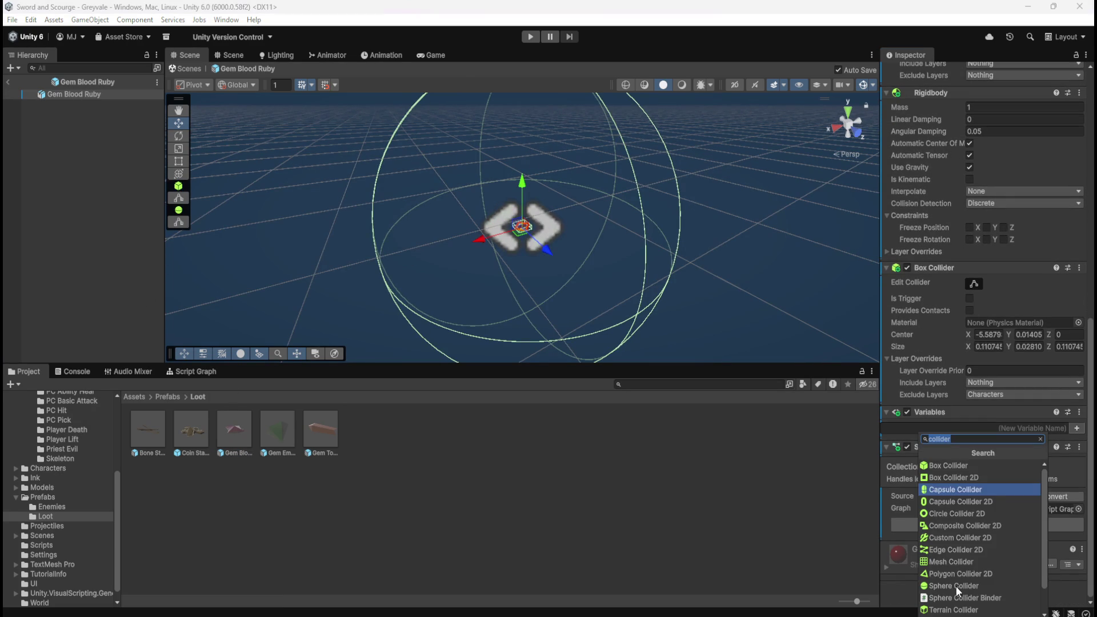
left_click(963, 488)
scroll(963, 488, "down", 5)
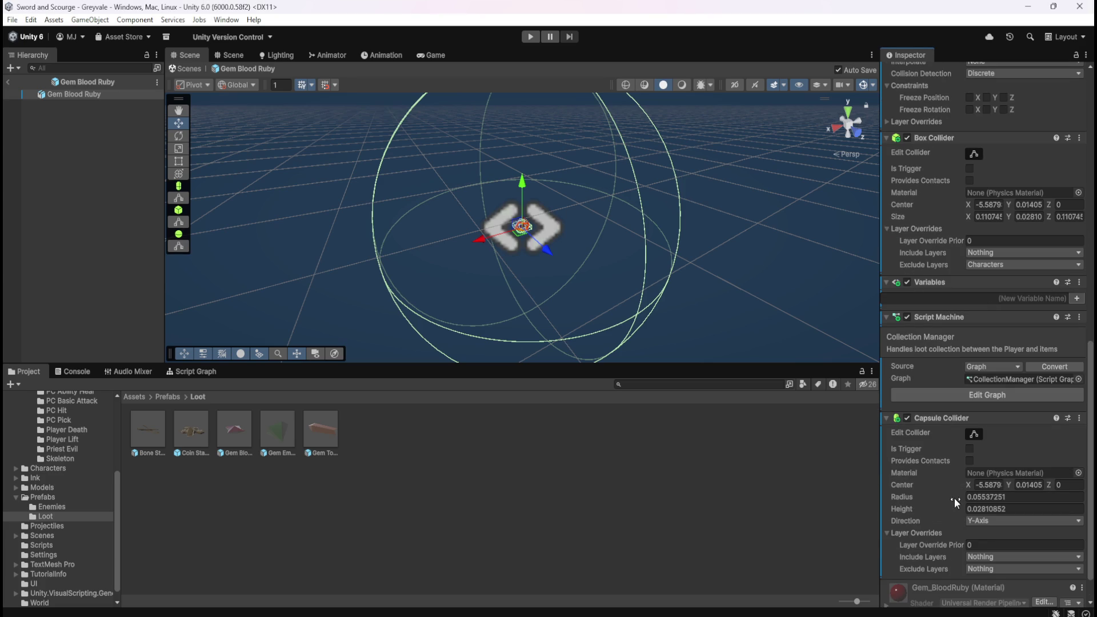
left_click(989, 569)
left_click(997, 522)
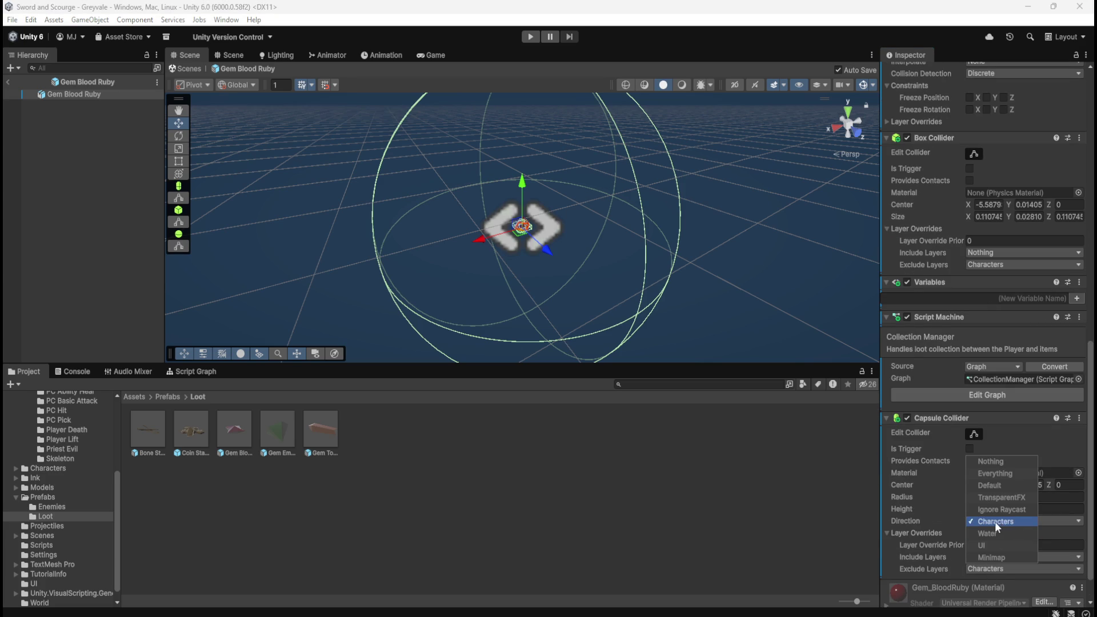
left_click(1090, 434)
scroll(1090, 434, "up", 3)
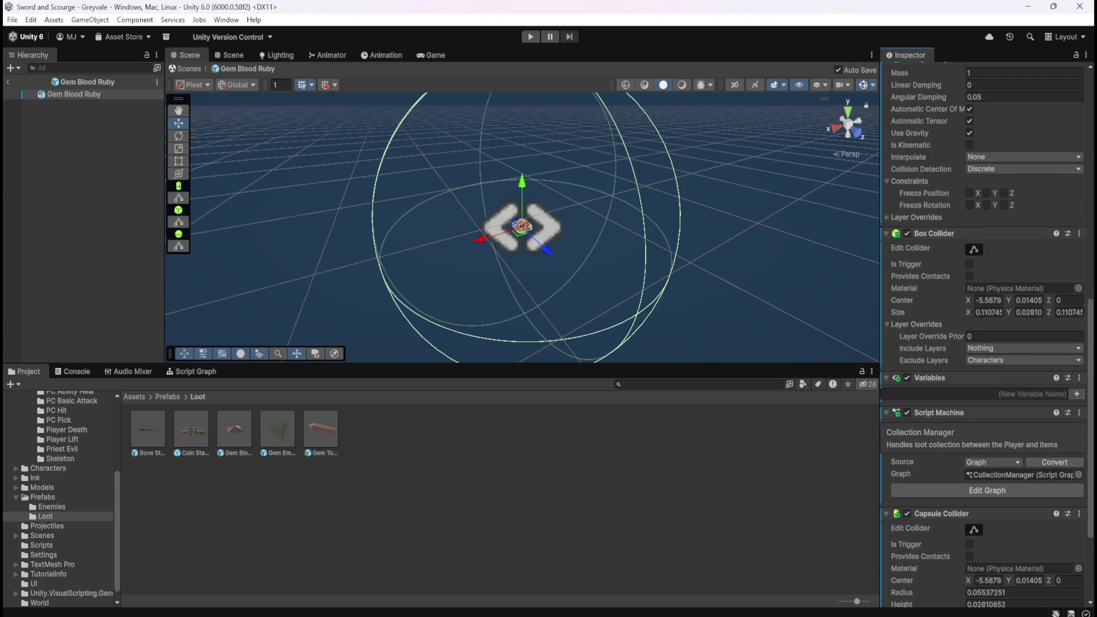
right_click(933, 233)
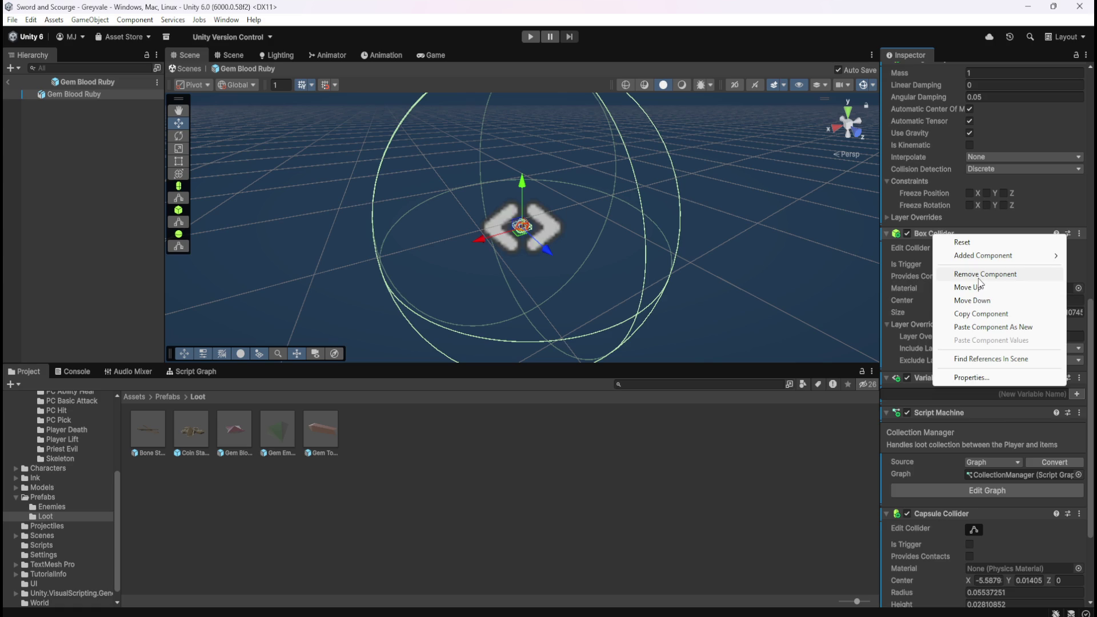
left_click(979, 279)
Step: Set Gem Blood Ruby's Linear Damping 1, Angular Damping 0.5, and freeze rotation X and Z
left_click(987, 193)
type("1")
left_click(987, 204)
type(".5")
left_click(969, 312)
left_click(1004, 313)
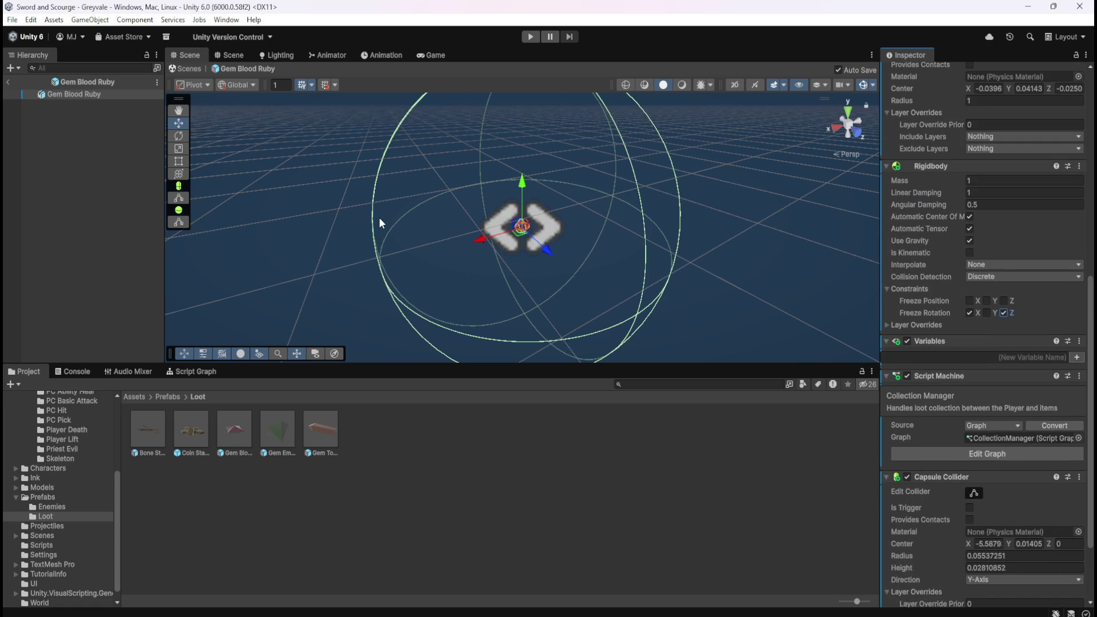
scroll(966, 445, "down", 3)
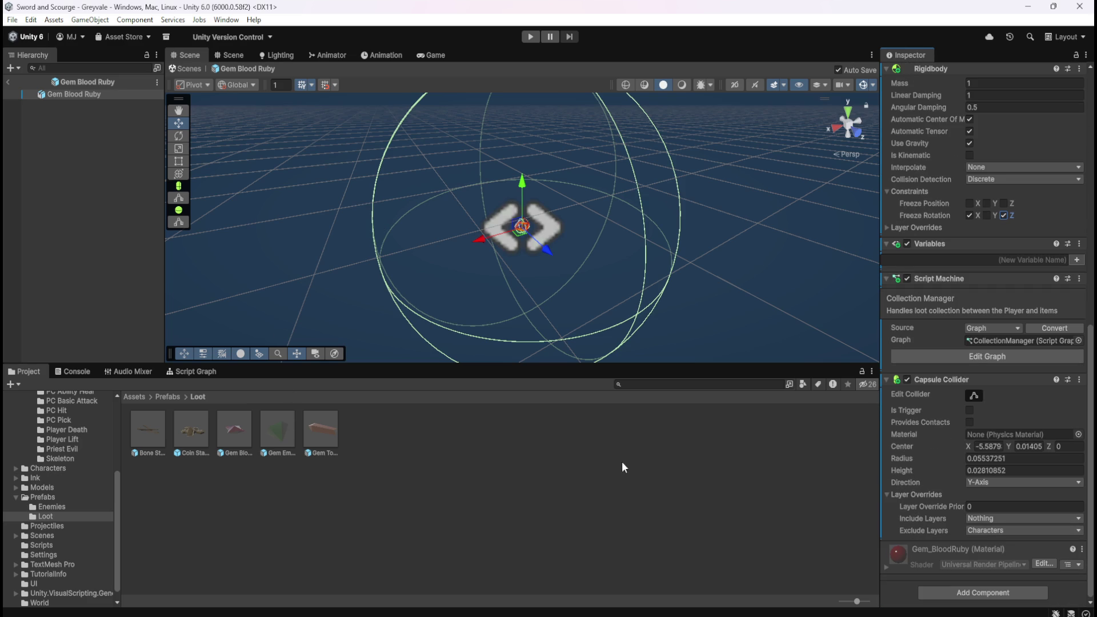
double_click(284, 435)
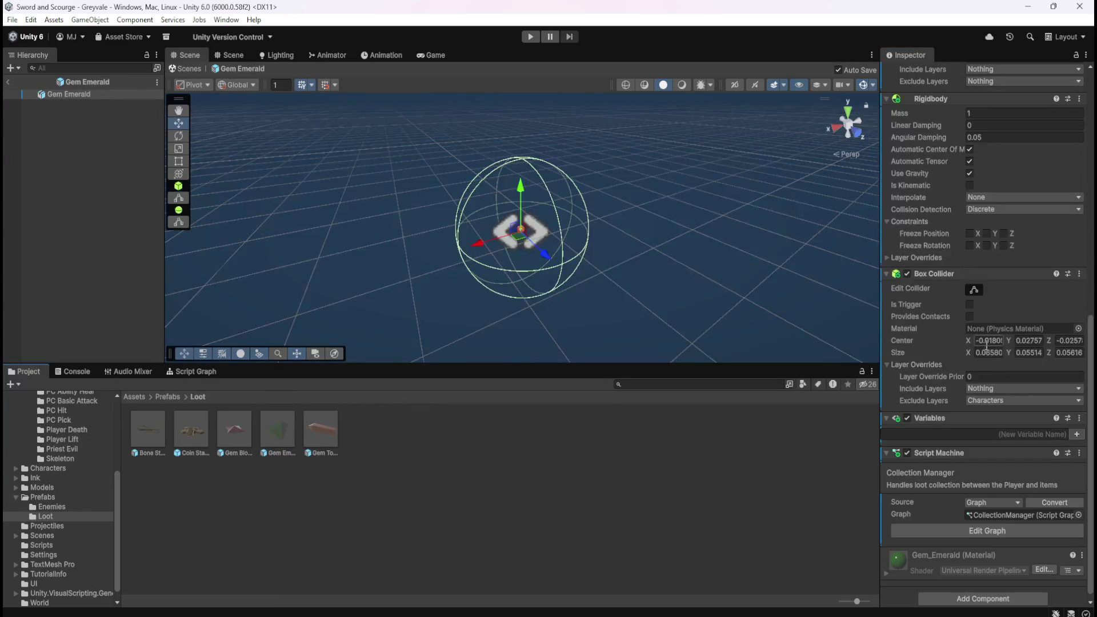
Step: Add a Capsule Collider excluding Characters to Gem Emerald and remove its Box Collider
scroll(961, 411, "down", 1)
left_click(962, 592)
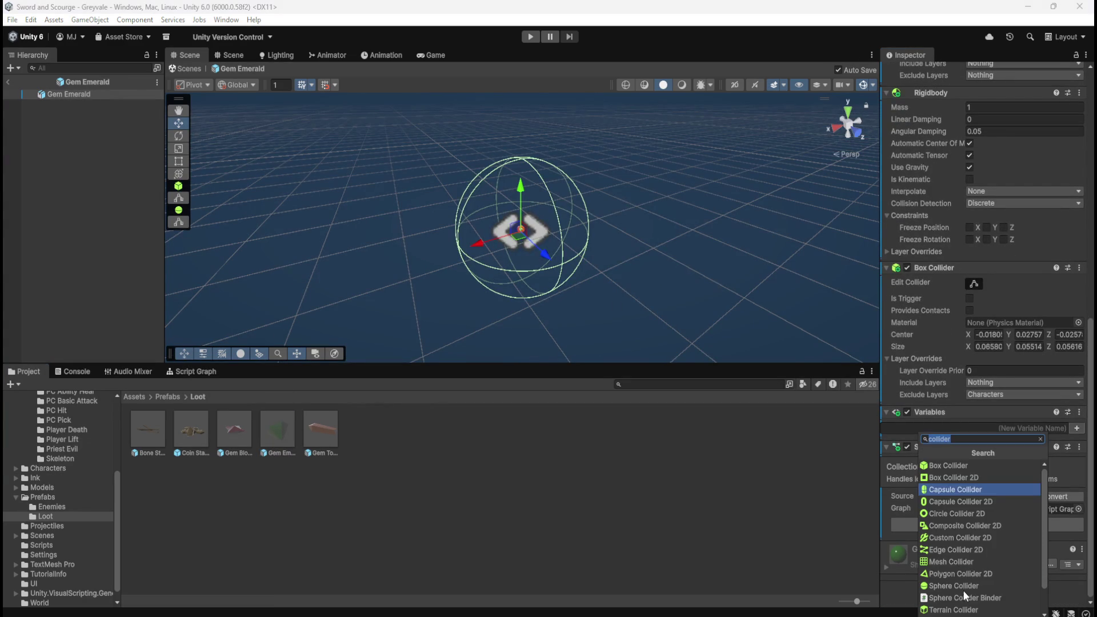
left_click(957, 490)
scroll(957, 490, "down", 3)
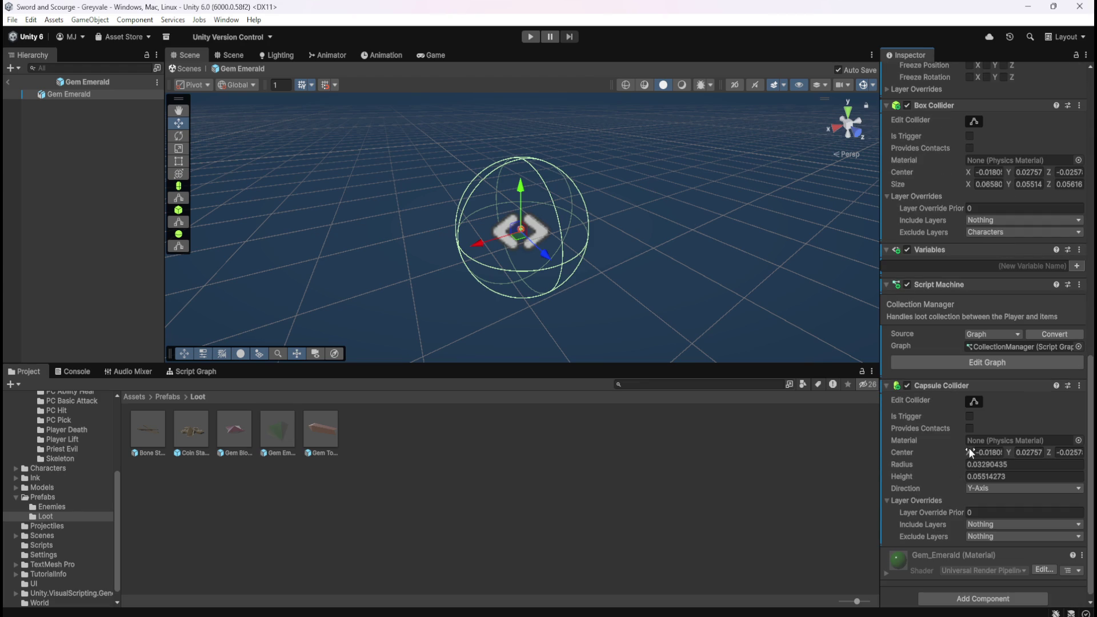
left_click(978, 537)
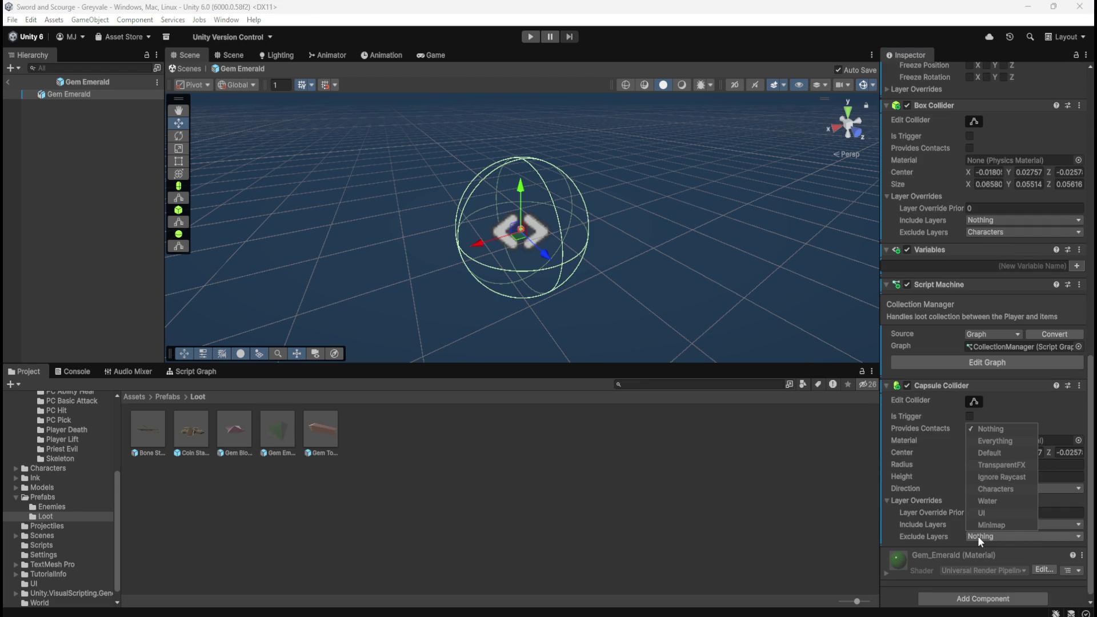
left_click(995, 488)
right_click(954, 106)
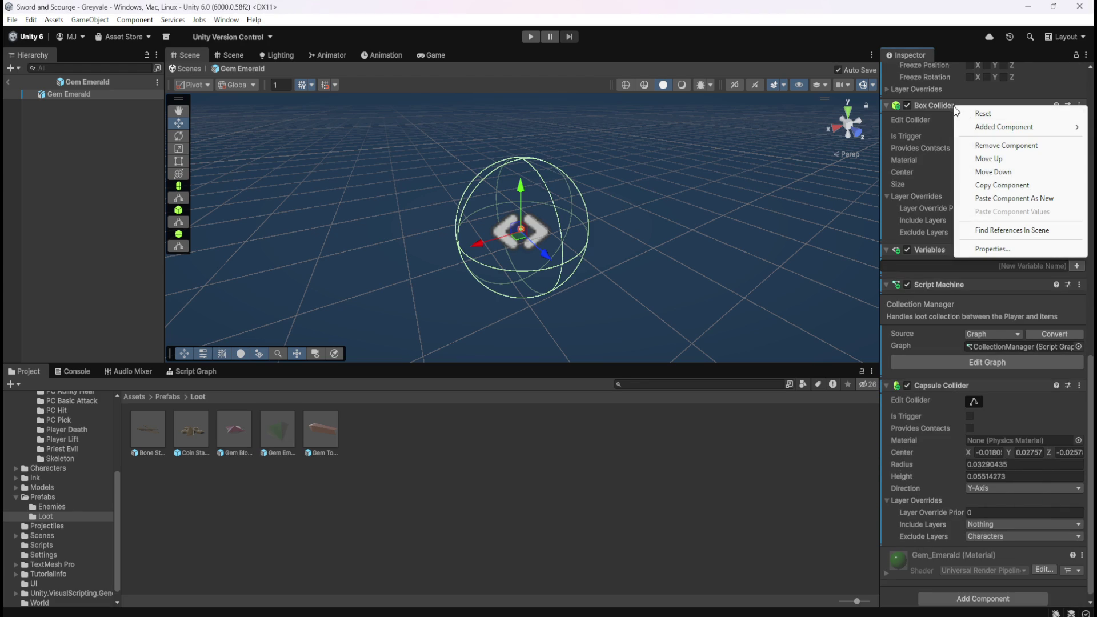
left_click(993, 145)
Step: Set Gem Emerald's Linear Damping 1, Angular Damping 0.5, and freeze rotation X and Z
left_click(1023, 128)
type("1")
left_click(990, 139)
key("BackSpace")
type(".5")
left_click(969, 247)
left_click(1003, 247)
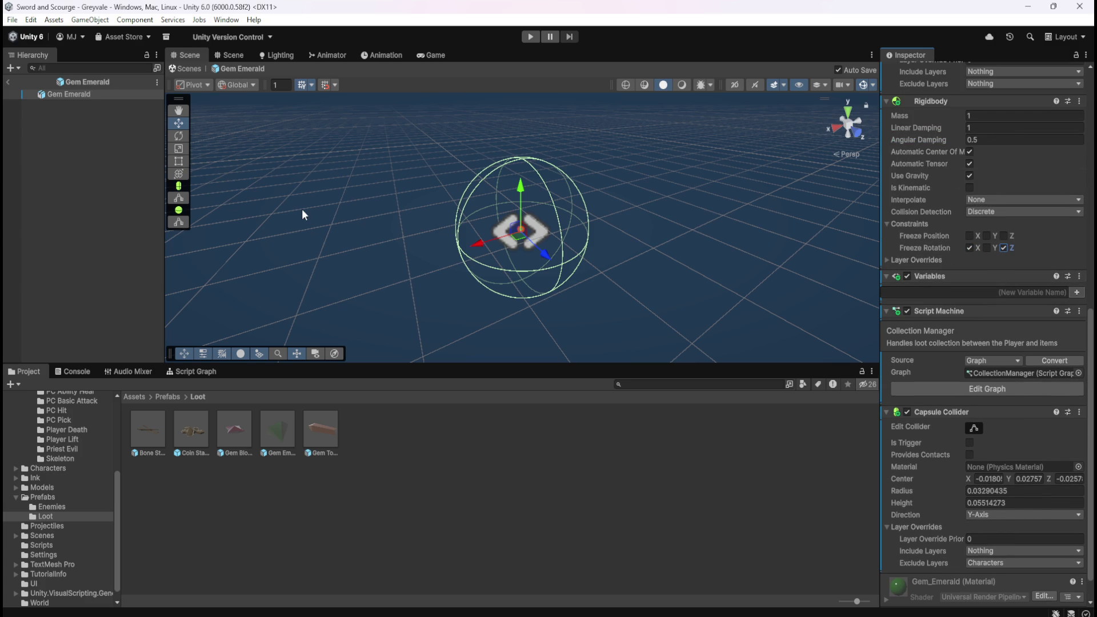
double_click(328, 424)
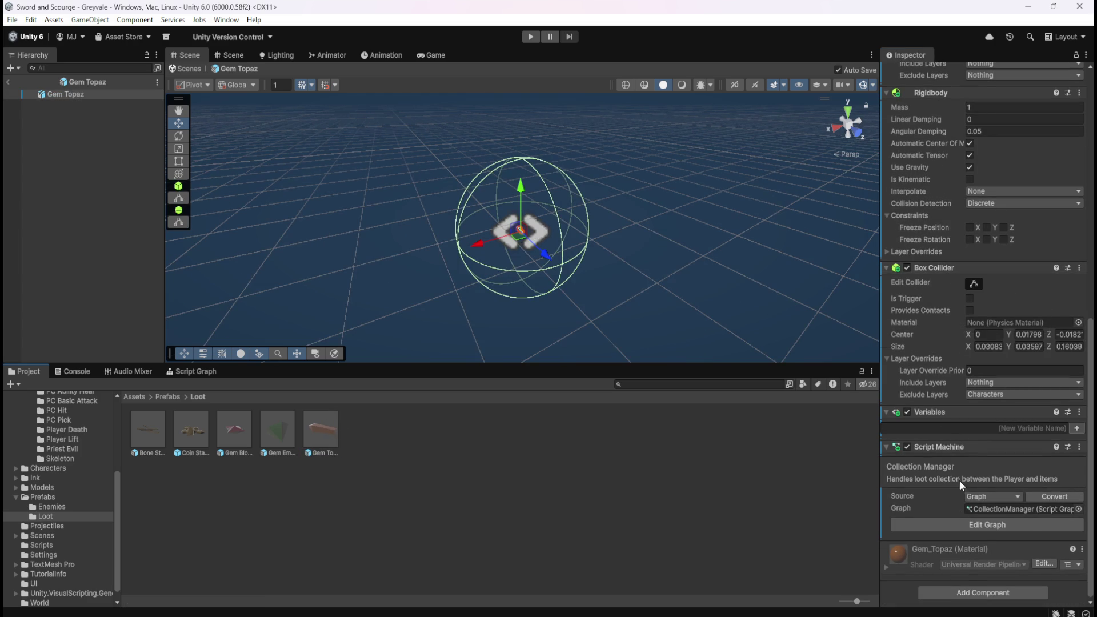
Step: Give Gem Topaz a Capsule Collider excluding Characters and remove its Box Collider
left_click(971, 593)
type("collider")
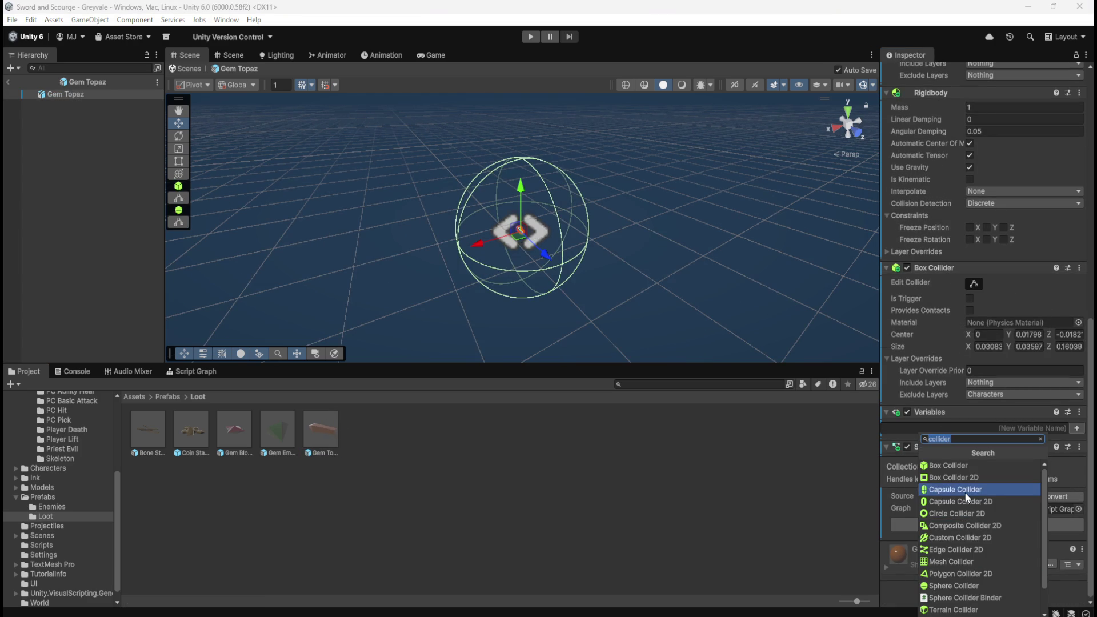
left_click(964, 490)
right_click(941, 263)
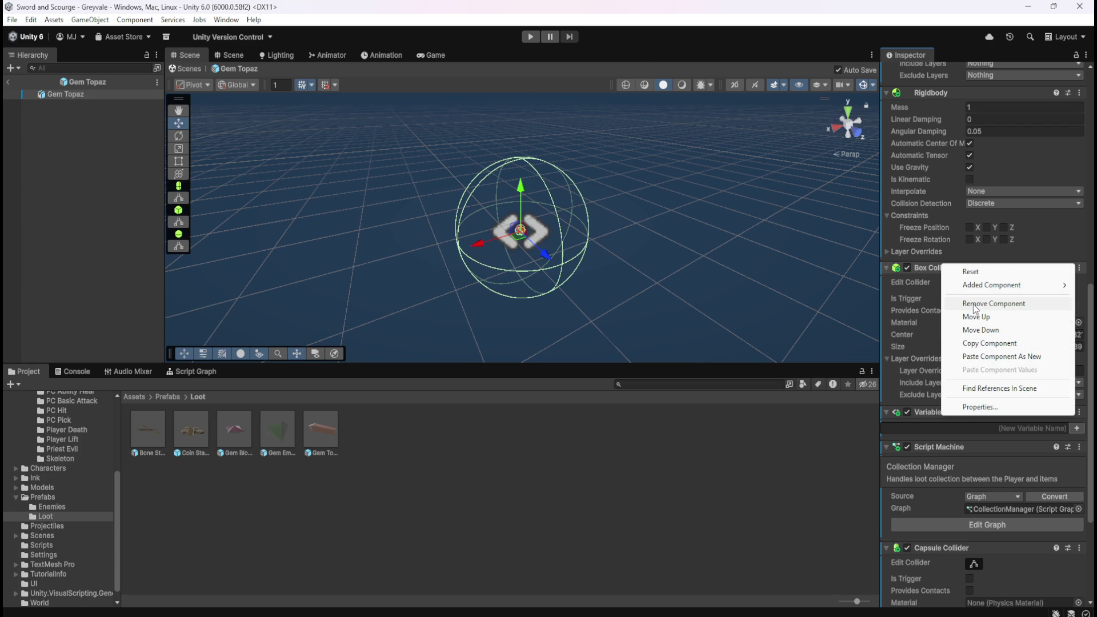
left_click(975, 303)
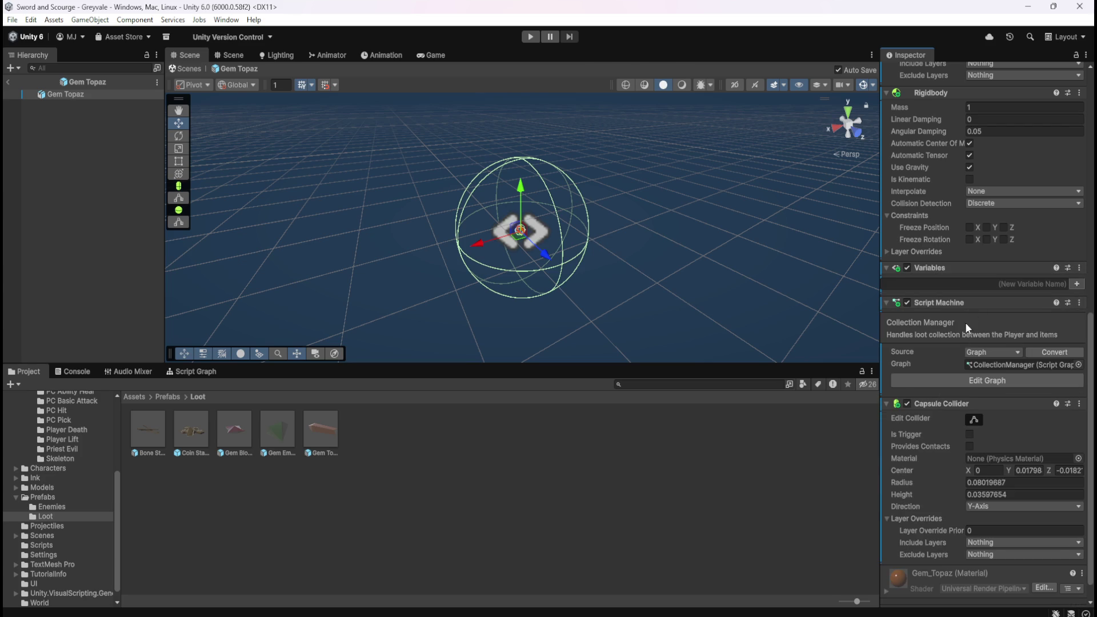
scroll(944, 529, "down", 1)
left_click(984, 530)
left_click(988, 484)
scroll(925, 480, "up", 3)
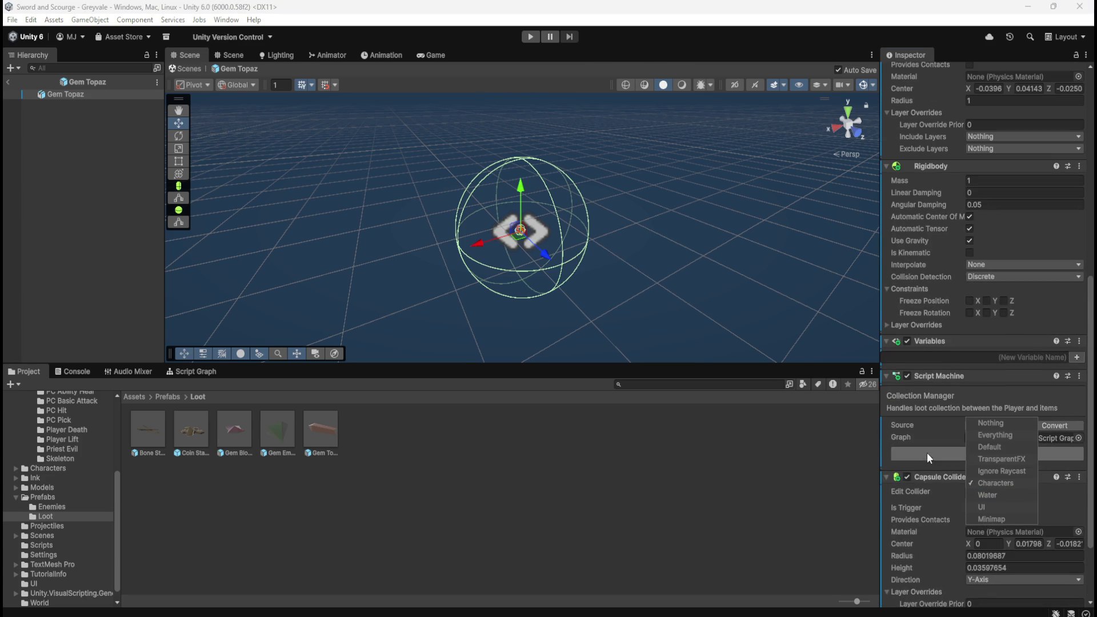
left_click(989, 206)
Step: Set Gem Topaz's damping to 1 linear, 0.5 angular, freeze rotation X and Z, and exit
left_click(997, 194)
type("1")
left_click(997, 206)
type(".5")
left_click(970, 312)
left_click(1004, 312)
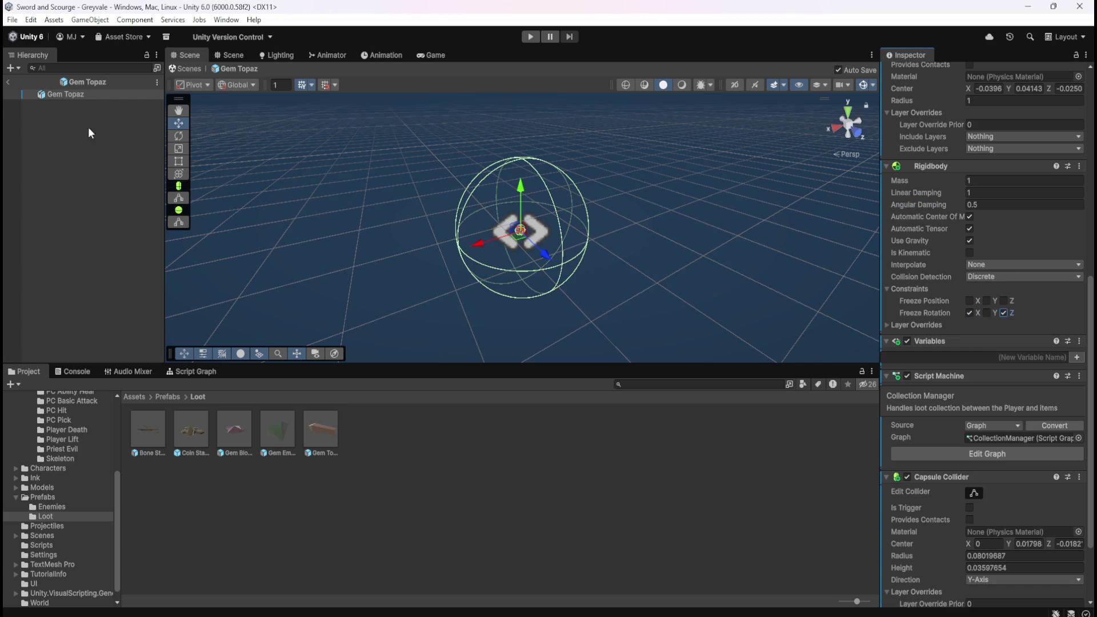
left_click(10, 84)
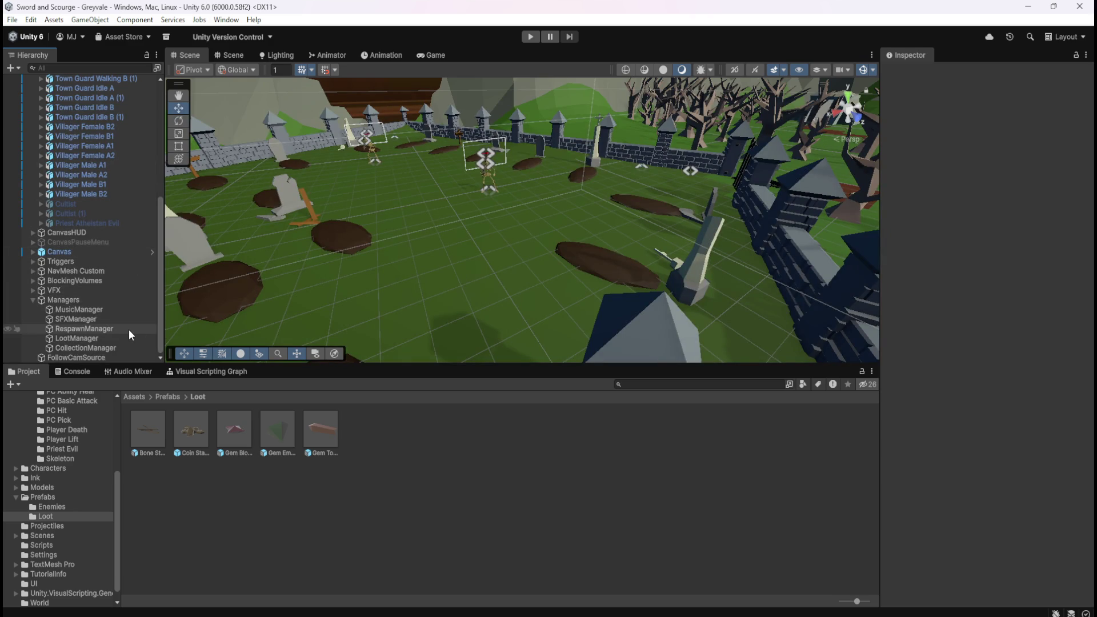
Step: Review Bone Stack's capsule collider and Rigidbody settings, then return to the graveyard scene
double_click(155, 431)
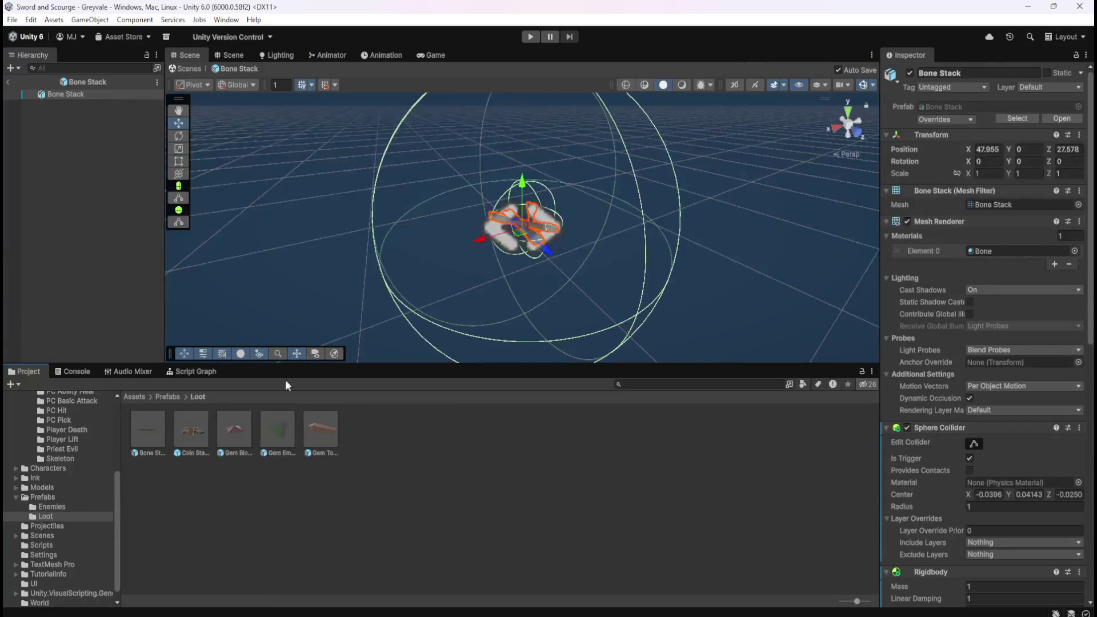
scroll(919, 501, "down", 5)
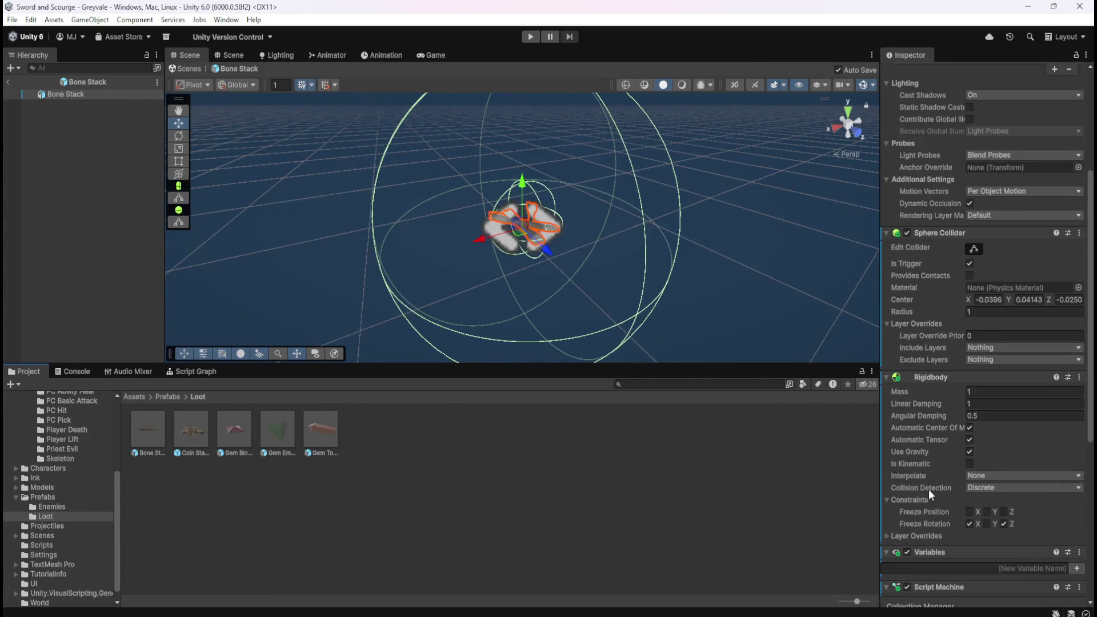
scroll(932, 465, "down", 6)
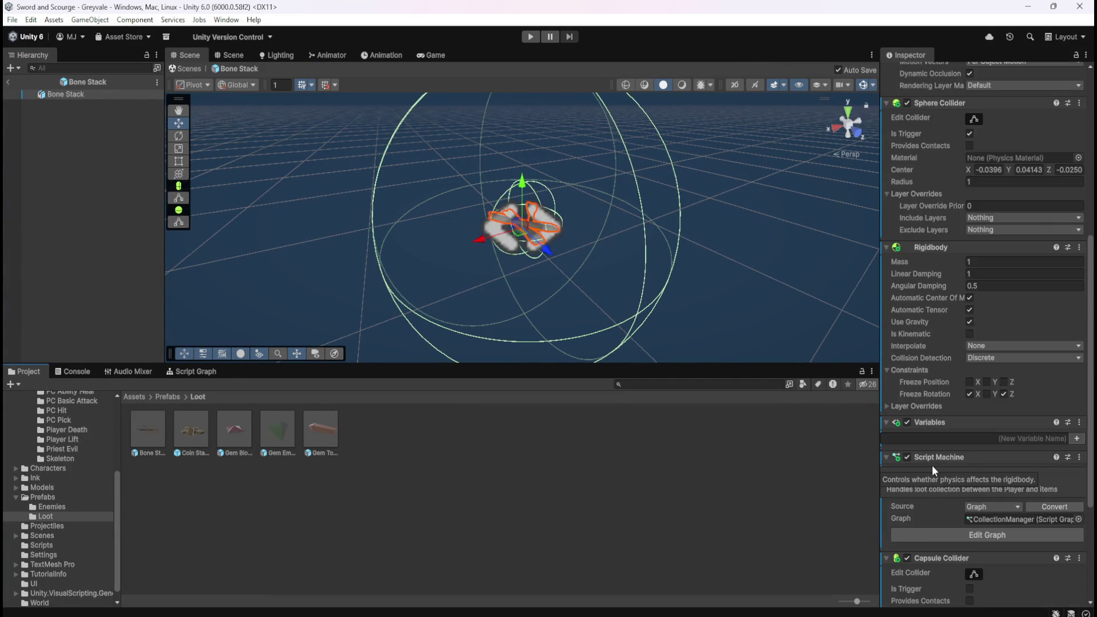
scroll(931, 468, "down", 3)
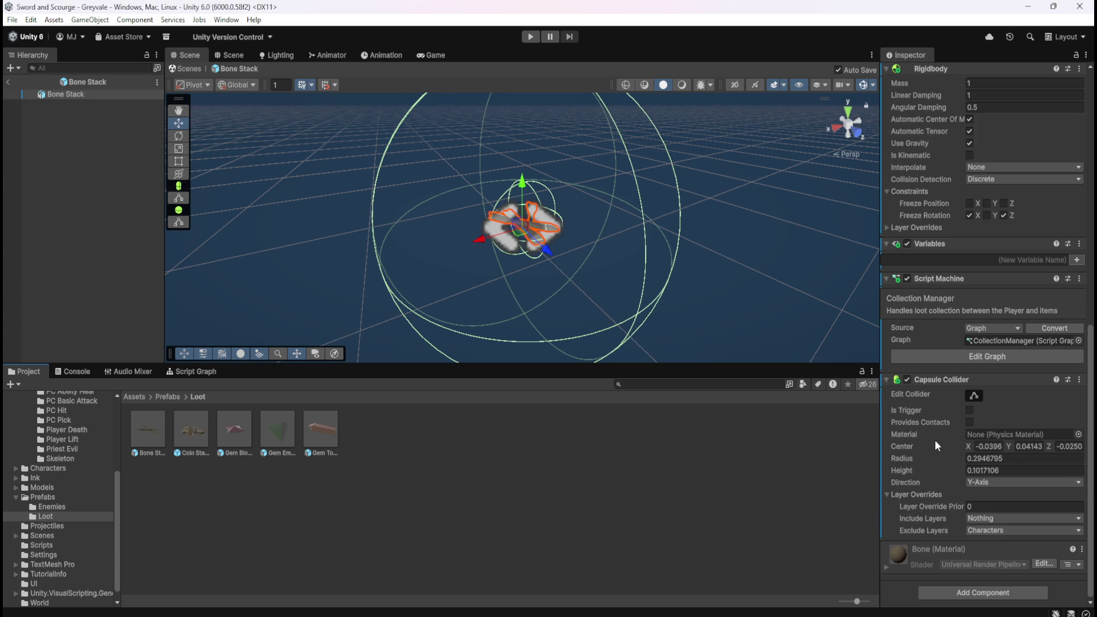
scroll(948, 469, "up", 8)
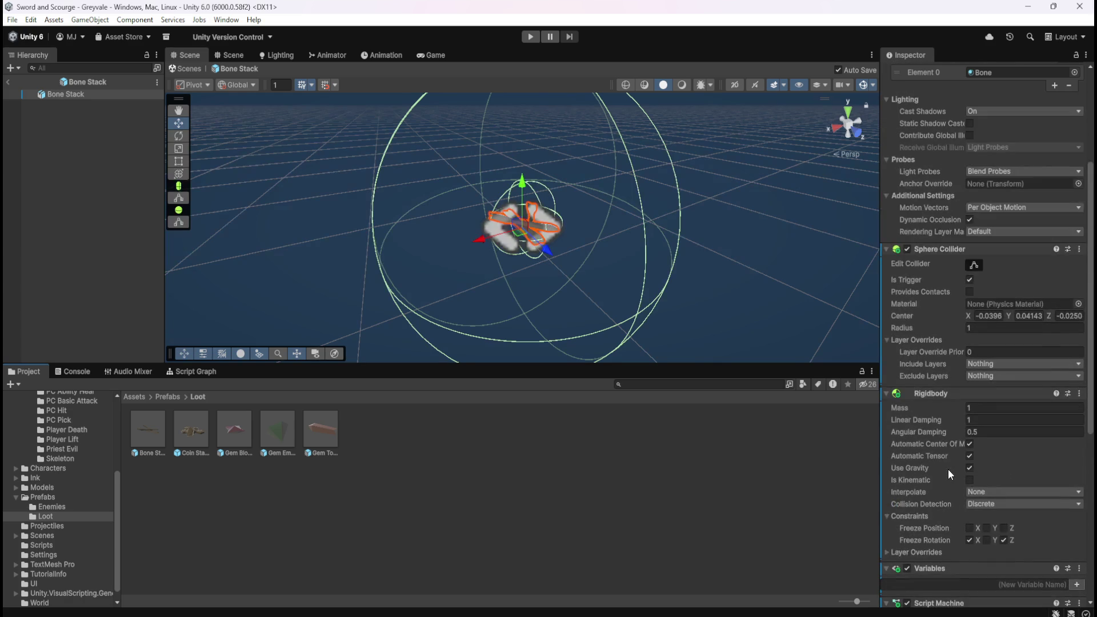
scroll(948, 468, "down", 3)
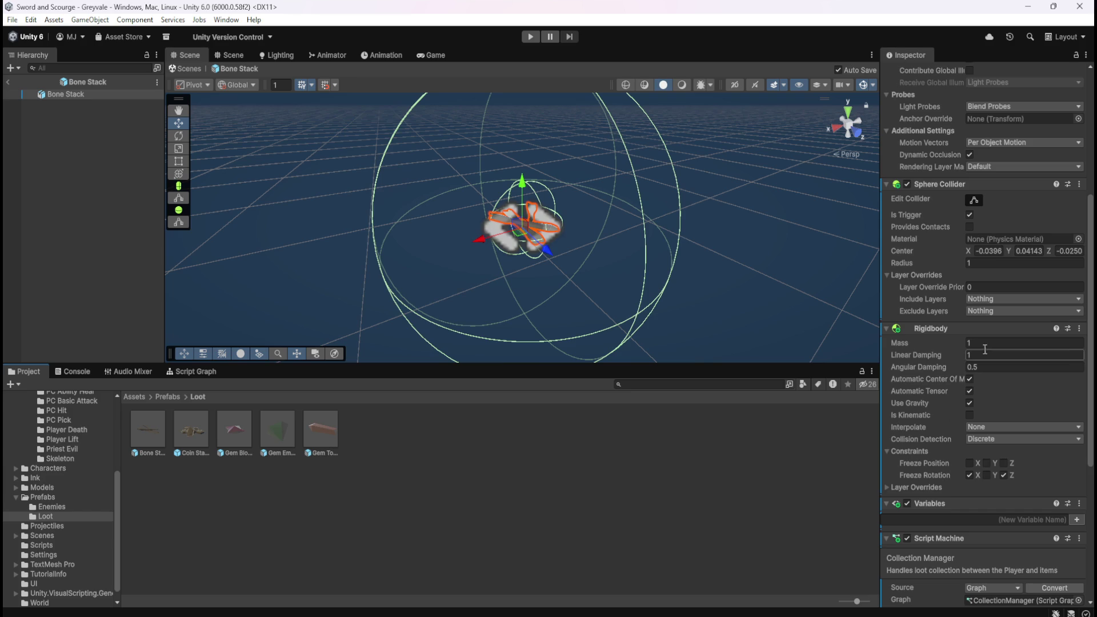
left_click(9, 81)
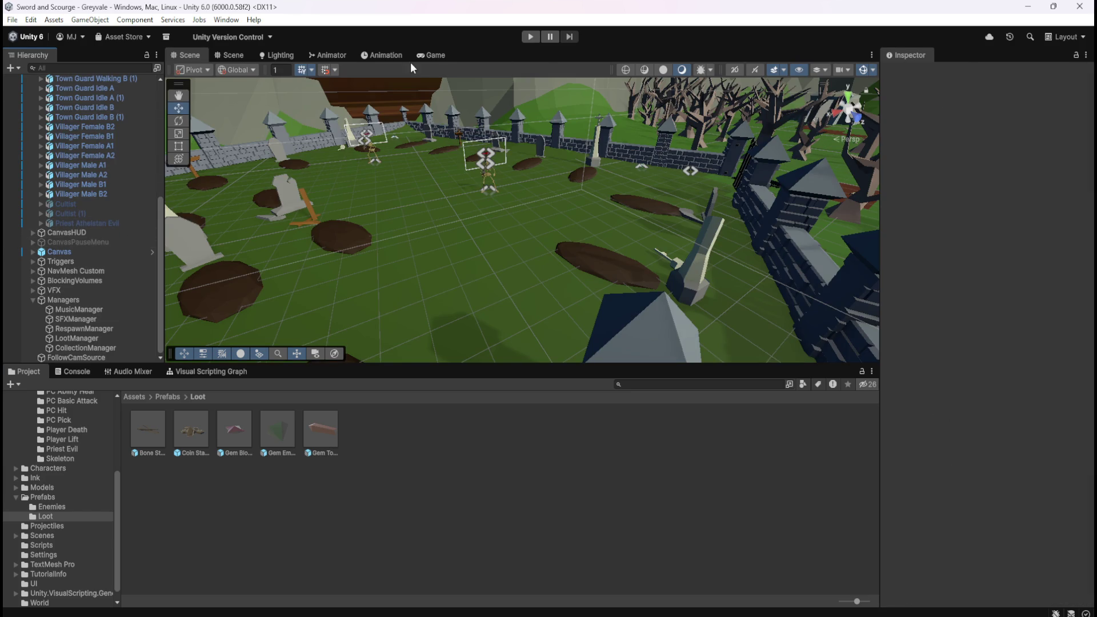
Step: Set the Game view to Play Maximized and start the play-test
left_click(434, 55)
left_click(632, 68)
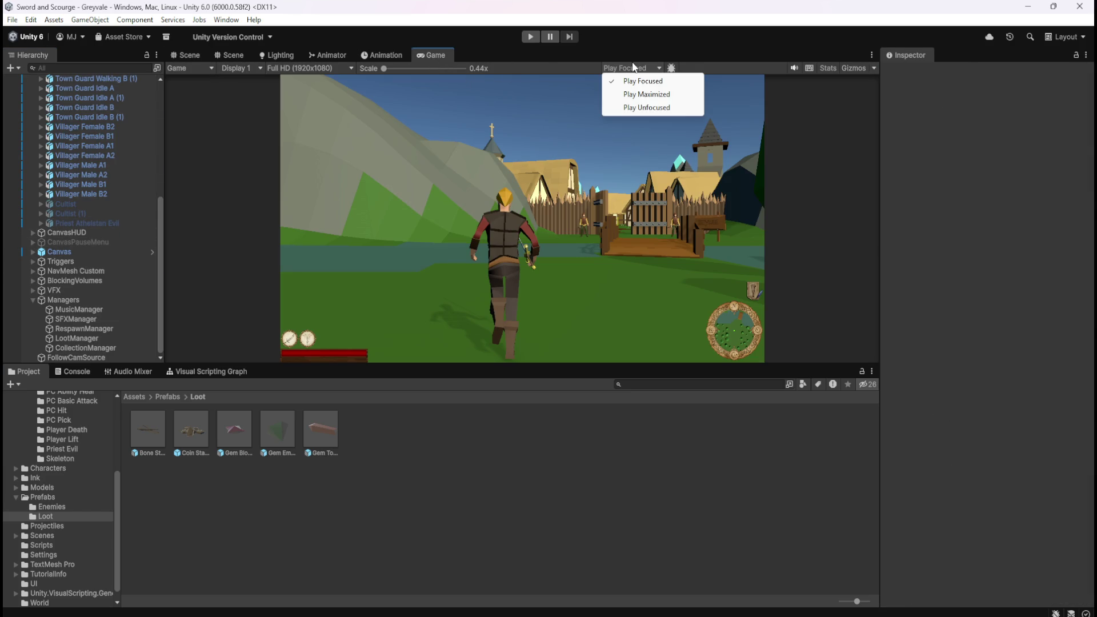
left_click(645, 94)
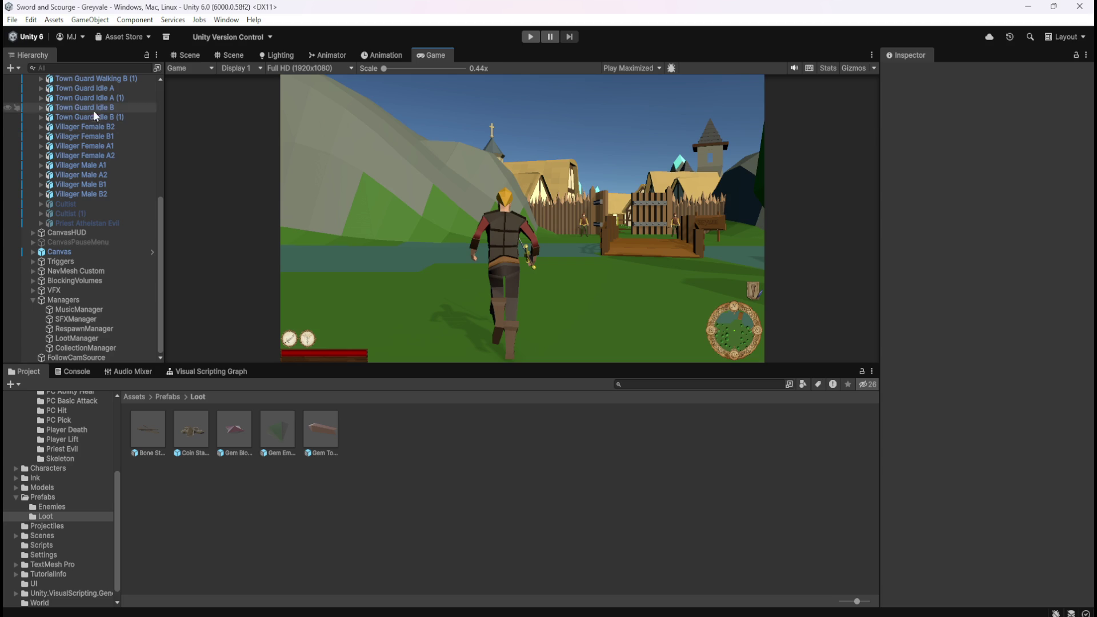
left_click(533, 36)
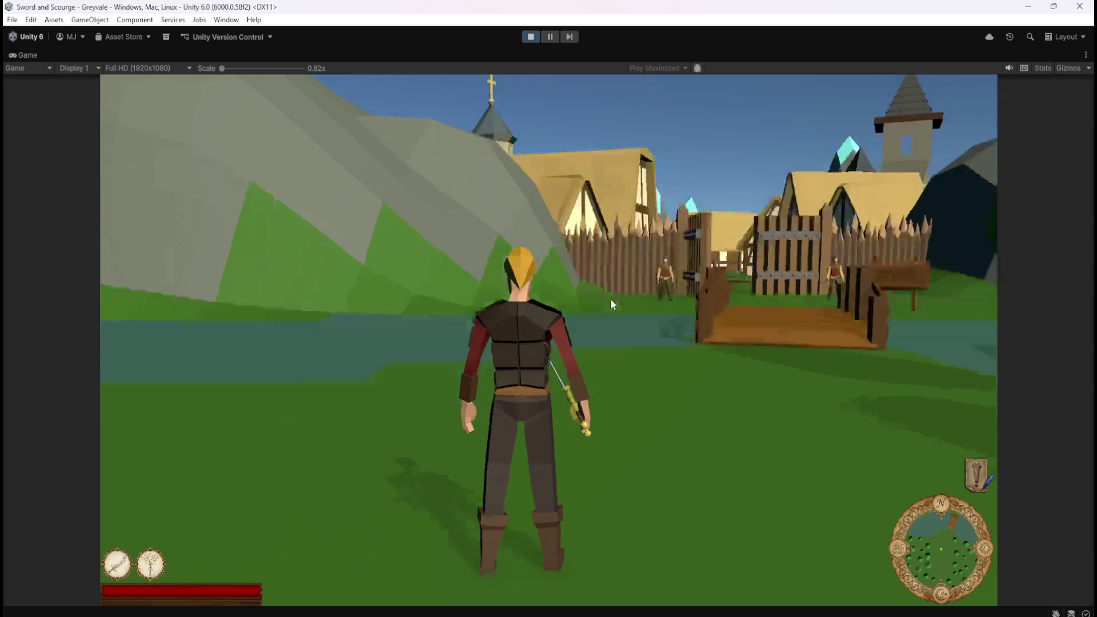
Step: Run the hero over the bridge, through the village and grove to the graveyard, and attack the skeleton
key("w")
key("w")
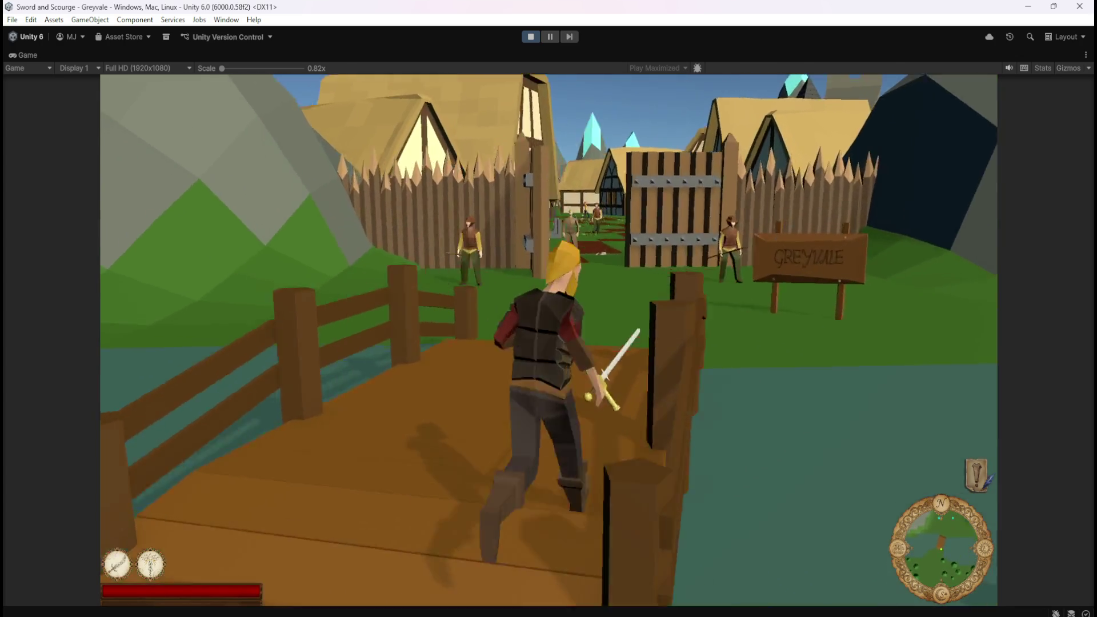
key("w")
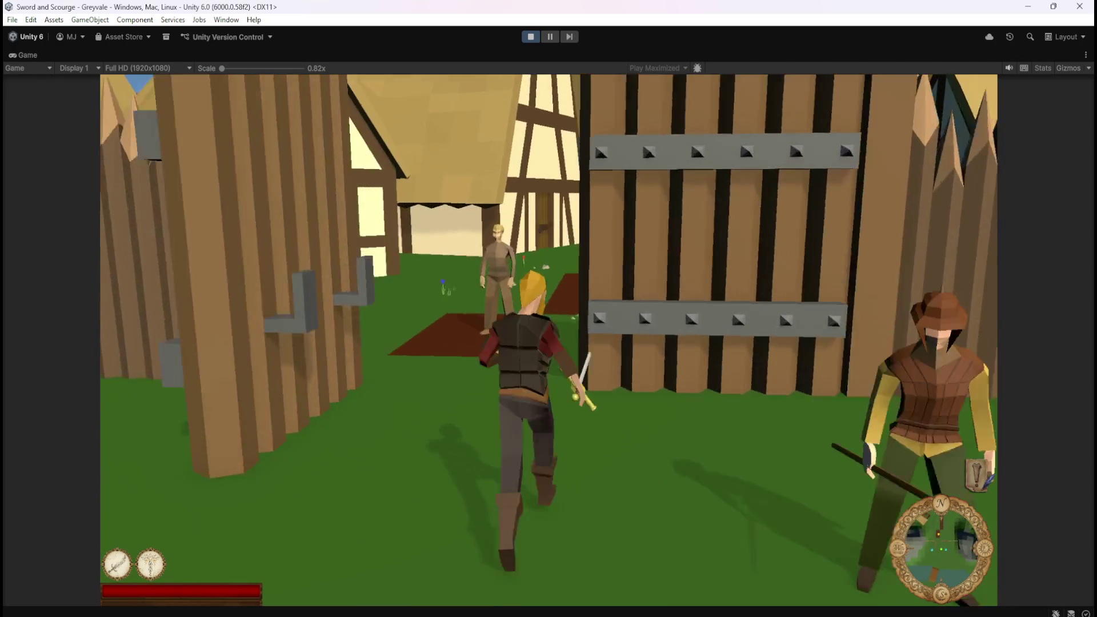
key("w")
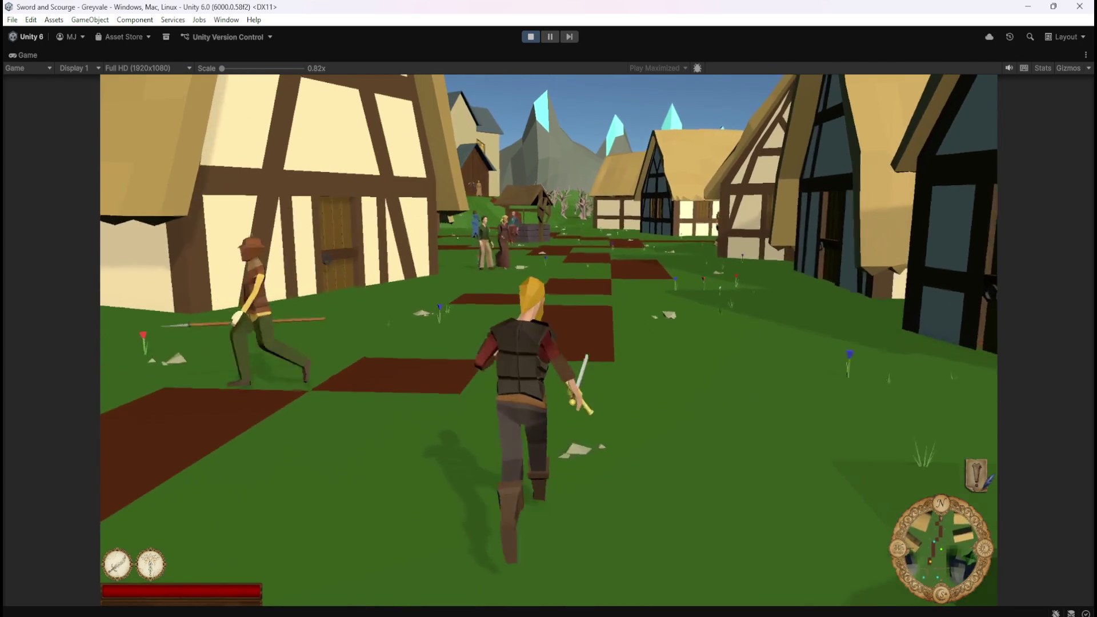
key("w")
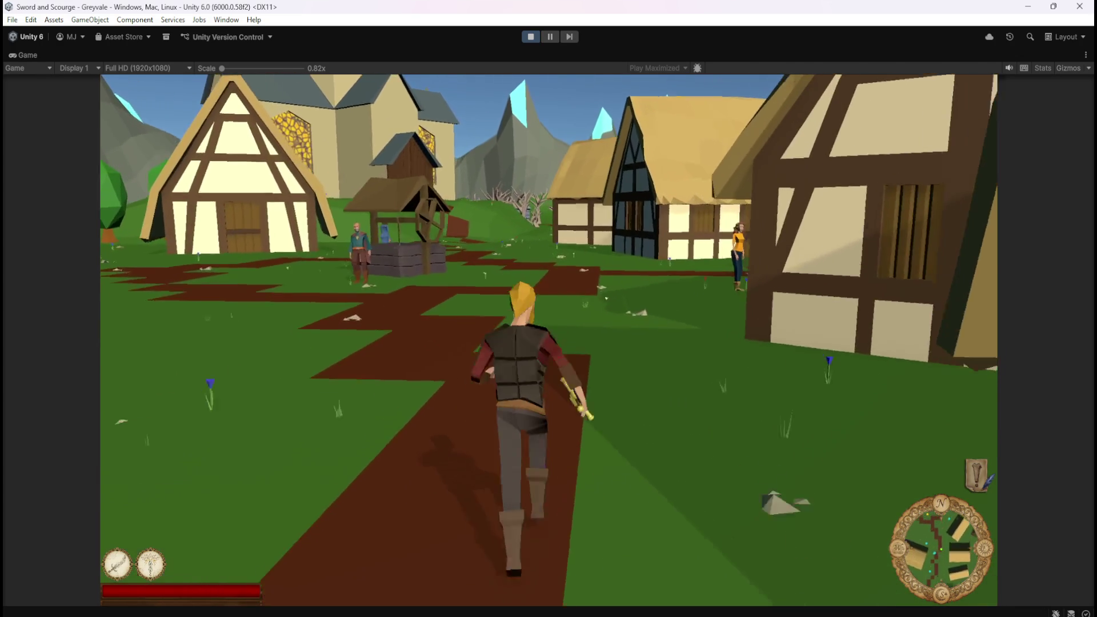
key("w")
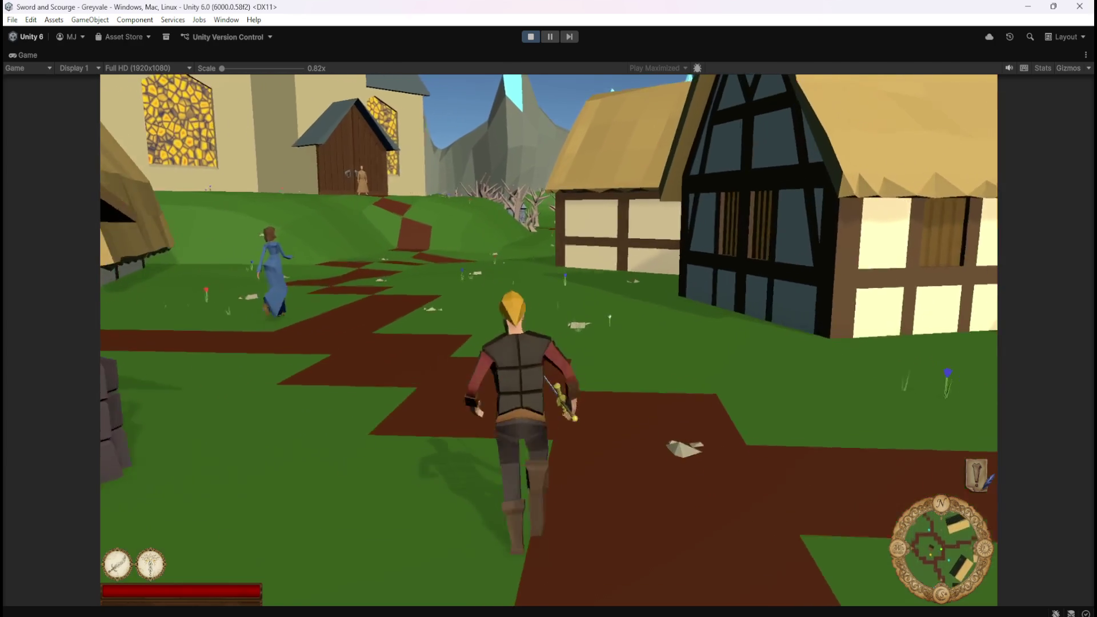
key("w")
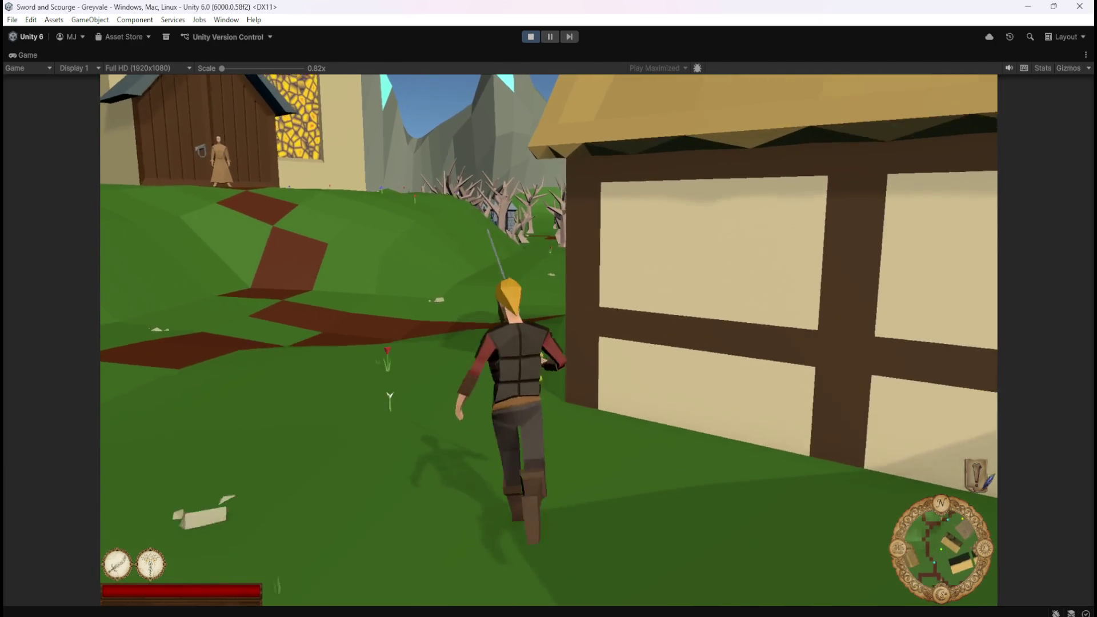
key("w")
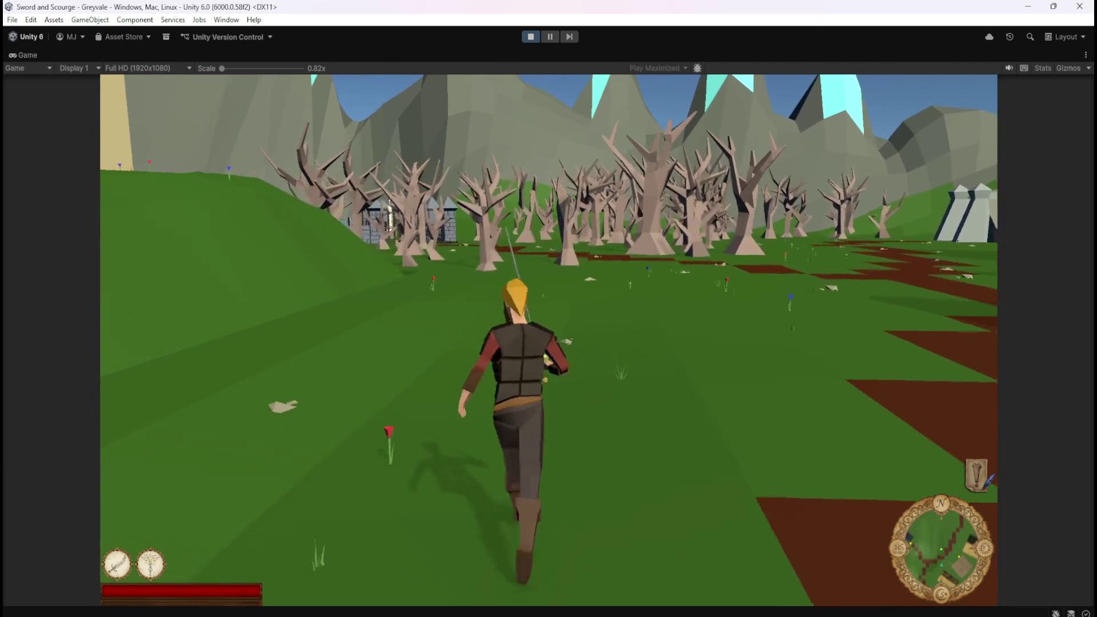
key("w")
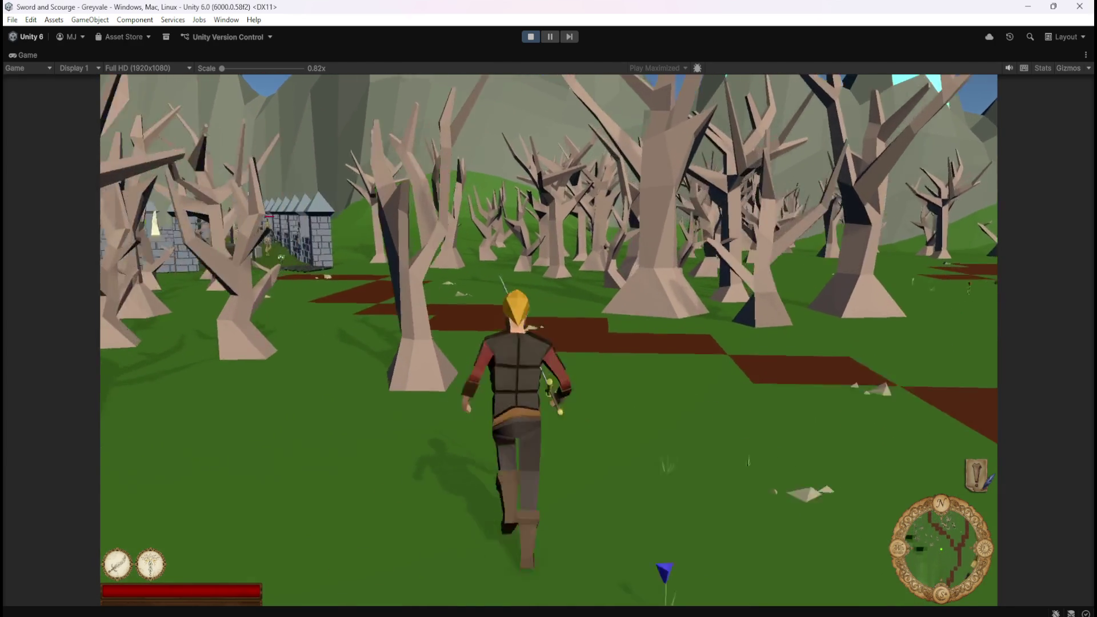
key("w")
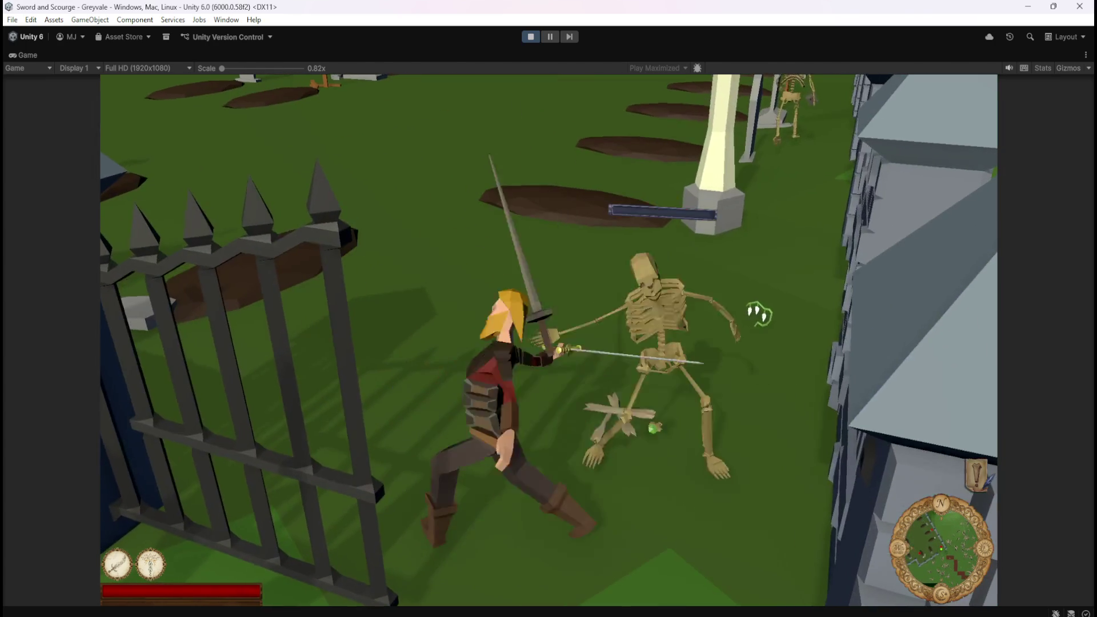
left_click(759, 314)
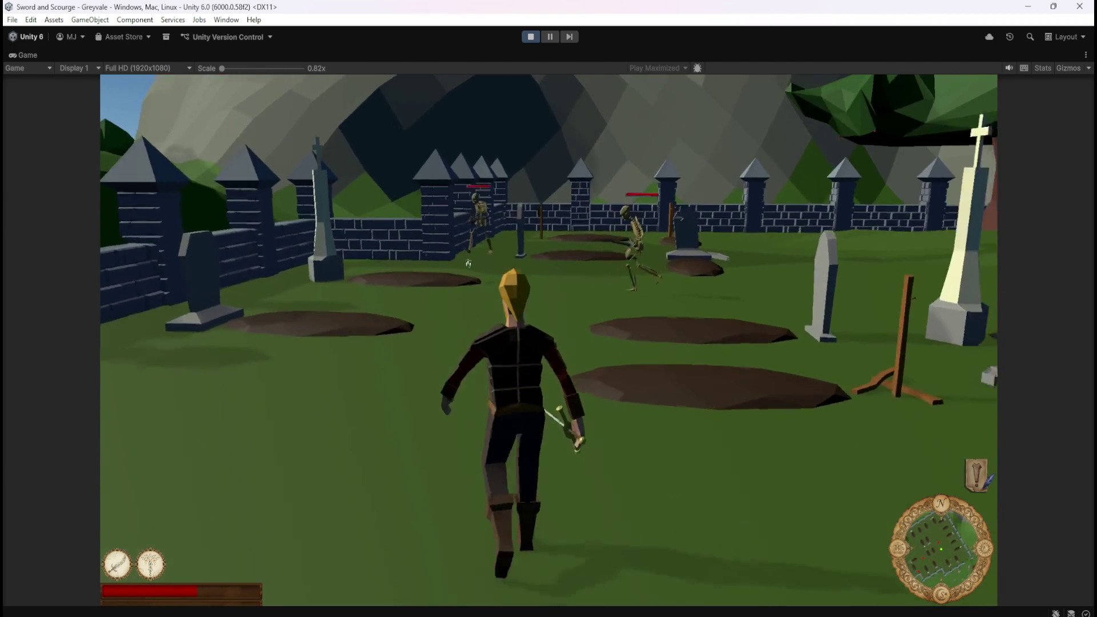
Step: Swing the sword at another skeleton, then run toward the next one
left_click(483, 261)
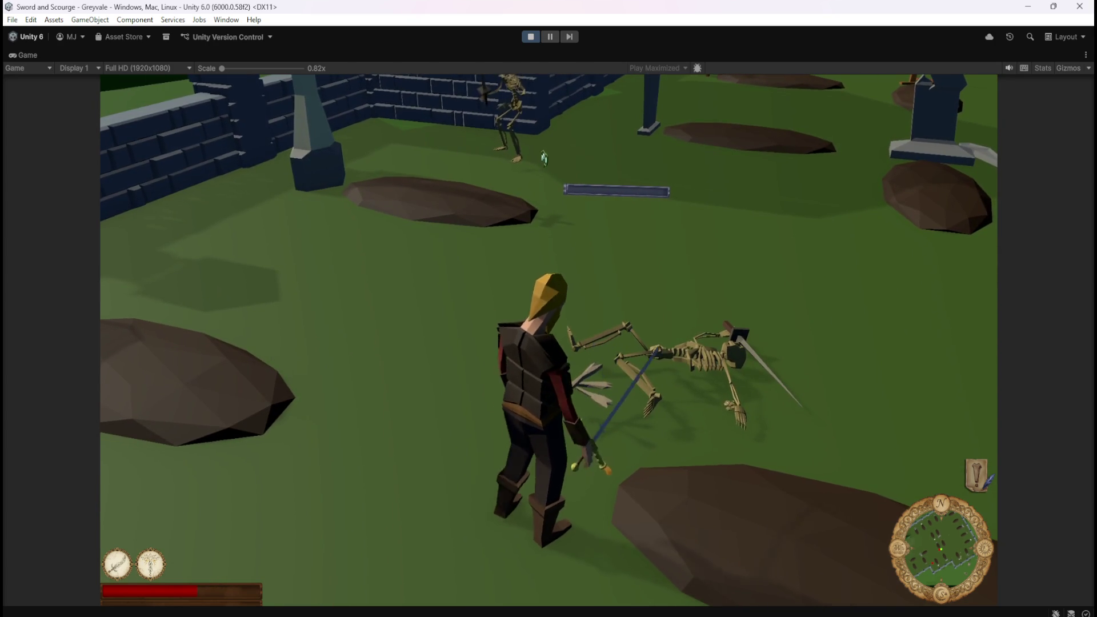
key("w")
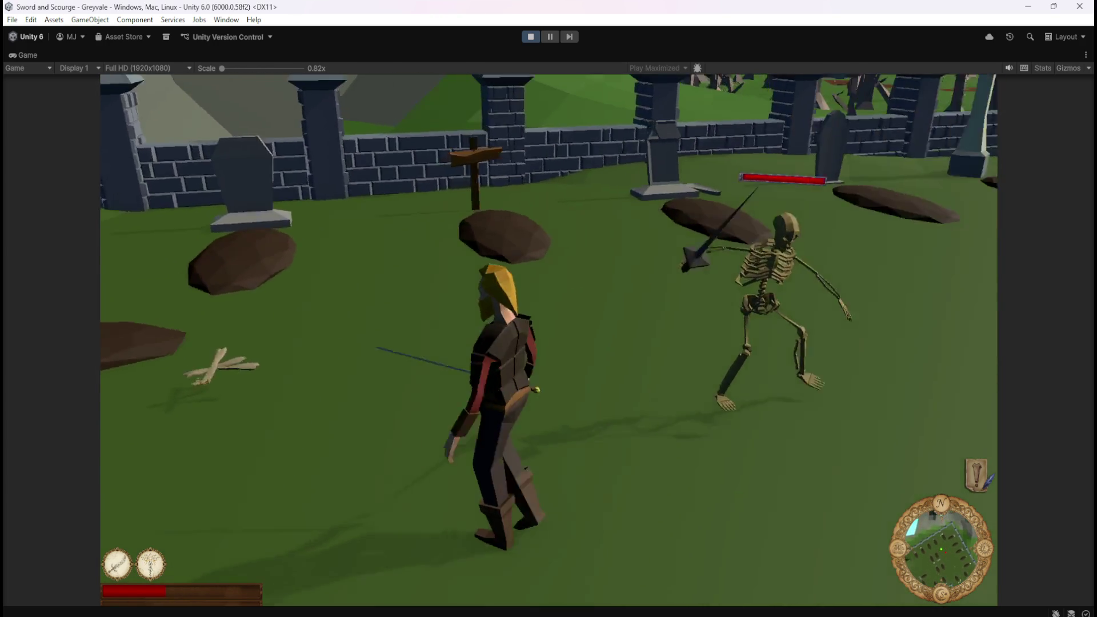
Step: Fight the next skeleton using the spinning attack (2) and first ability (1)
key("2")
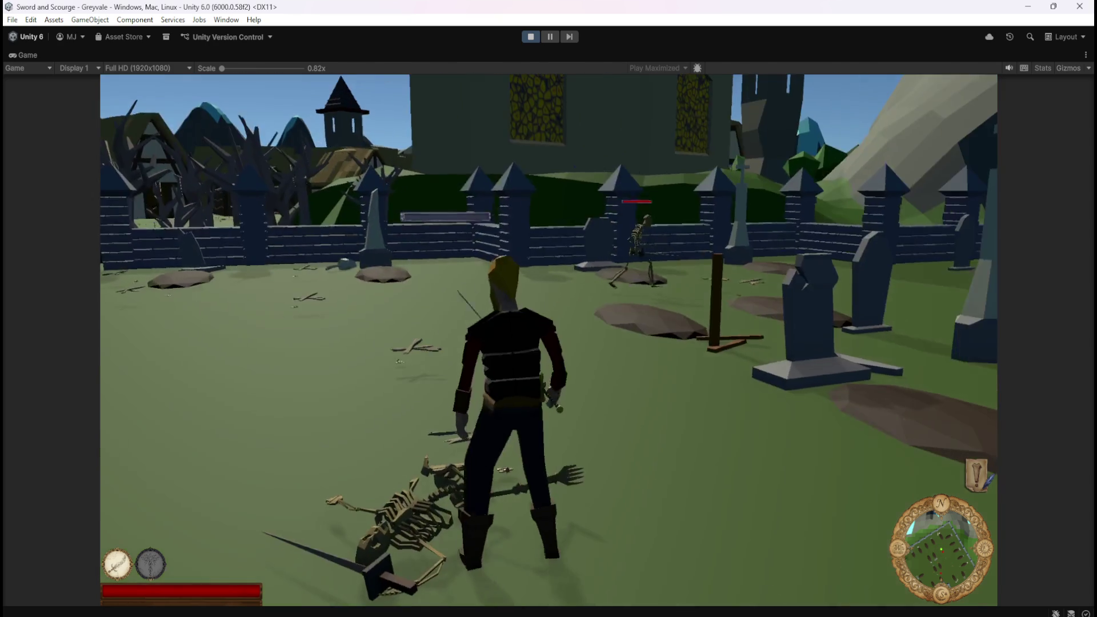
key("w")
key("1")
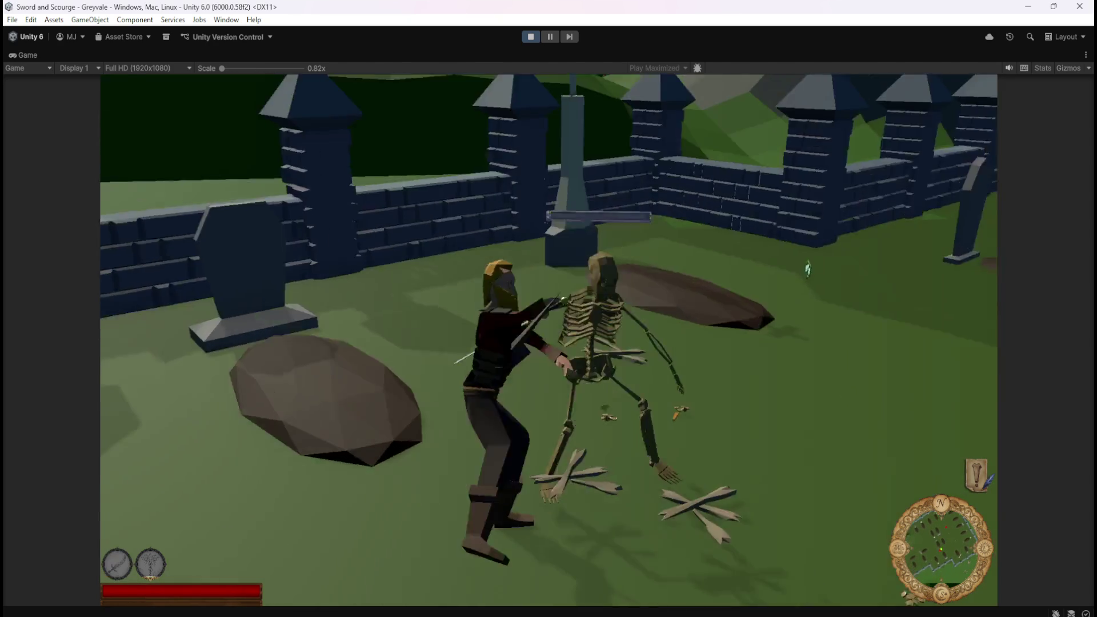
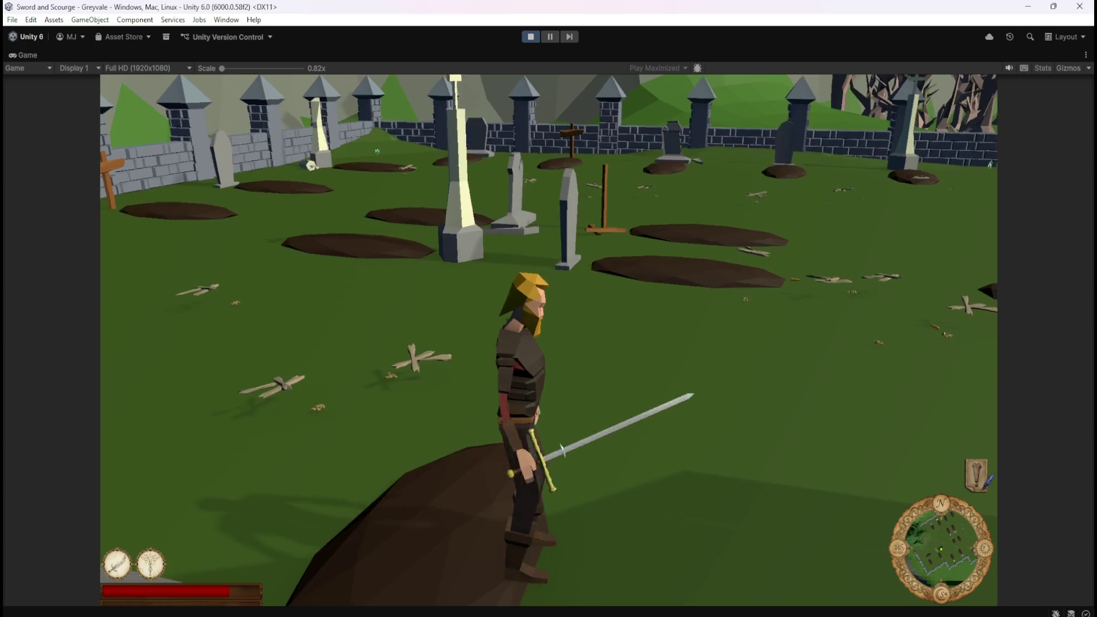
Step: Walk through the graveyard and cut down the first skeleton with sword attacks
key("w")
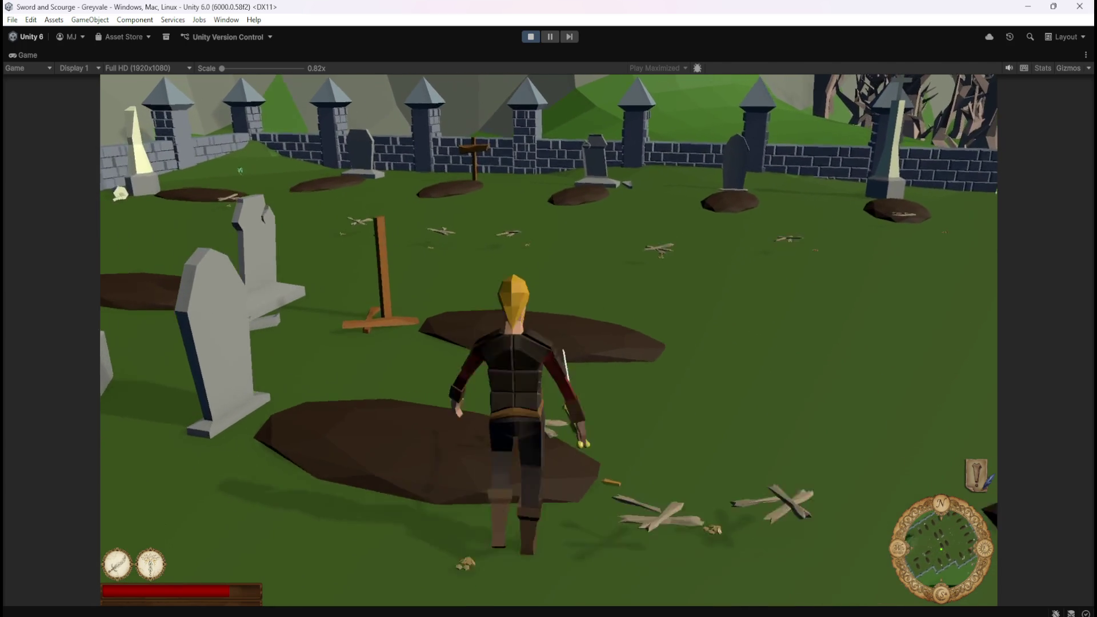
key("a")
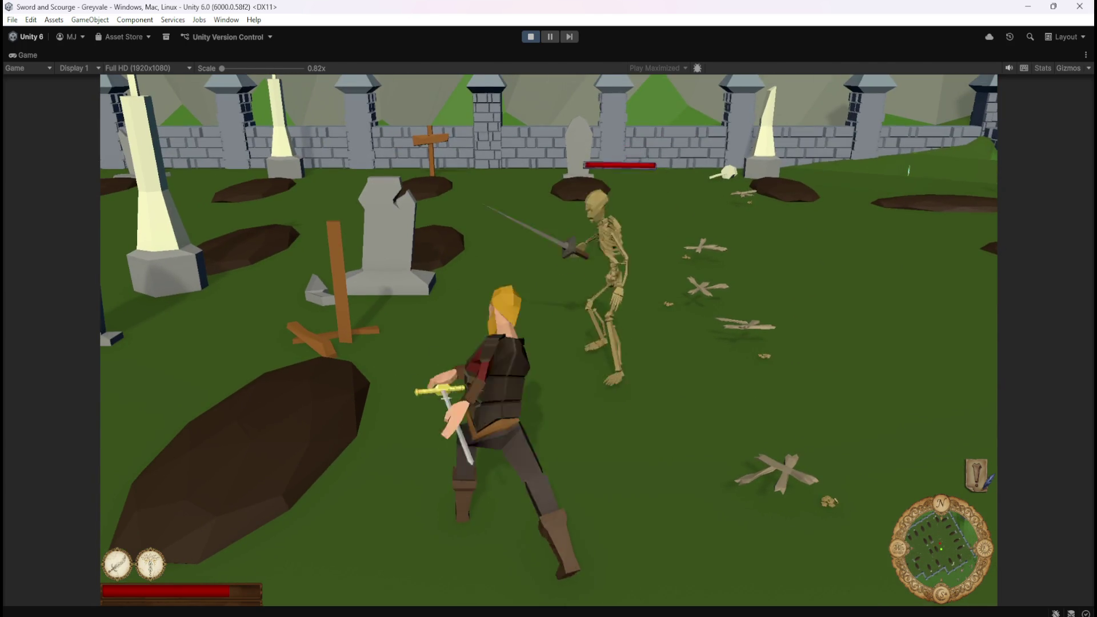
key("s")
key("w")
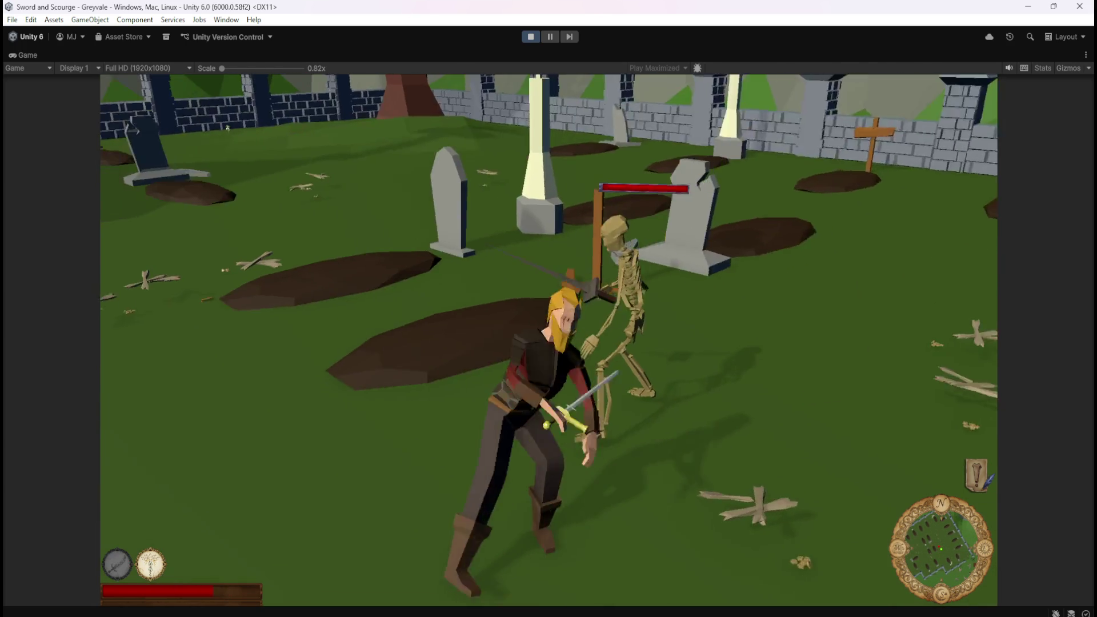
key("w")
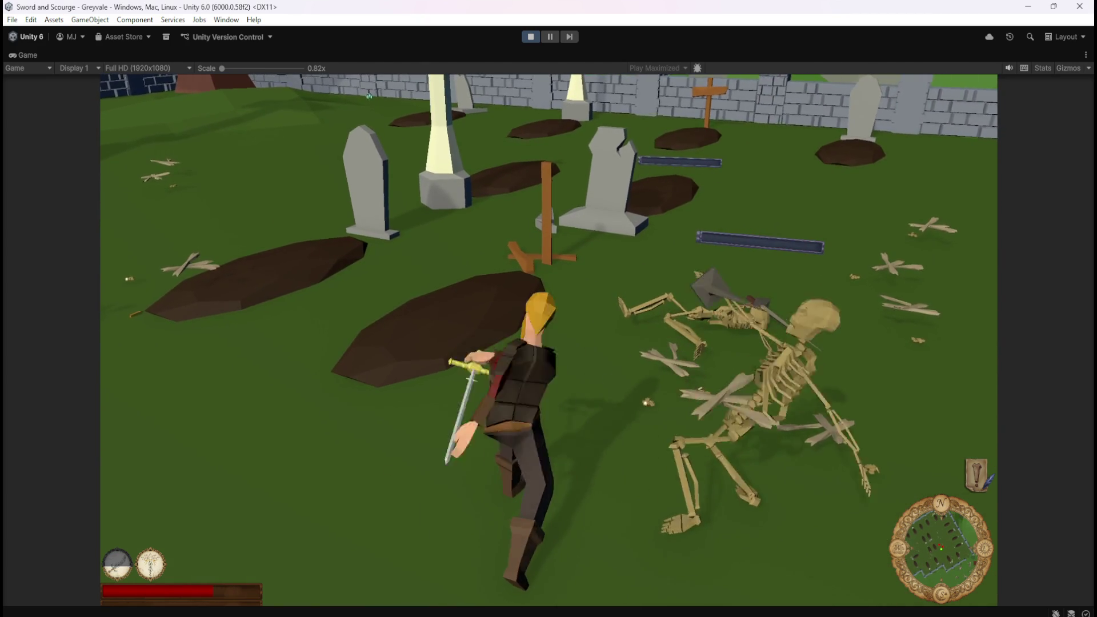
key("a")
key("w")
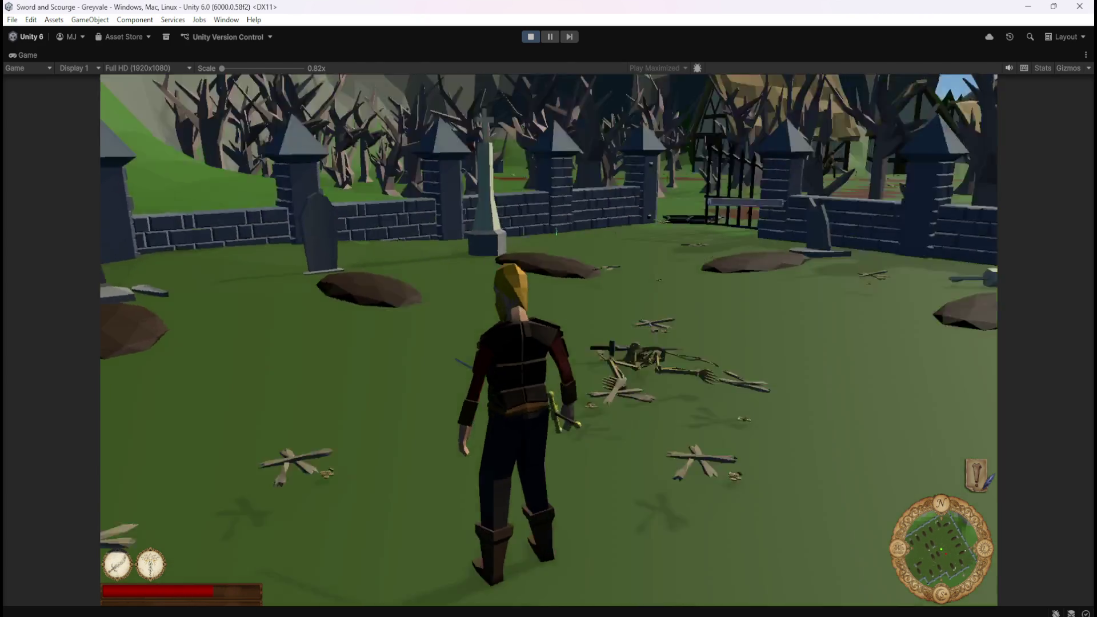
key("a")
key("a")
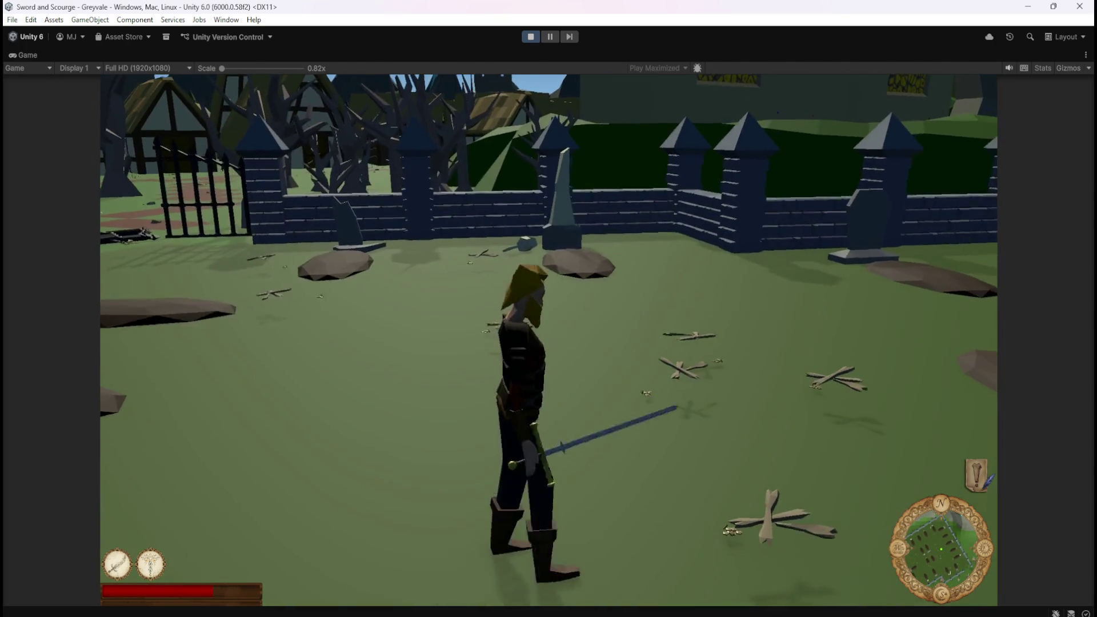
Step: Use the healing ability (2), then turn back and attack another skeleton
key("2")
key("w")
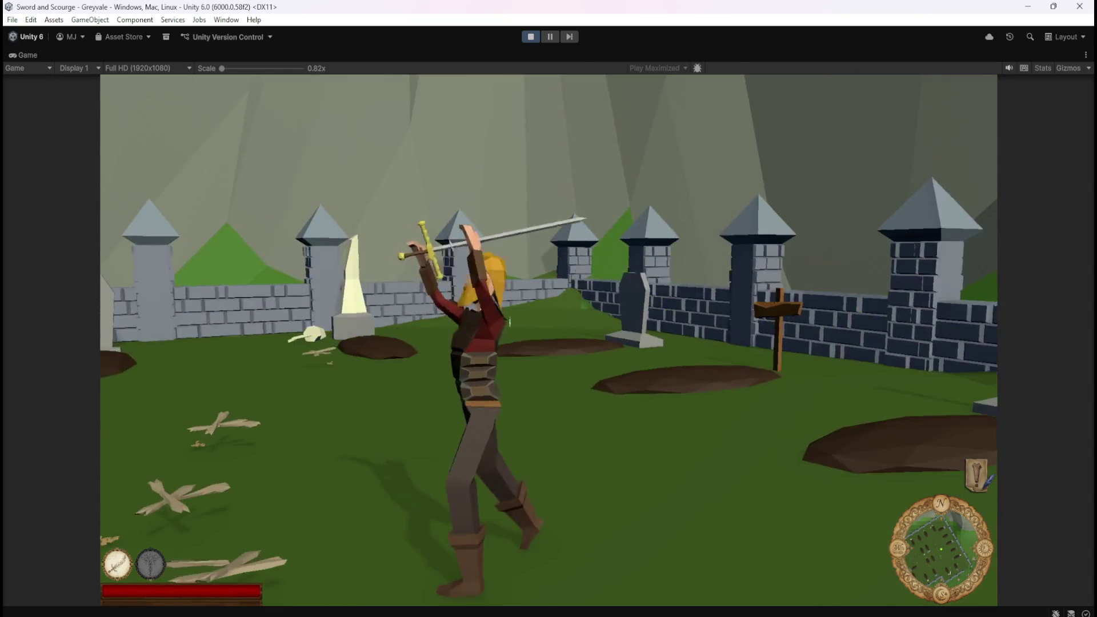
key("s")
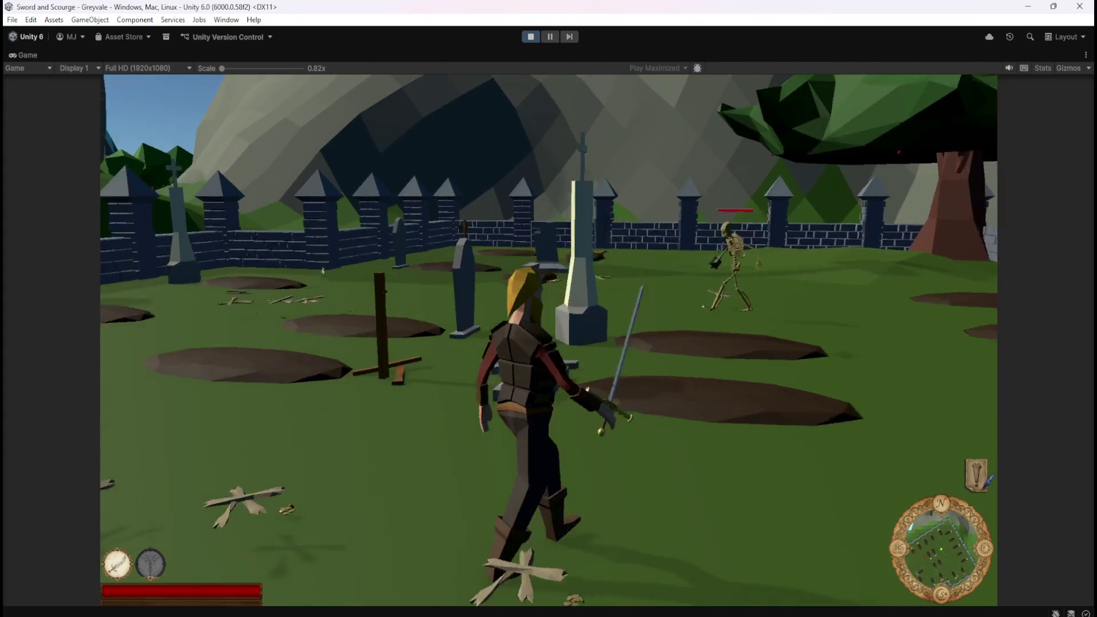
key("w")
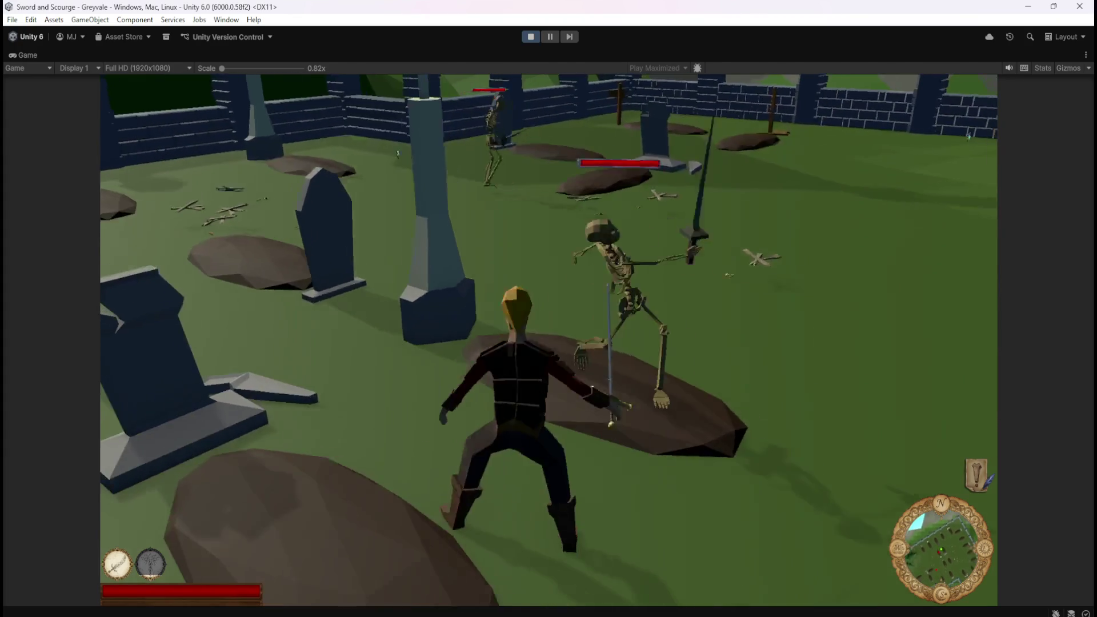
key("w")
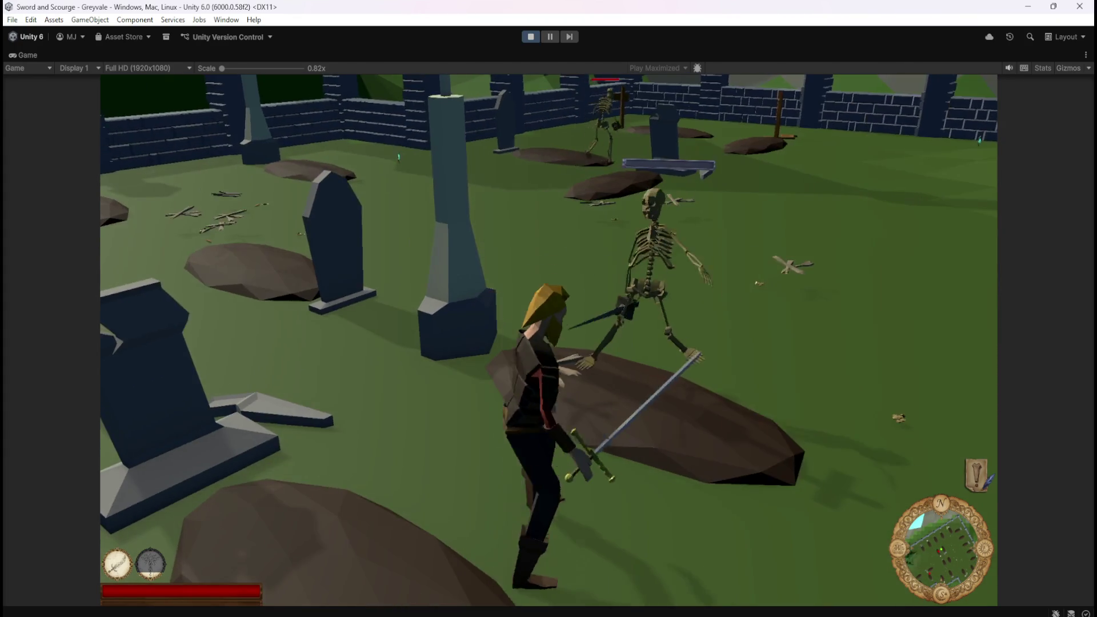
Step: Fight the skeleton past the gravestone near the wall until it collapses
key("w")
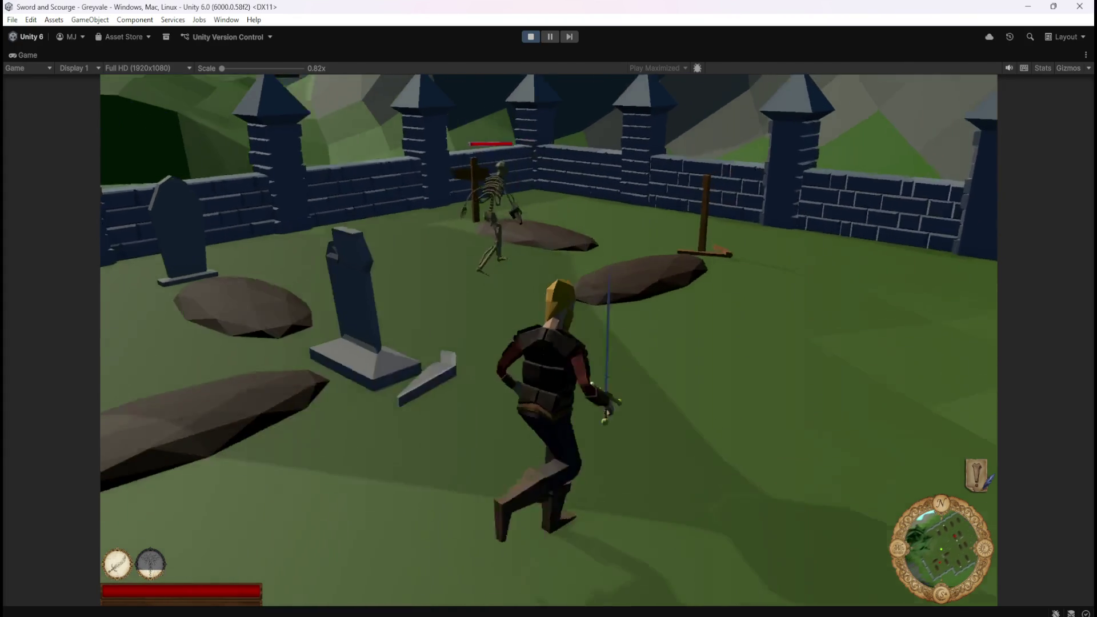
key("w")
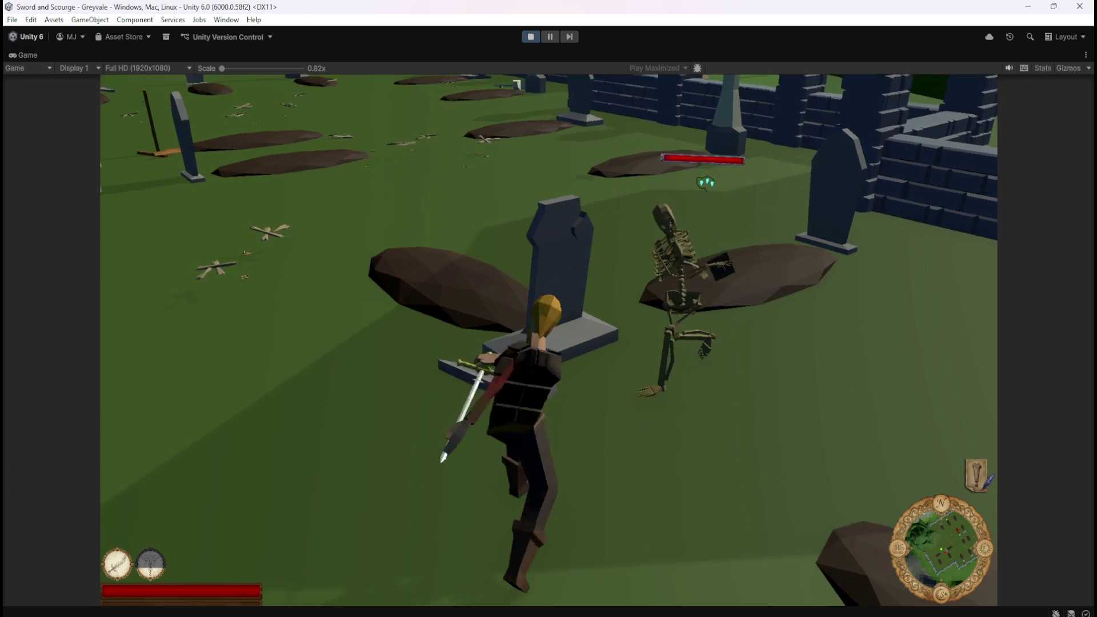
key("w")
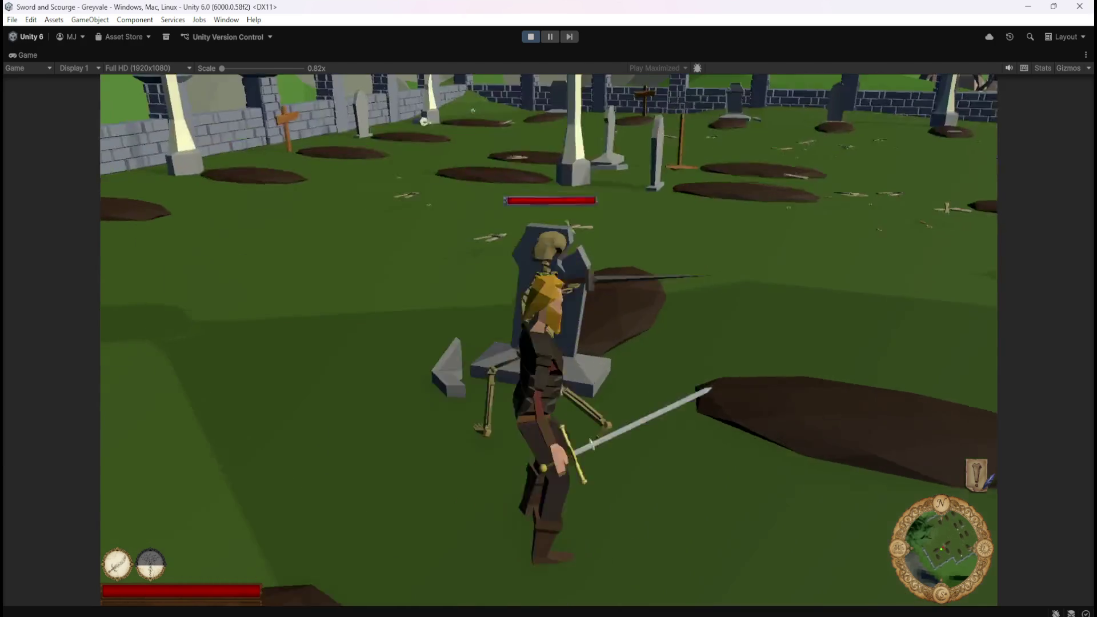
key("w")
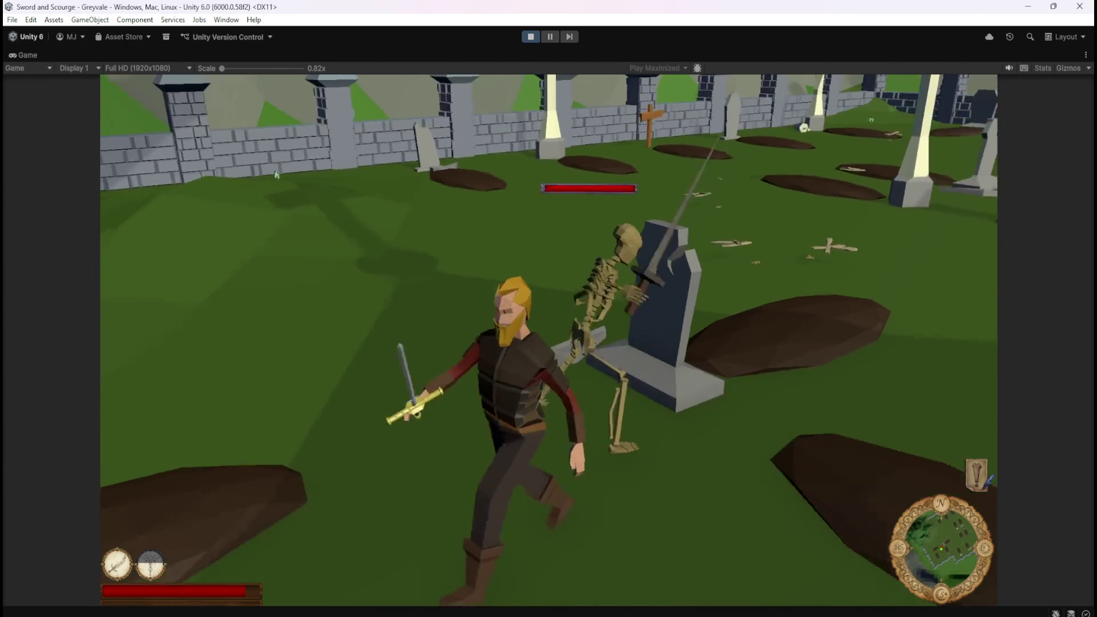
key("w")
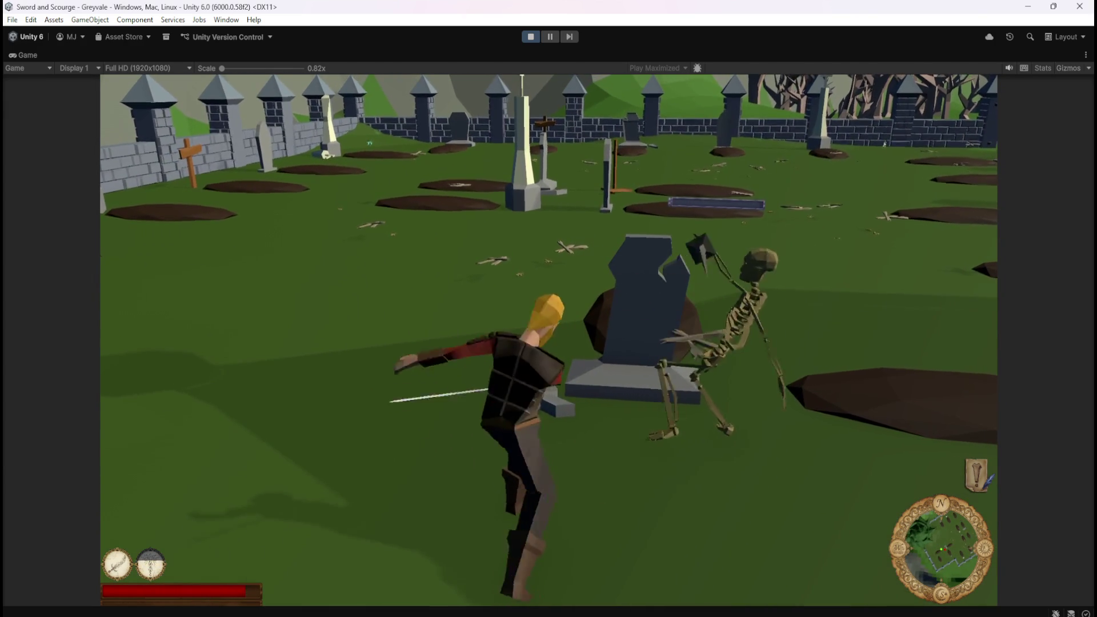
key("w")
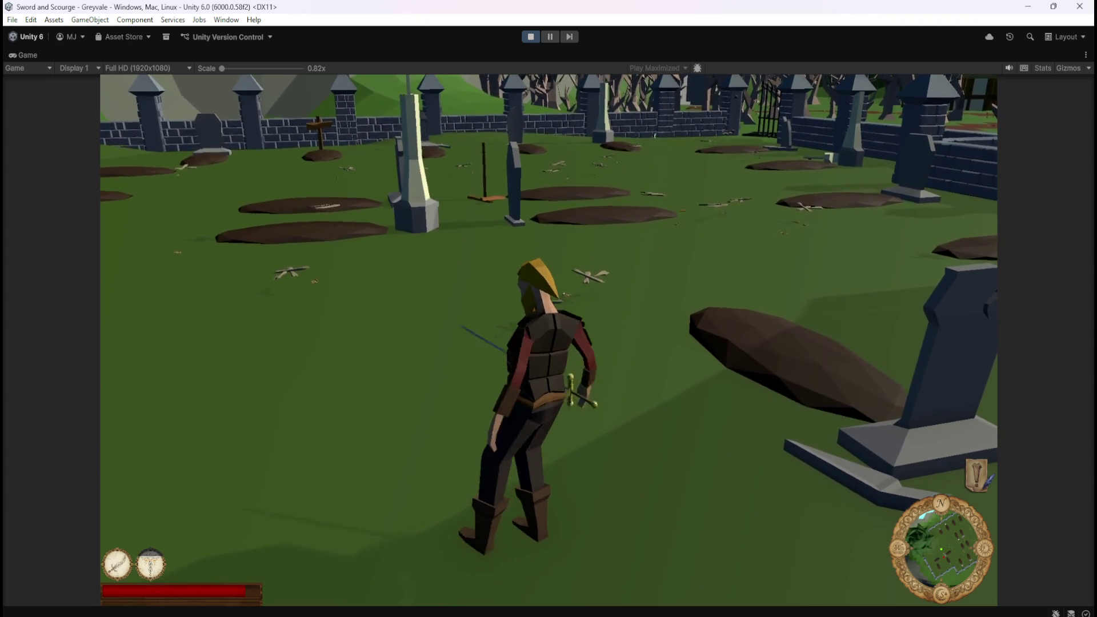
Step: Run to the next skeleton by the wall and finish it with sword ability 1
key("w")
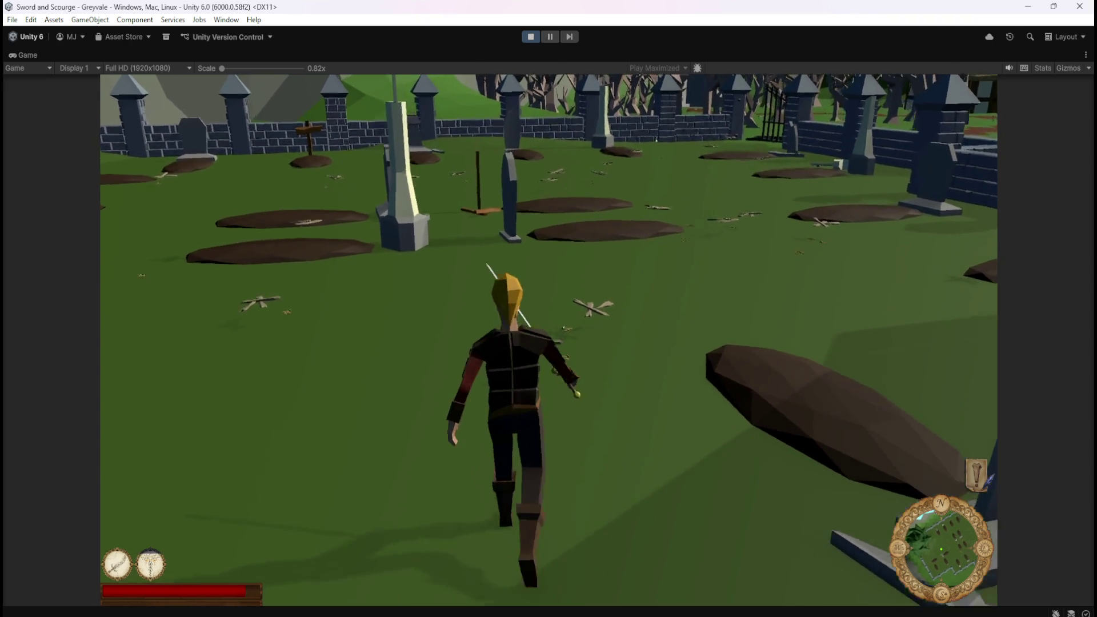
key("w")
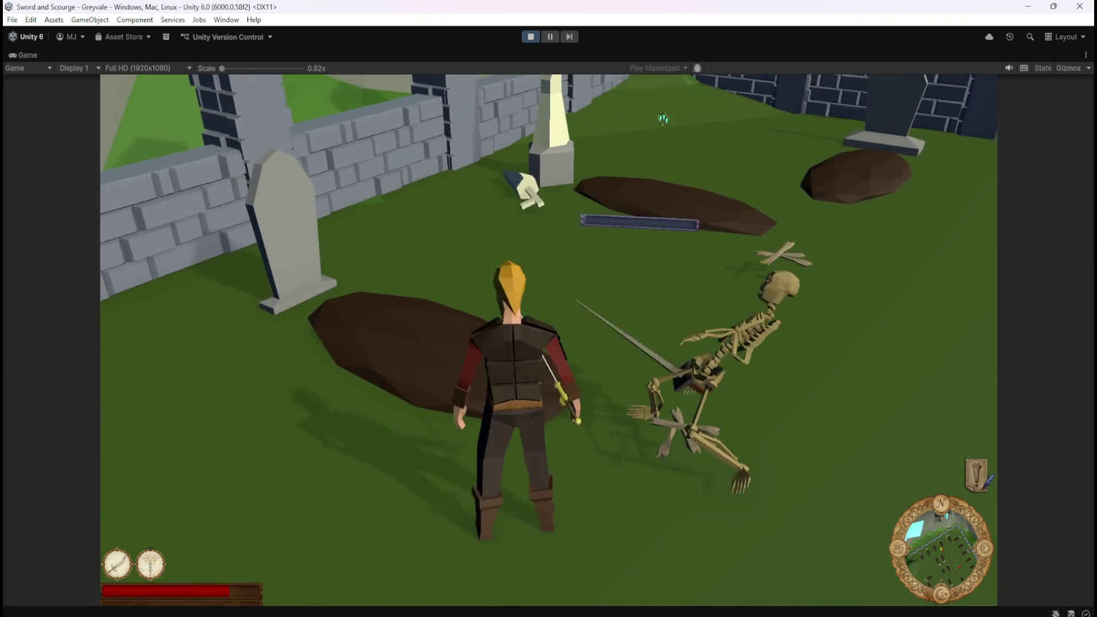
key("w")
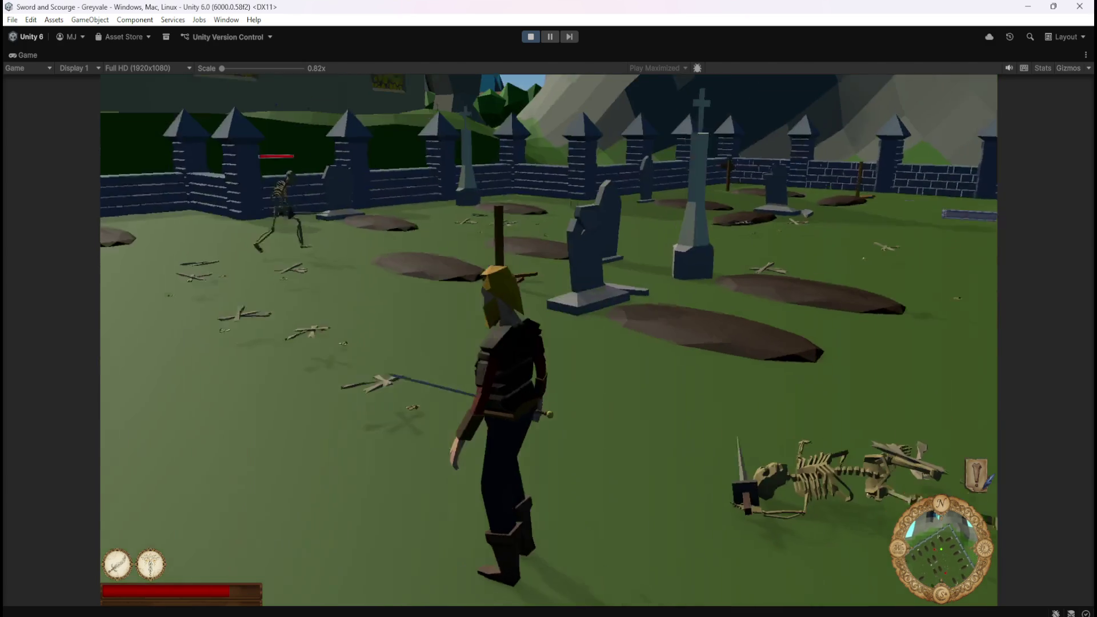
key("w")
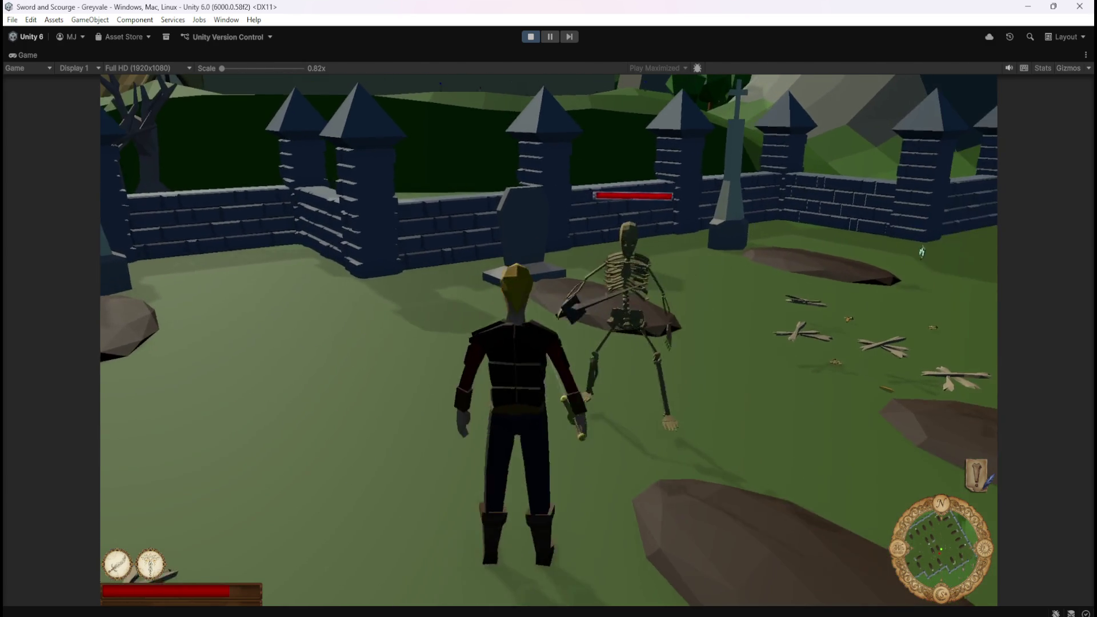
key("1")
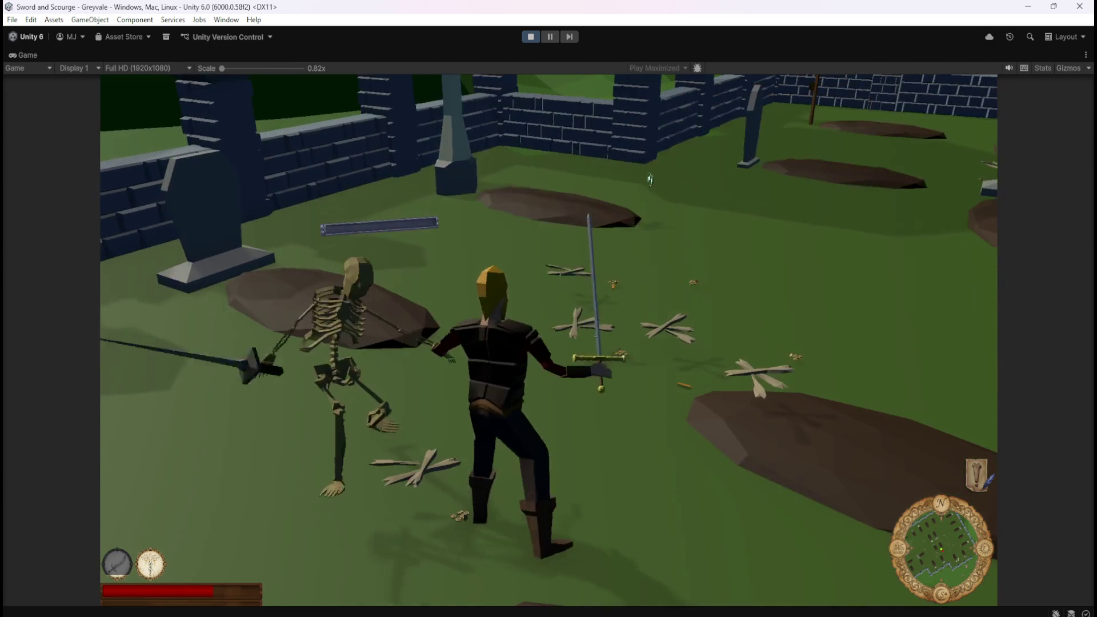
key("w")
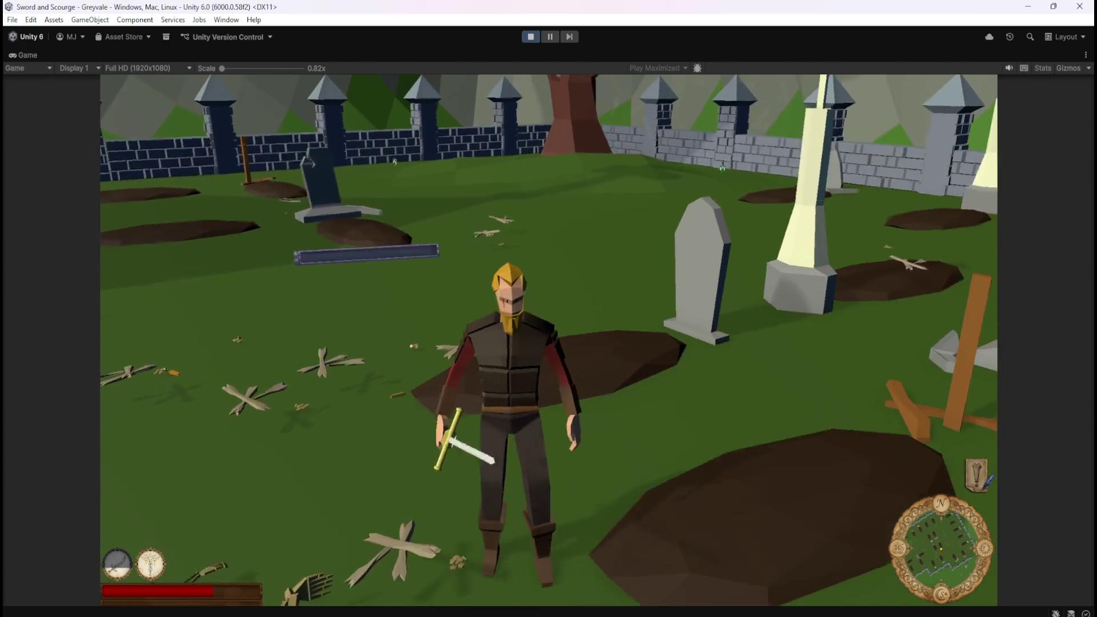
Step: Pause the game with Esc and stop play mode to return to the editor
key("d")
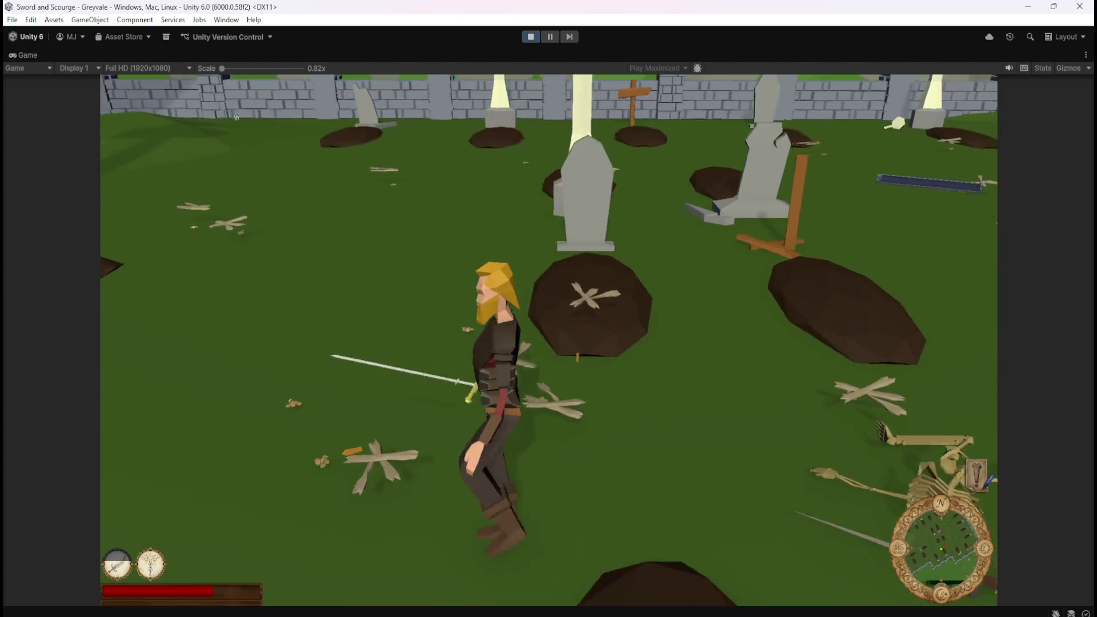
key("Escape")
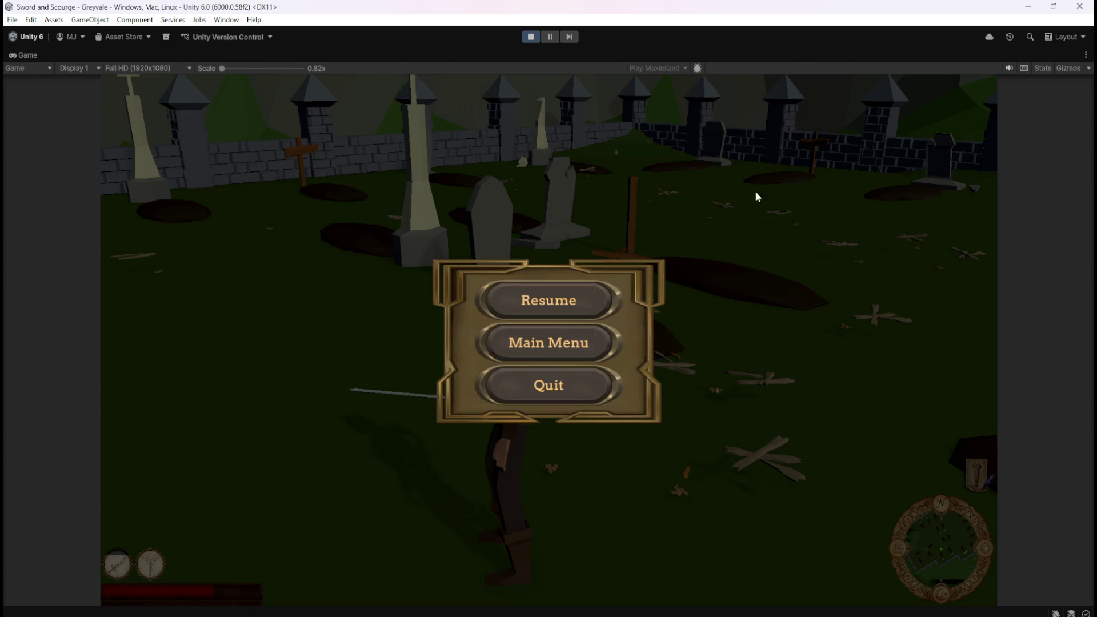
left_click(532, 37)
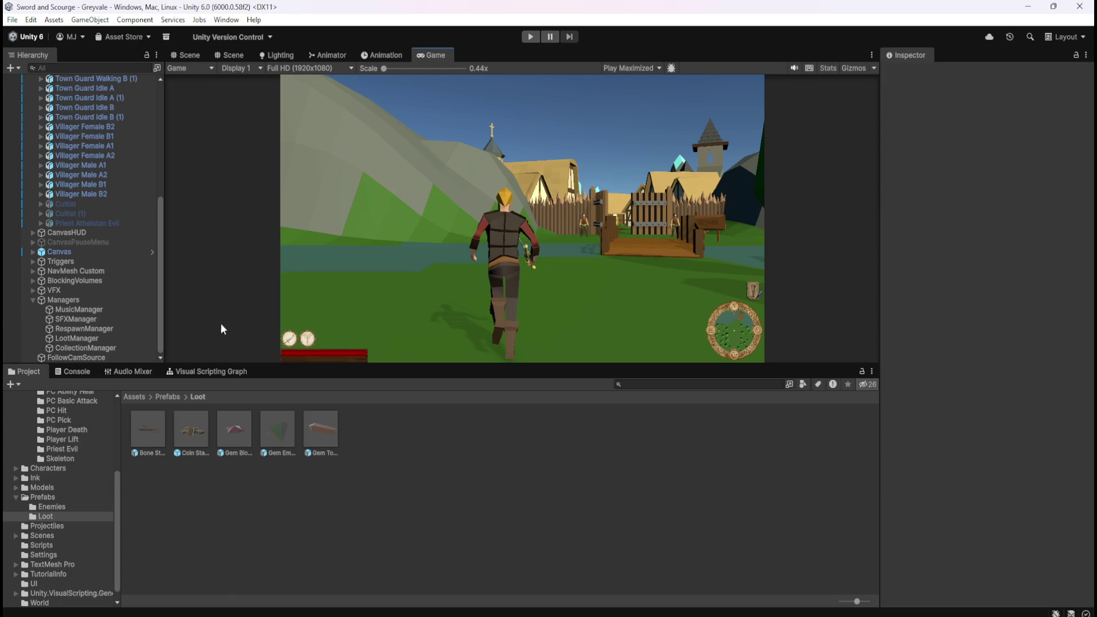
double_click(152, 432)
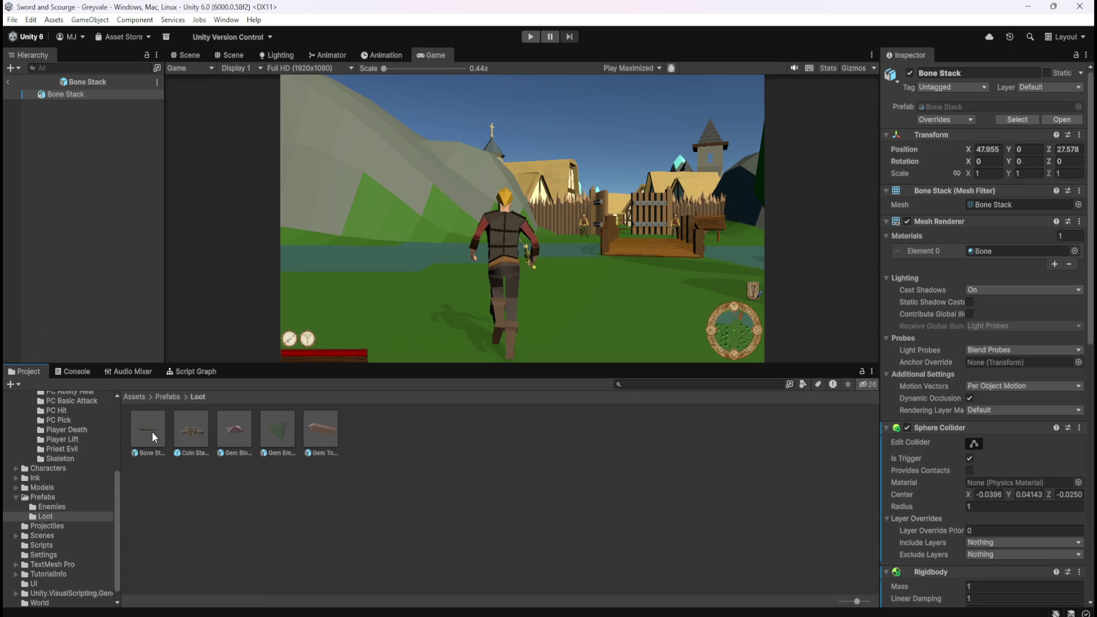
left_click(199, 55)
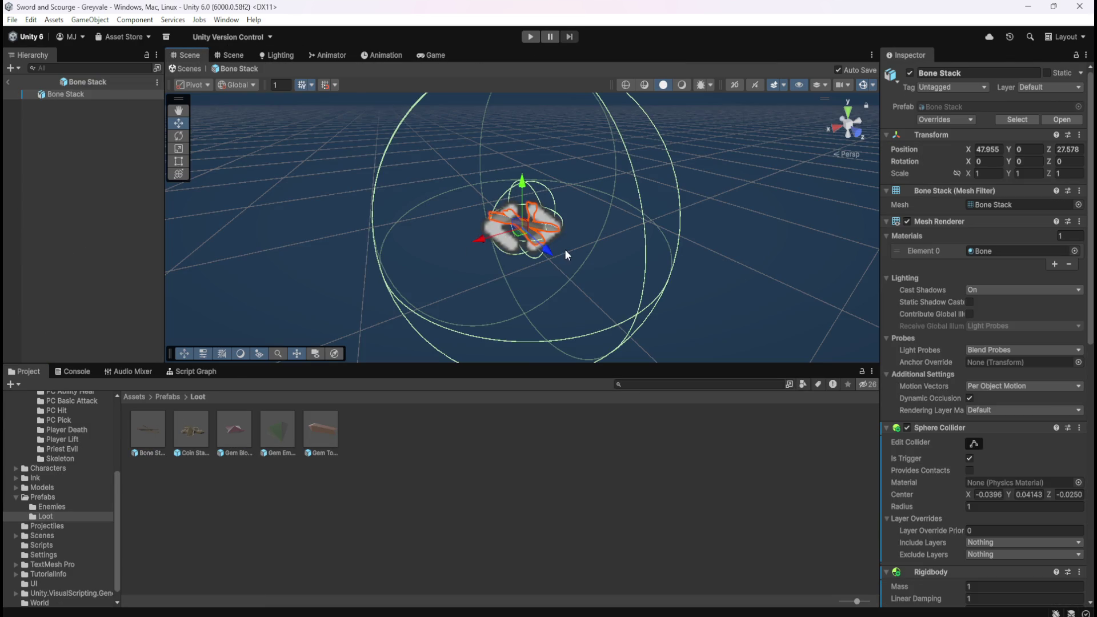
left_click_drag(561, 364, 575, 479)
left_click(74, 95)
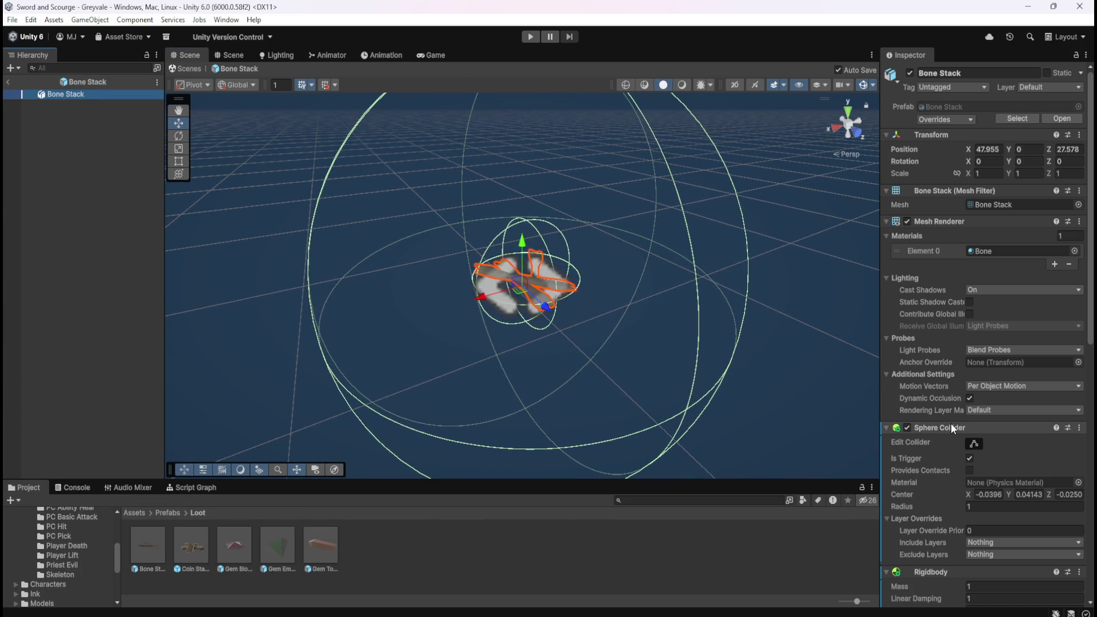
scroll(937, 450, "down", 5)
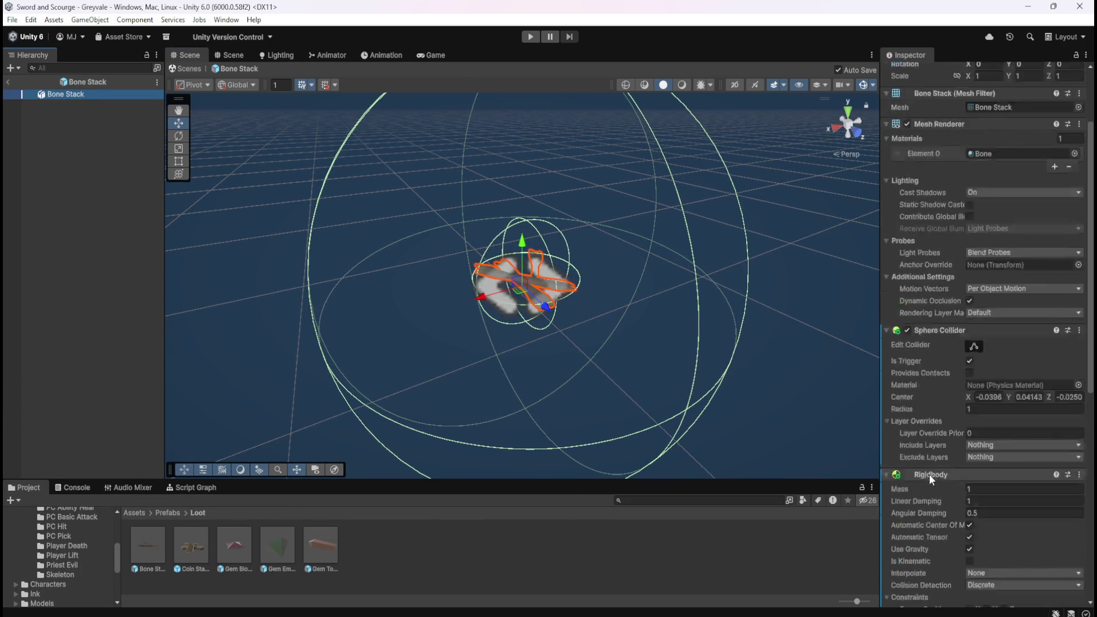
scroll(937, 468, "down", 3)
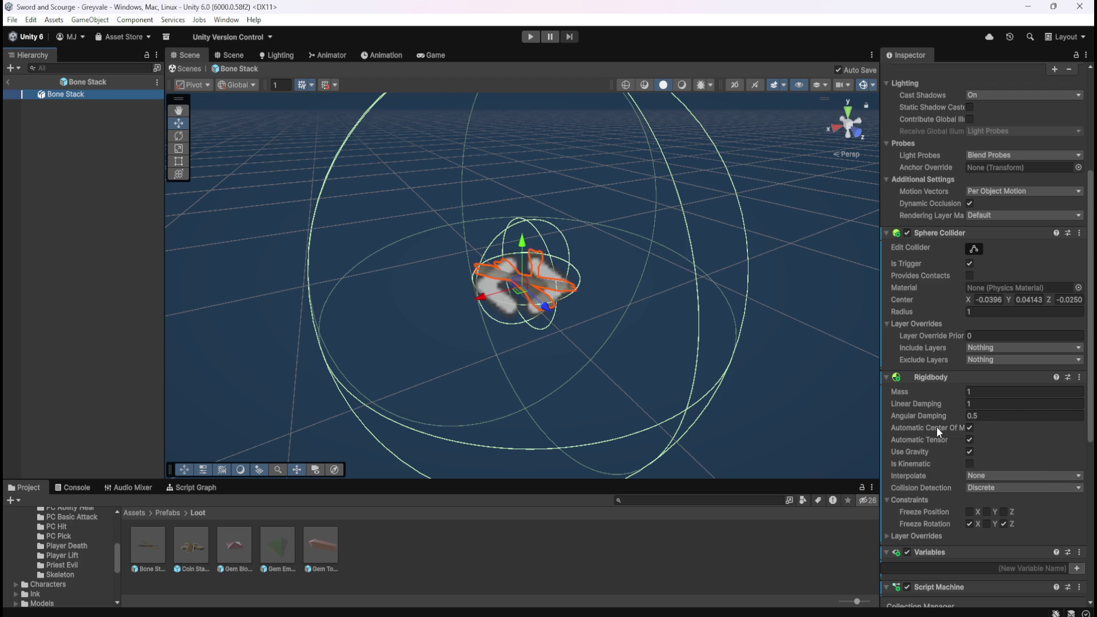
scroll(936, 429, "down", 10)
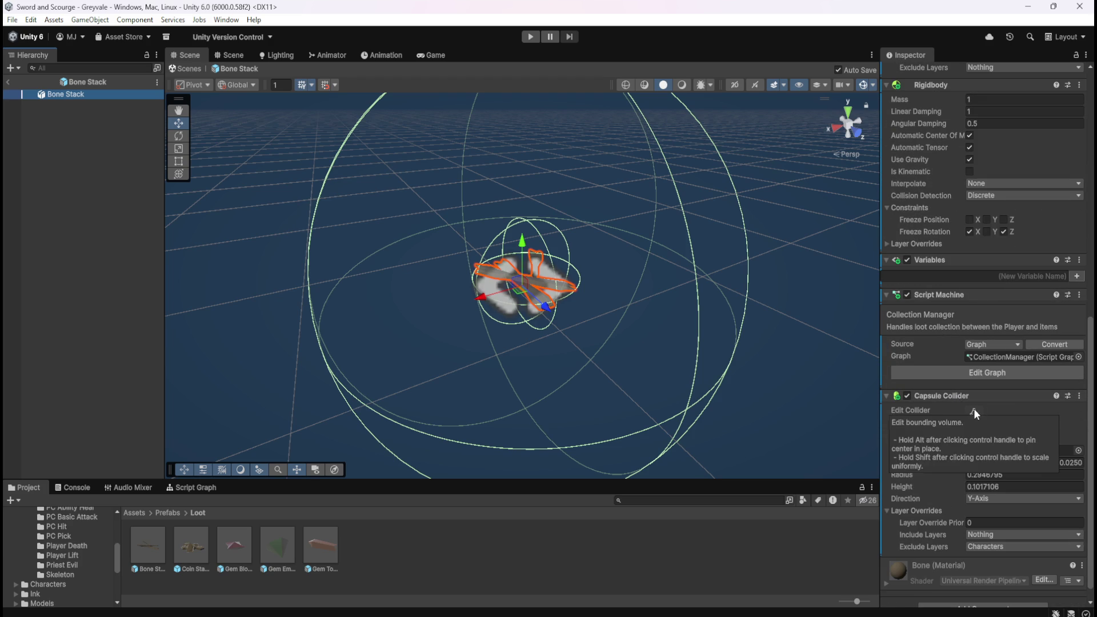
left_click(999, 394)
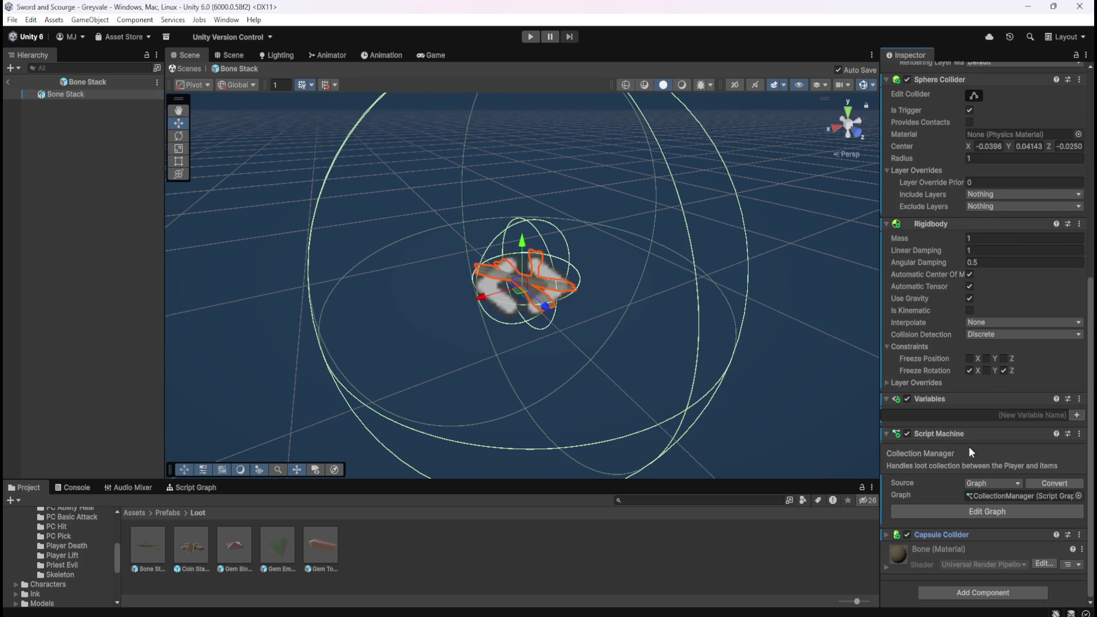
left_click(948, 535)
left_click(907, 534)
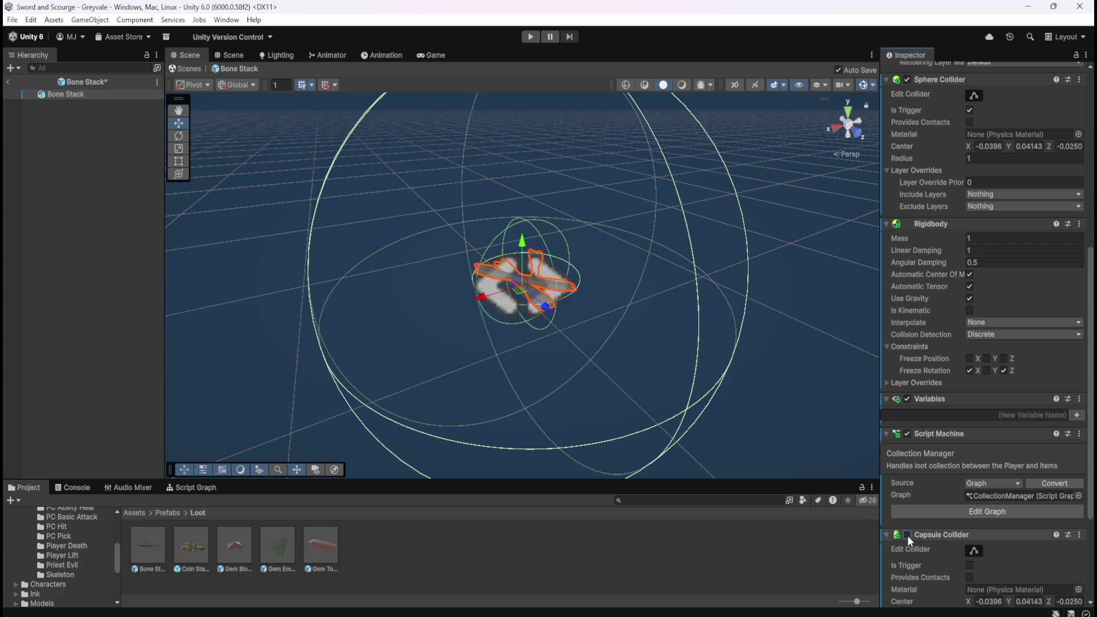
left_click(907, 536)
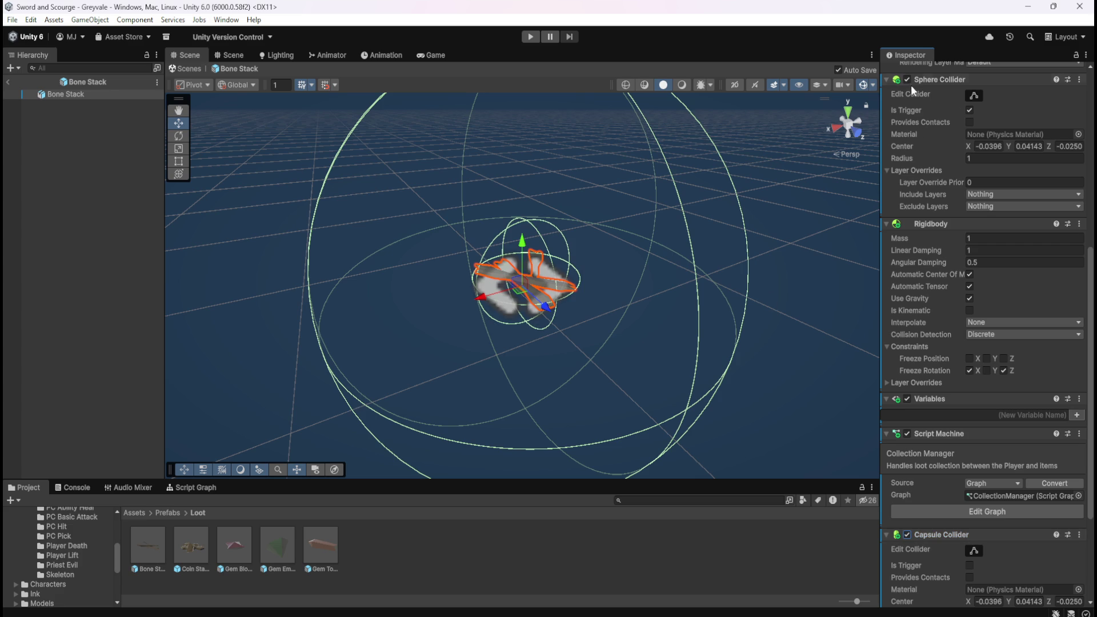
left_click(851, 124)
Step: View Bone Stack from the Front gizmo axis, zoom in, and nudge the collider centre vertically
left_click(849, 133)
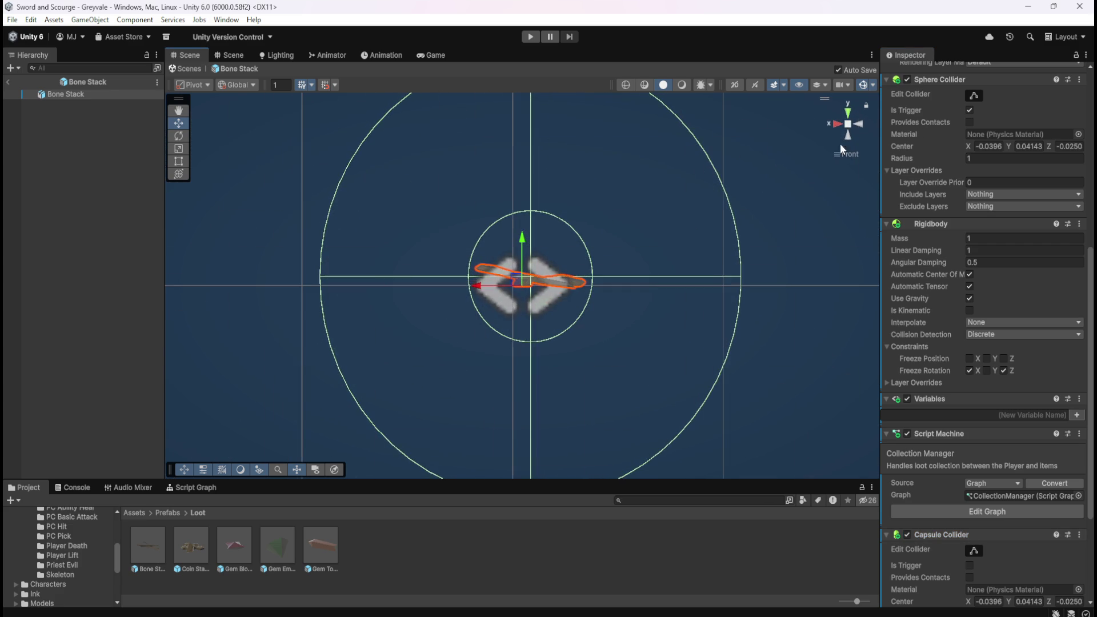
scroll(947, 536, "down", 3)
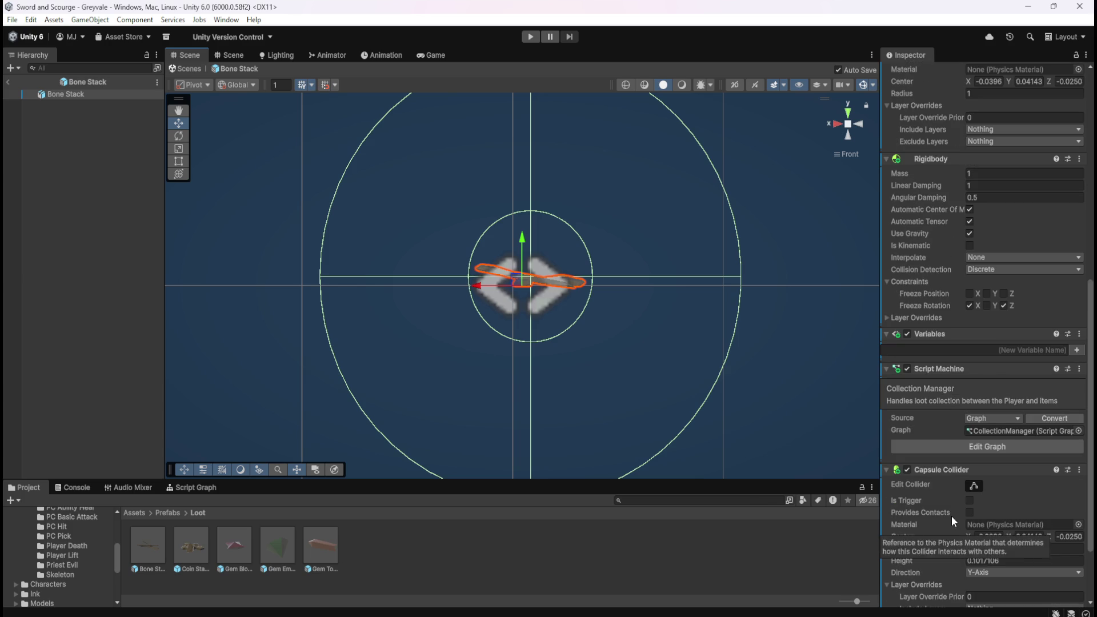
scroll(583, 276, "up", 2)
scroll(588, 274, "up", 5)
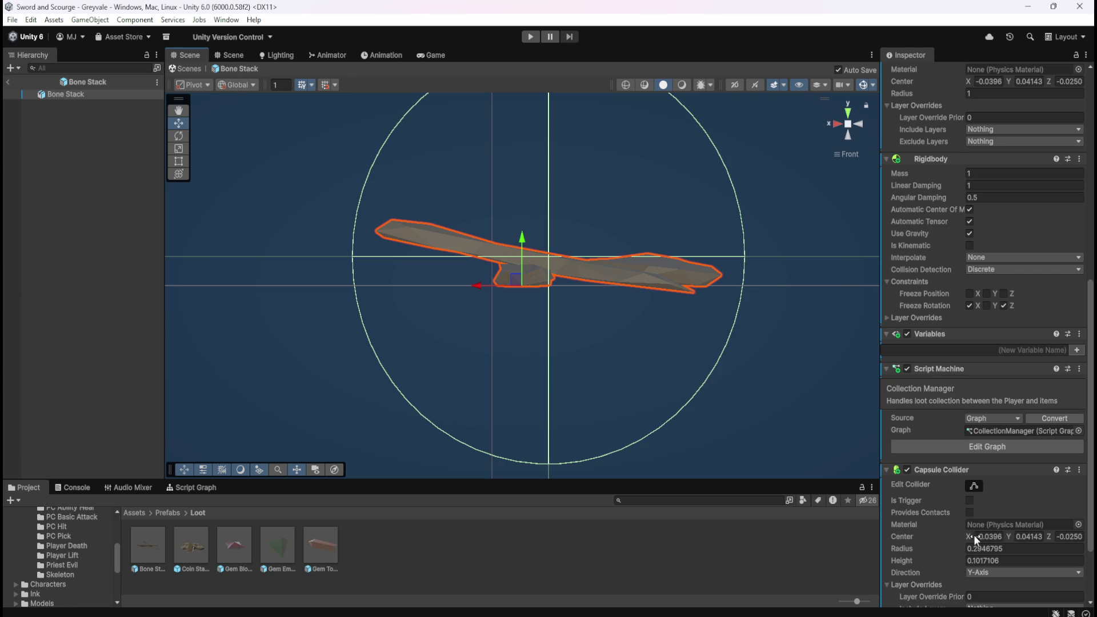
mouse_move(1008, 538)
left_mouse_down()
mouse_move(971, 528)
mouse_move(1011, 529)
left_mouse_up()
Step: Try Center Y values from 0.25 to 0.3 and settle the collider at 0.295
key("Right")
key("BackSpace")
type("5")
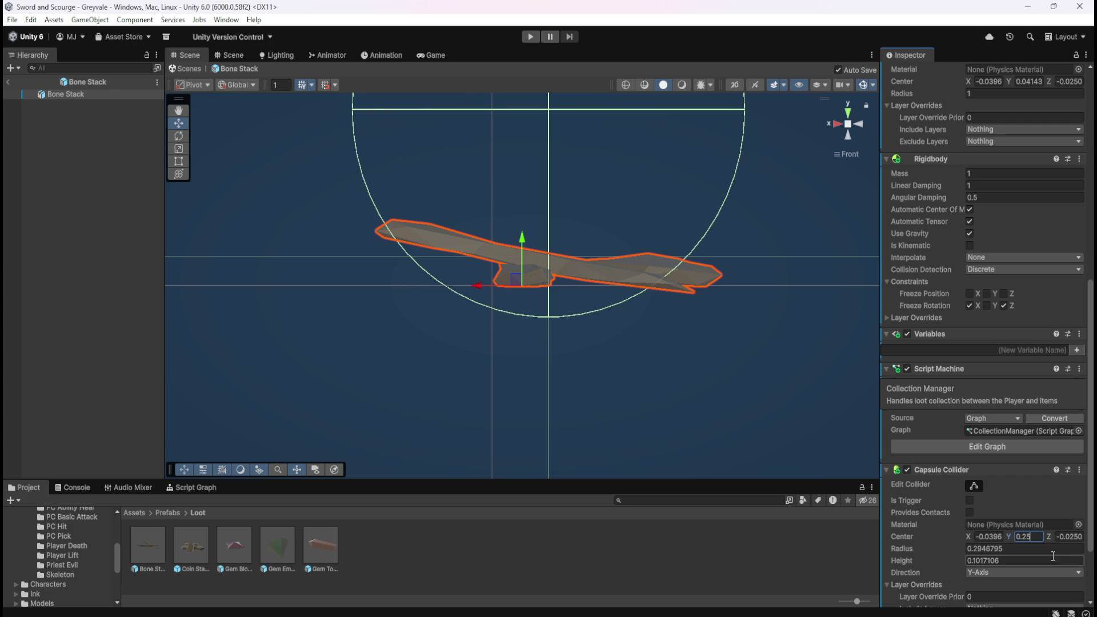
key("BackSpace")
type("8")
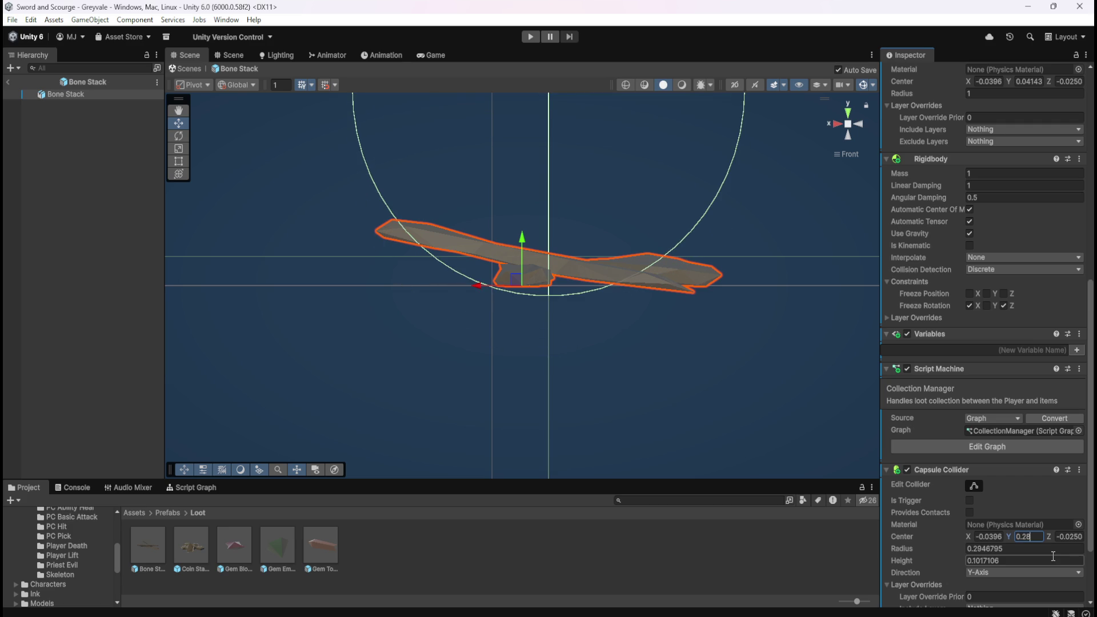
key("BackSpace")
type("9")
key("BackSpace")
key("BackSpace")
type("3")
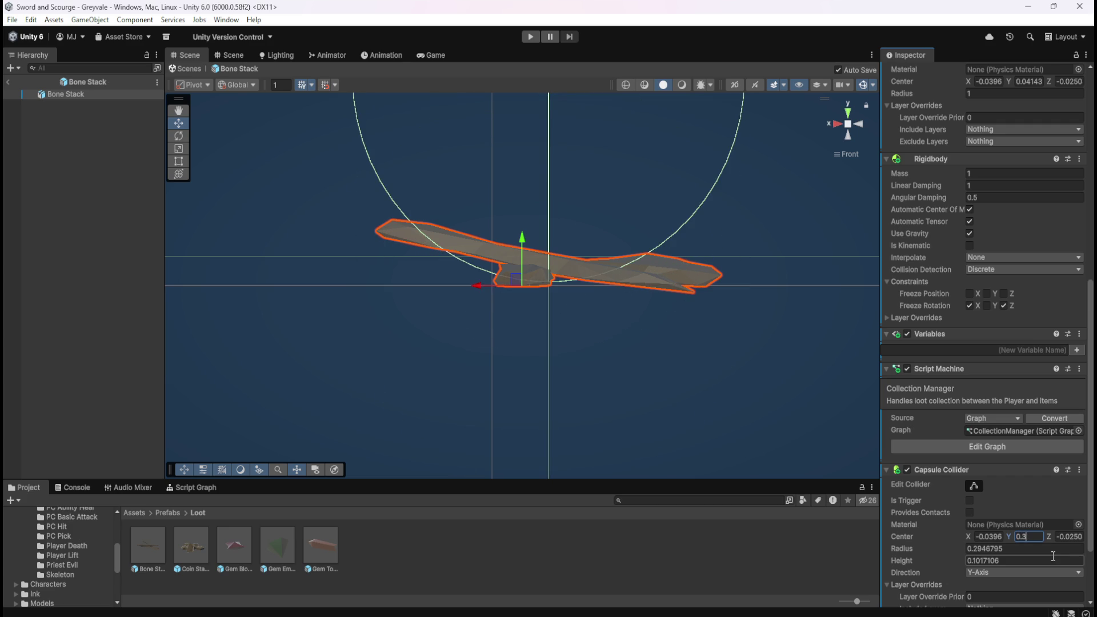
key("BackSpace")
type("28")
key("BackSpace")
type("99")
key("BackSpace")
type("5")
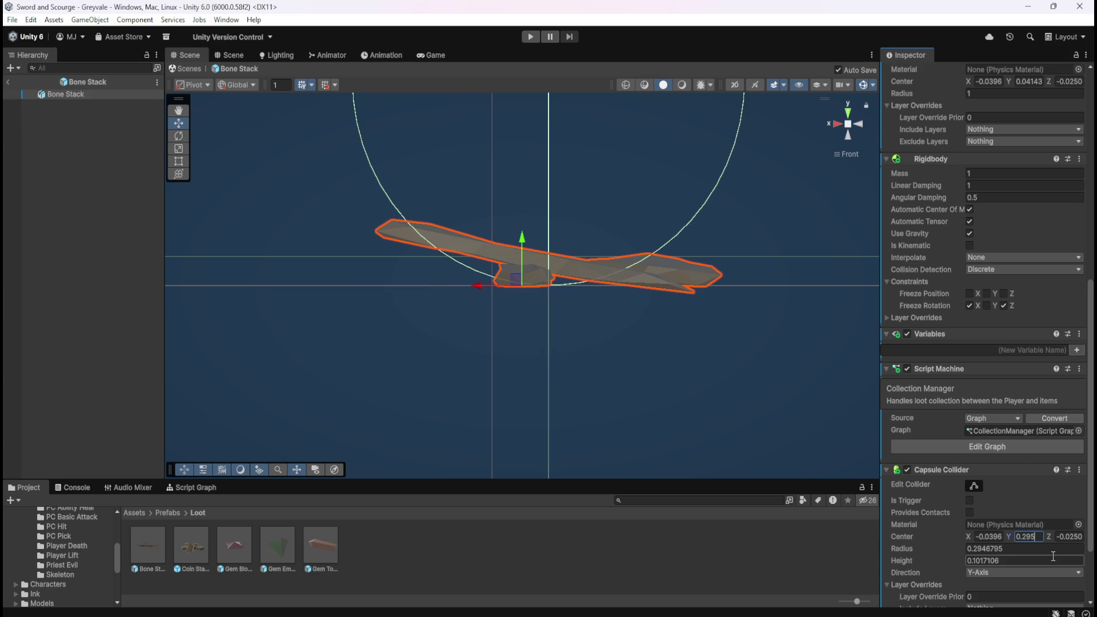
key("BackSpace")
type("4")
key("BackSpace")
type("5")
Step: Open the Coin Stack prefab and select its root object
scroll(599, 337, "down", 5)
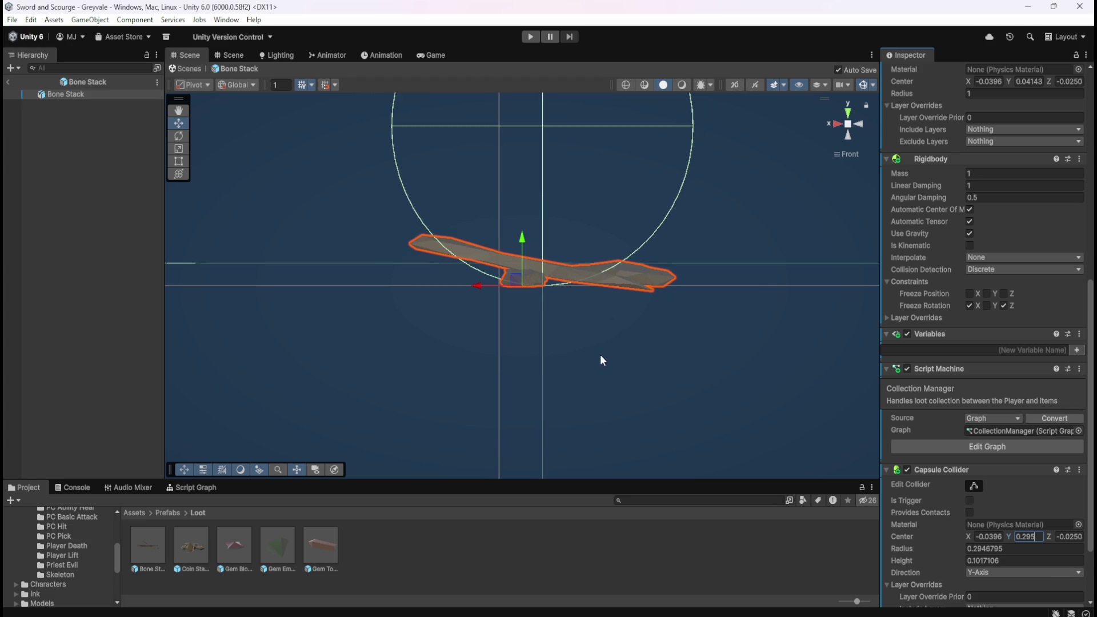
scroll(593, 263, "up", 2)
scroll(609, 258, "up", 1)
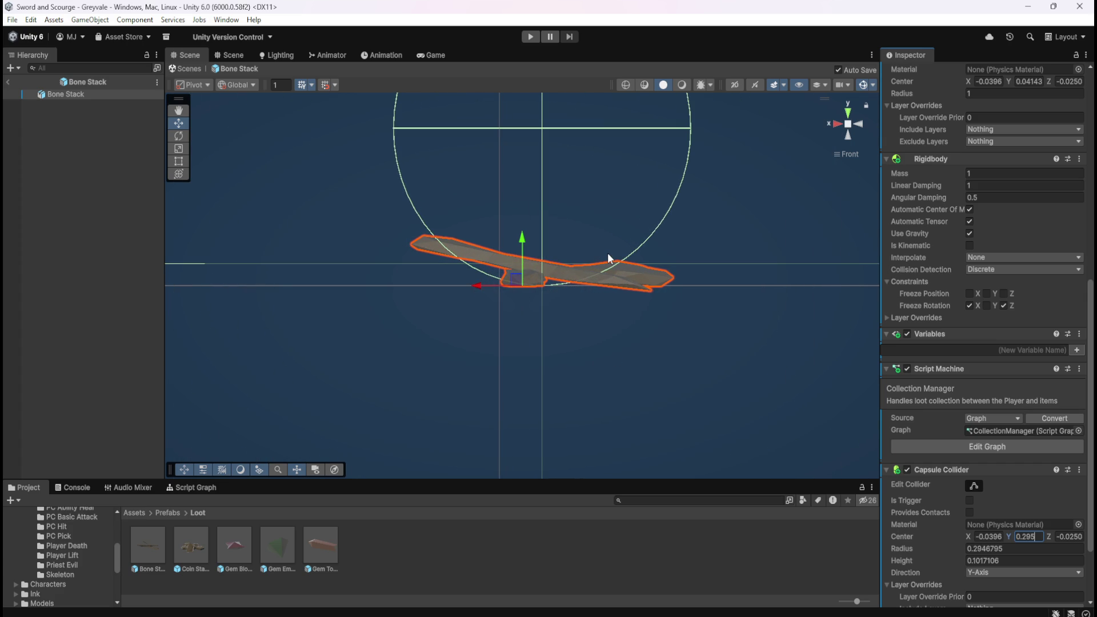
scroll(608, 254, "up", 1)
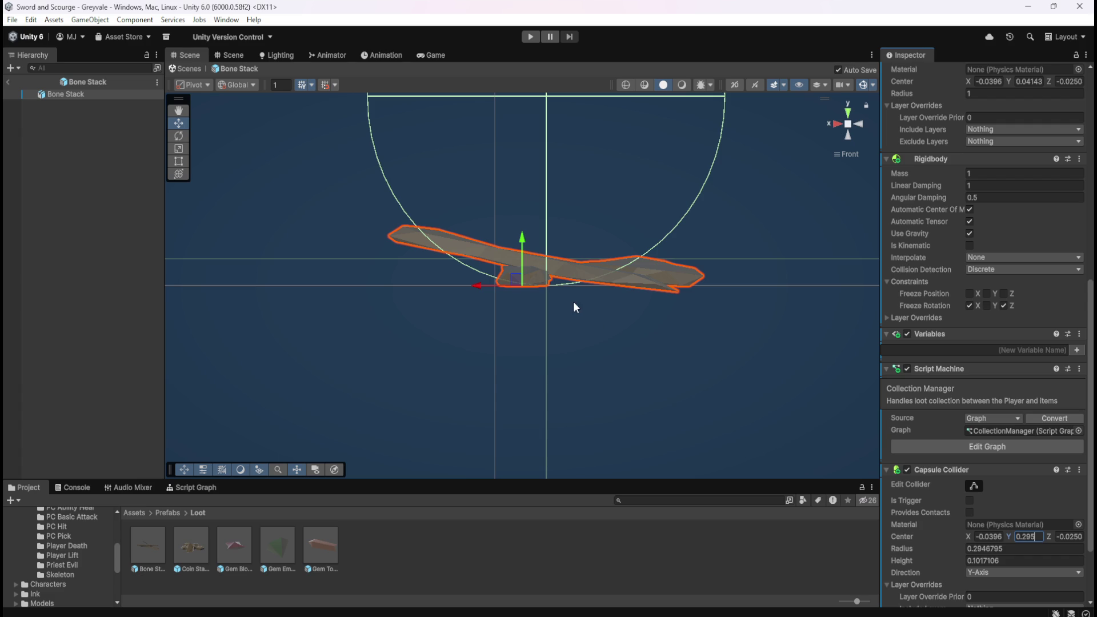
double_click(200, 540)
left_click(92, 95)
left_click(845, 123)
left_click(853, 131)
scroll(419, 386, "up", 4)
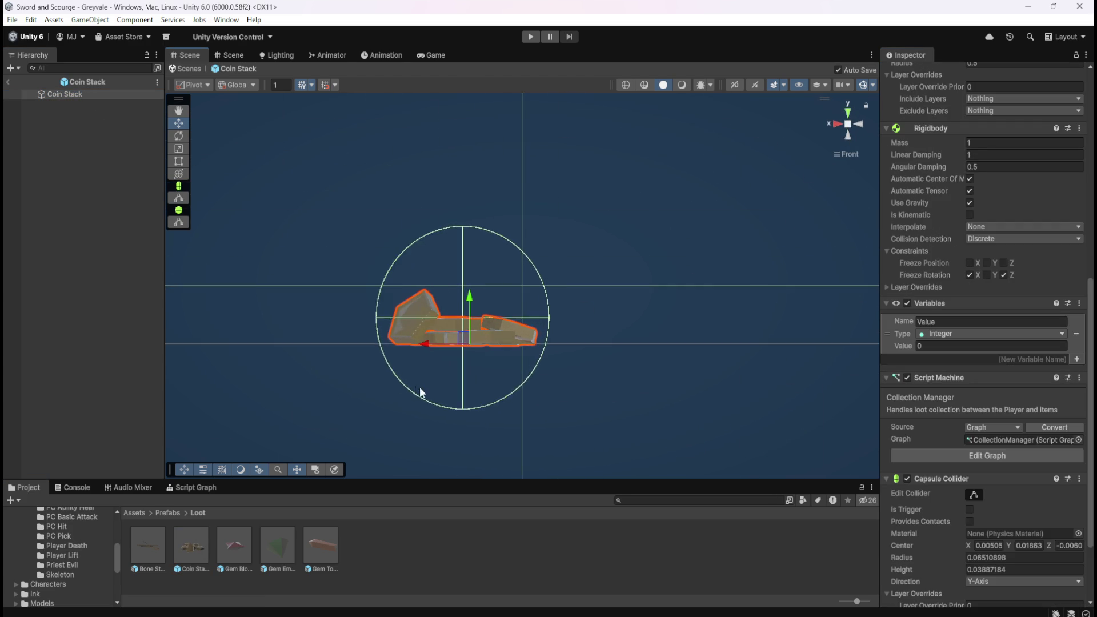
scroll(437, 403, "down", 5)
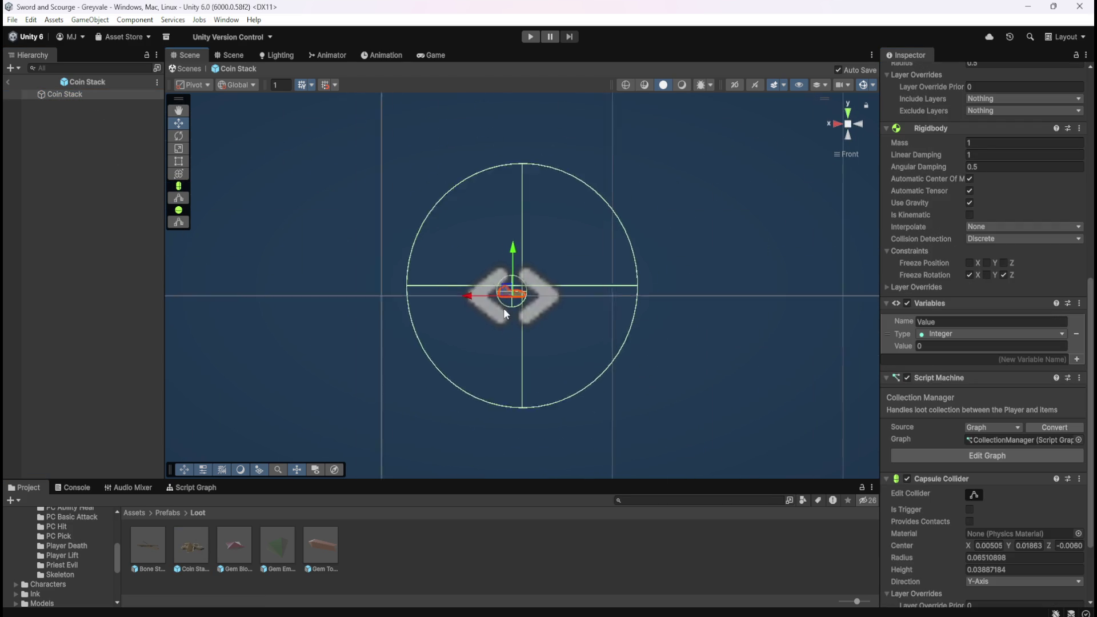
scroll(437, 338, "up", 5)
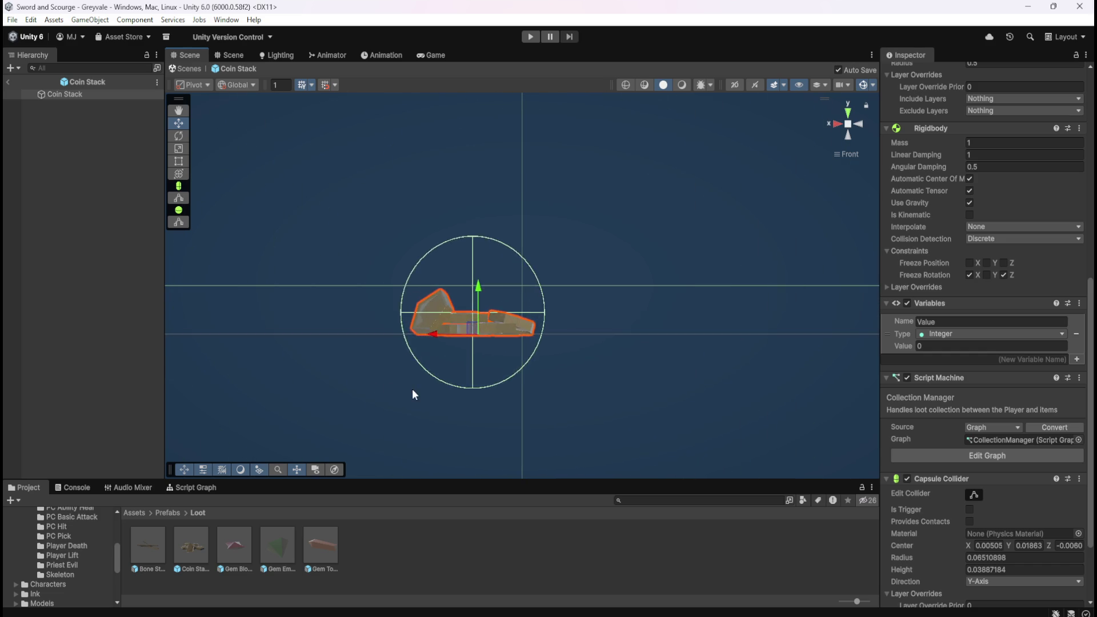
key("f")
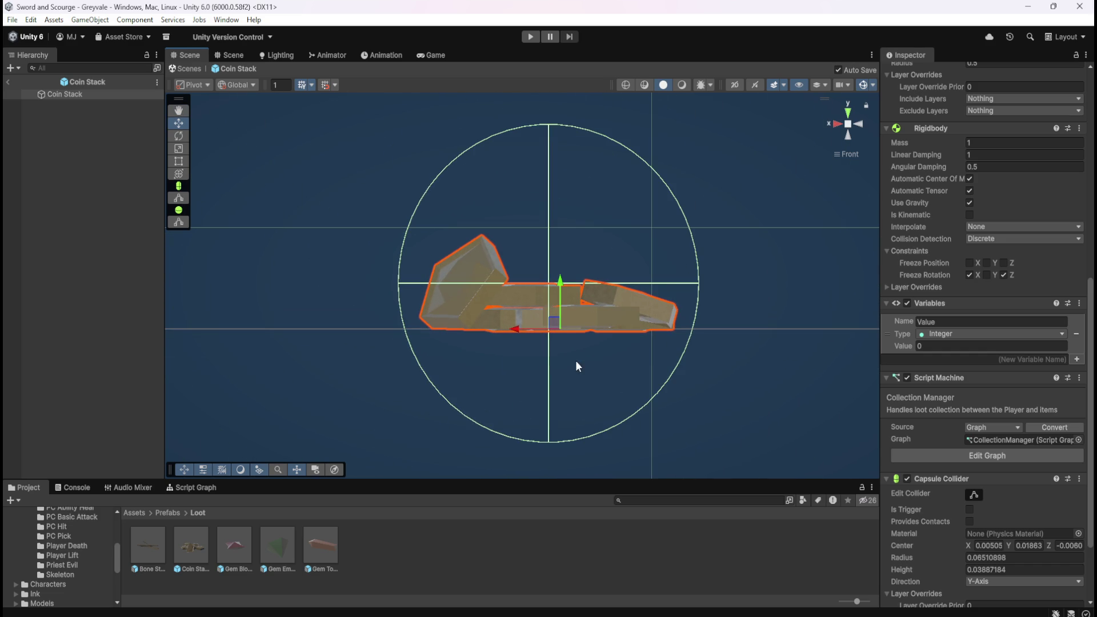
type("0.295")
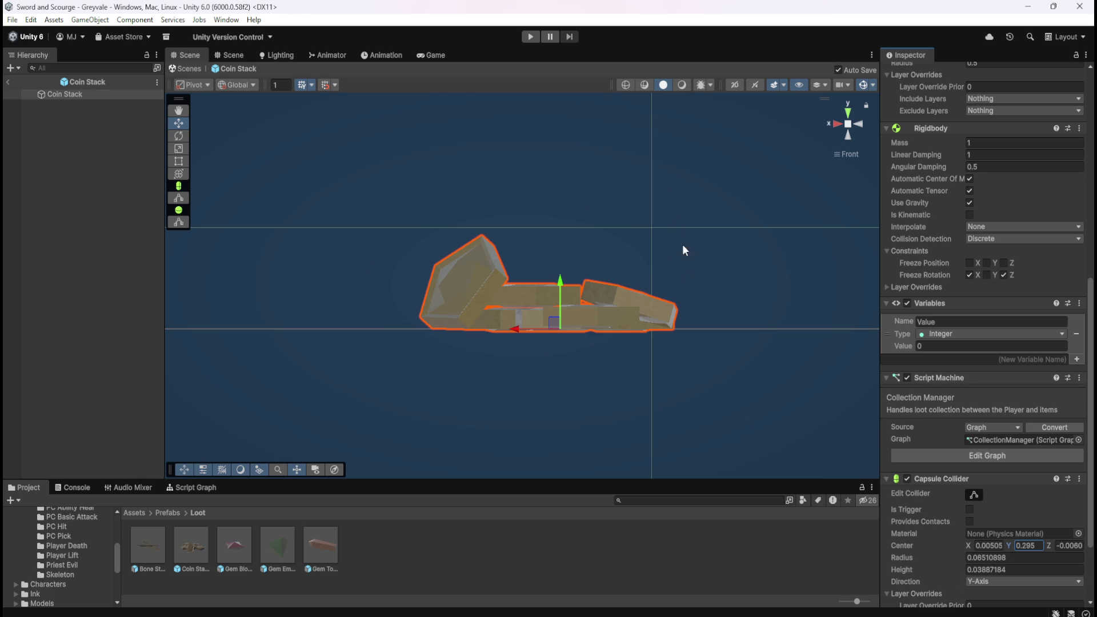
key("Escape")
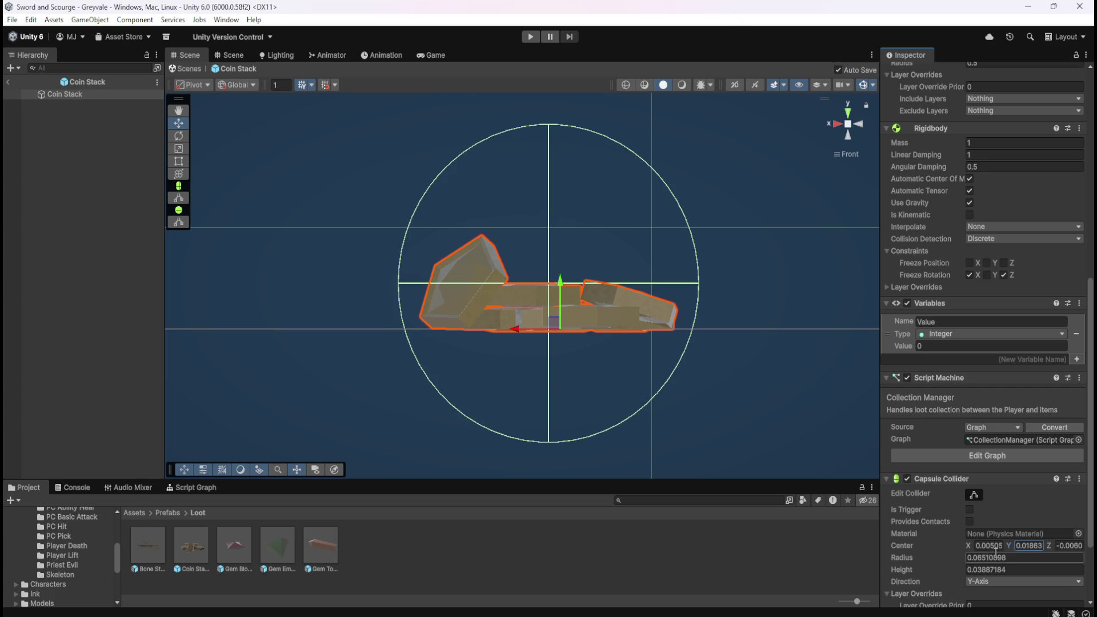
left_click_drag(1012, 543, 1015, 544)
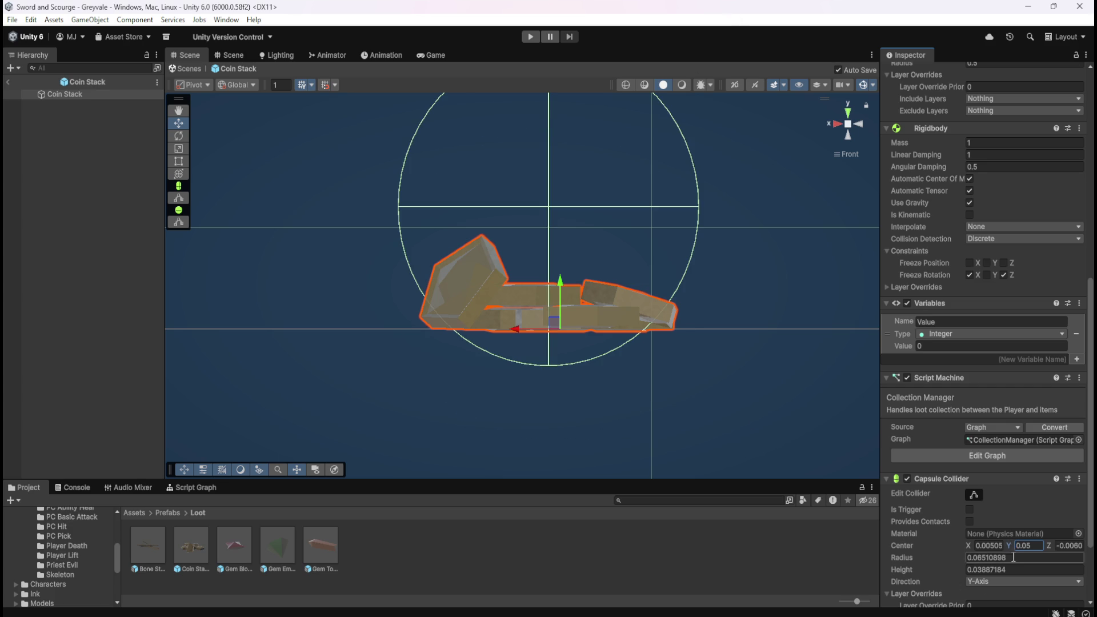
key("Right")
key("BackSpace")
type("7")
key("BackSpace")
type("6")
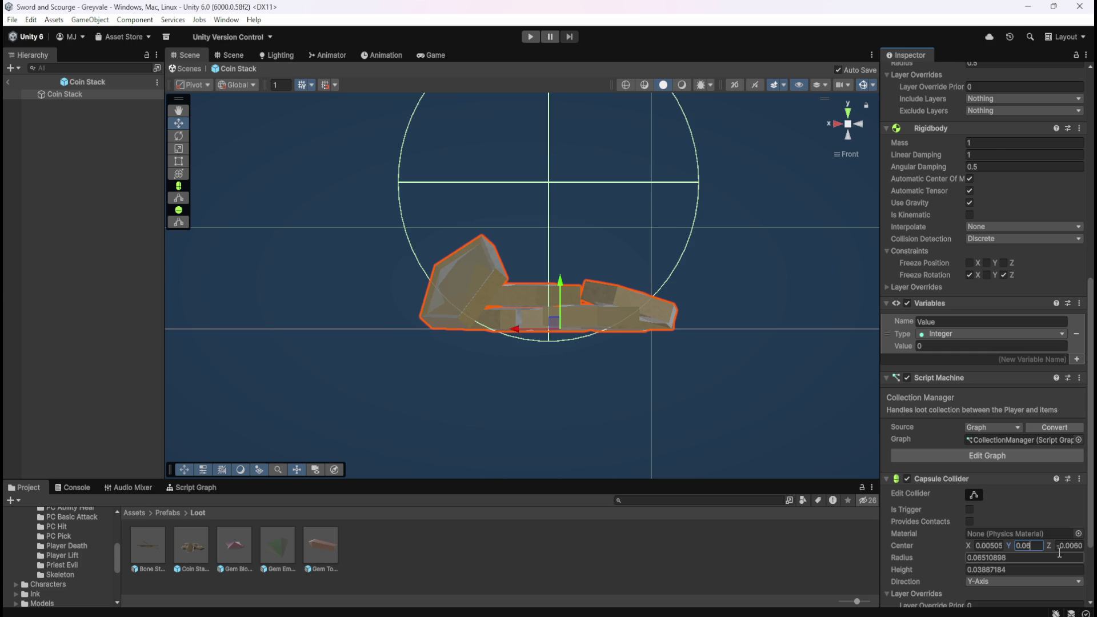
type("1")
key("BackSpace")
type("4")
scroll(656, 412, "up", 10)
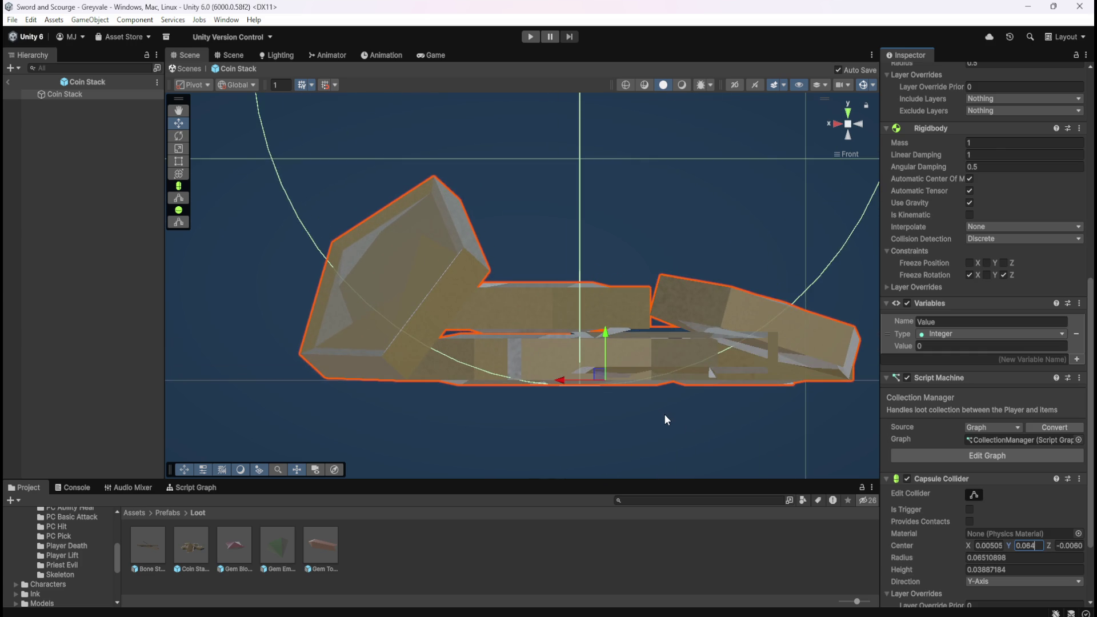
scroll(657, 412, "up", 8)
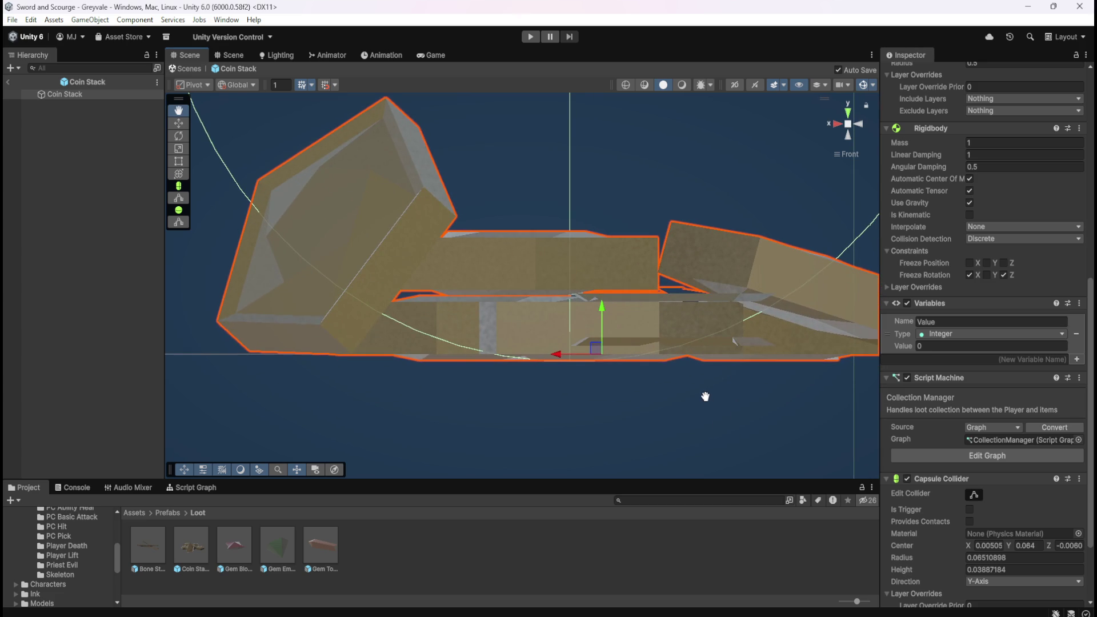
left_click(1026, 546)
key("End")
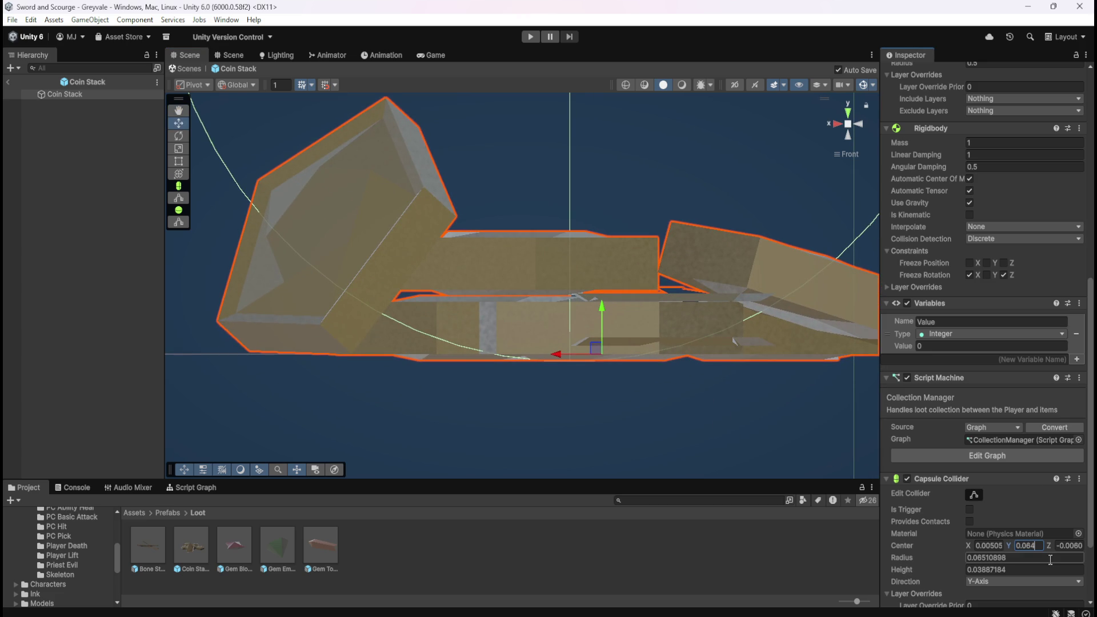
scroll(616, 423, "up", 6)
scroll(656, 455, "down", 2)
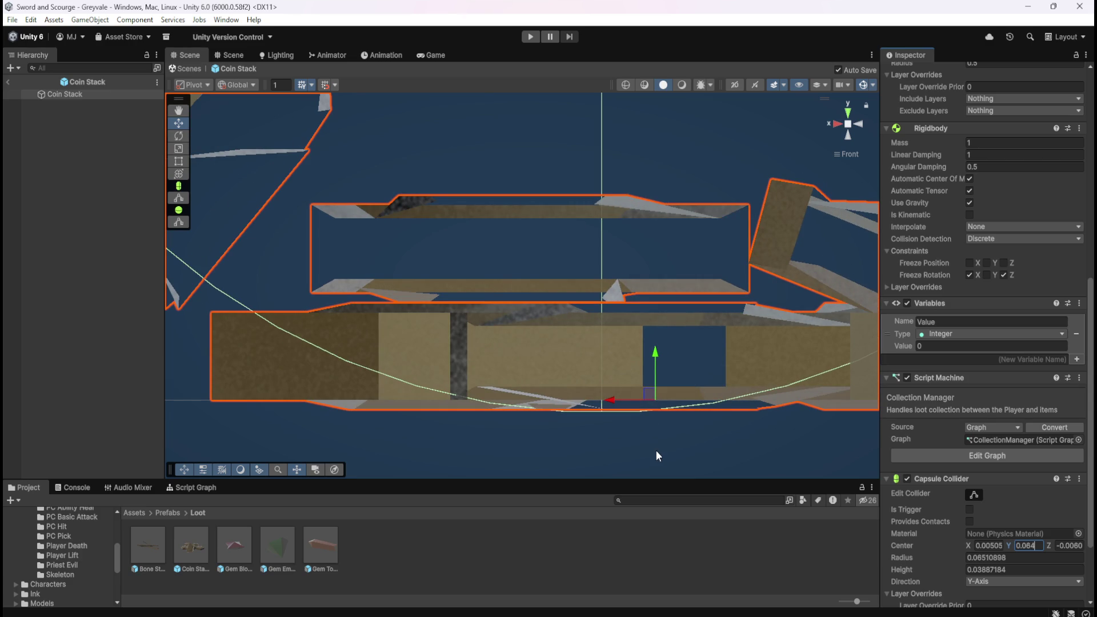
key("BackSpace")
type("5")
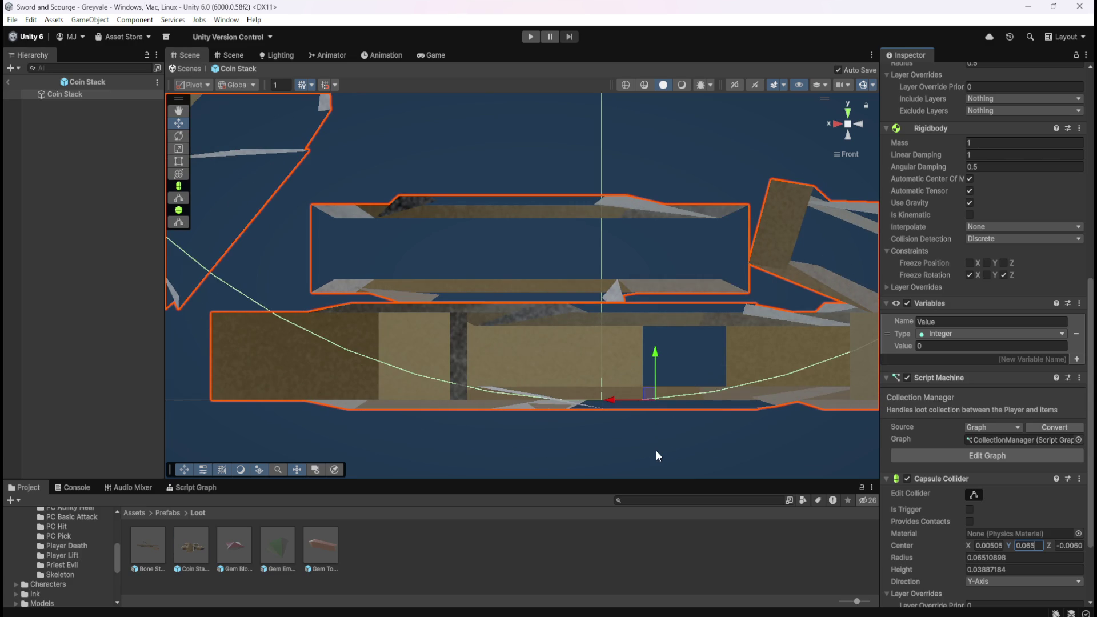
mouse_move(656, 451)
left_mouse_down()
mouse_move(594, 406)
mouse_move(730, 406)
mouse_move(646, 392)
mouse_move(592, 323)
mouse_move(603, 351)
left_mouse_up()
scroll(604, 352, "up", 6)
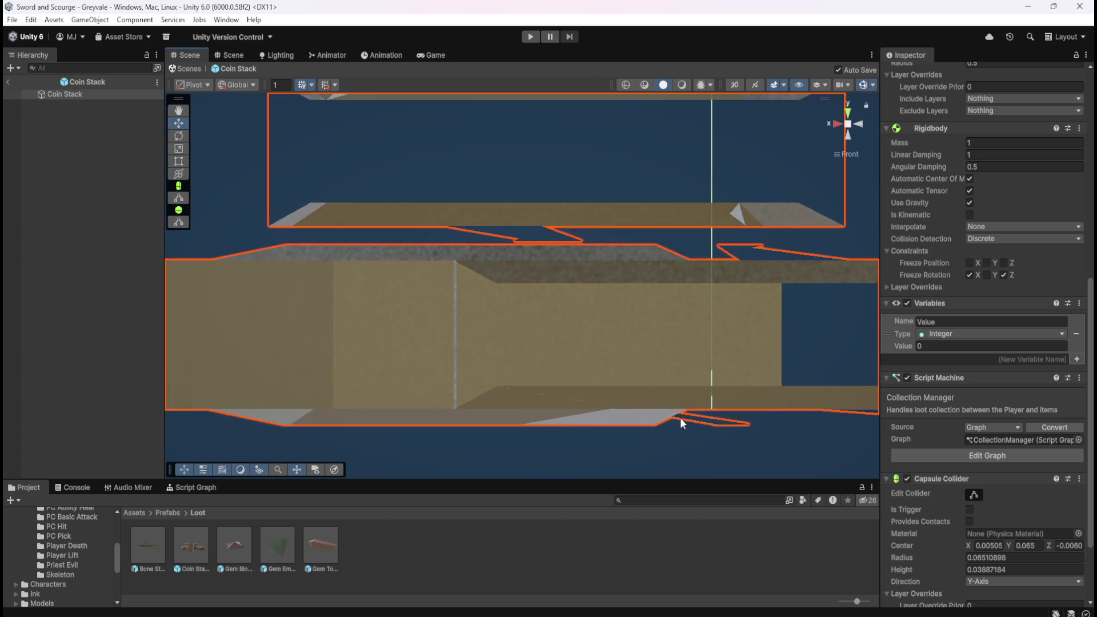
scroll(697, 435, "down", 6)
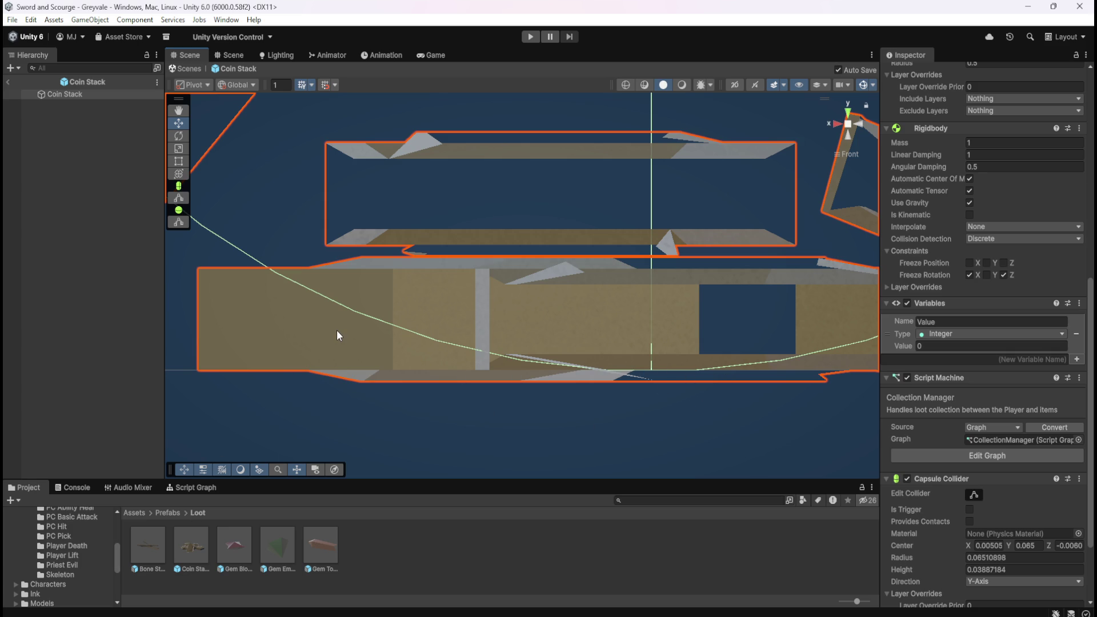
double_click(240, 544)
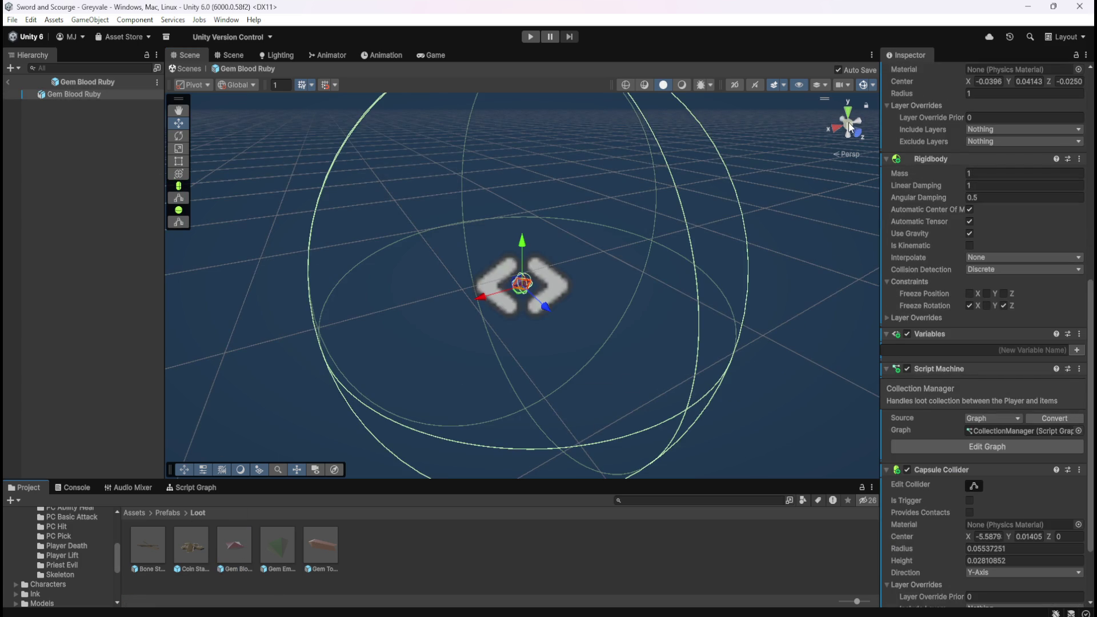
Step: View the Gem Blood Ruby from the Front gizmo axis and zoom in on its collider
left_click(855, 132)
scroll(556, 307, "up", 10)
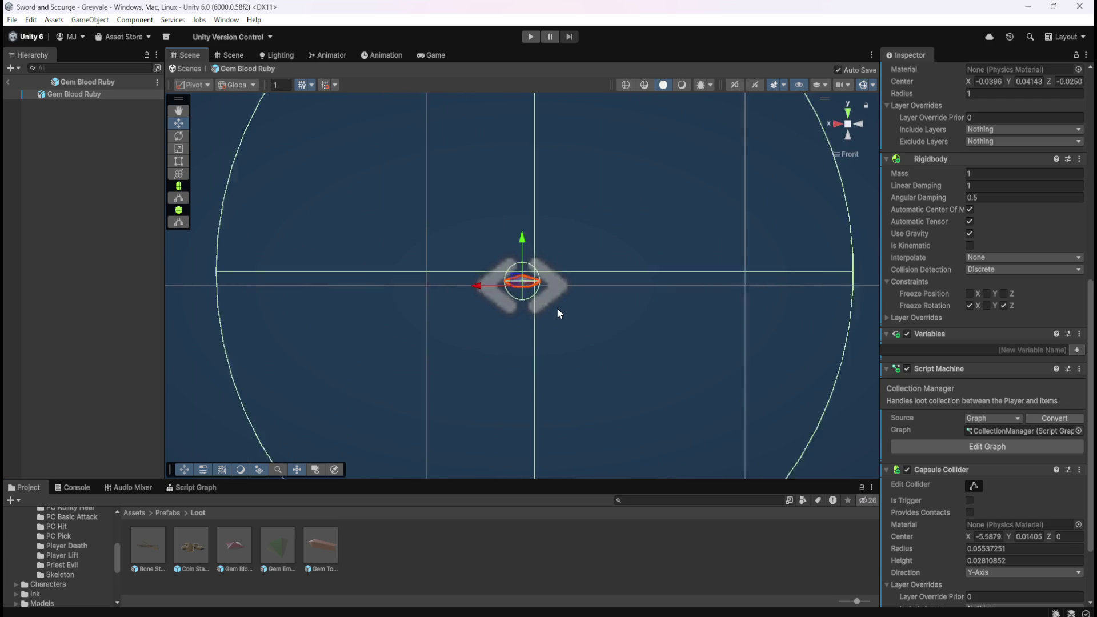
scroll(530, 253, "up", 8)
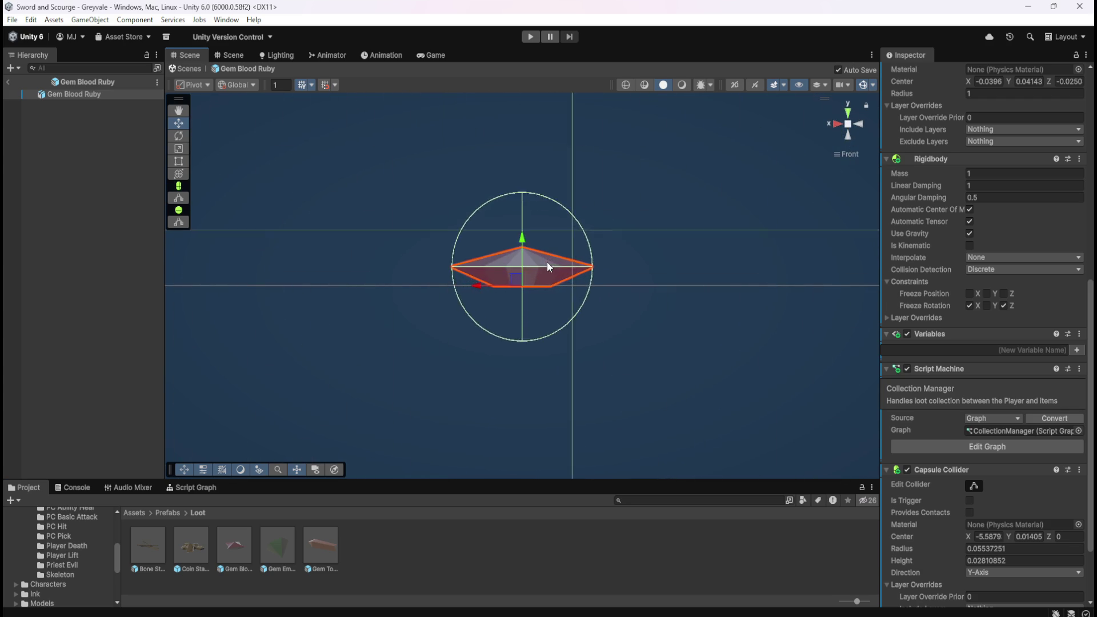
scroll(577, 277, "up", 3)
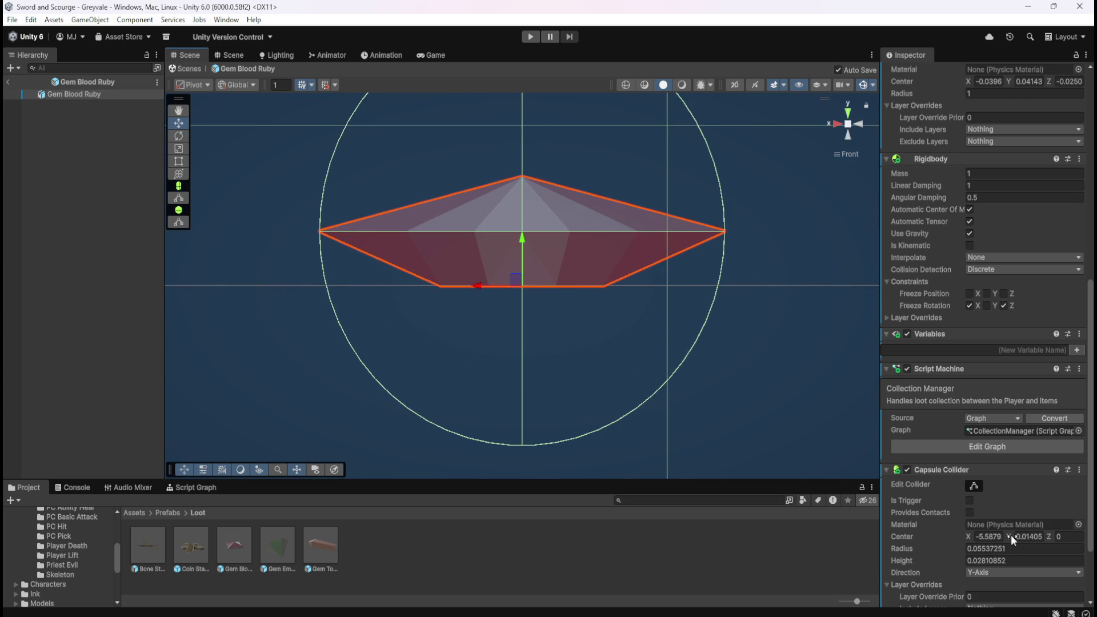
Step: Open Coin Stack and scroll through its Capsule Collider settings
double_click(194, 548)
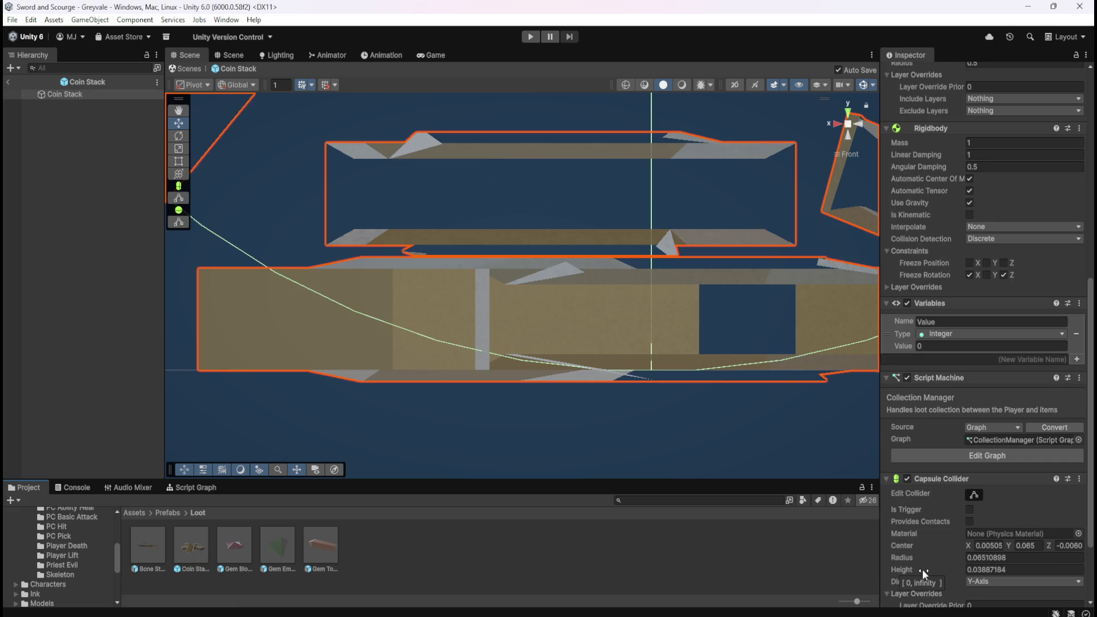
scroll(594, 427, "down", 3)
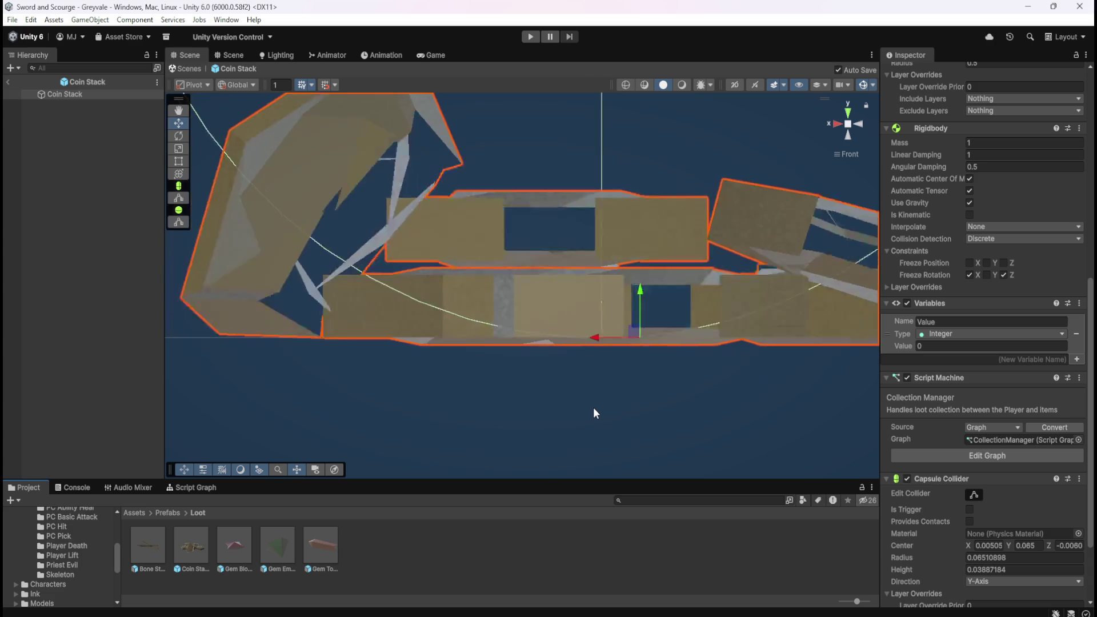
scroll(594, 408, "down", 5)
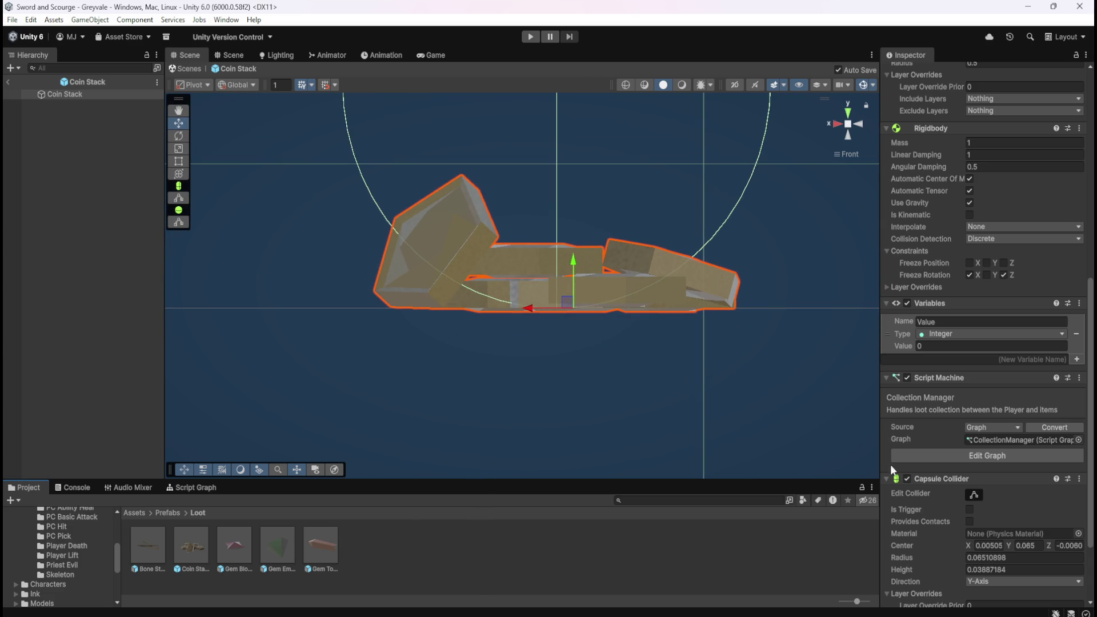
scroll(934, 508, "up", 5)
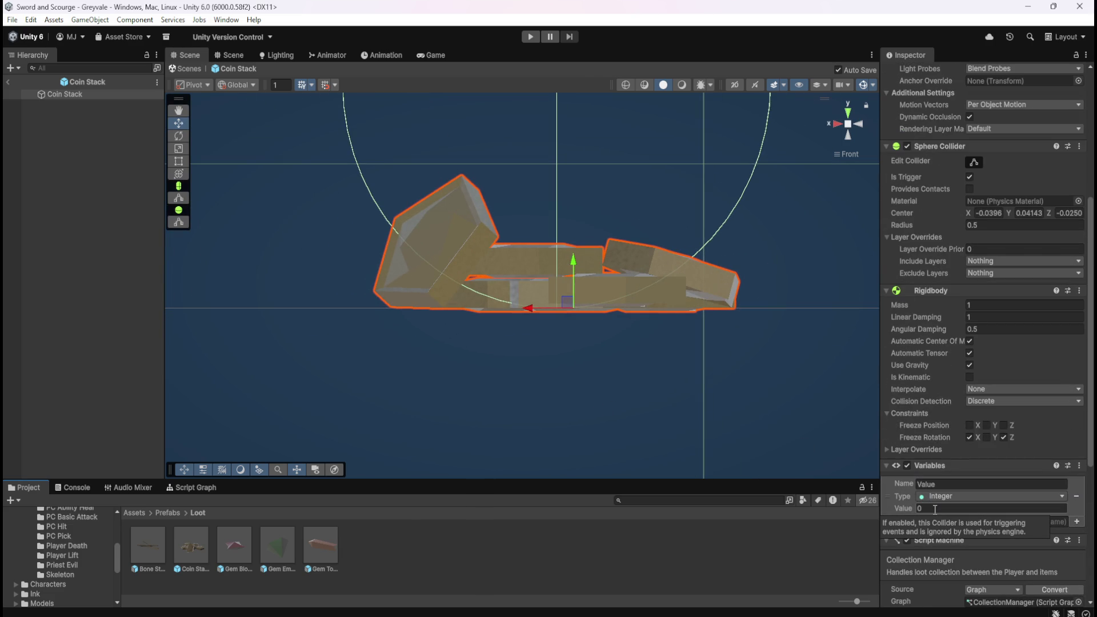
scroll(935, 509, "down", 5)
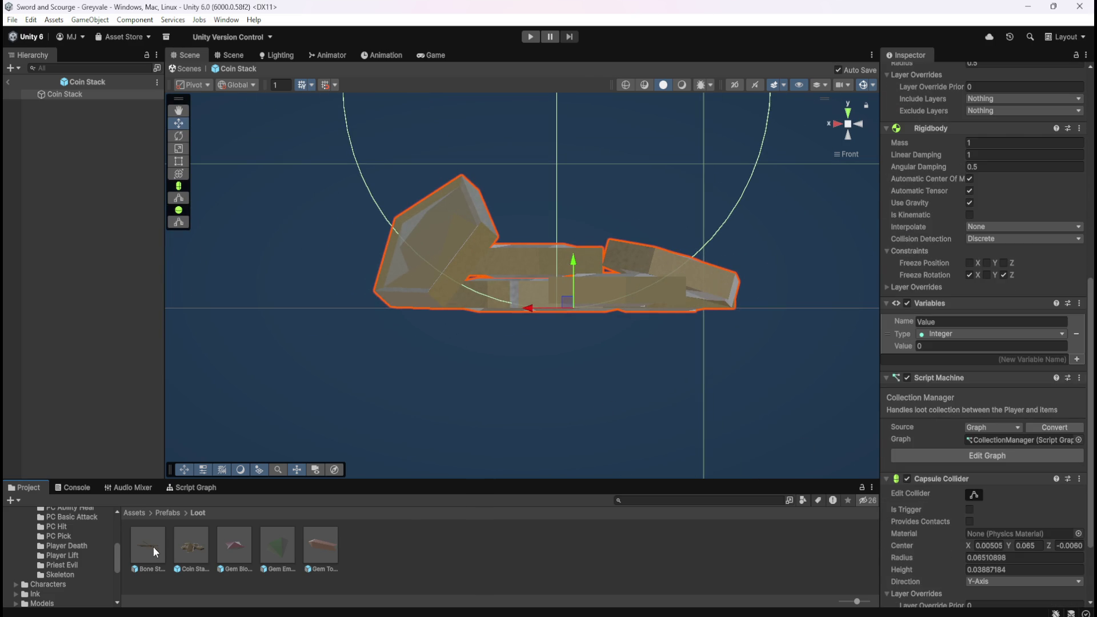
Step: Open Bone Stack, switch back to Coin Stack, then return to Bone Stack to compare
left_click(152, 546)
double_click(153, 546)
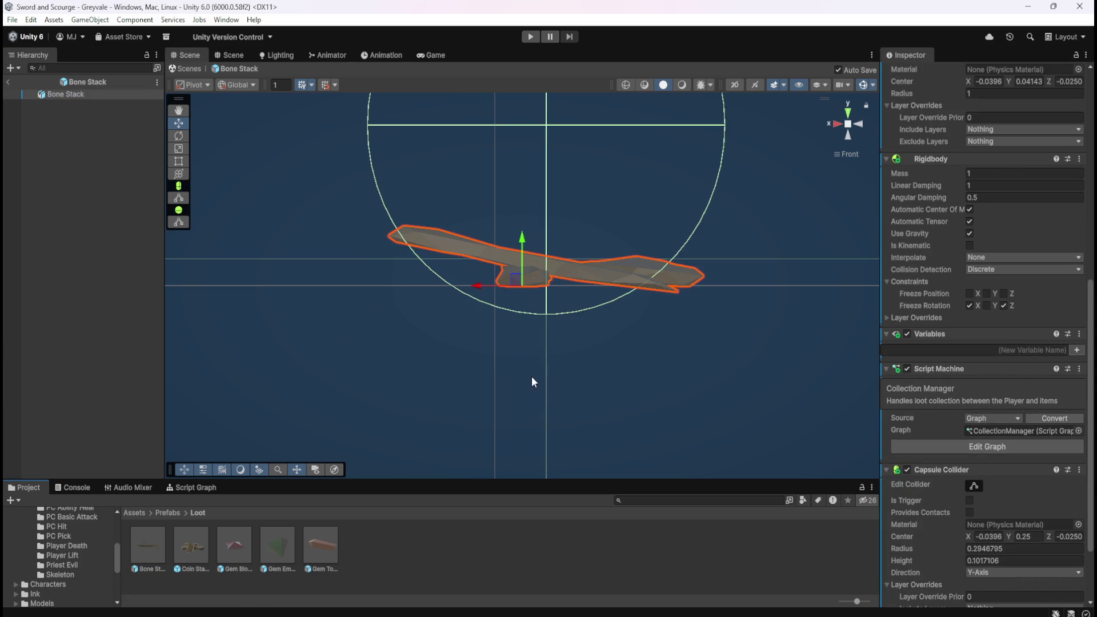
scroll(921, 511, "down", 3)
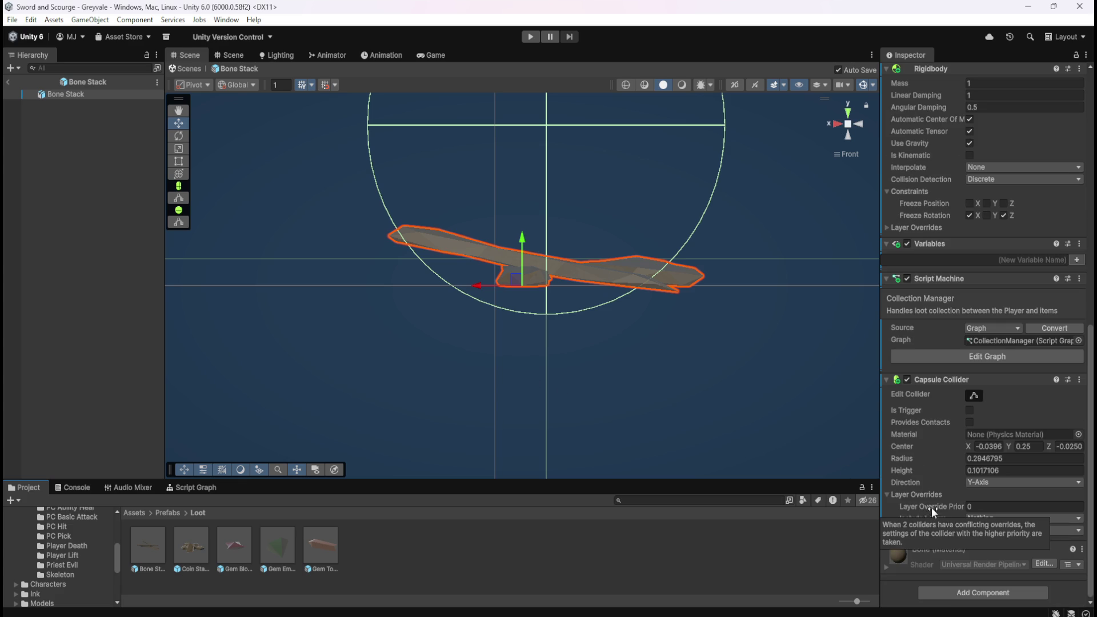
double_click(202, 541)
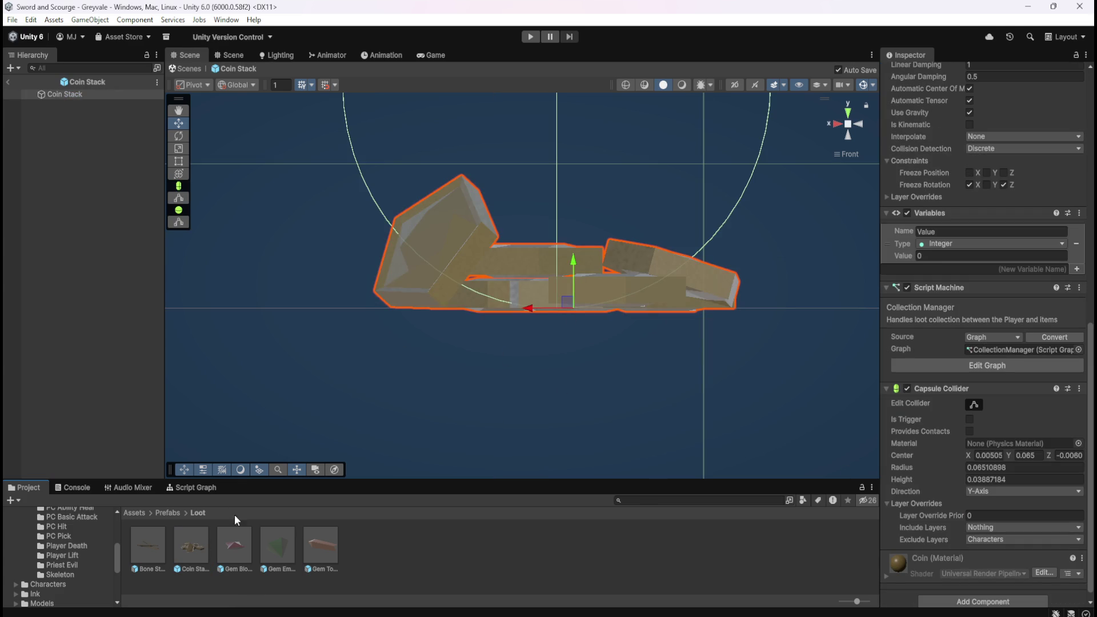
double_click(154, 550)
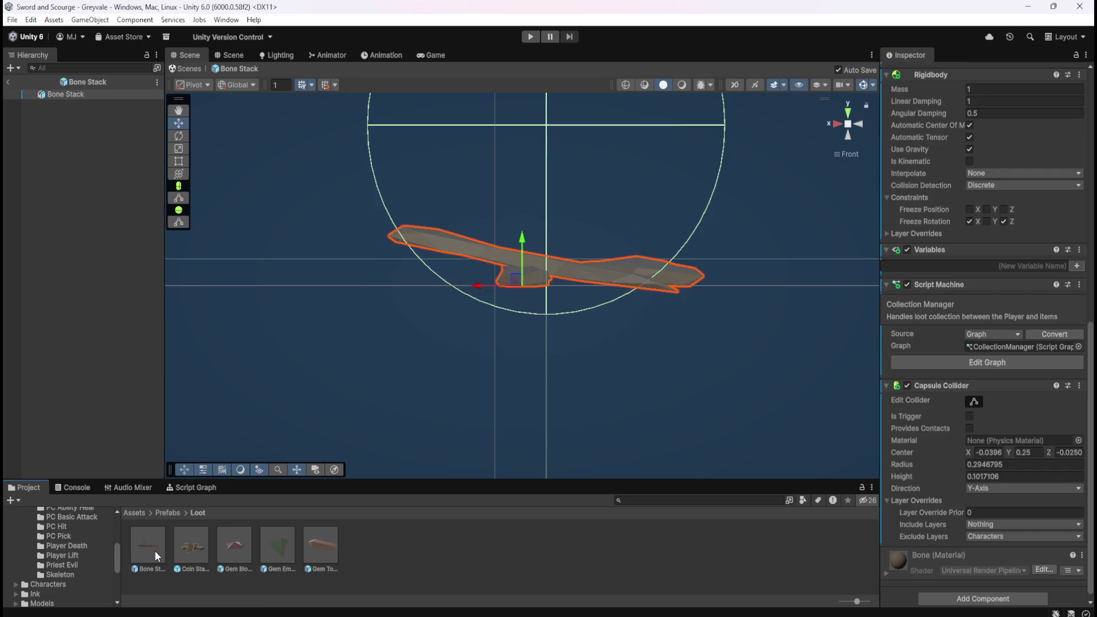
Step: Orbit, pan and zoom around Bone Stack, ending on a front view of its collider
scroll(608, 194, "up", 2)
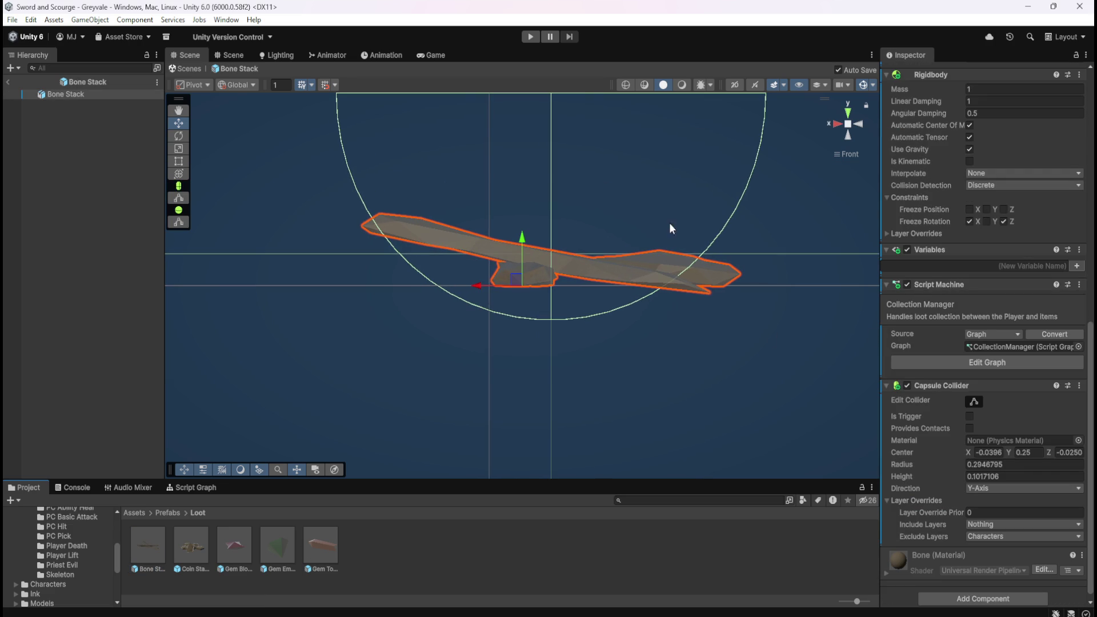
scroll(950, 450, "up", 3)
scroll(946, 498, "up", 4)
scroll(947, 498, "down", 7)
scroll(616, 321, "up", 5)
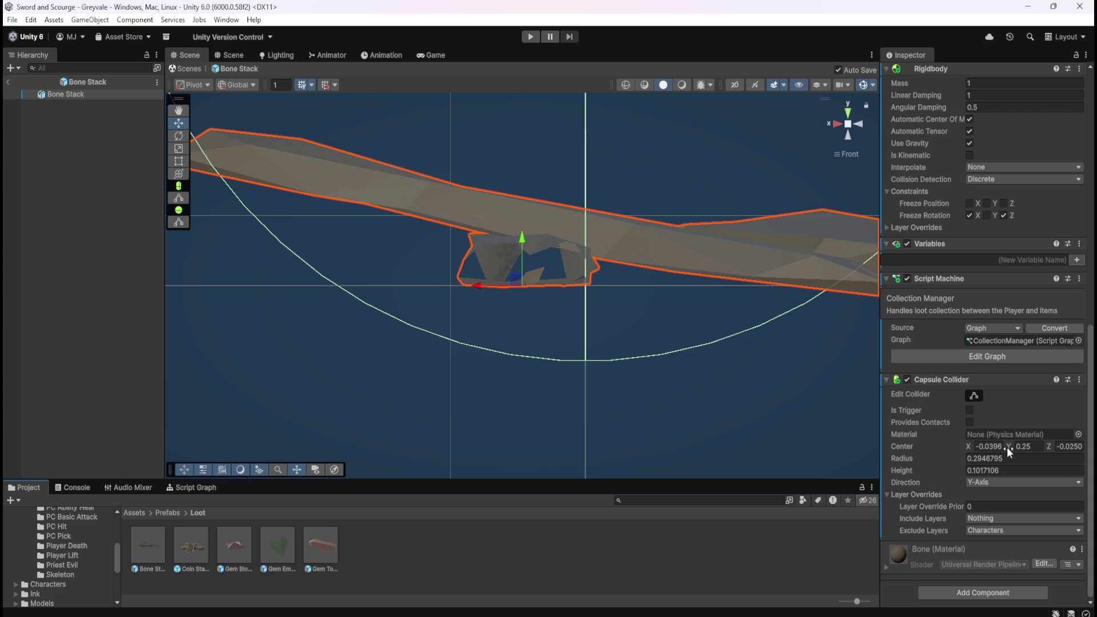
scroll(597, 397, "down", 5)
scroll(598, 398, "down", 5)
scroll(598, 397, "down", 1)
mouse_move(605, 345)
left_mouse_down()
mouse_move(676, 370)
mouse_move(655, 350)
left_mouse_up()
scroll(629, 325, "up", 5)
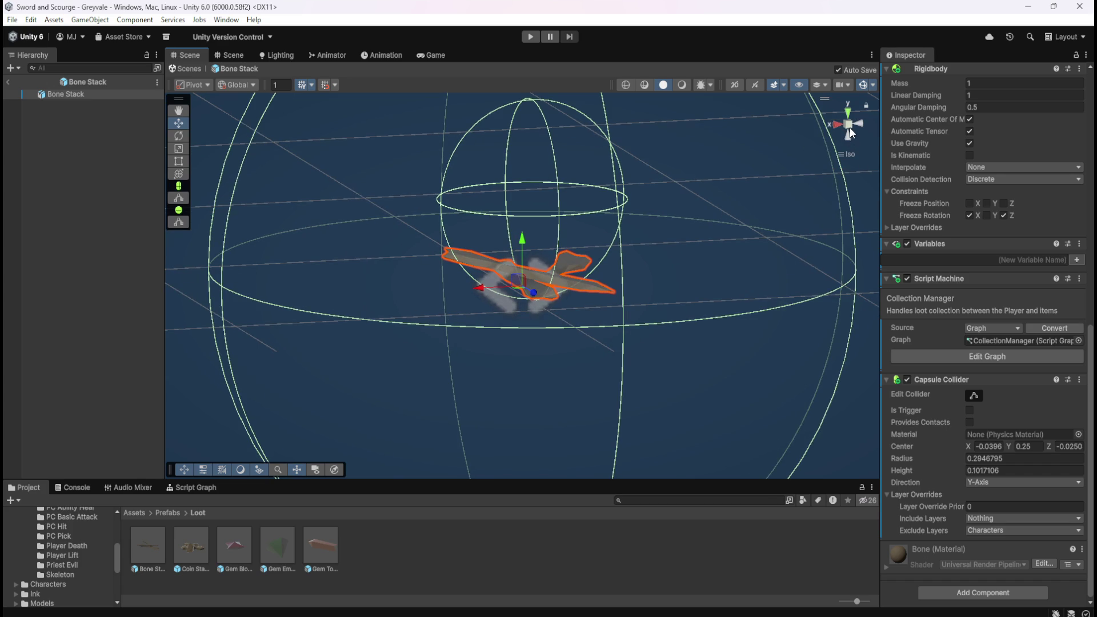
left_click_drag(788, 184, 862, 142)
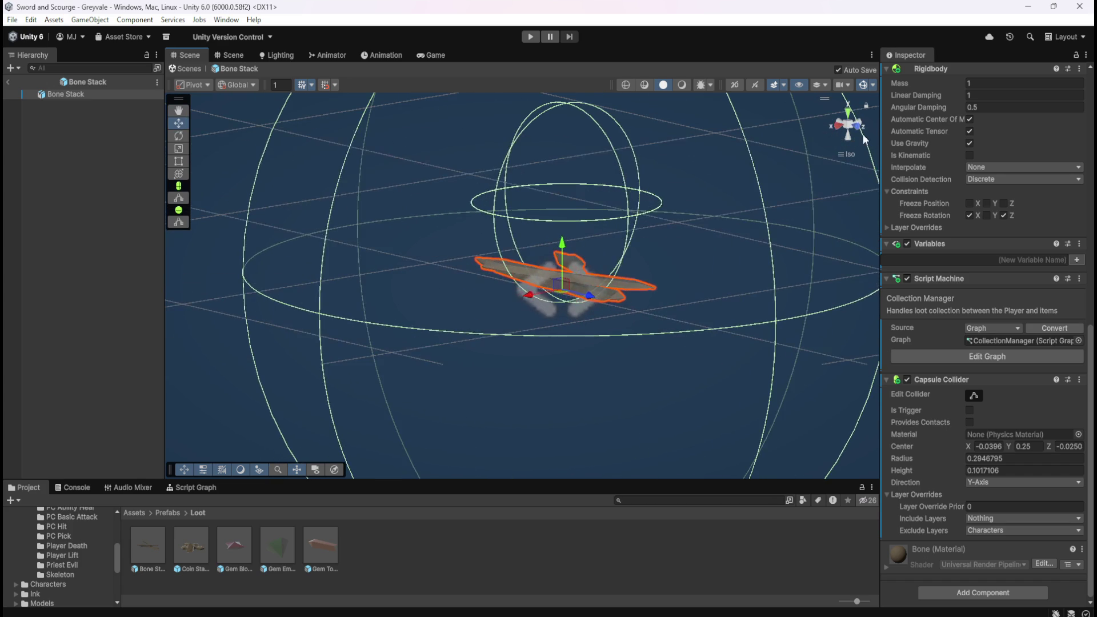
left_click(859, 129)
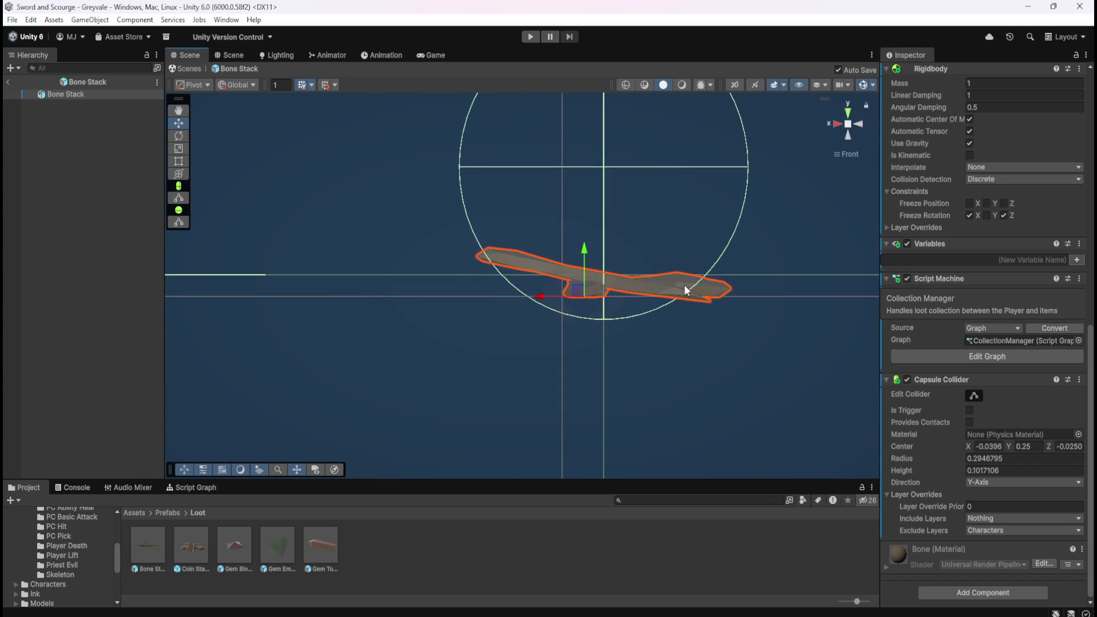
scroll(684, 287, "up", 5)
left_click_drag(719, 388, 577, 422)
scroll(613, 395, "up", 3)
Step: Change Center Y from 0.25 to 0.295, refine it to 0.2945, then deselect
left_click(1026, 446)
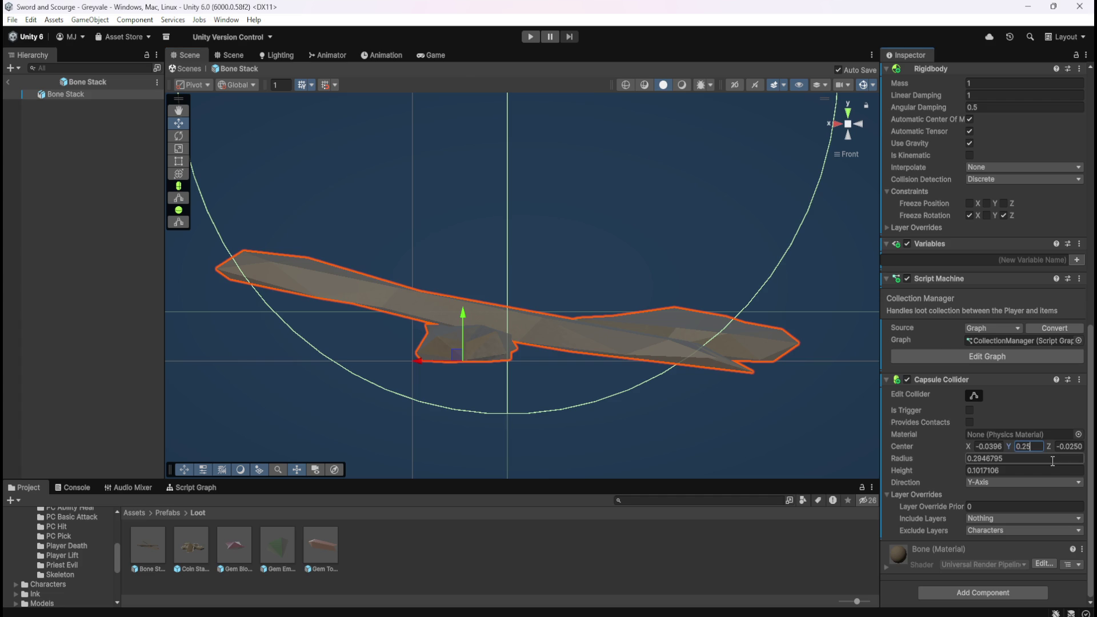
key("BackSpace")
type("9")
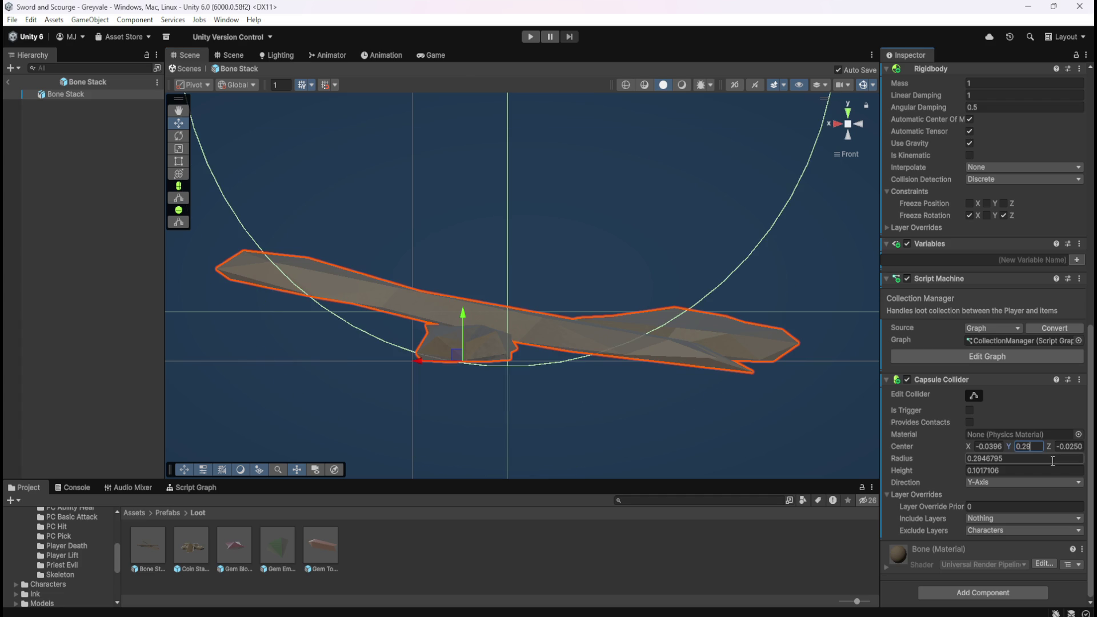
type("5")
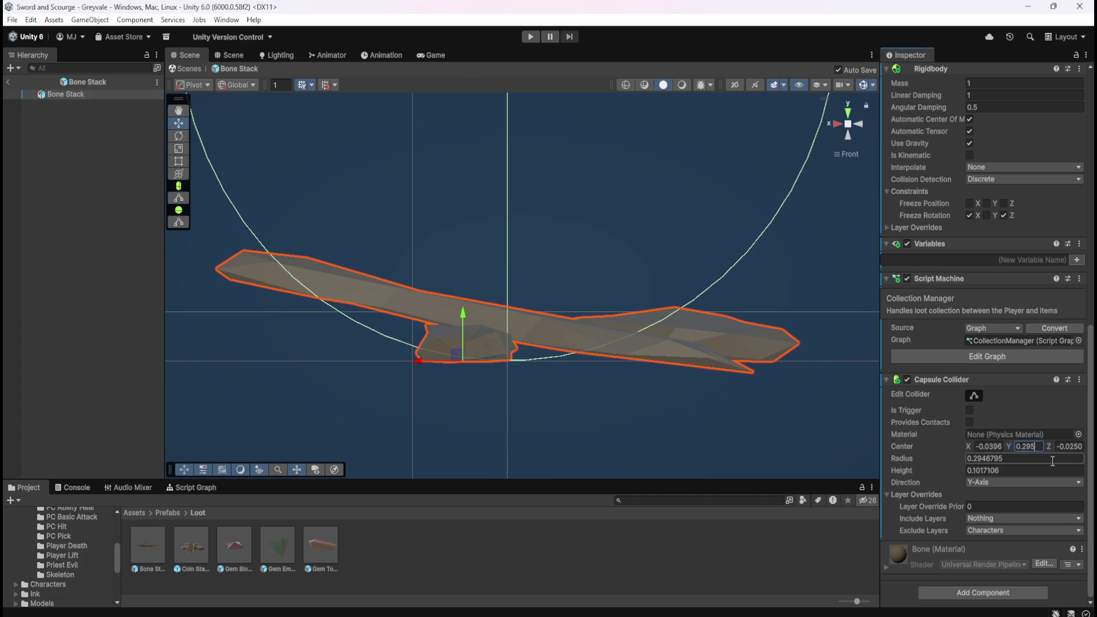
key("BackSpace")
type("4")
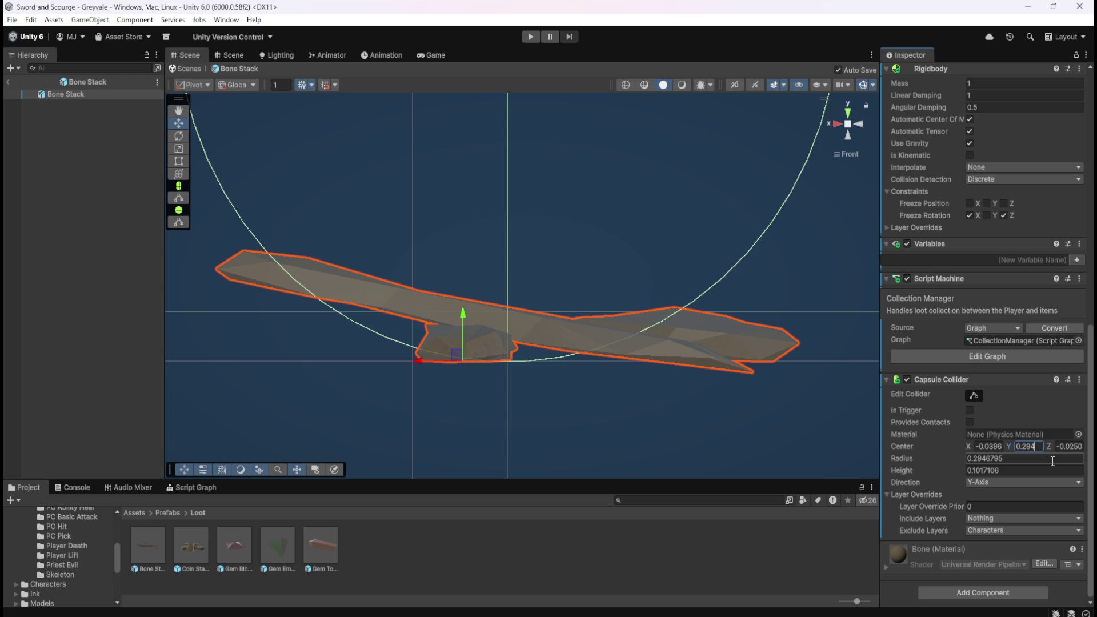
key("BackSpace")
type("5")
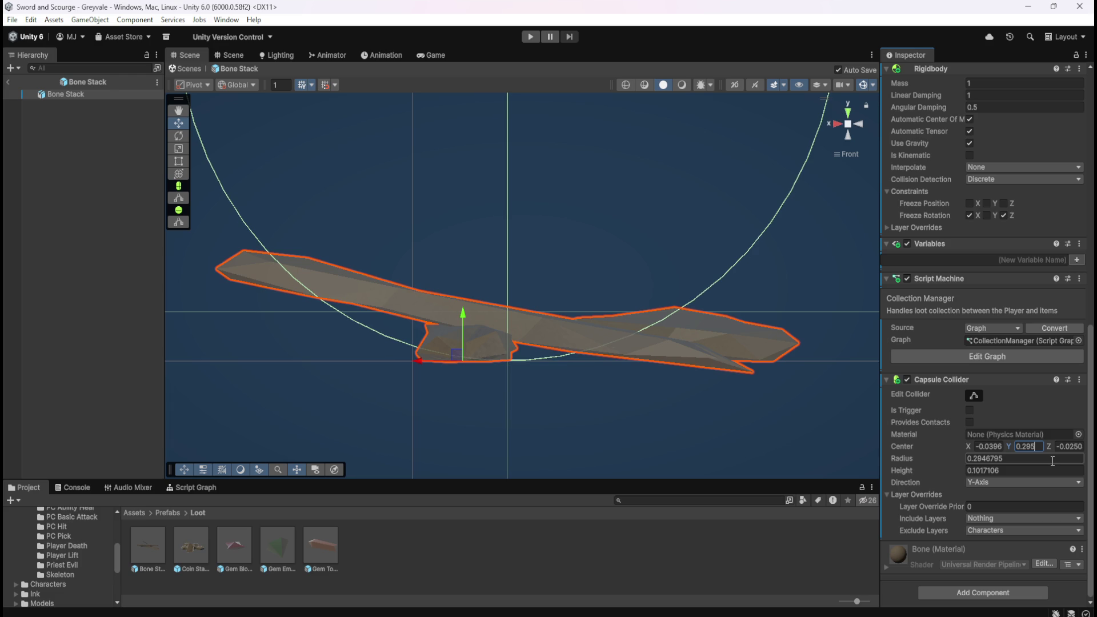
scroll(481, 417, "up", 10)
left_click_drag(514, 456, 557, 356)
left_click(1040, 451)
key("BackSpace")
type("4")
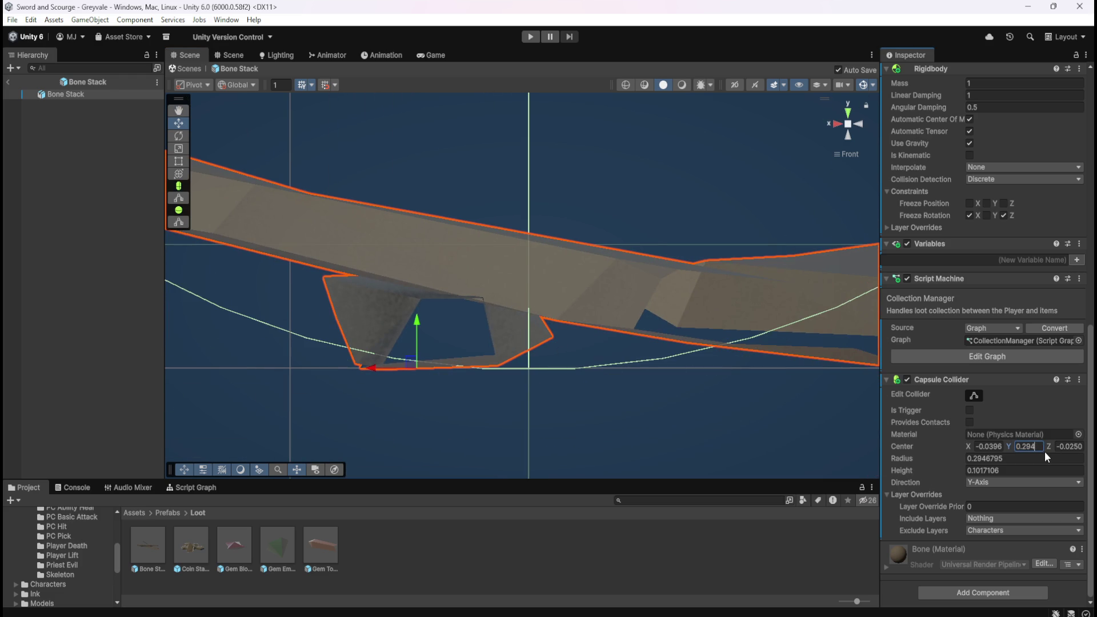
type("3")
key("BackSpace")
type("4")
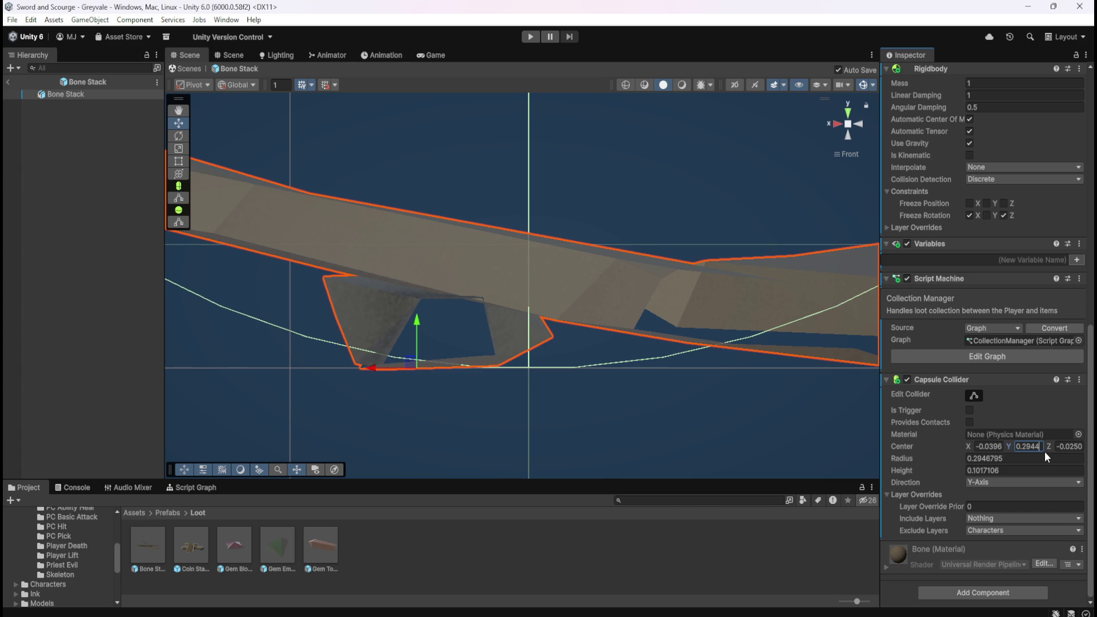
key("BackSpace")
type("5")
left_click(108, 211)
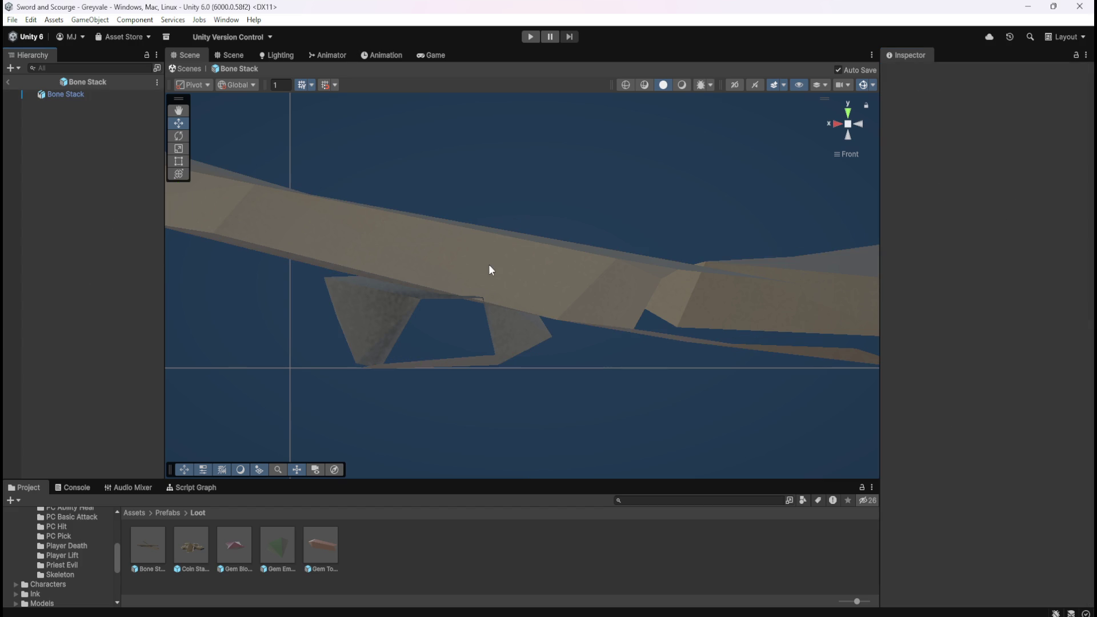
Step: Reselect Bone Stack, hop to Coin Stack and back, then frame Bone Stack with F
left_click(84, 93)
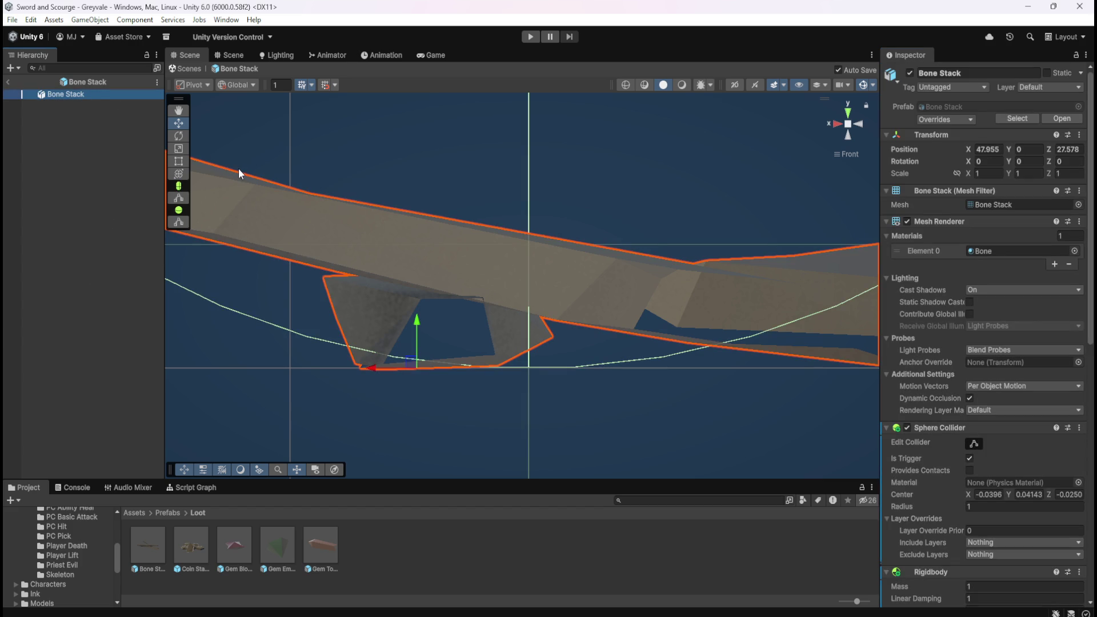
double_click(194, 539)
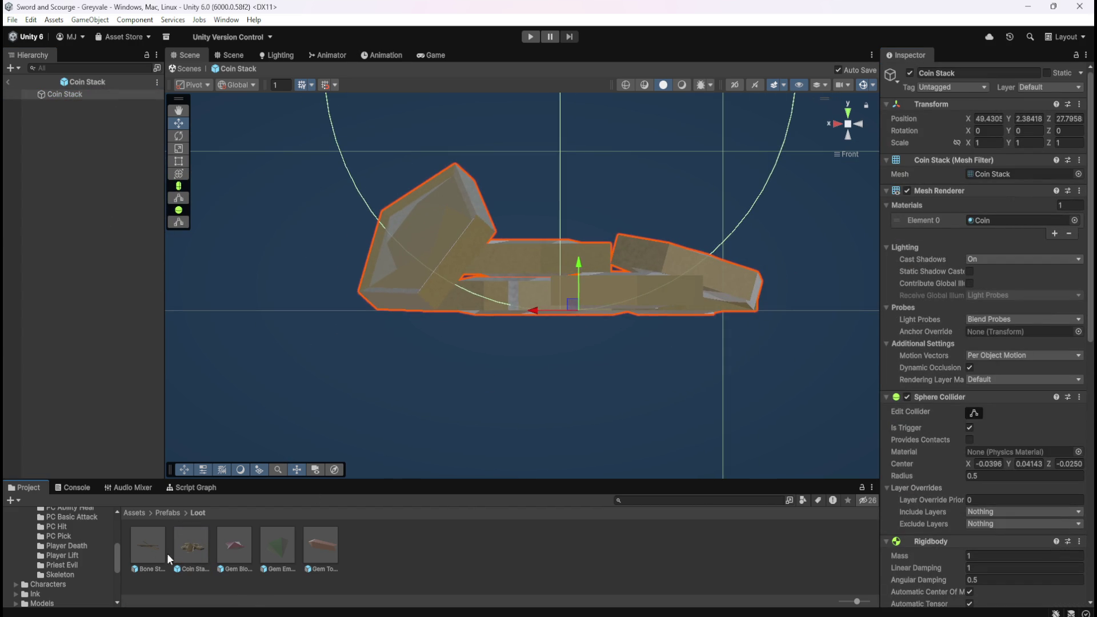
double_click(141, 540)
key("f")
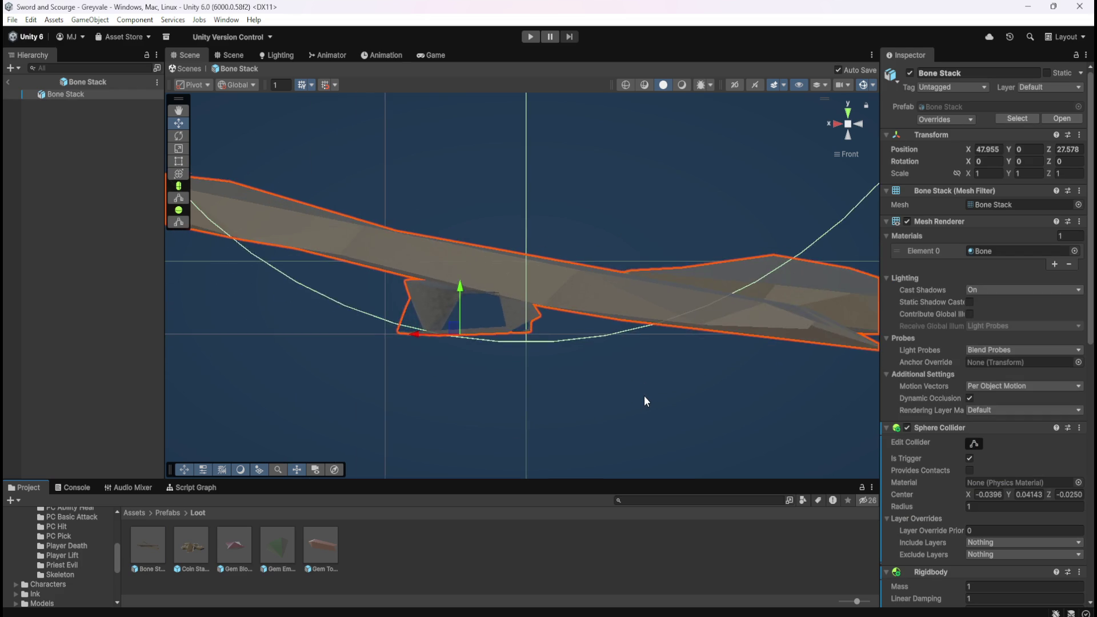
scroll(519, 328, "up", 5)
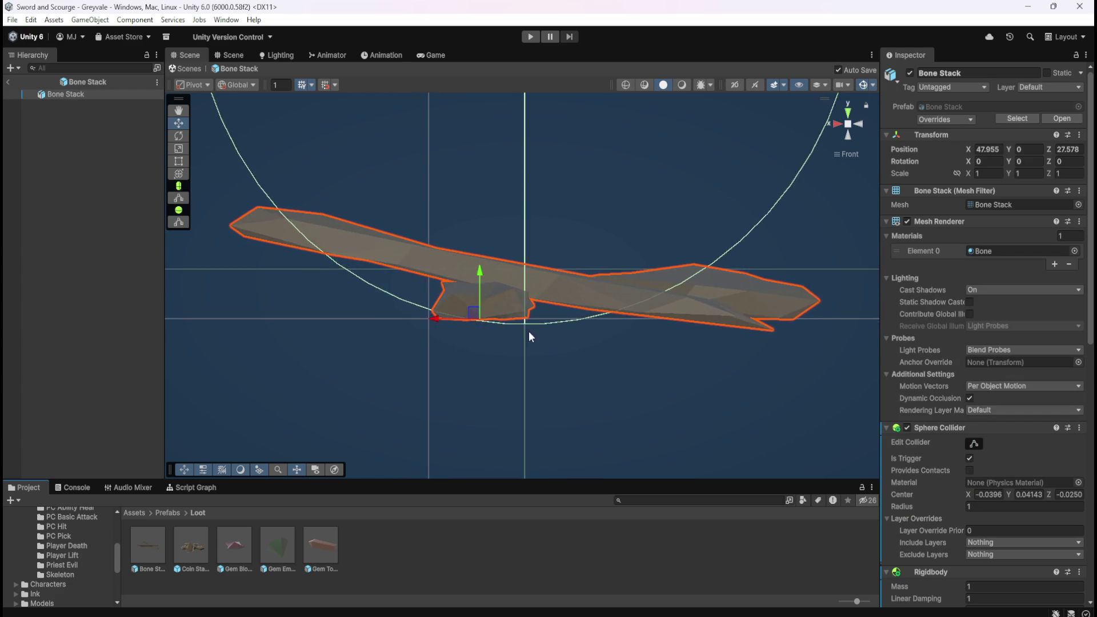
Step: Scroll the Inspector and confirm the capsule collider radius without changing it
scroll(588, 374, "up", 1)
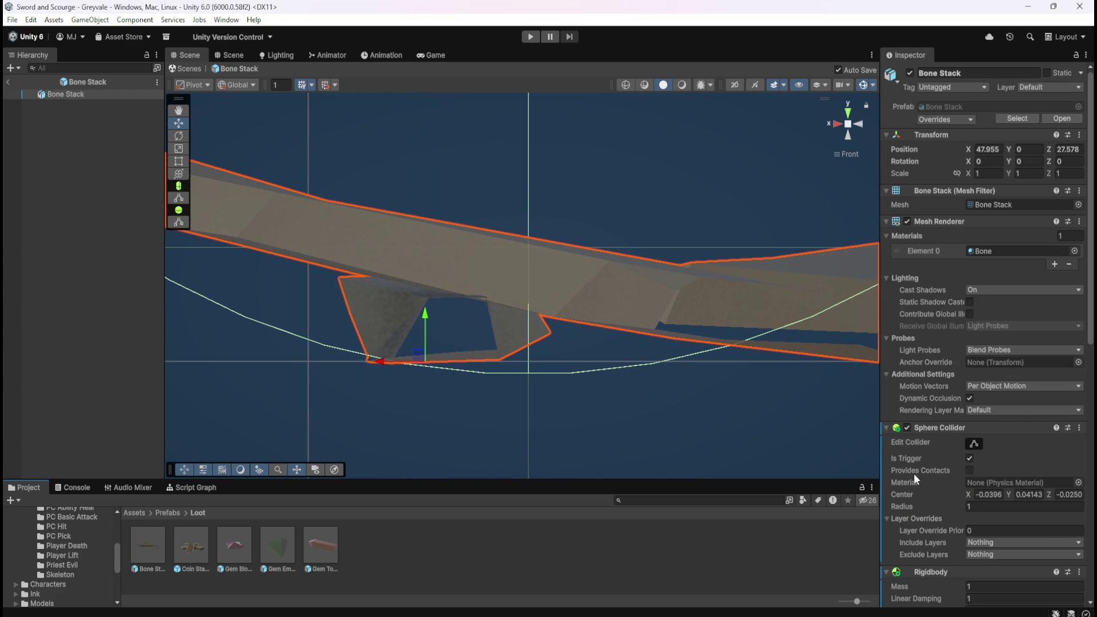
scroll(923, 478, "down", 10)
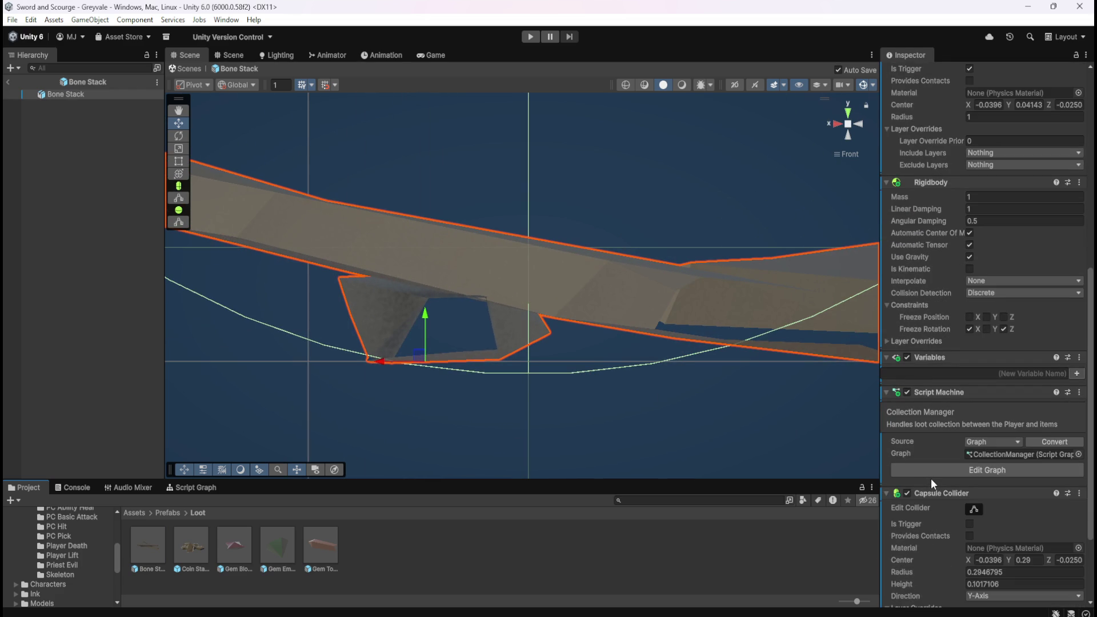
scroll(931, 478, "up", 10)
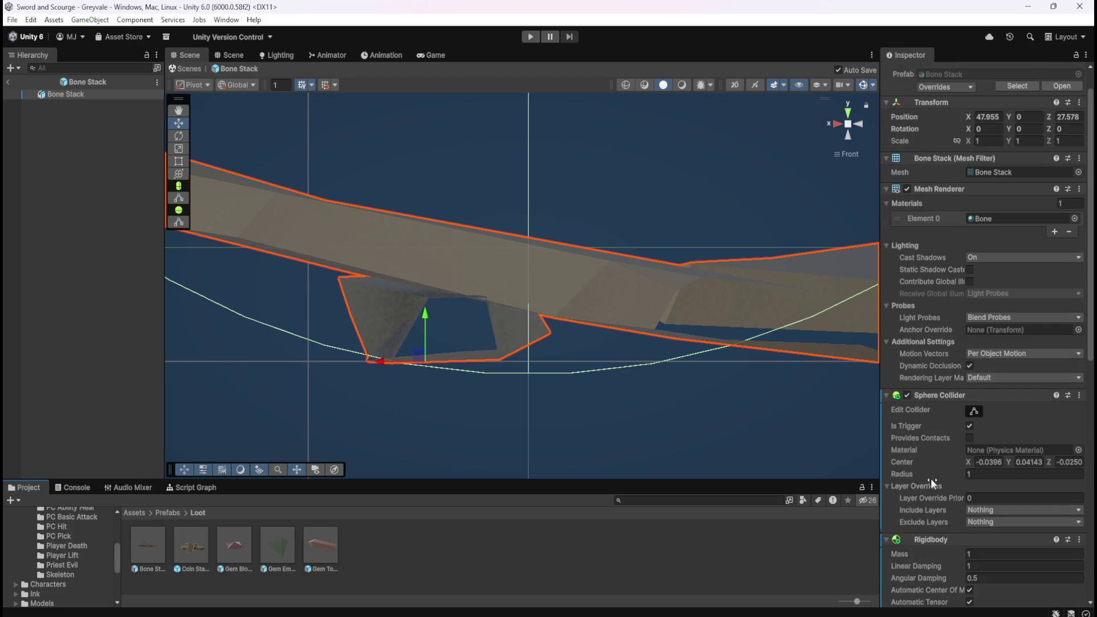
scroll(931, 478, "down", 10)
scroll(484, 386, "down", 5)
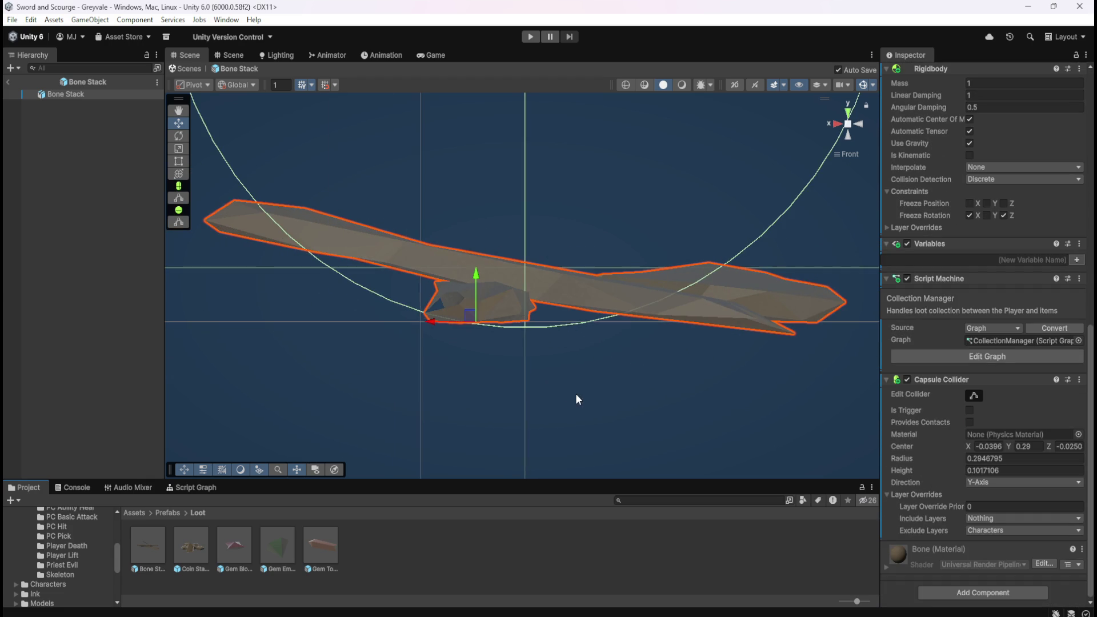
scroll(575, 395, "up", 5)
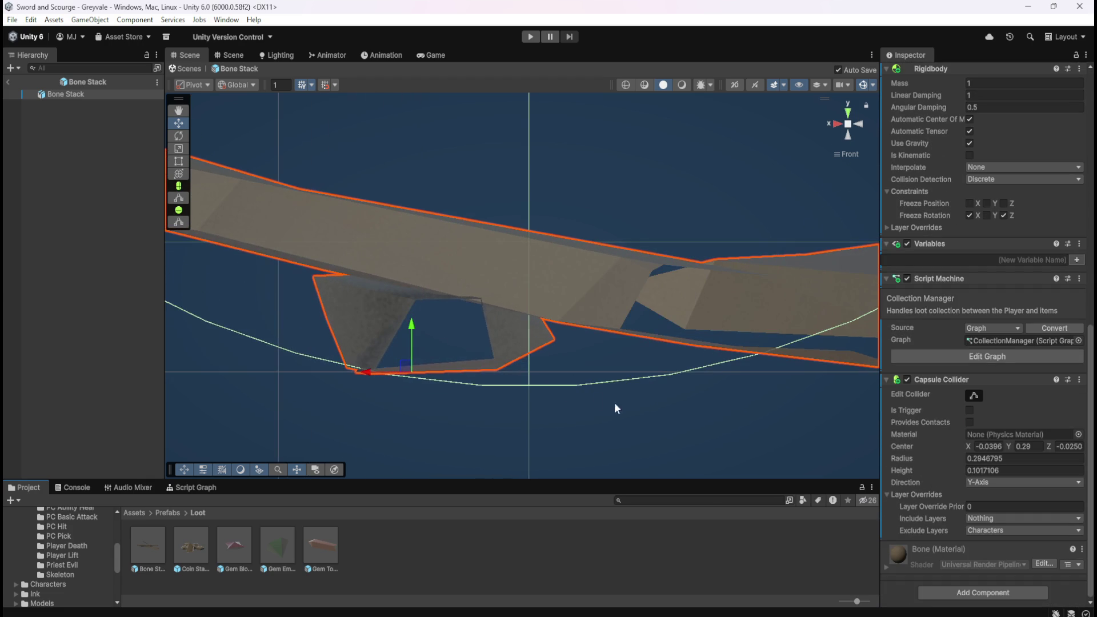
left_click(967, 458)
key("Return")
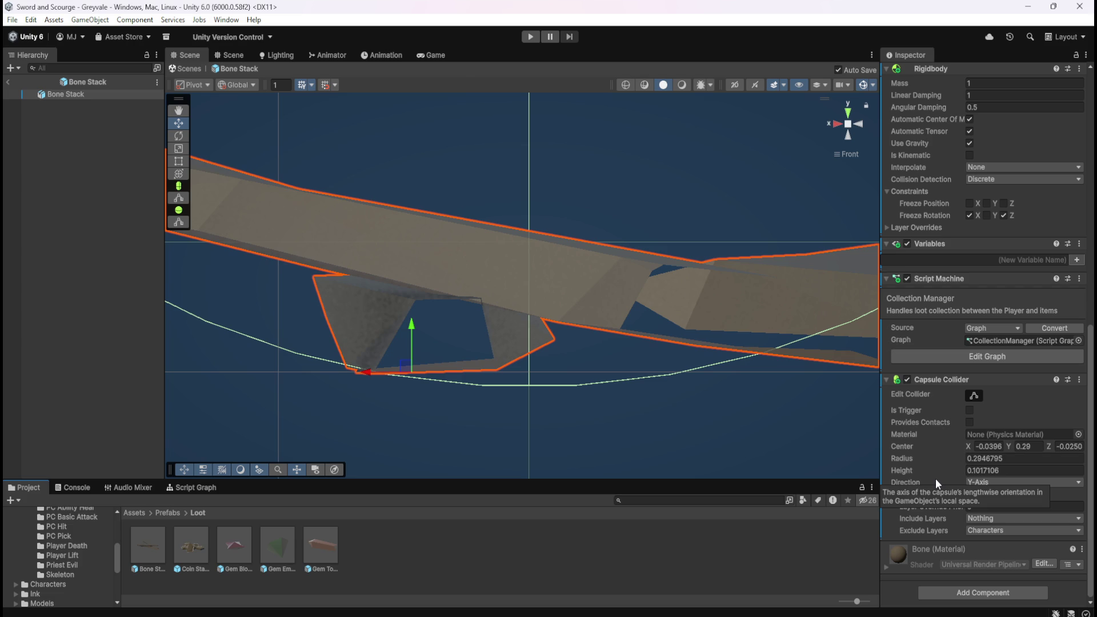
Step: Change Center Y from 0.29 to 0.294, briefly trying 0.295
left_click(1024, 446)
key("Right")
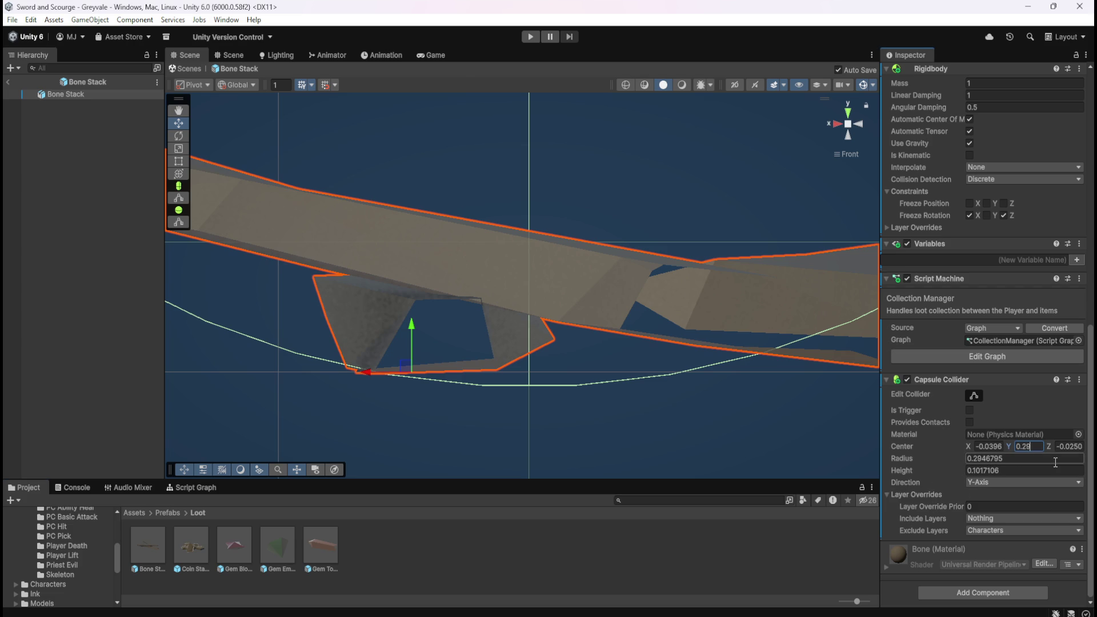
type("4")
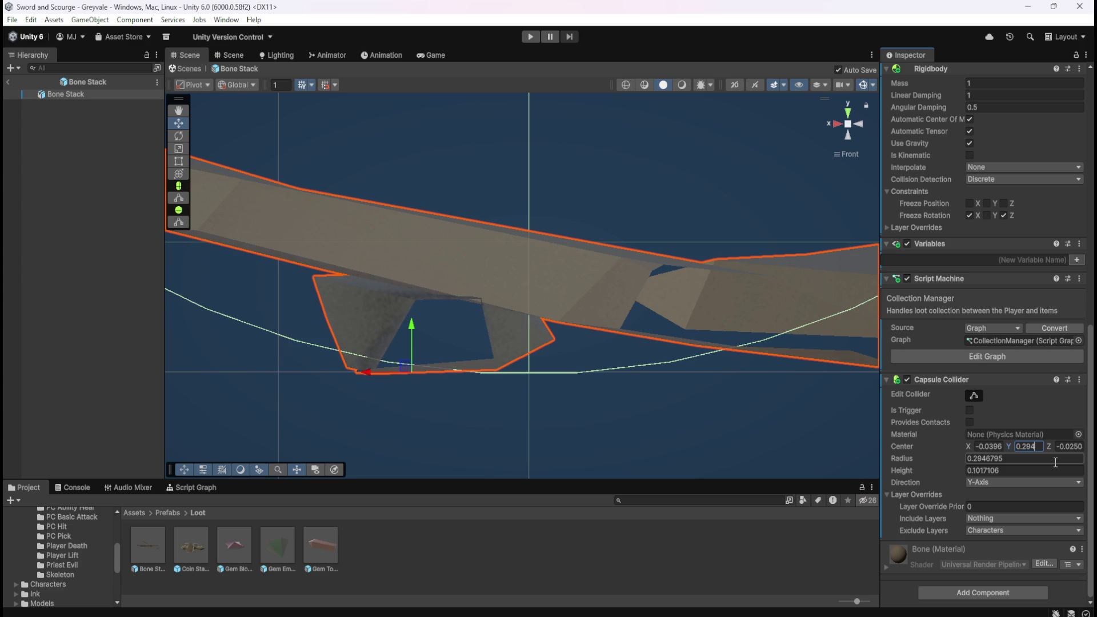
key("BackSpace")
type("5")
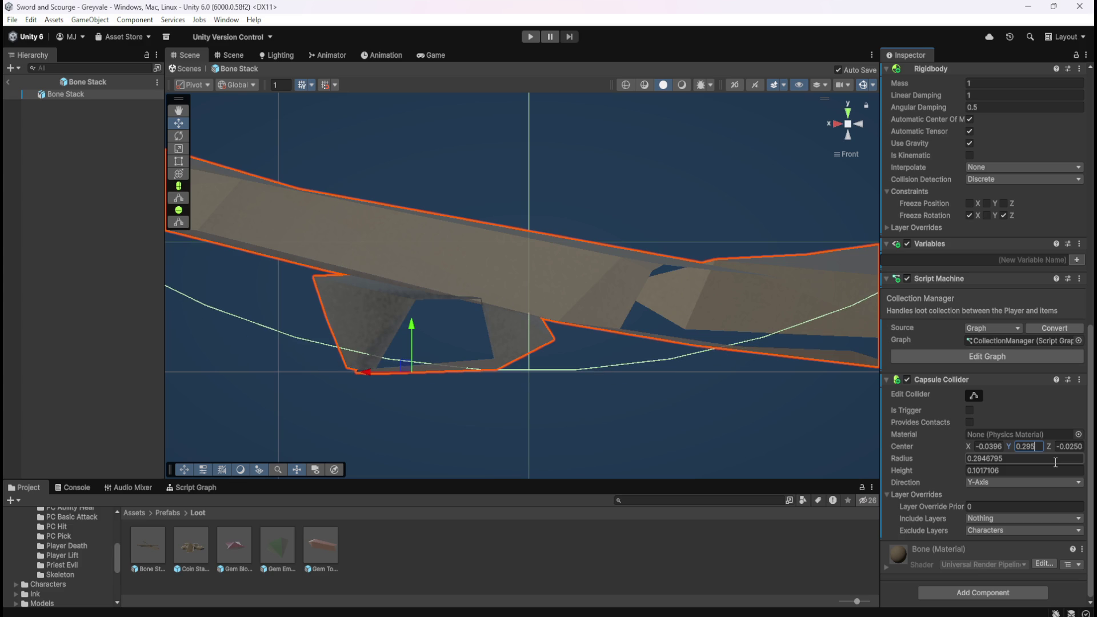
key("BackSpace")
type("4")
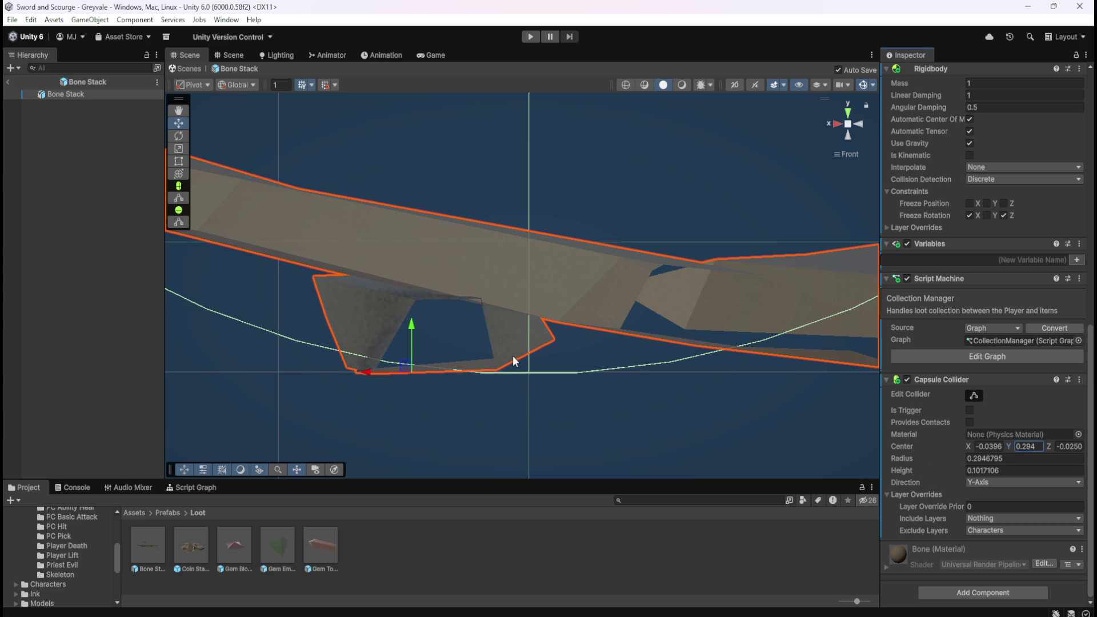
Step: Open the Coin Stack prefab, then the Gem Blood Ruby prefab from the Loot folder
double_click(199, 538)
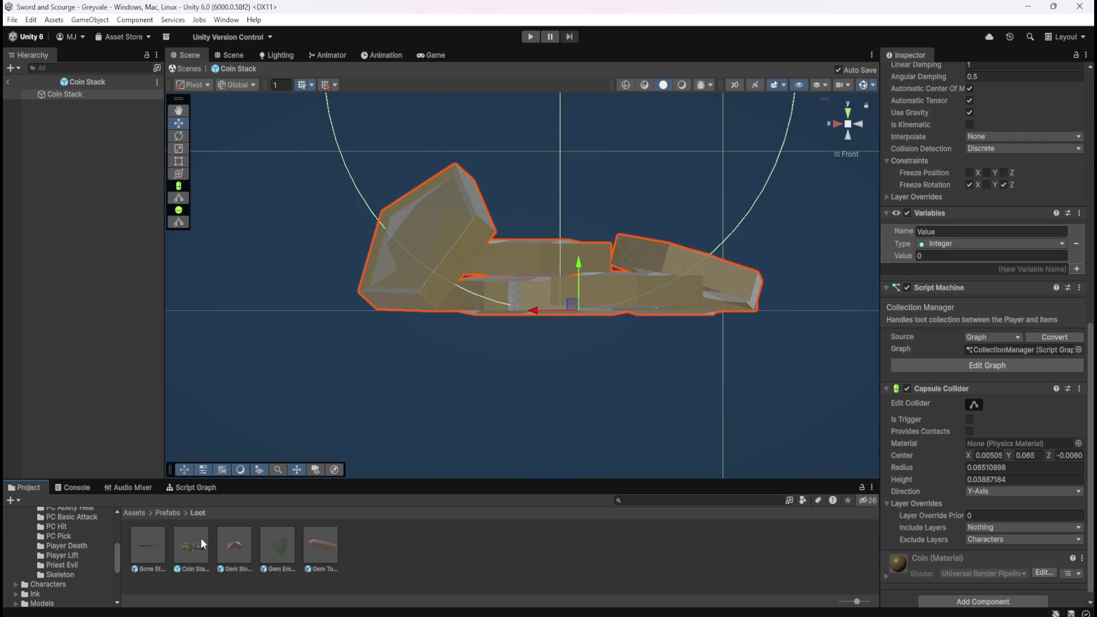
scroll(571, 297, "up", 4)
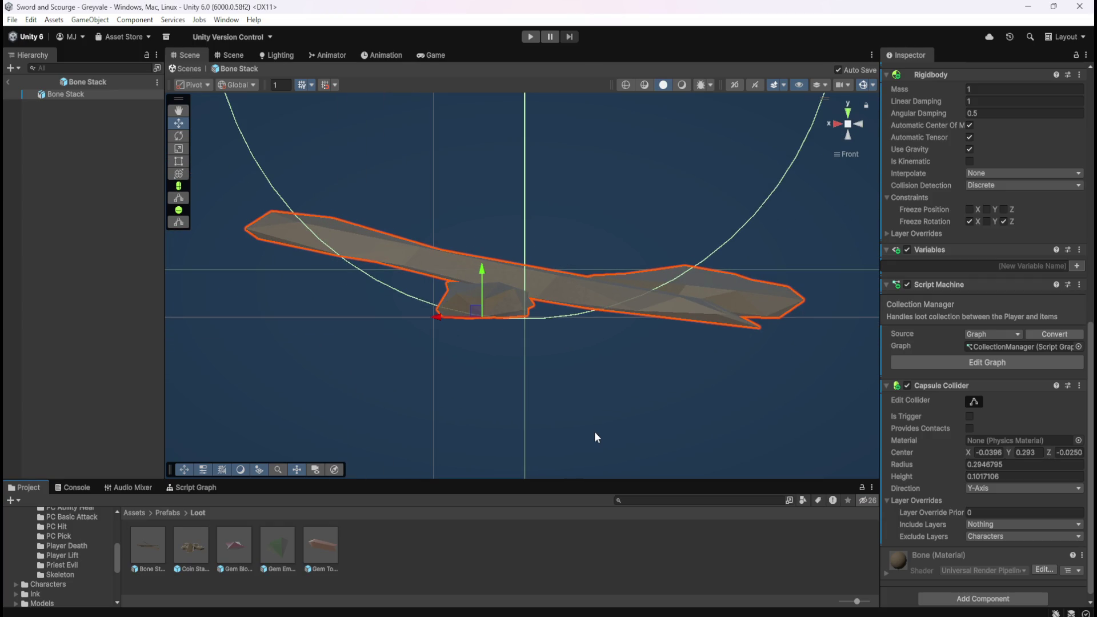
scroll(595, 438, "up", 2)
double_click(238, 546)
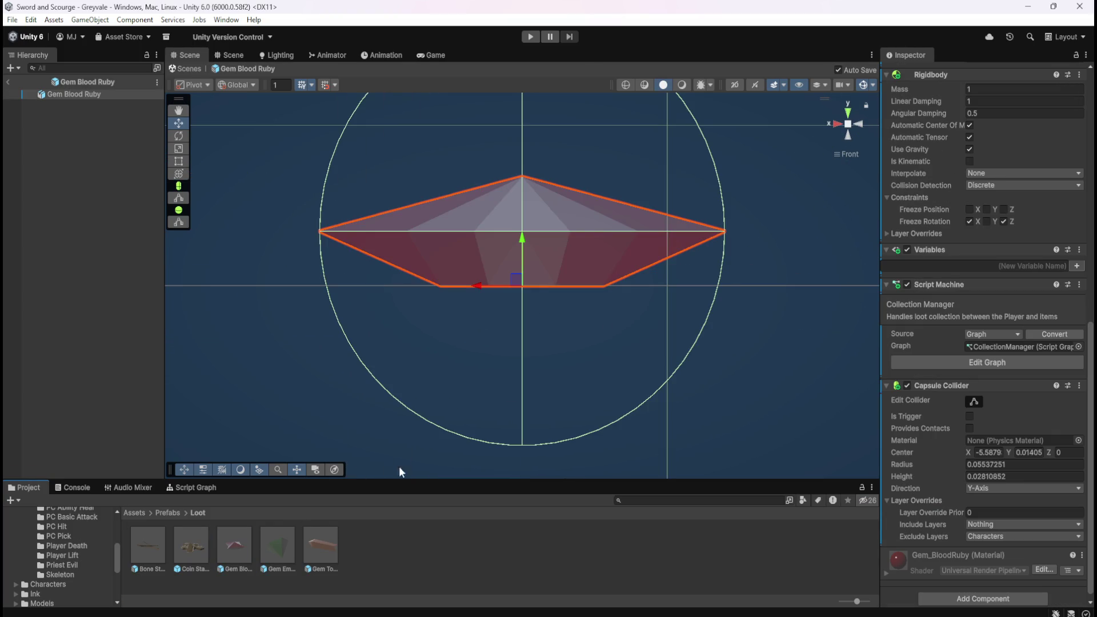
Step: Set Gem Blood Ruby's capsule collider Center Y to 0.0552, then open Gem Emerald
scroll(947, 443, "down", 1)
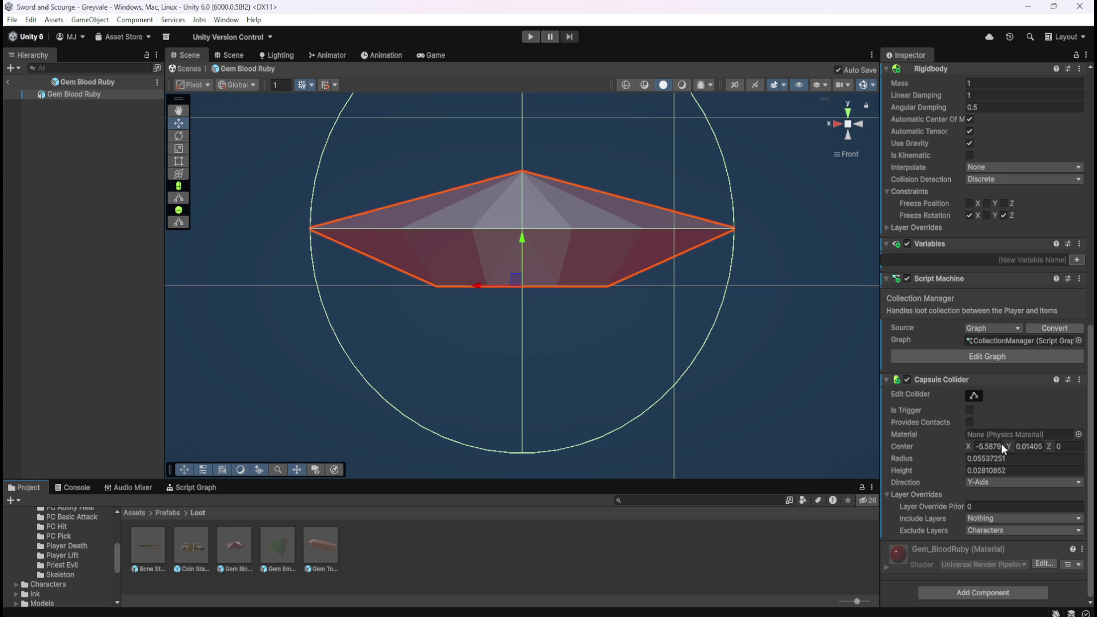
left_click_drag(1007, 443, 1009, 443)
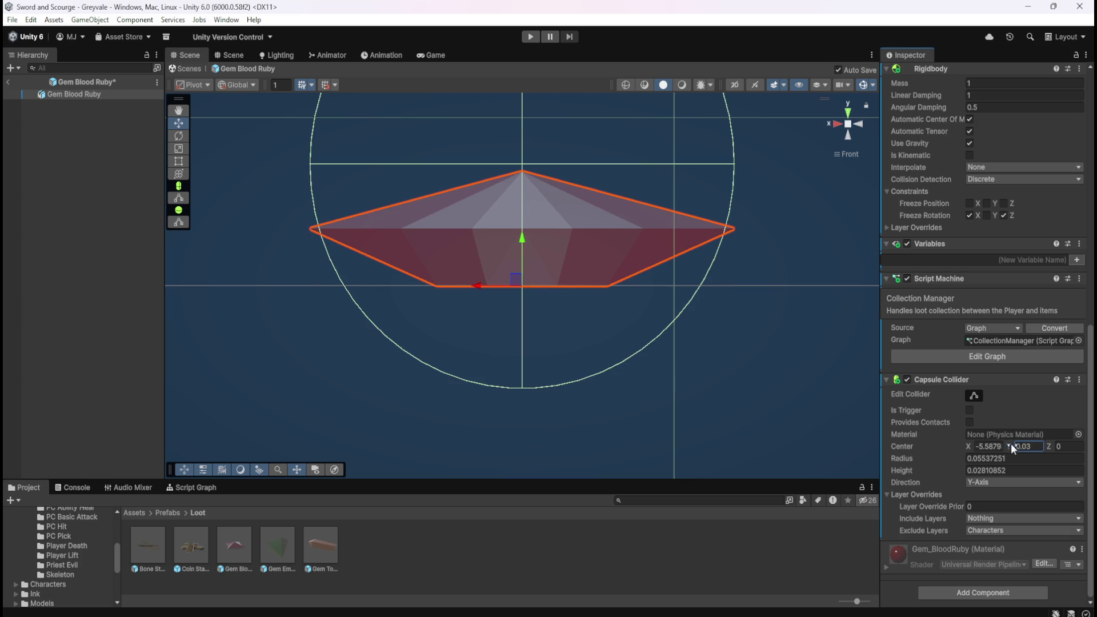
left_click(1030, 446)
type("0.06")
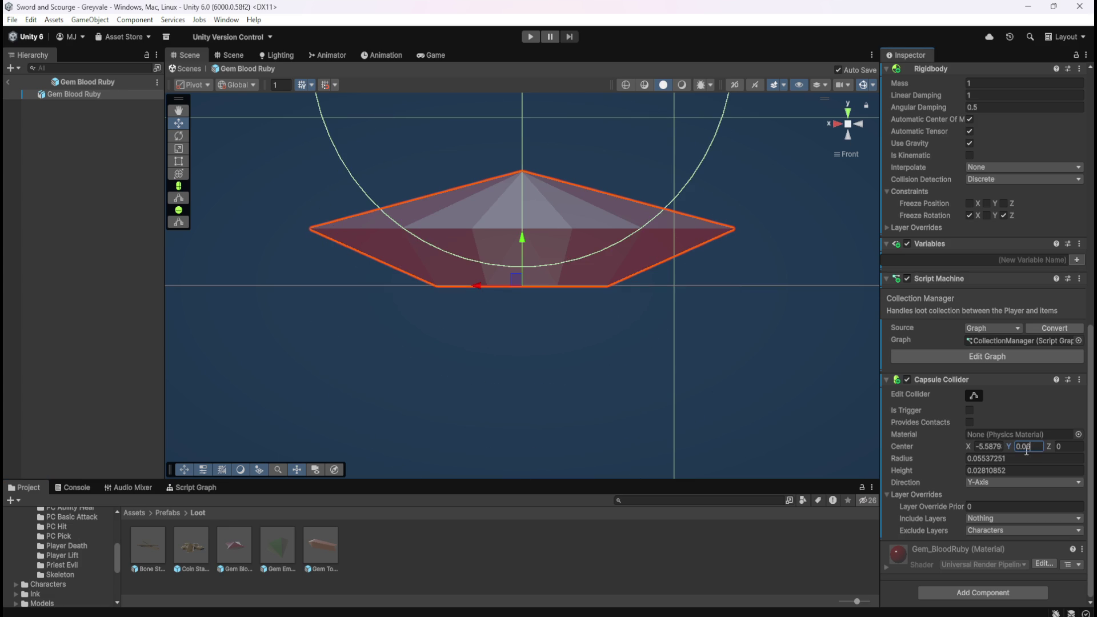
key("BackSpace")
type("3")
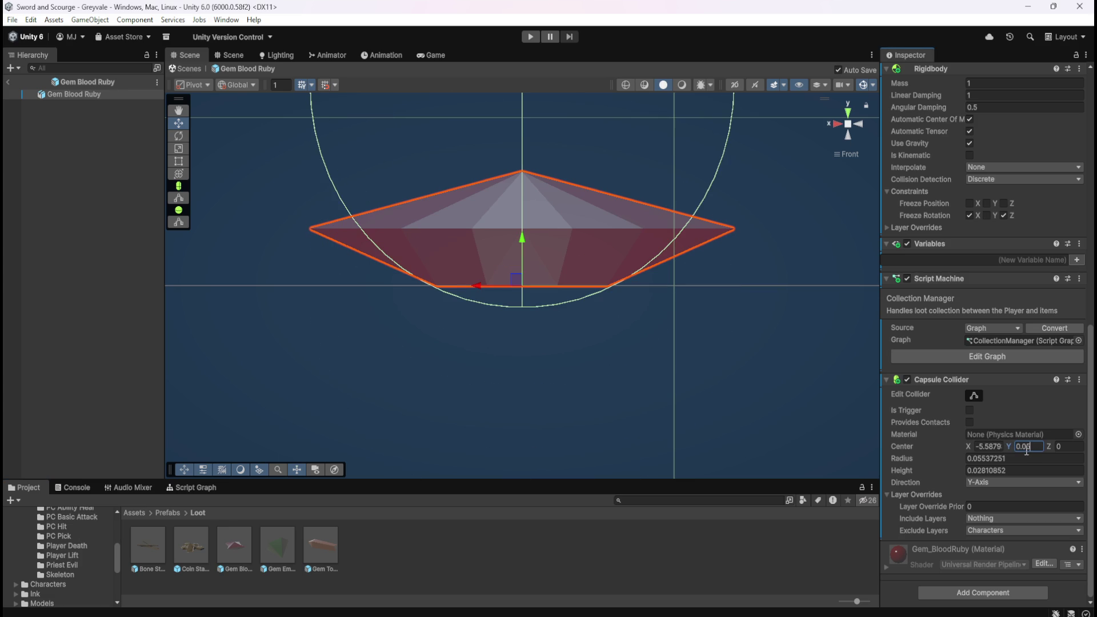
type("5")
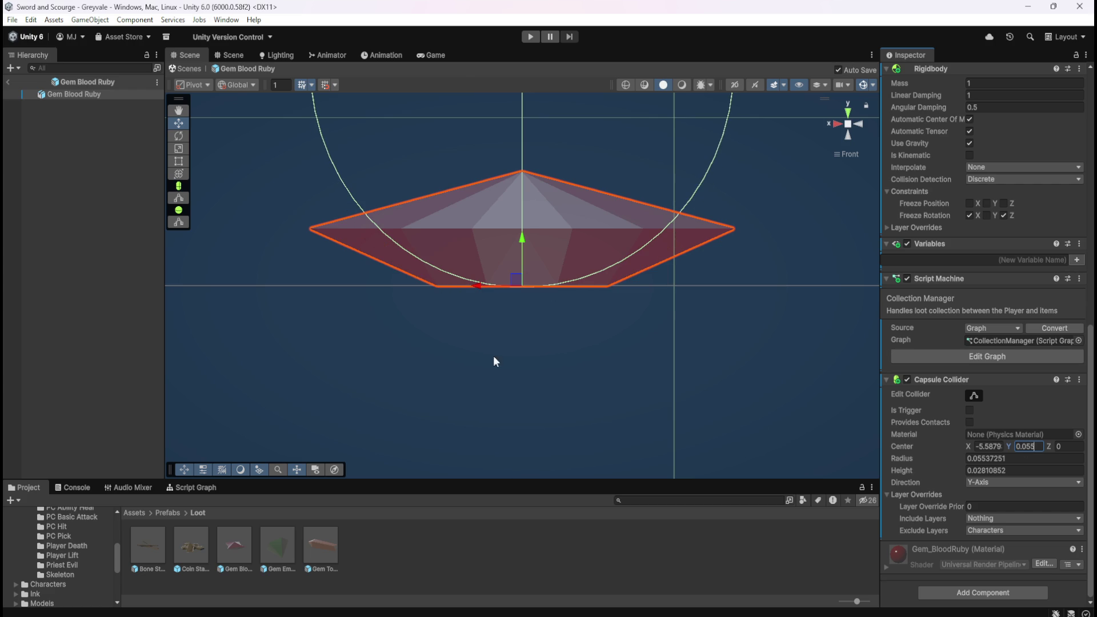
scroll(542, 241, "up", 5)
scroll(552, 252, "up", 2)
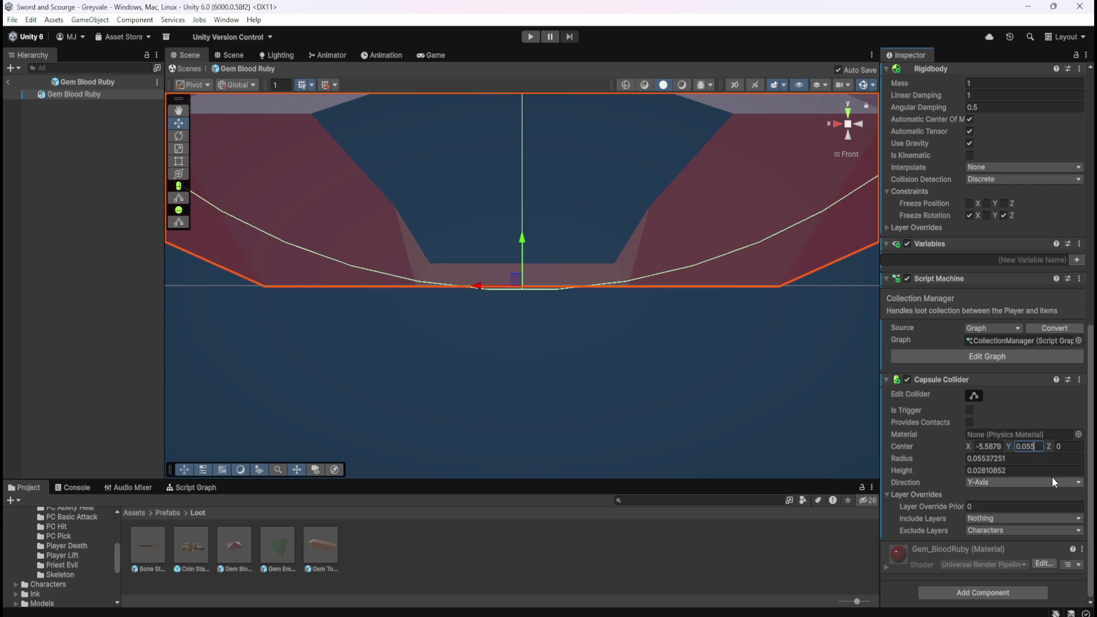
type("1")
key("BackSpace")
type("3")
key("BackSpace")
type("2")
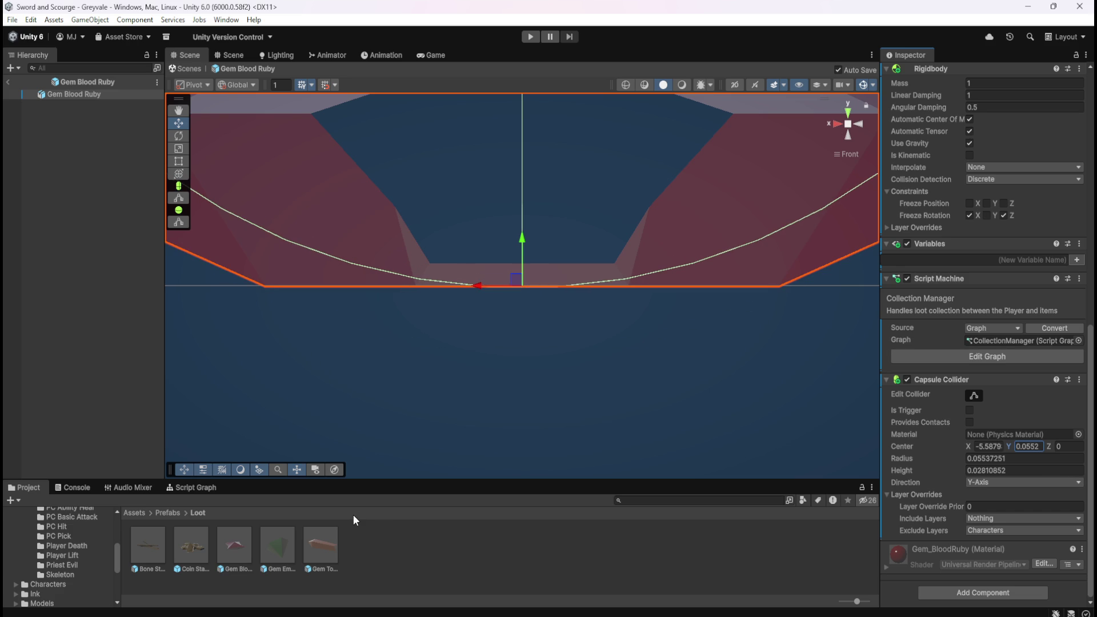
double_click(282, 546)
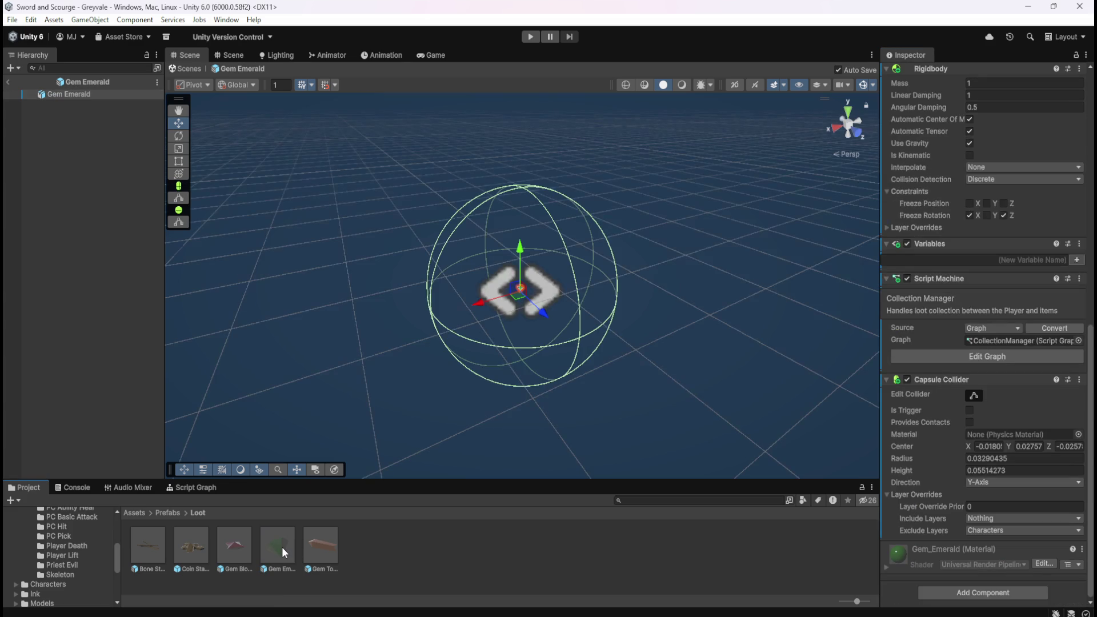
Step: View the emerald from the front and set its collider Center Y to 0.03
left_click(846, 126)
scroll(503, 305, "down", 5)
scroll(503, 309, "up", 5)
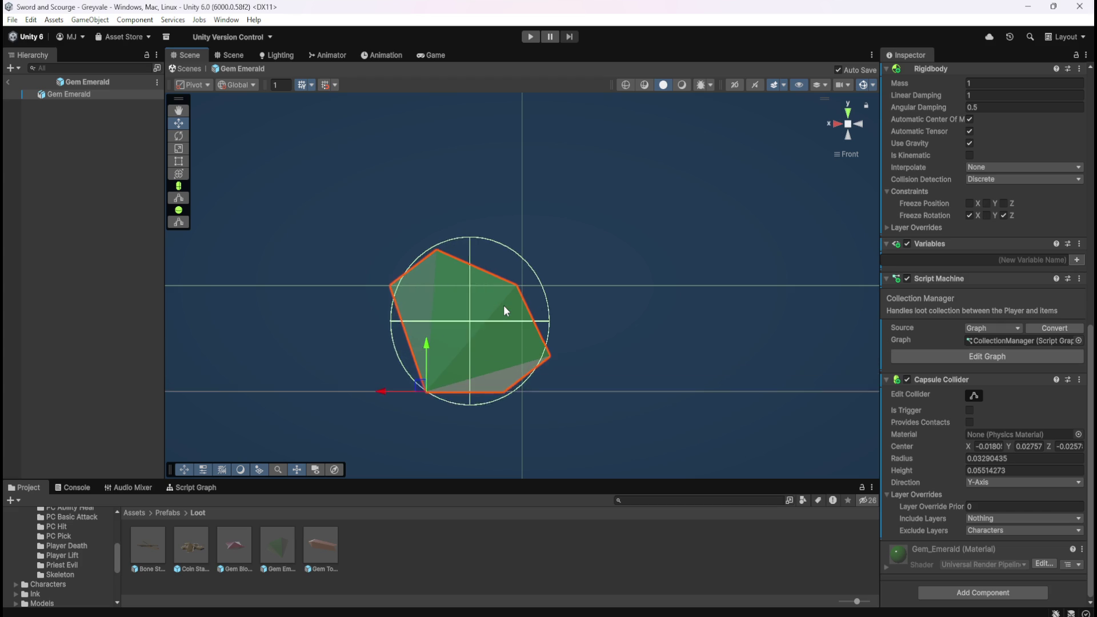
scroll(504, 310, "up", 1)
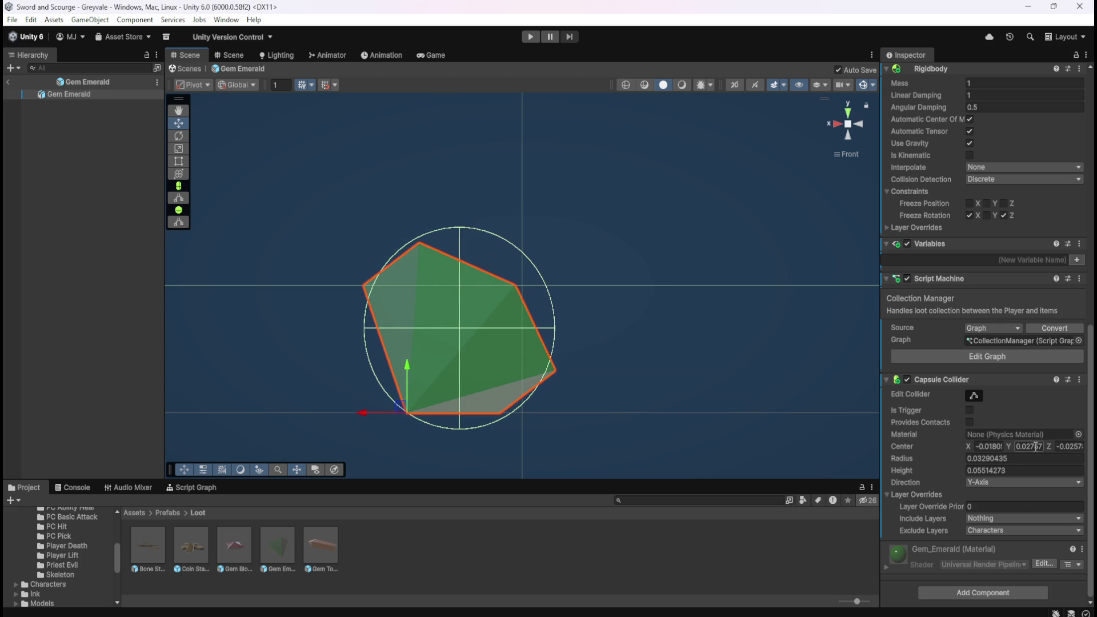
type("0.03")
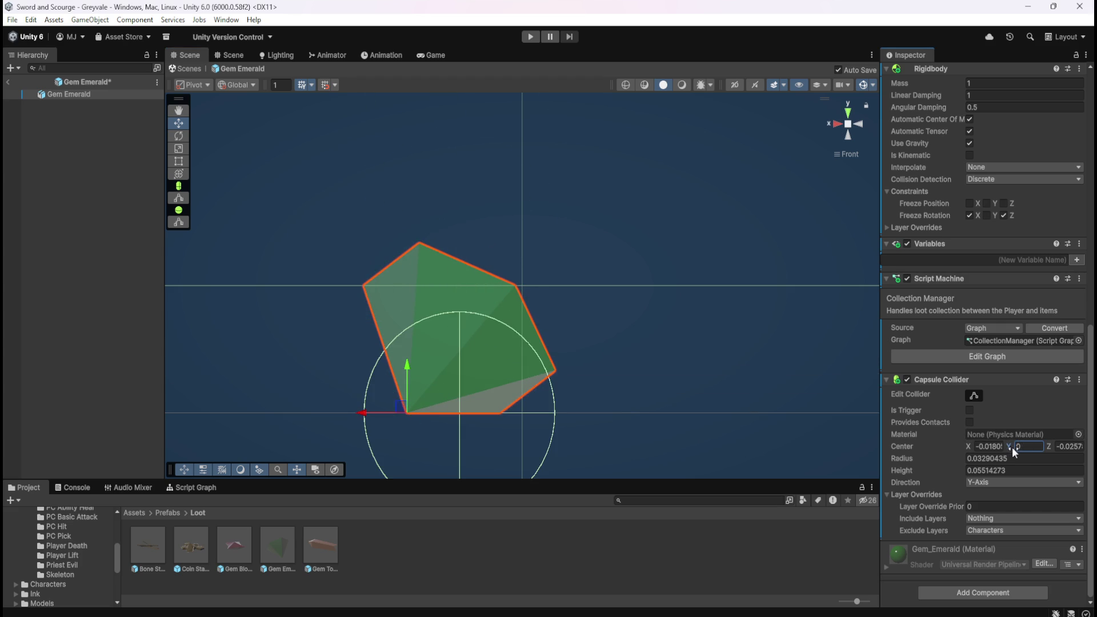
Step: Refine the emerald collider's Center Y to 0.0328 so the capsule wraps the gem
left_click(1033, 446)
scroll(511, 403, "up", 2)
scroll(503, 410, "up", 5)
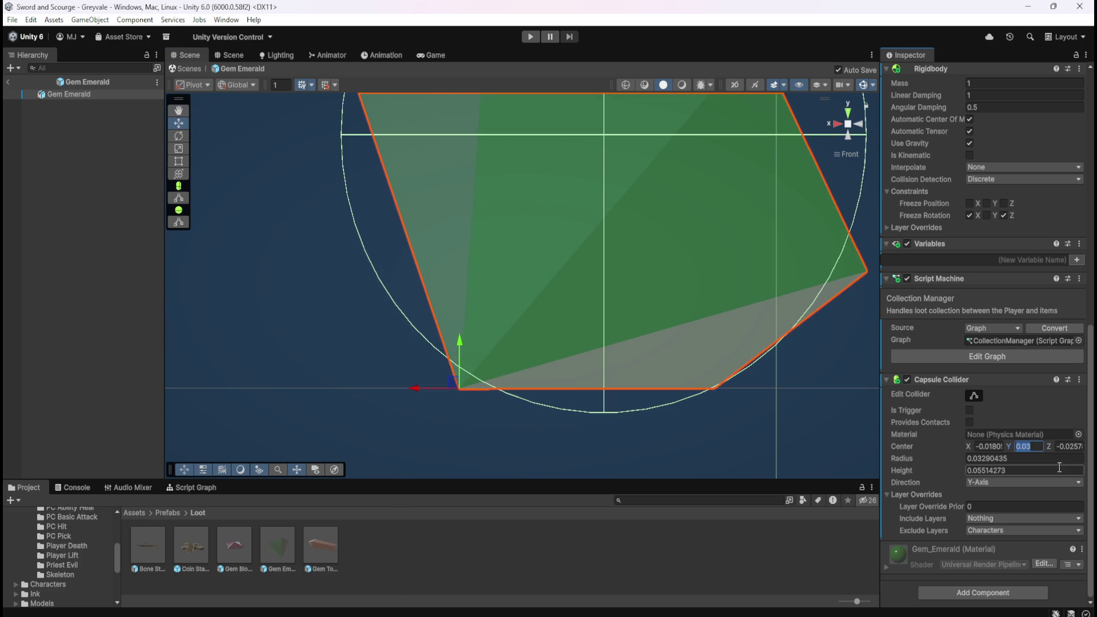
type("2")
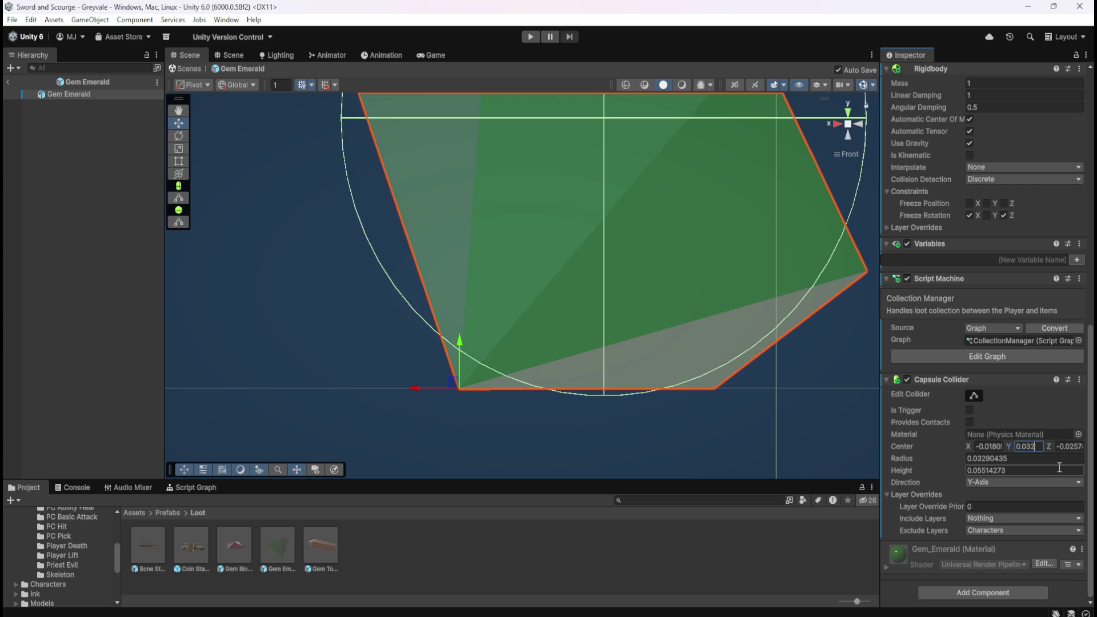
type("7")
key("BackSpace")
type("8")
key("BackSpace")
type("7")
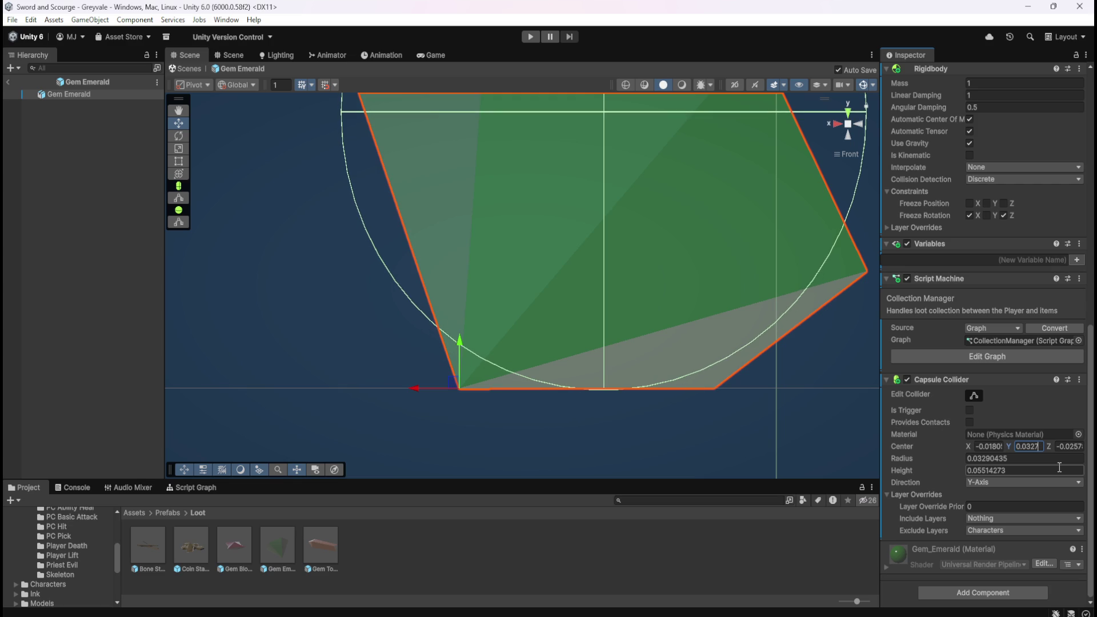
key("BackSpace")
type("8")
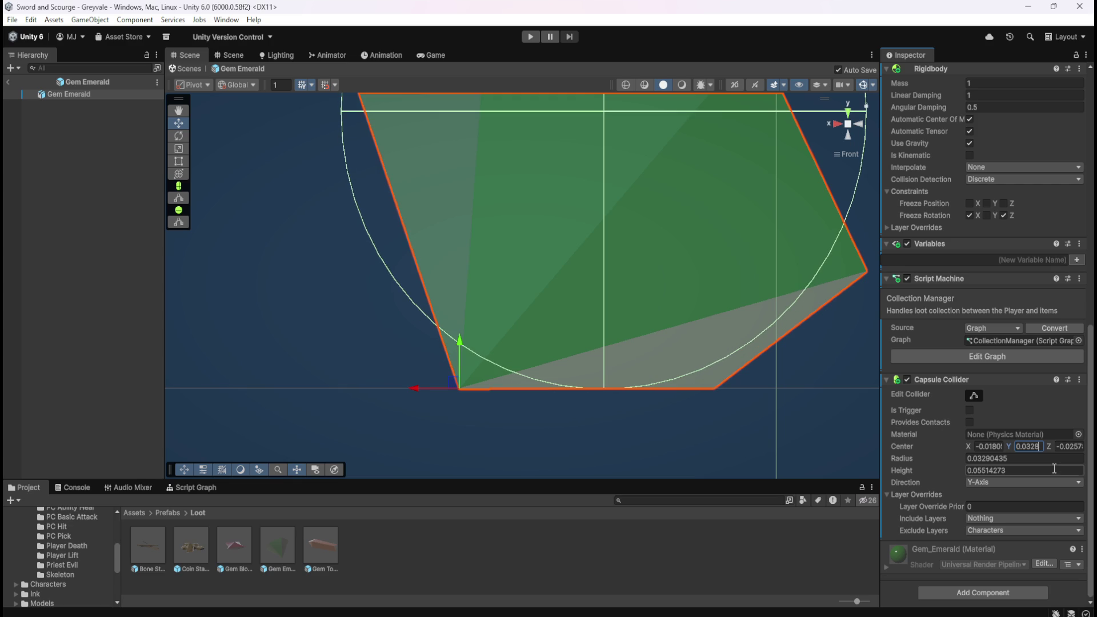
Step: Open the Gem Topaz prefab and frame the gem in a front orthographic view
double_click(313, 546)
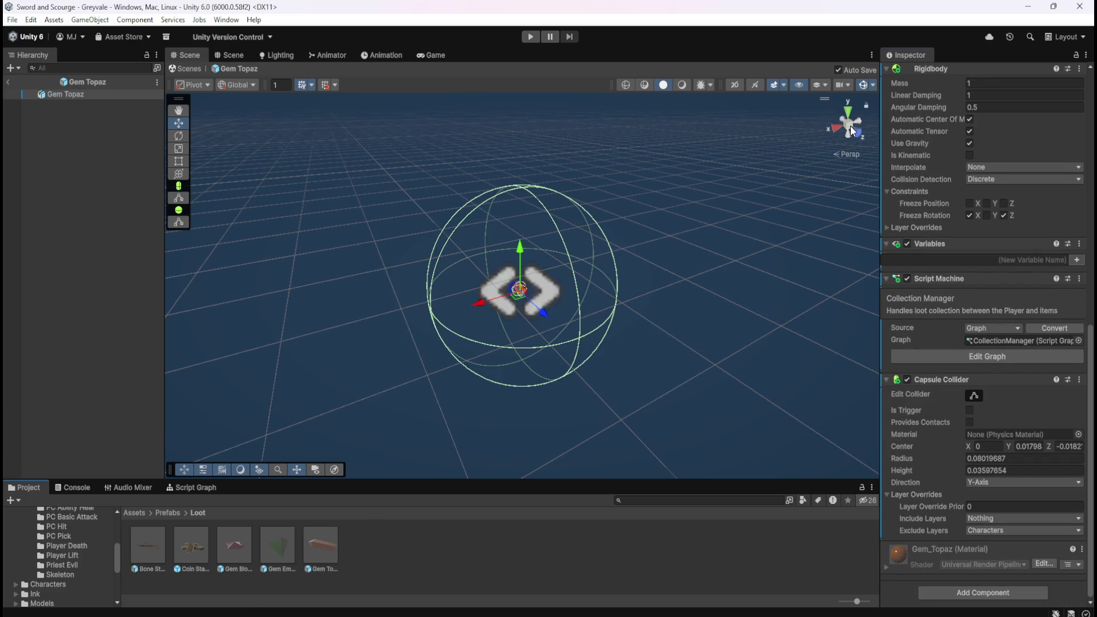
left_click(850, 133)
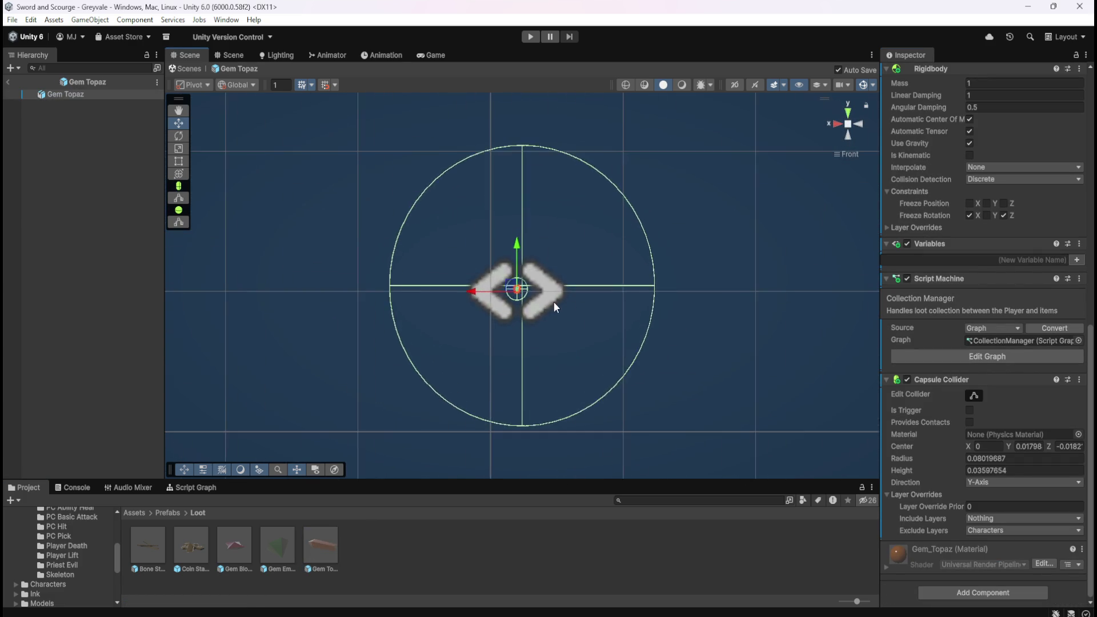
scroll(475, 289, "up", 2)
scroll(475, 289, "down", 6)
scroll(475, 289, "up", 5)
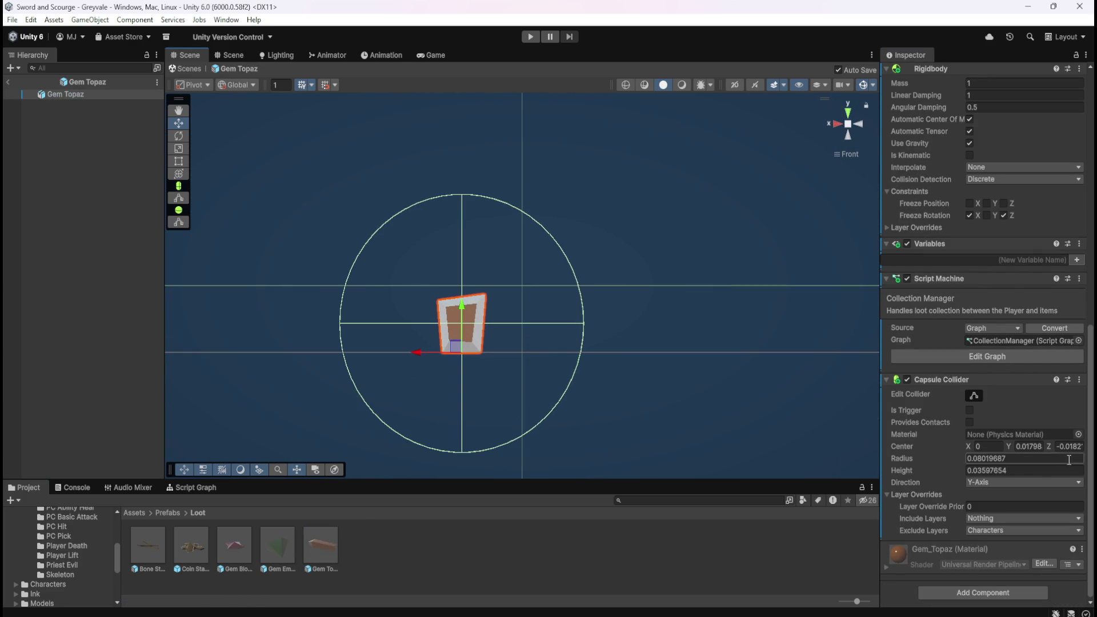
left_click_drag(516, 384, 596, 335)
scroll(567, 323, "up", 4)
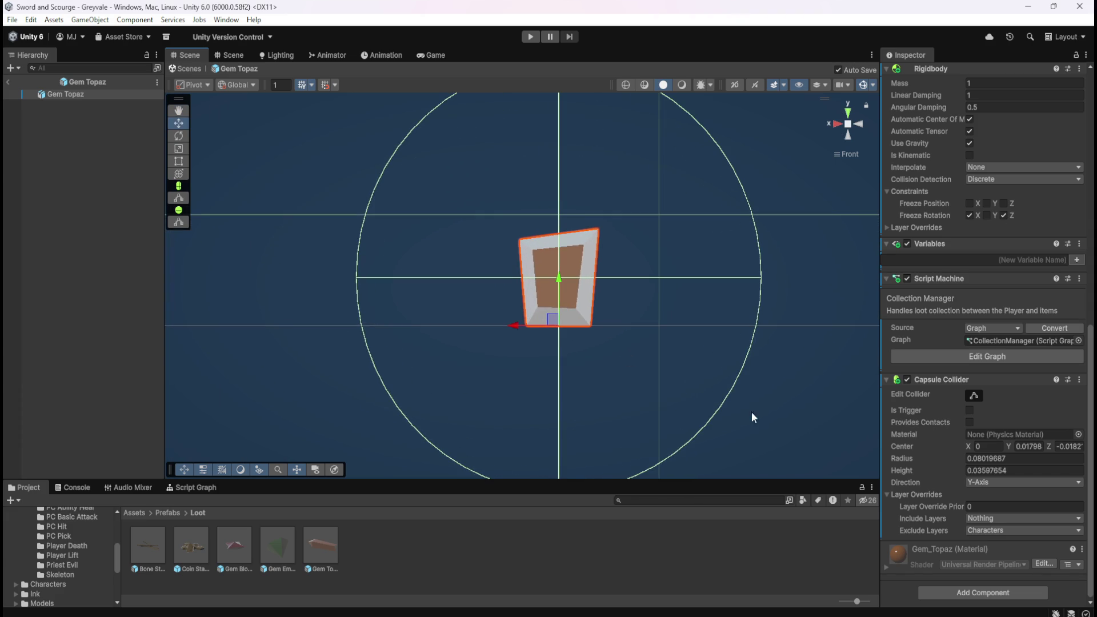
Step: Set Gem Topaz's capsule collider Center Y to 0.08, then open Bone Stack
type("0.08")
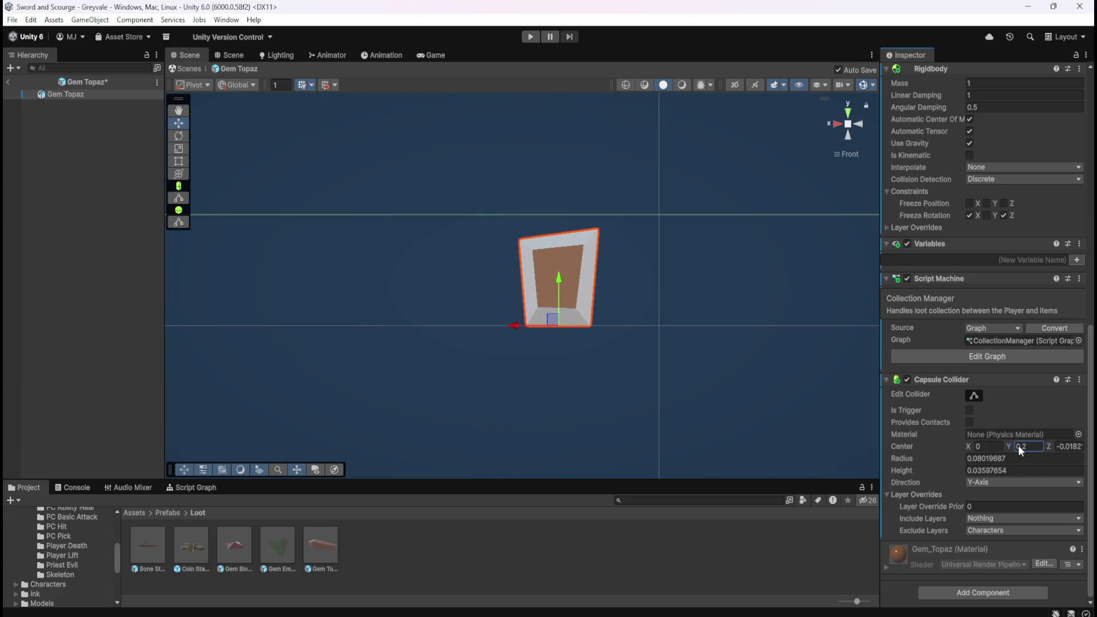
key("Return")
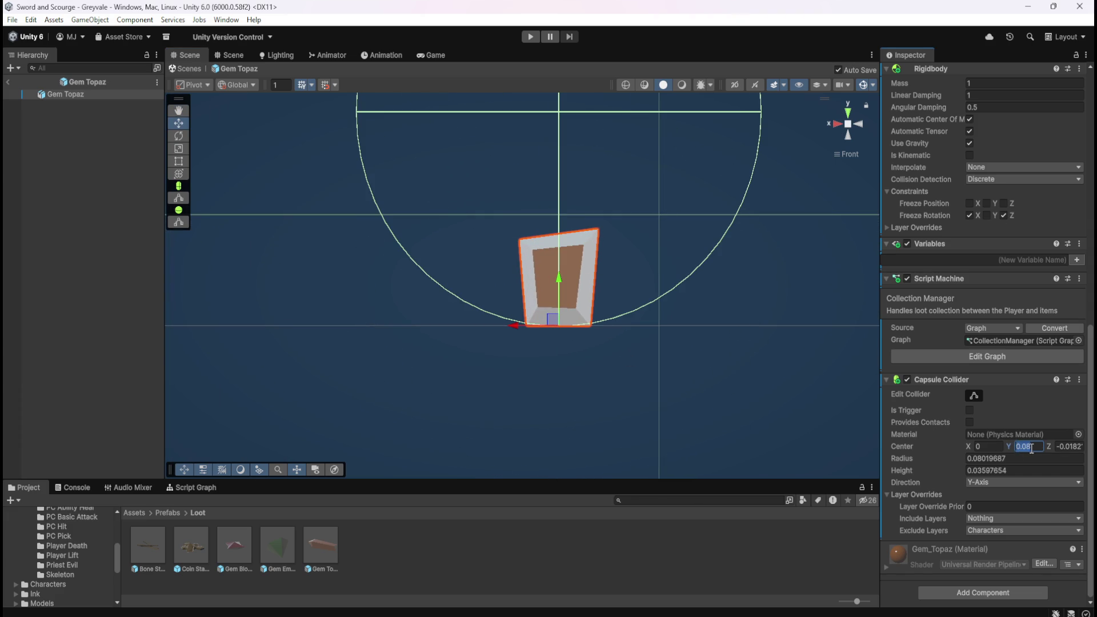
scroll(639, 355, "up", 5)
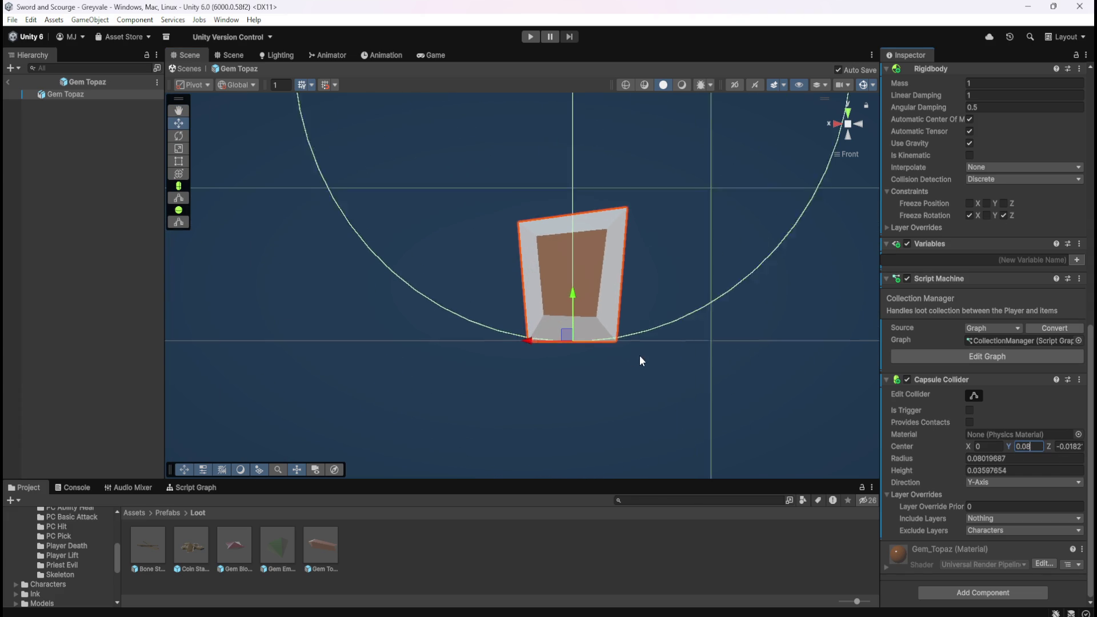
scroll(655, 374, "up", 3)
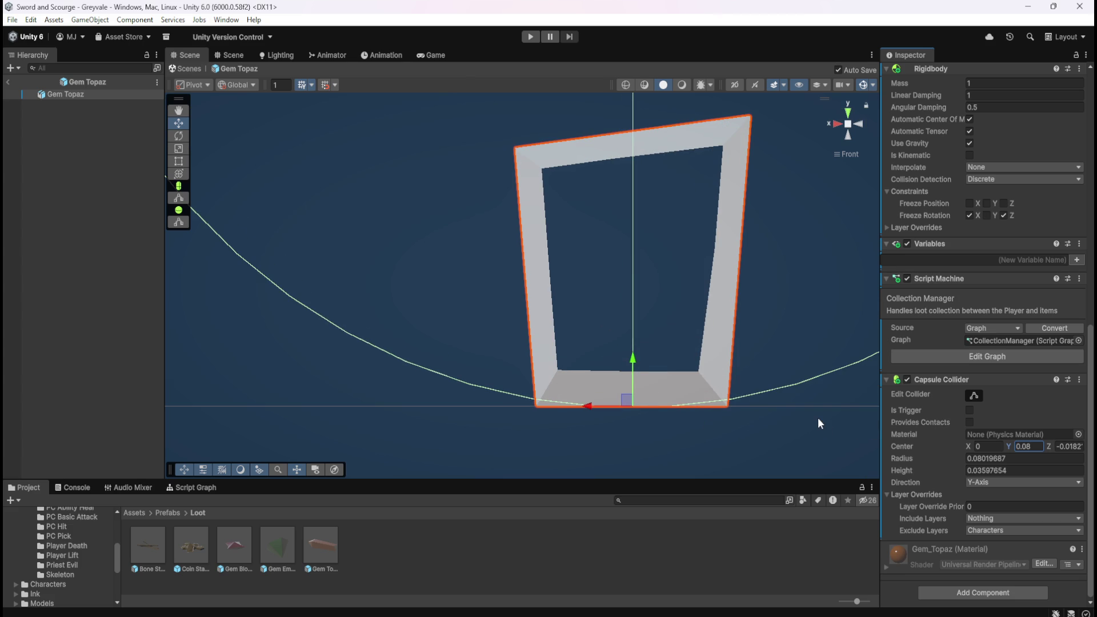
double_click(155, 552)
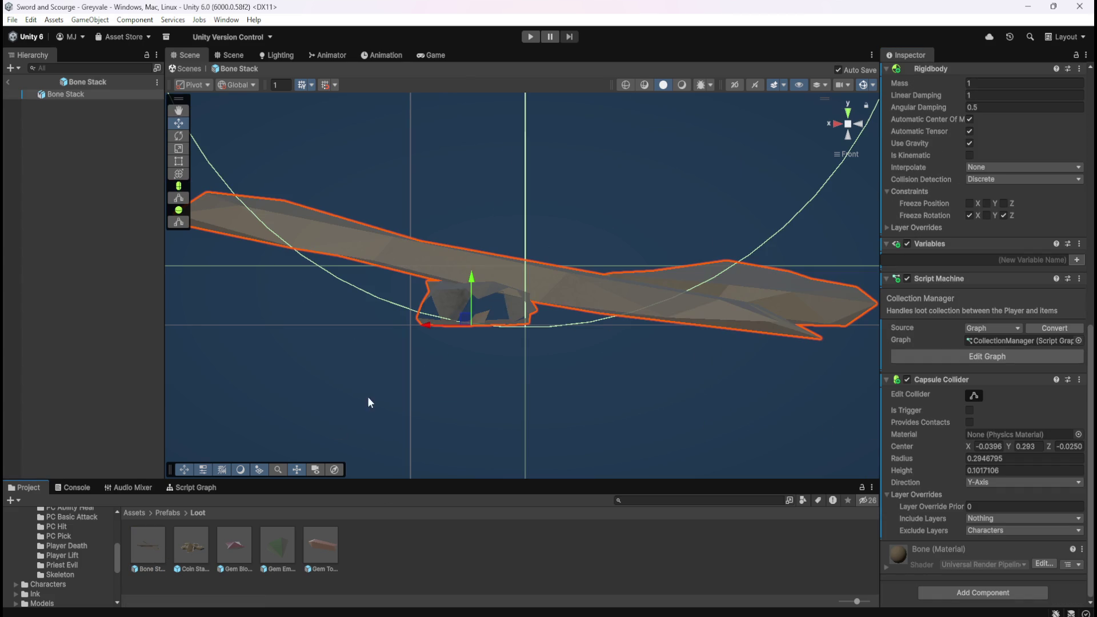
Step: Open Gem Blood Ruby and change its collider Center Y to 0.0553
double_click(191, 538)
double_click(235, 550)
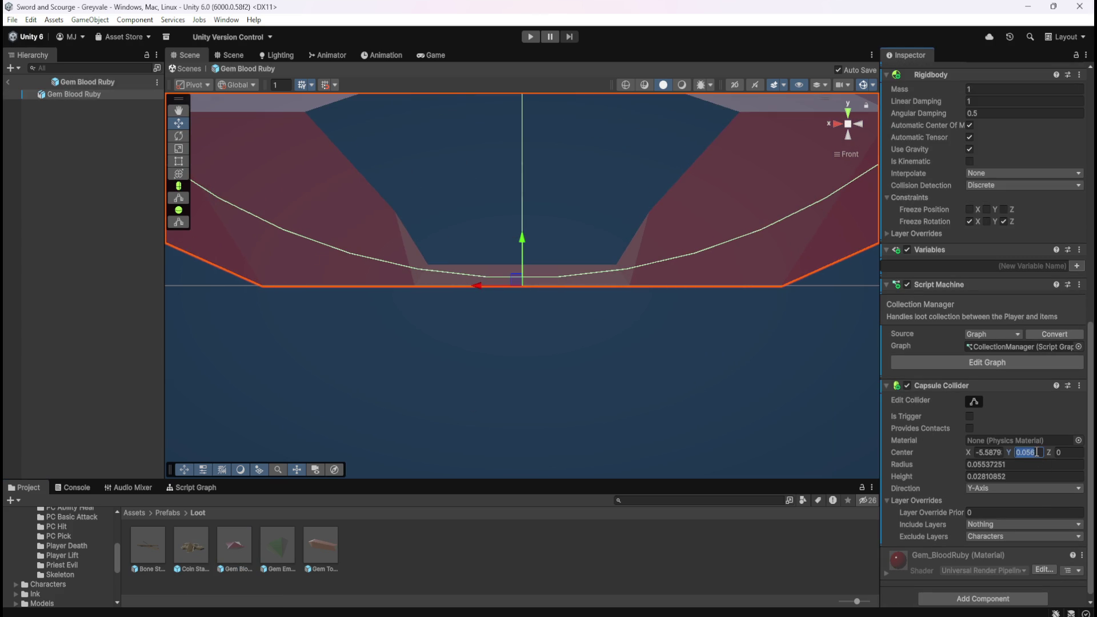
key("Right")
key("BackSpace")
type("5")
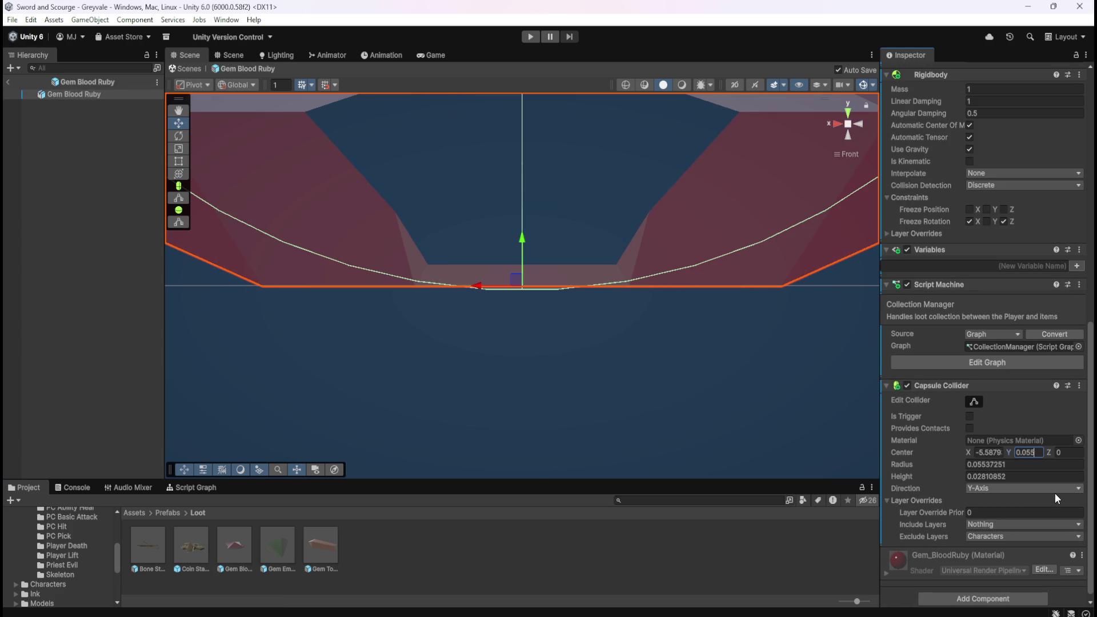
type("3")
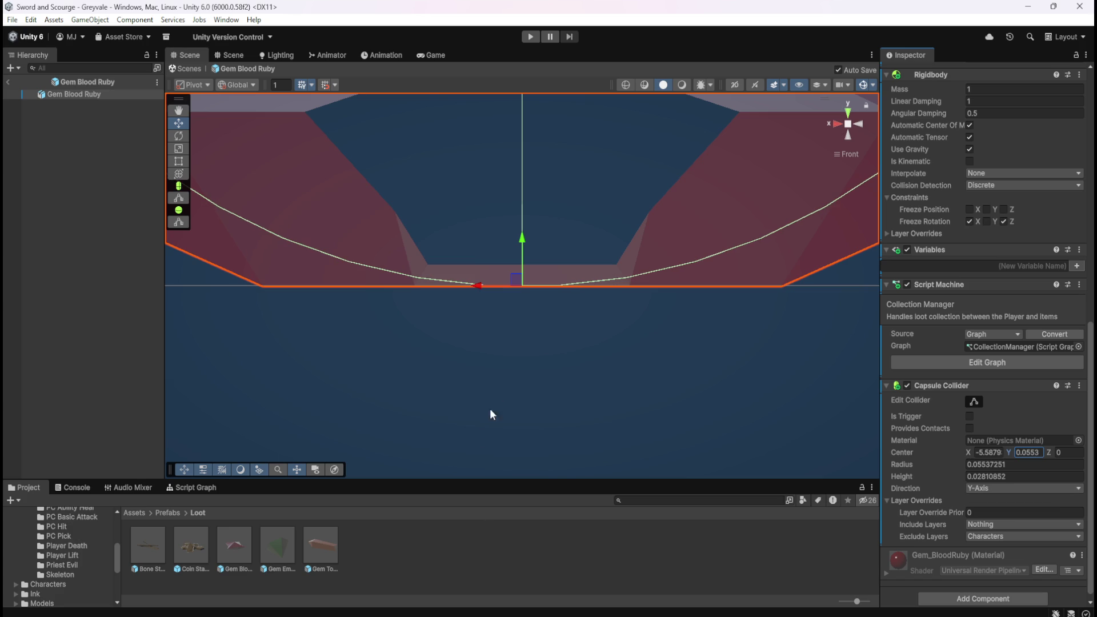
Step: Open Gem Emerald and raise its collider Center Y to 0.033
double_click(270, 549)
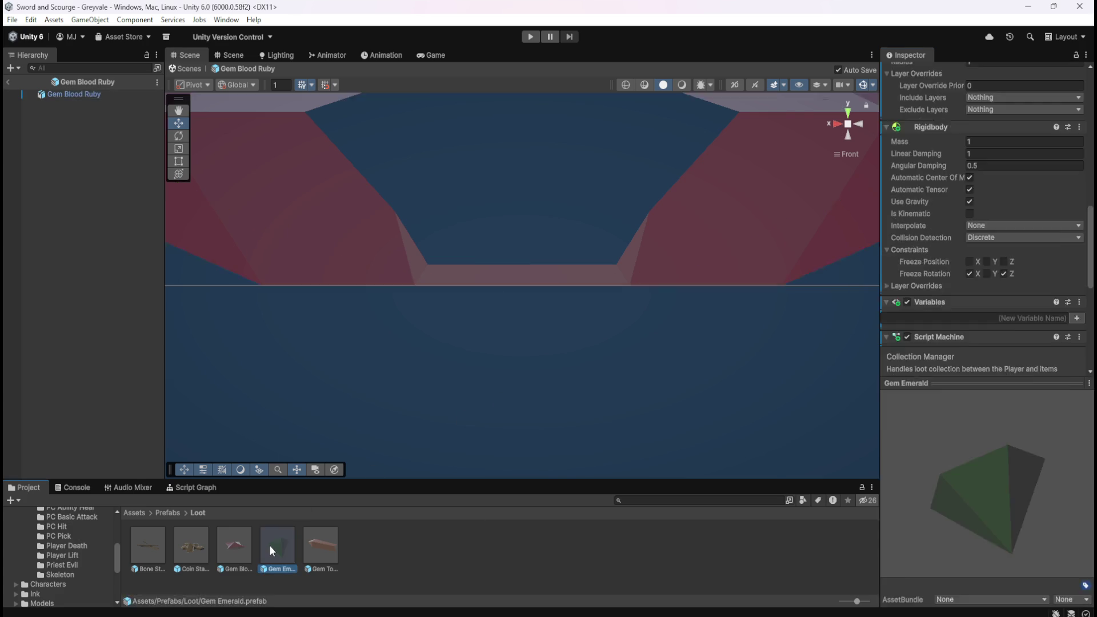
left_click(1031, 452)
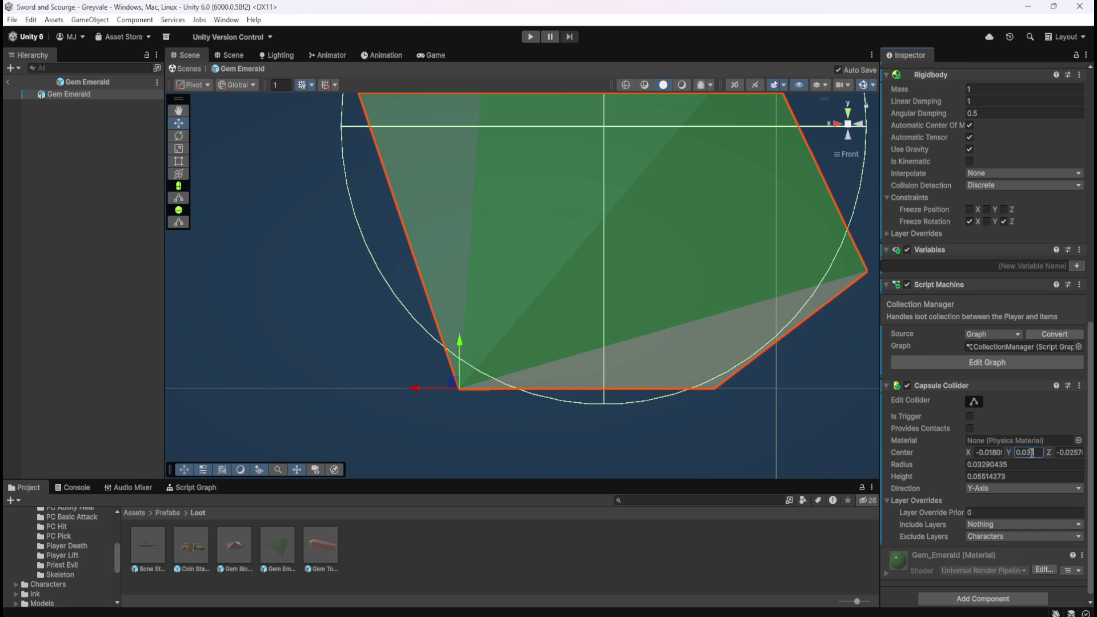
key("BackSpace")
type("2")
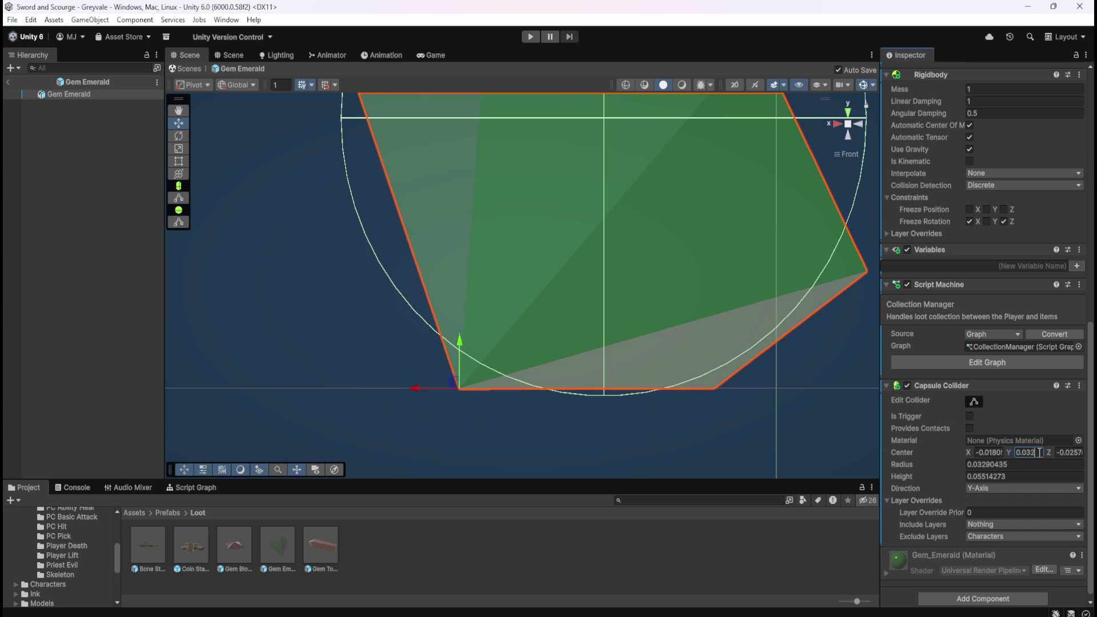
key("BackSpace")
type("3")
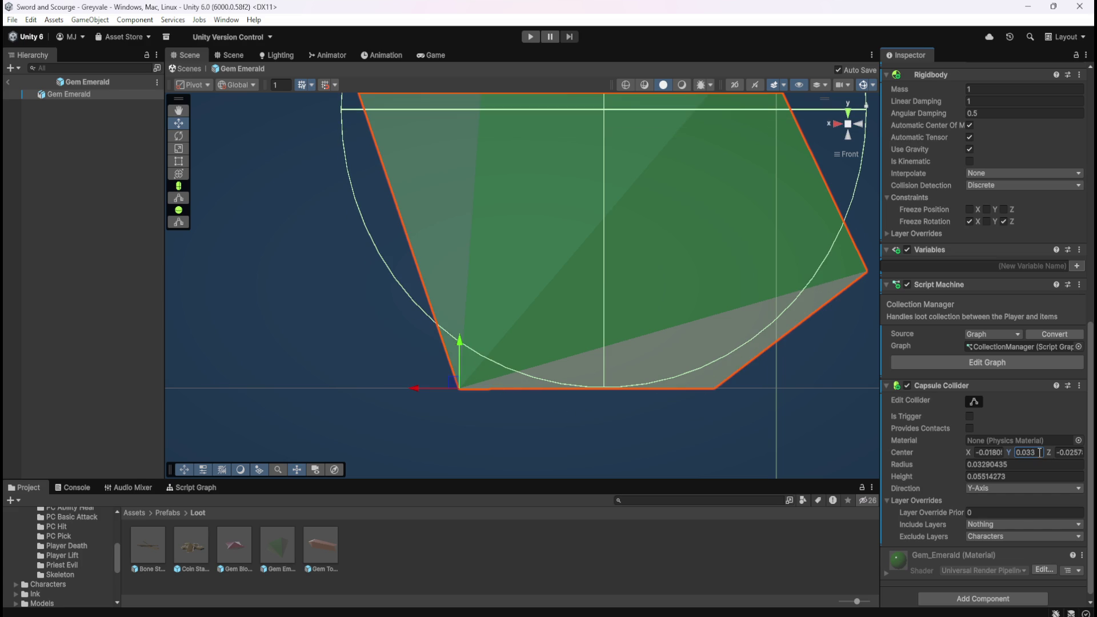
Step: Compare colliders across Gem Topaz, Gem Emerald, Gem Blood Ruby, Coin Stack and Bone Stack
double_click(331, 540)
double_click(280, 541)
double_click(246, 541)
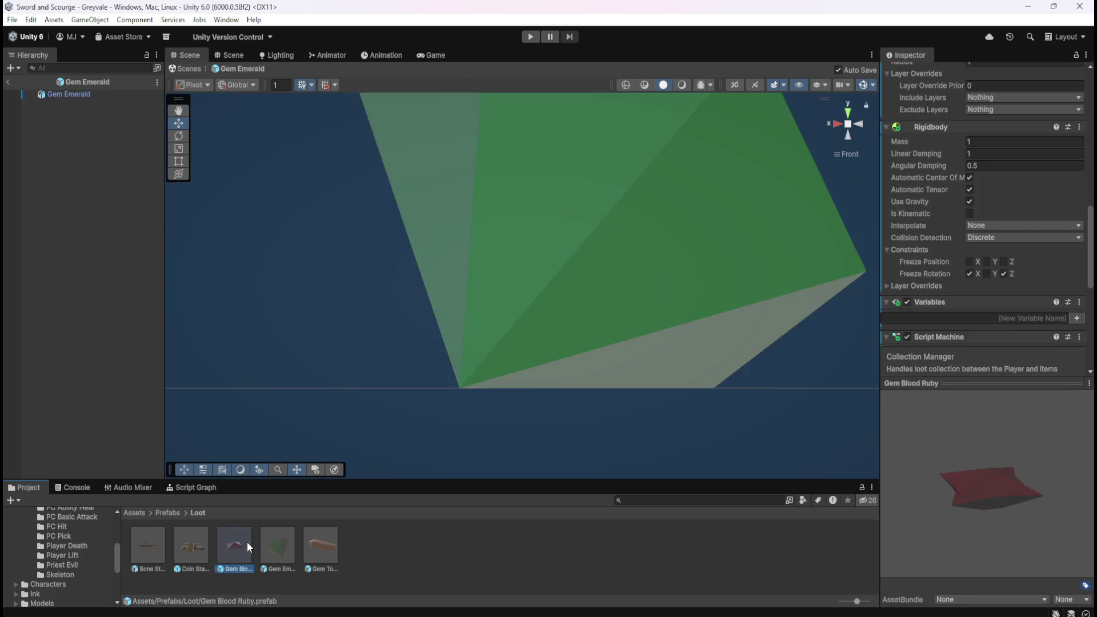
double_click(207, 543)
double_click(153, 548)
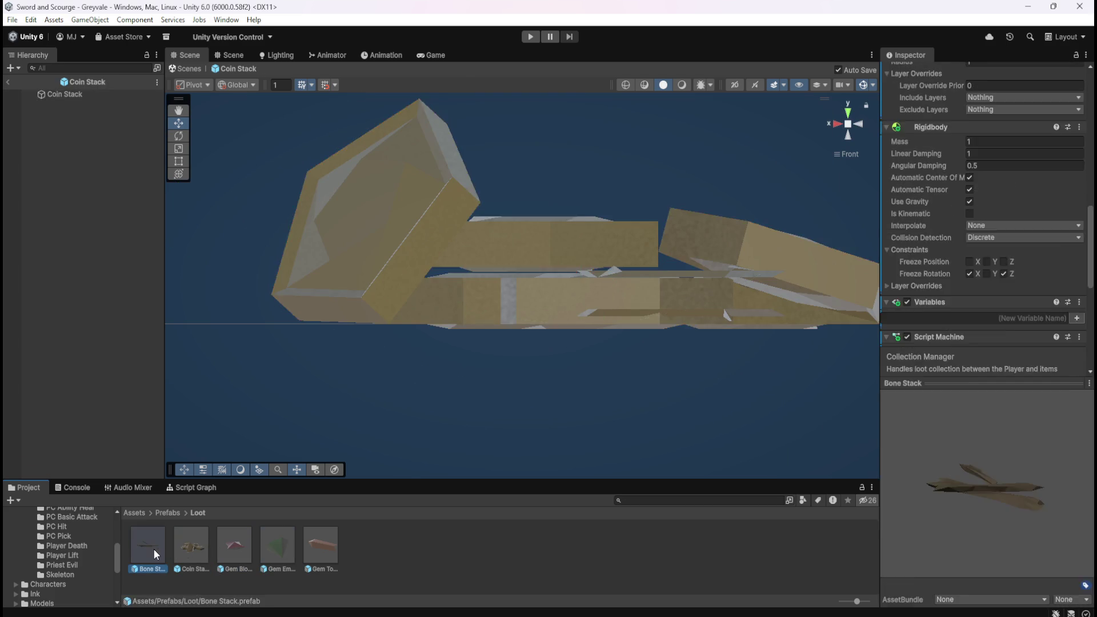
Step: Reopen Gem Emerald, set its collider Center Y to 0.033, and save via File > Save
left_click(281, 547)
double_click(281, 547)
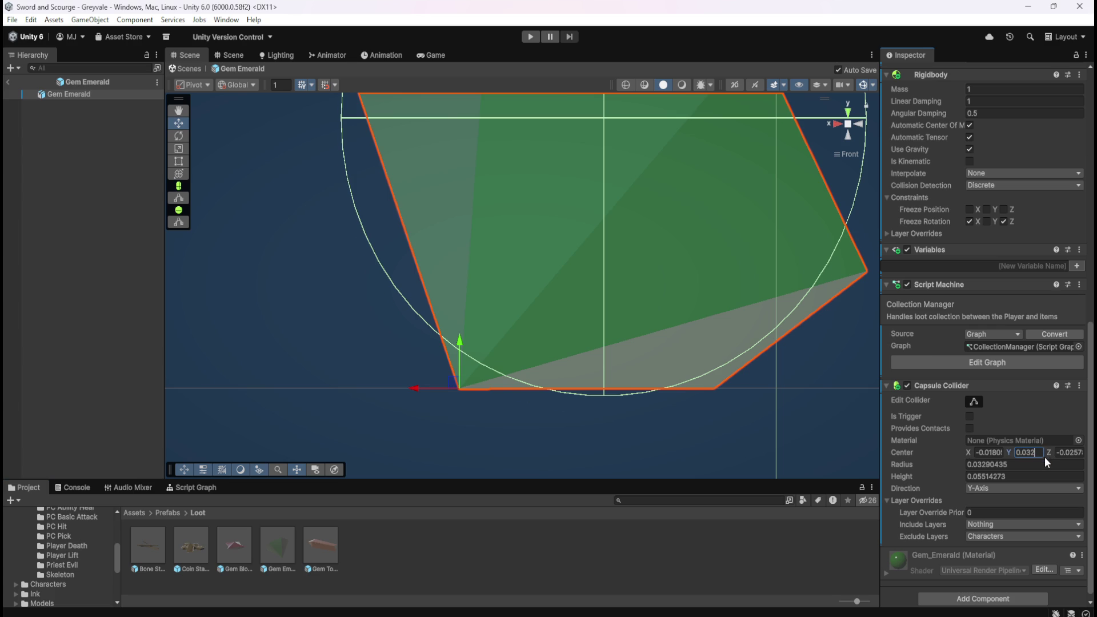
key("BackSpace")
type("3")
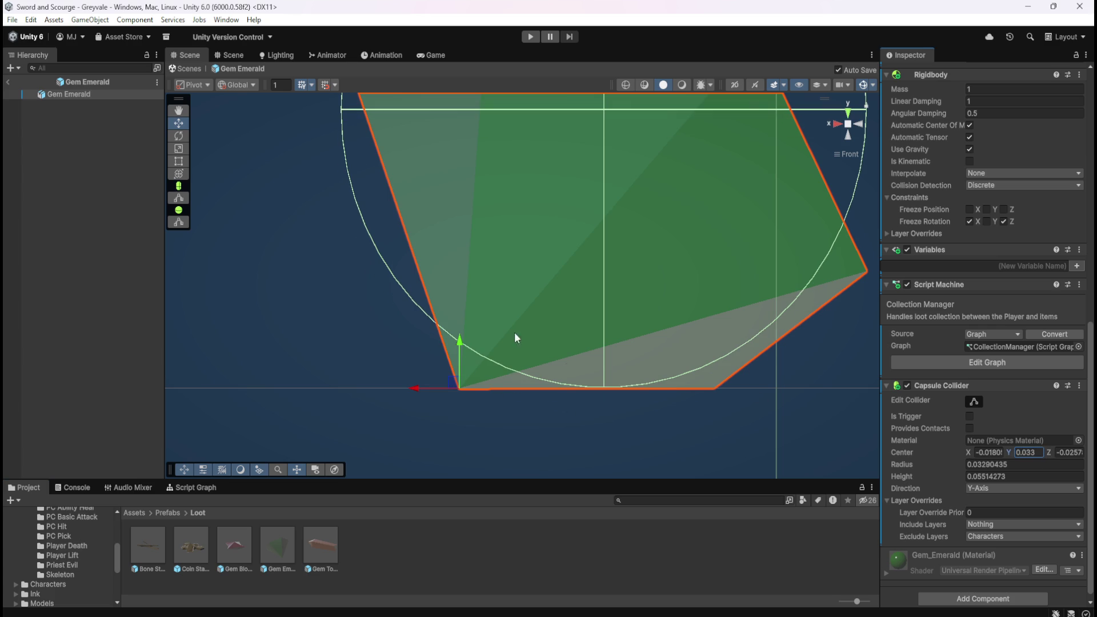
left_click(20, 25)
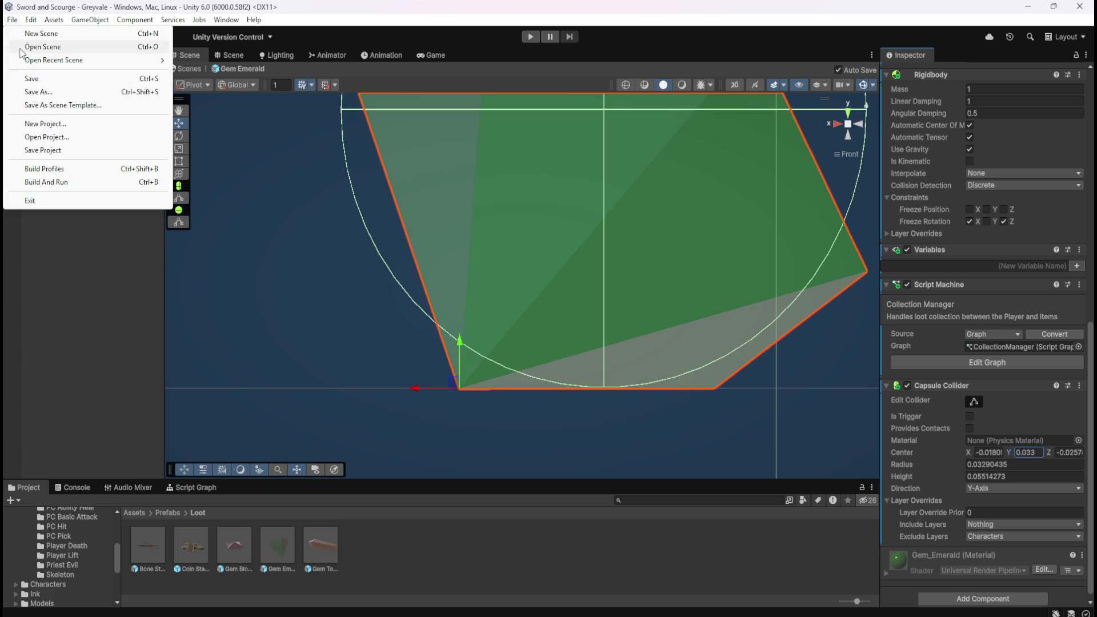
left_click(26, 80)
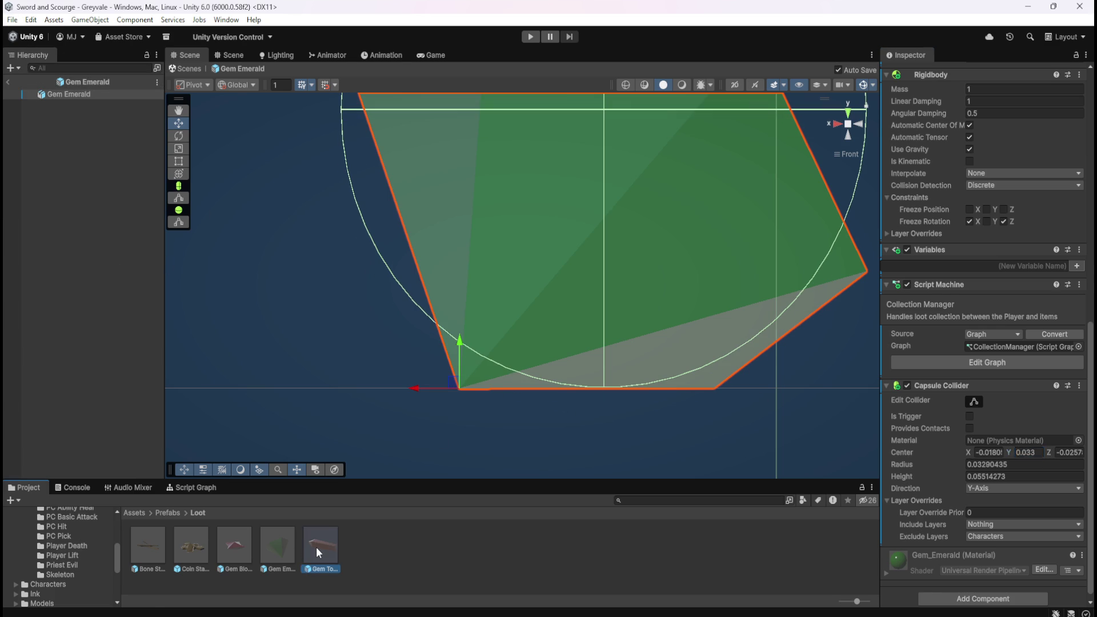
Step: Review each loot prefab's collider again, ending with Gem Blood Ruby open
double_click(317, 547)
double_click(287, 549)
double_click(245, 548)
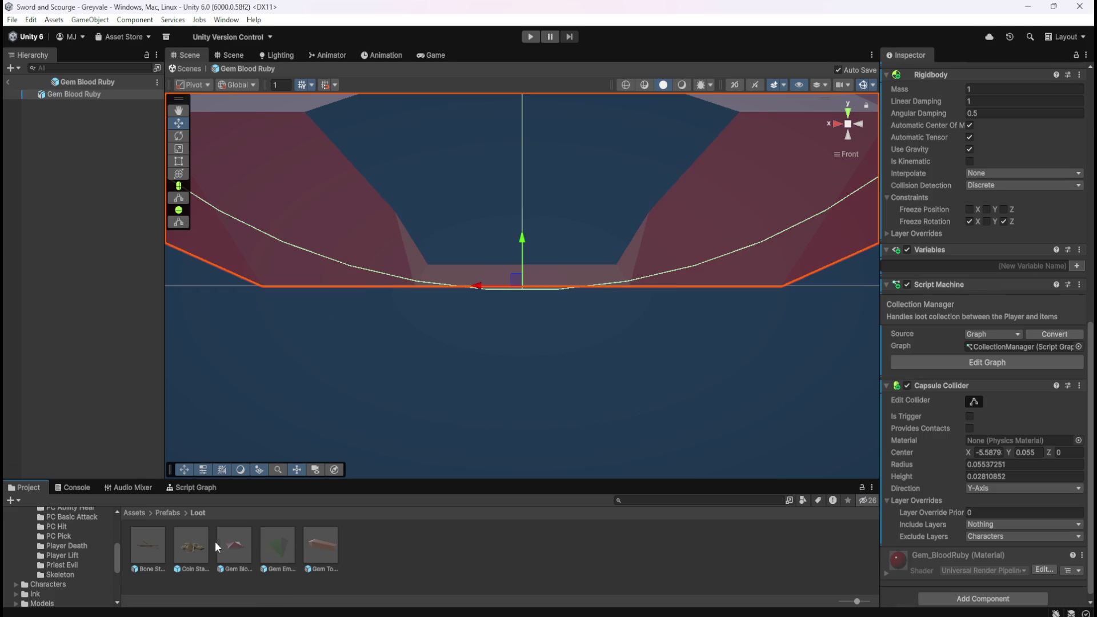
double_click(197, 541)
double_click(165, 539)
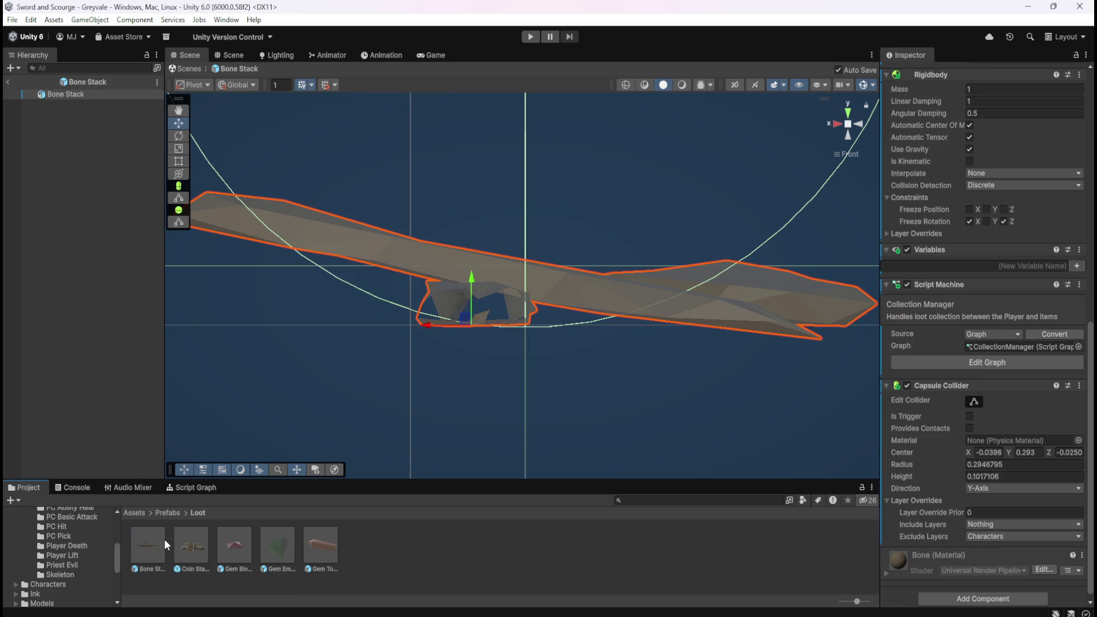
double_click(315, 542)
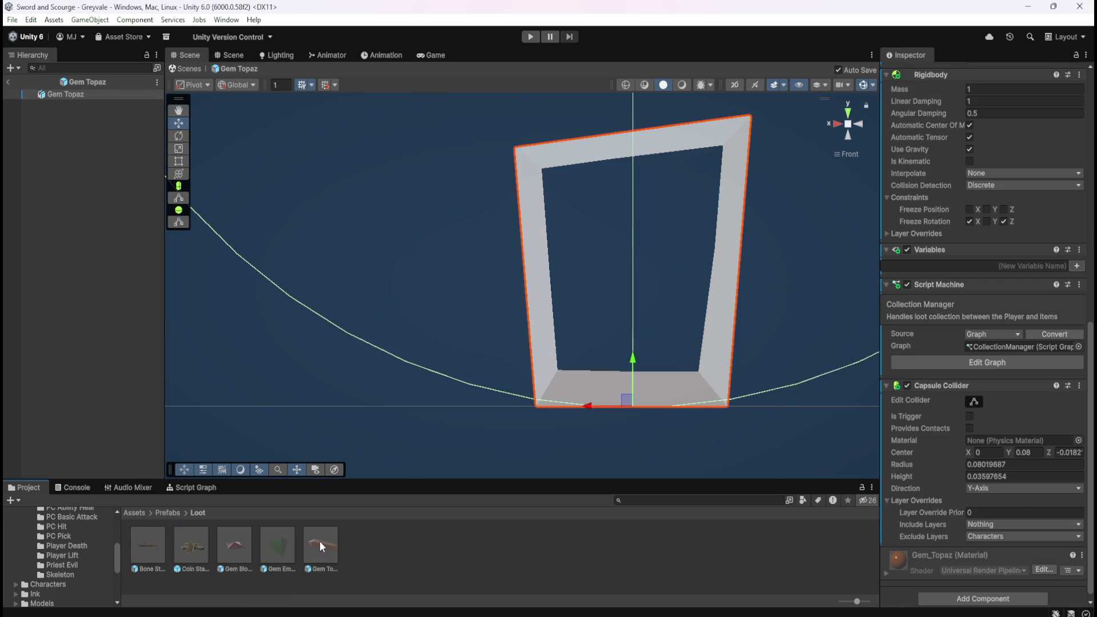
double_click(289, 547)
left_click(232, 543)
double_click(232, 543)
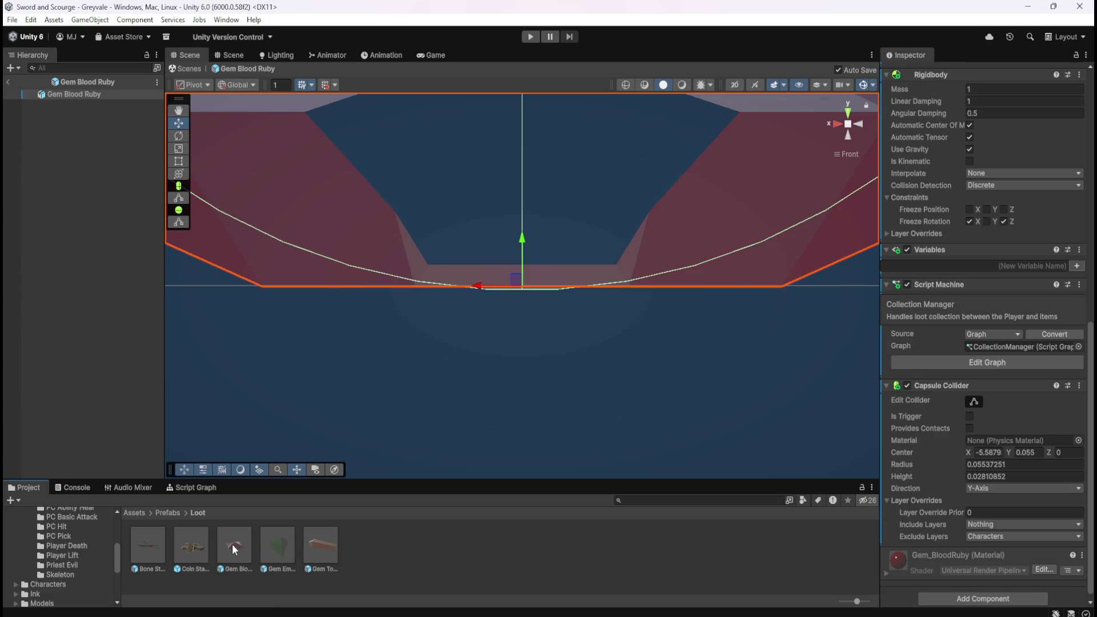
Step: Return to the graveyard scene, switch to the Game view, and start play mode
left_click(7, 83)
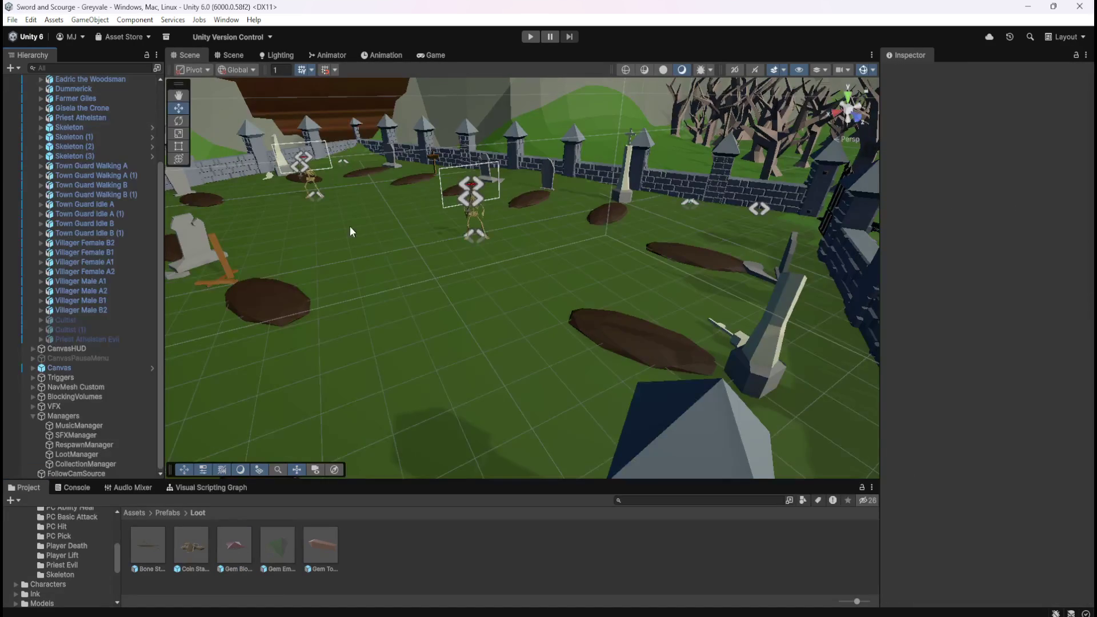
key("ctrl+2")
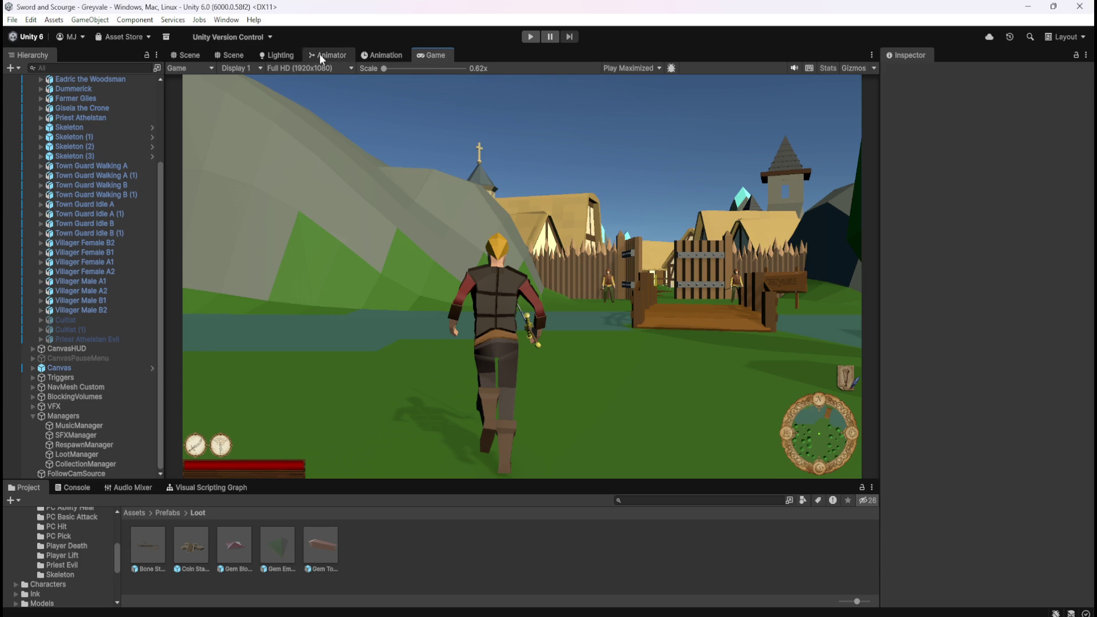
left_click(529, 36)
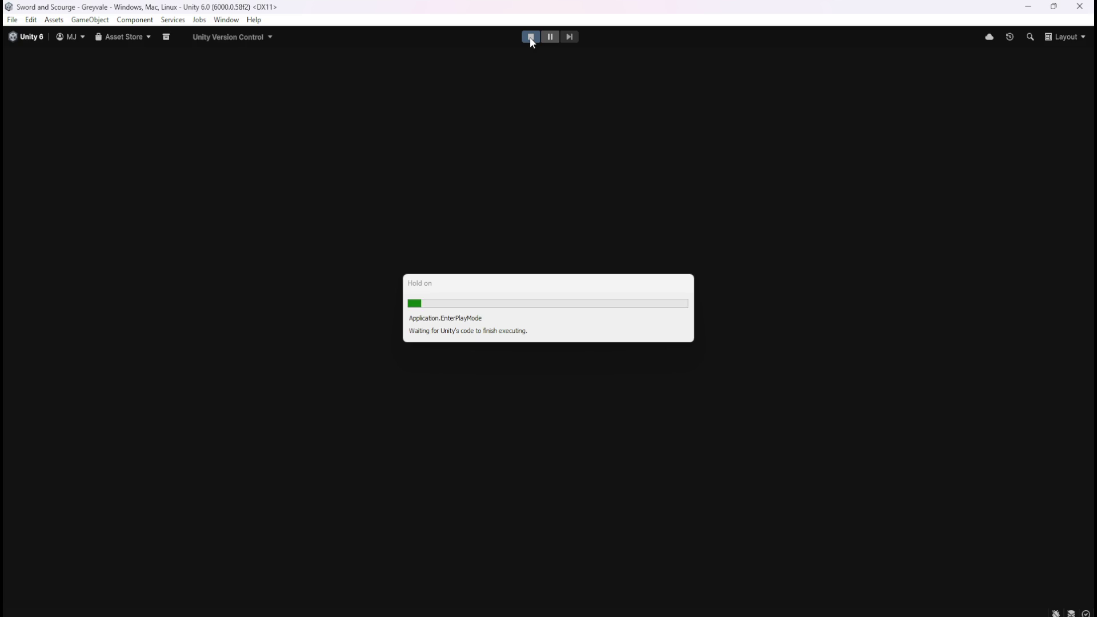
key("w")
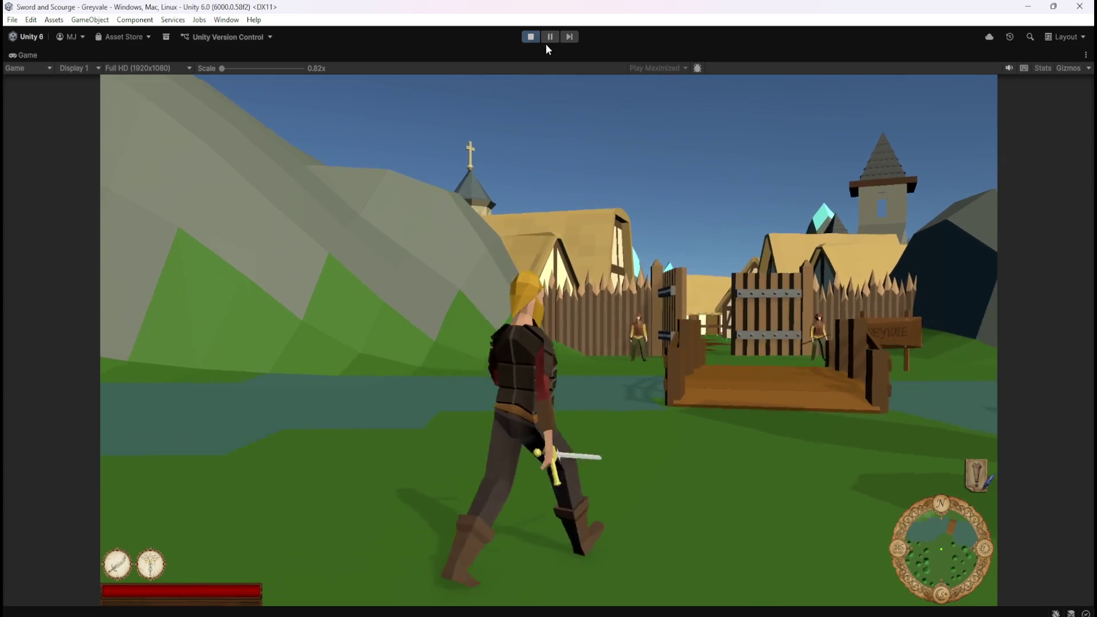
left_click(605, 173)
Step: Run the character through Greyvale village into the graveyard and swing at a skeleton
key("w")
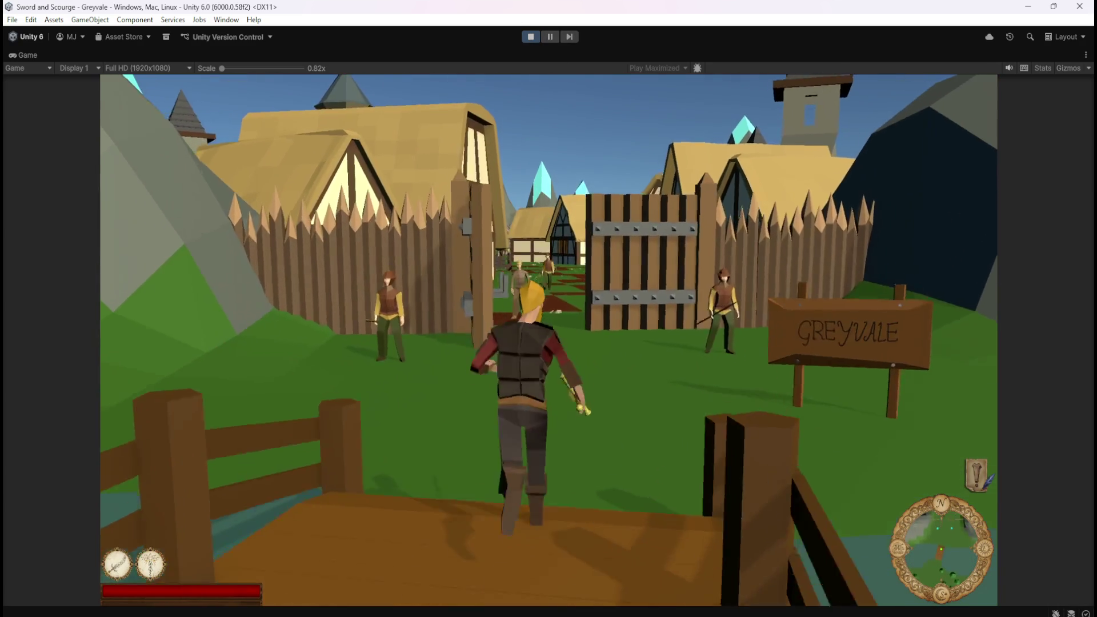
key("w")
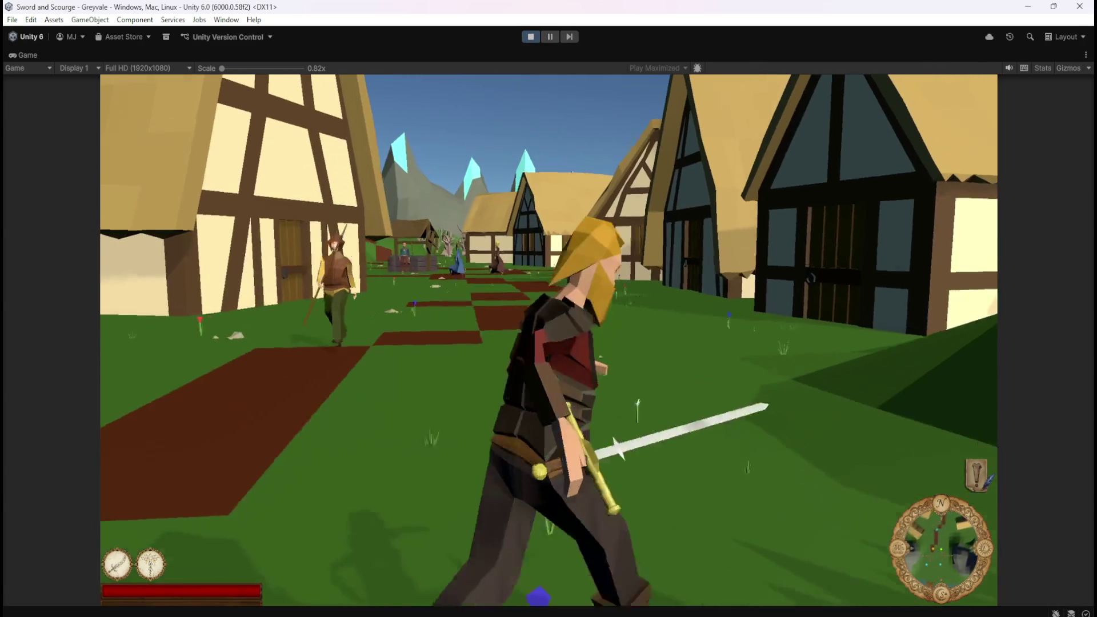
key("w")
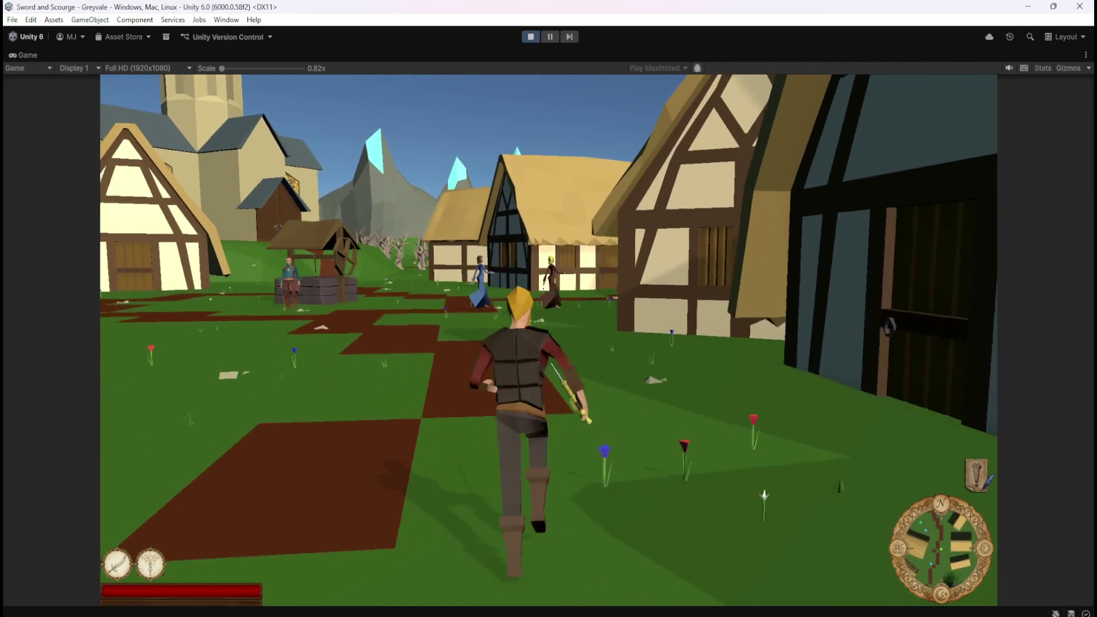
key("w")
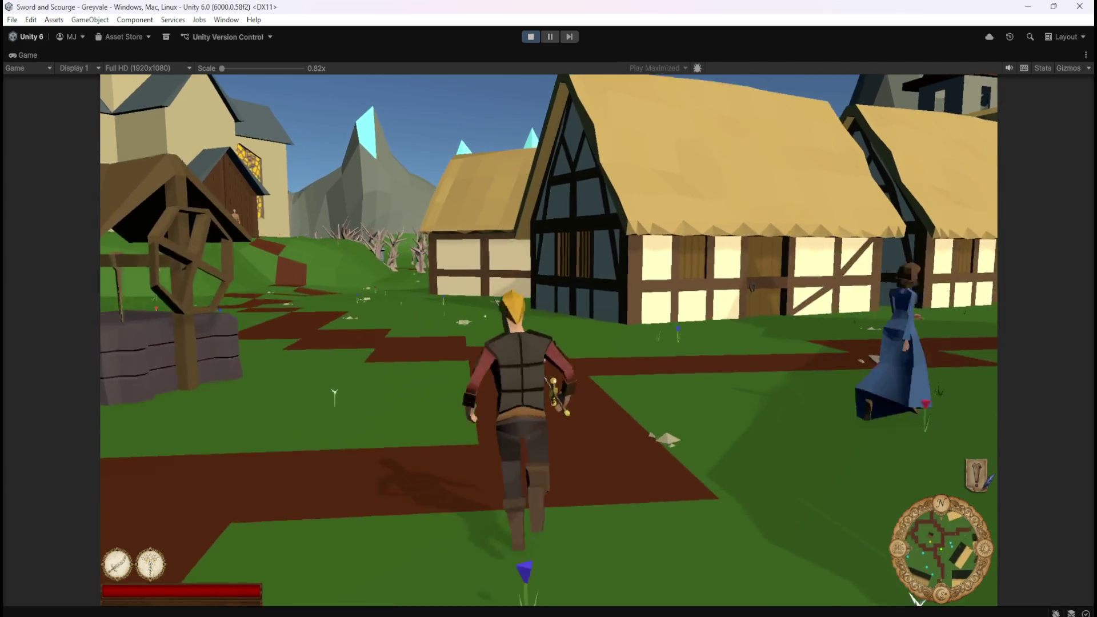
key("w")
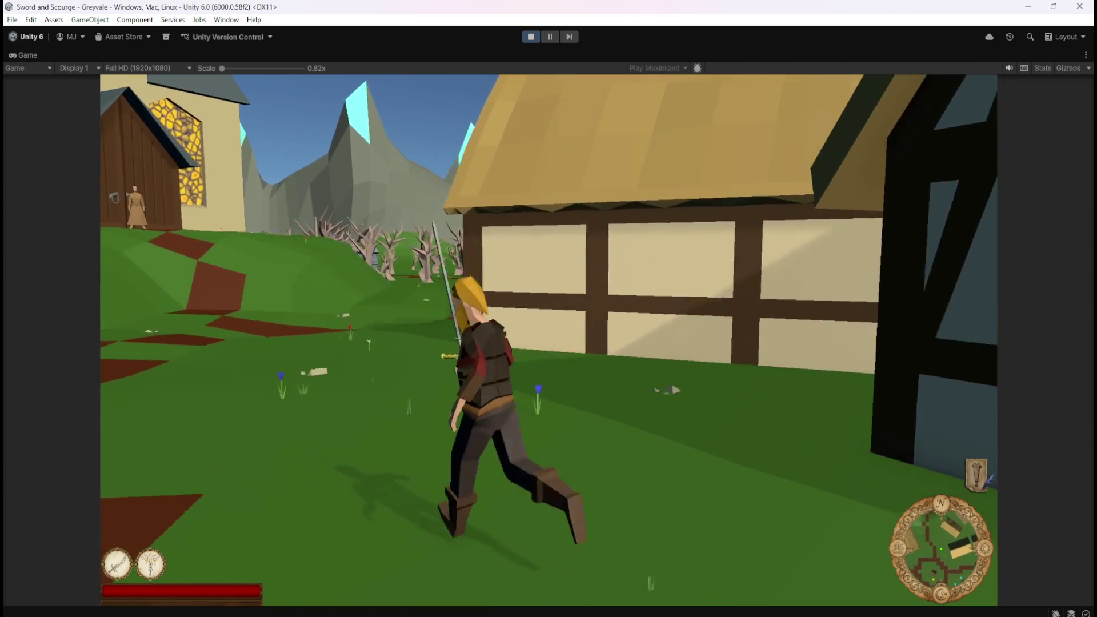
key("w")
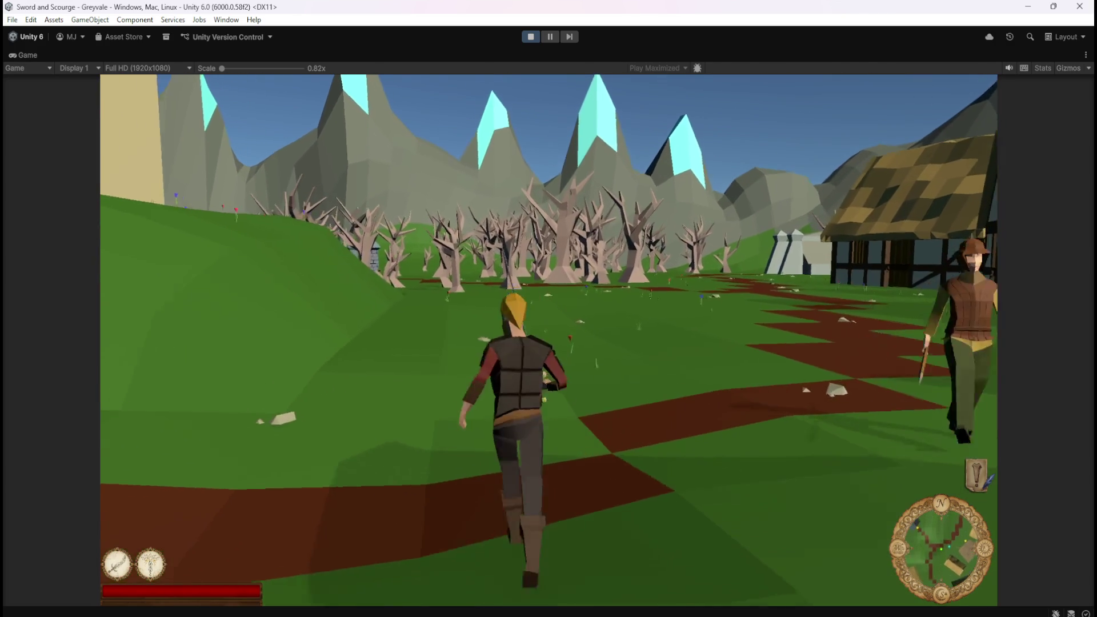
key("w")
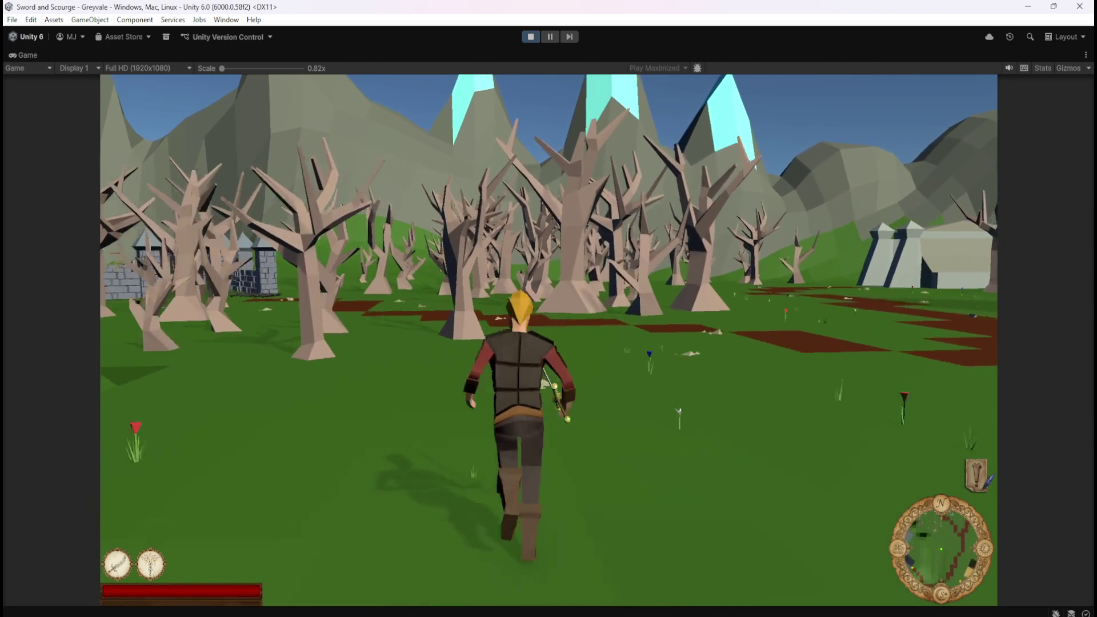
key("w")
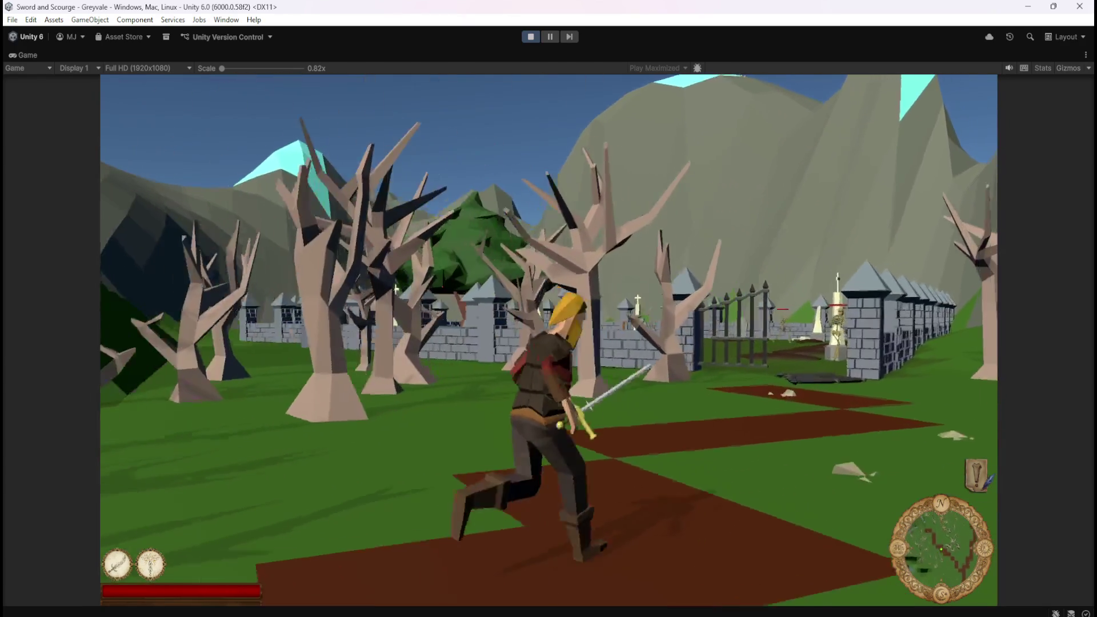
key("w")
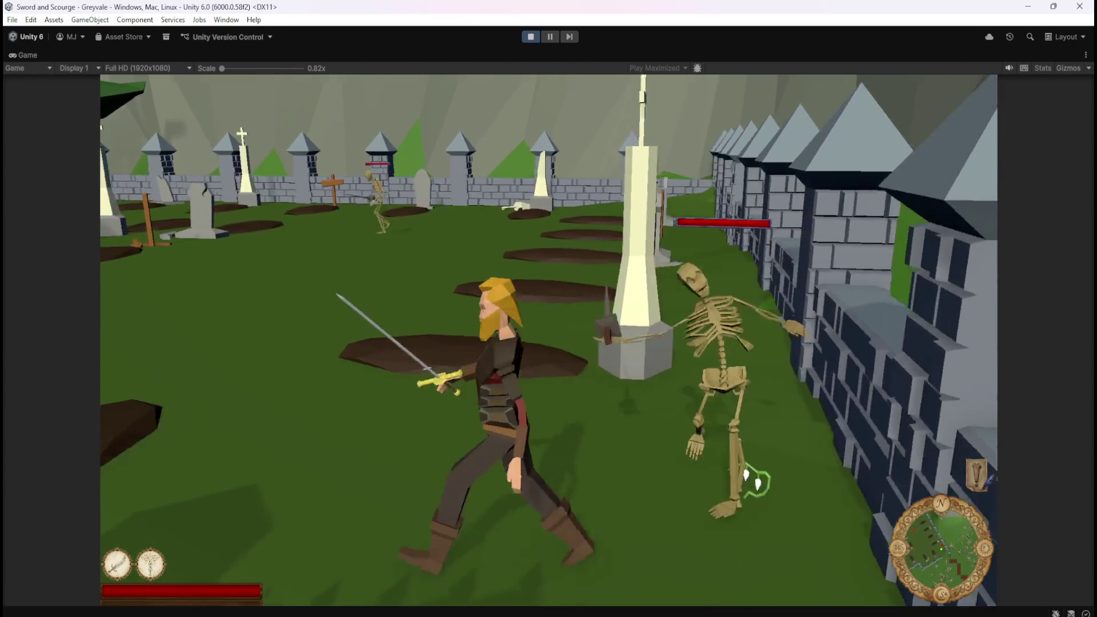
left_click(756, 483)
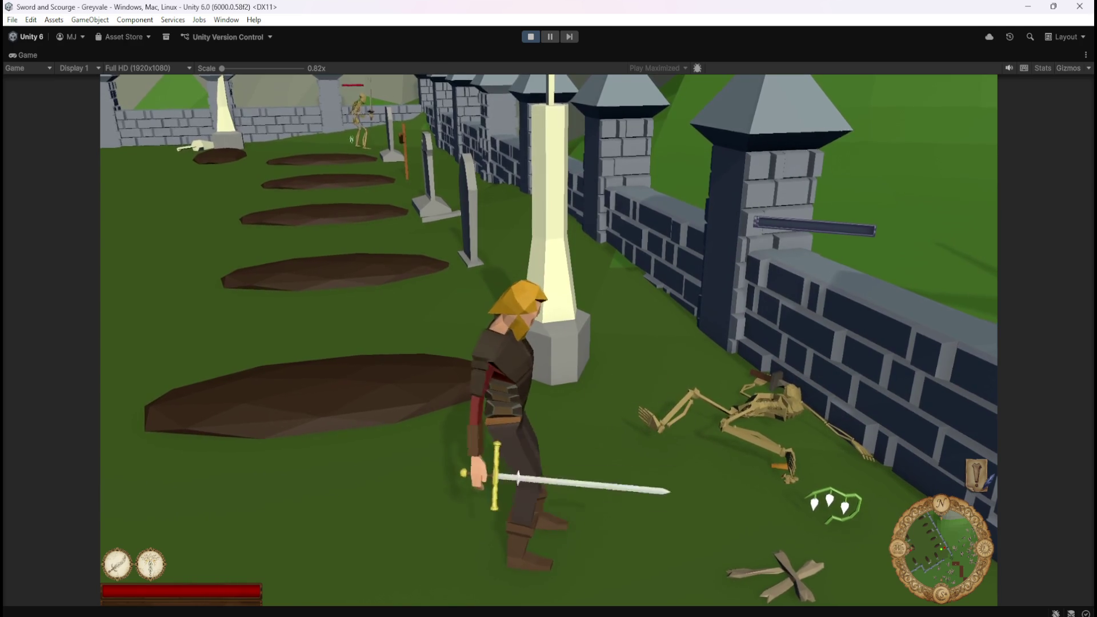
Step: Attack a graveyard skeleton until it collapses, run on, and cast the ground spike ability (2)
key("w")
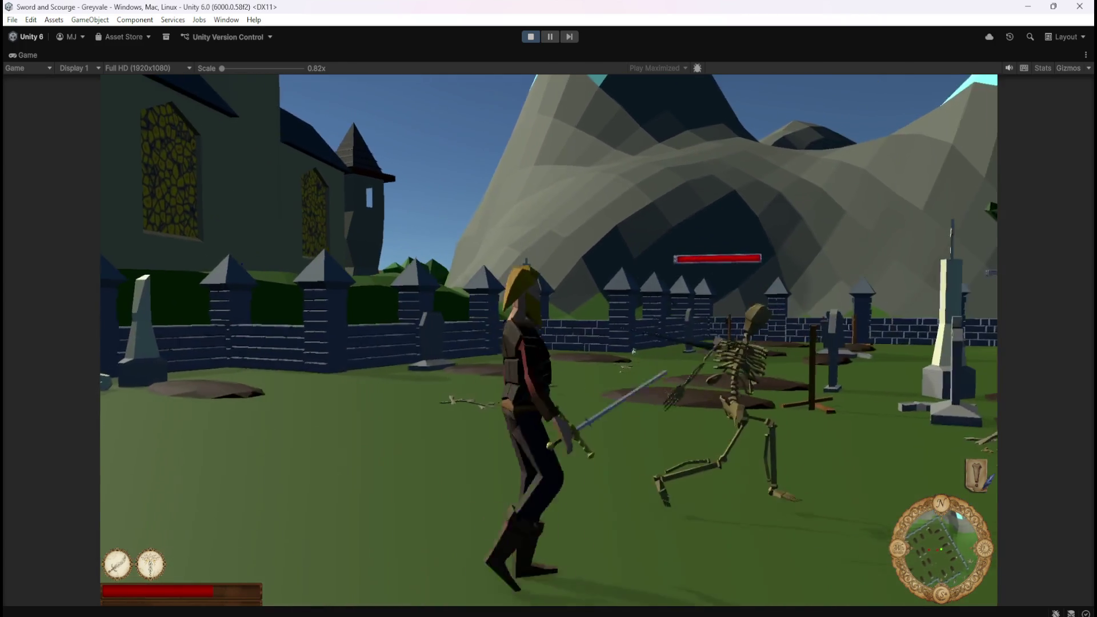
left_click(641, 351)
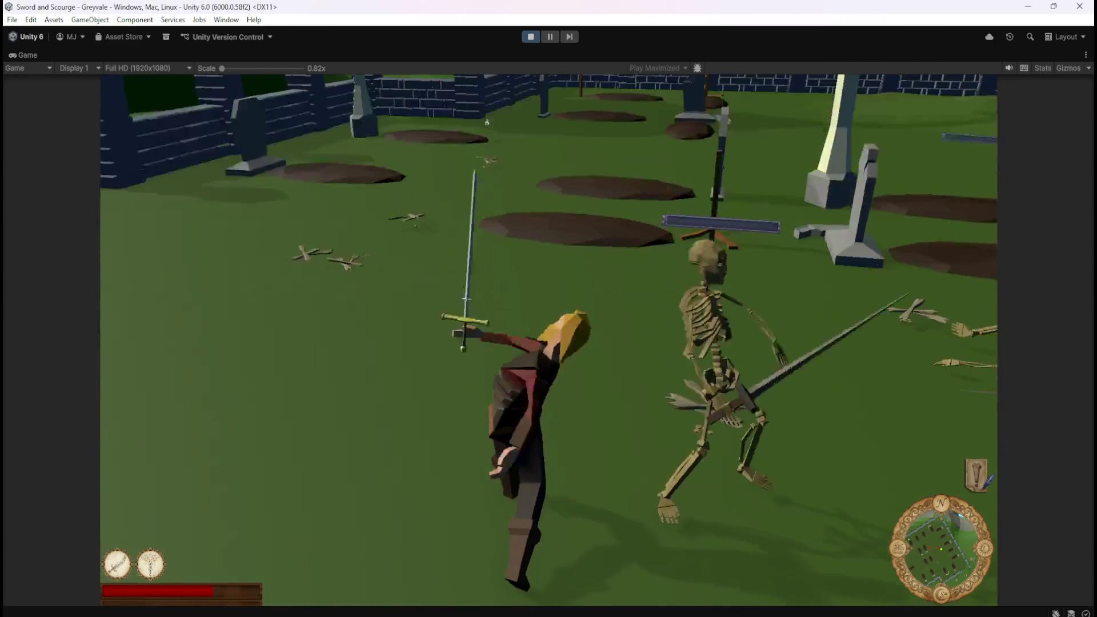
left_click(417, 295)
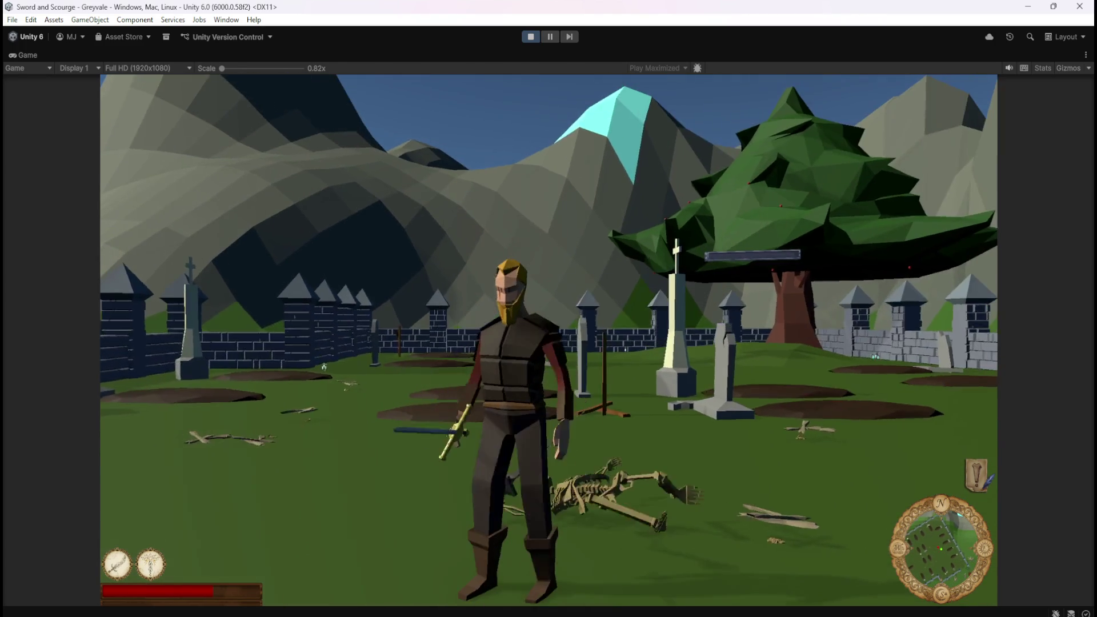
key("w")
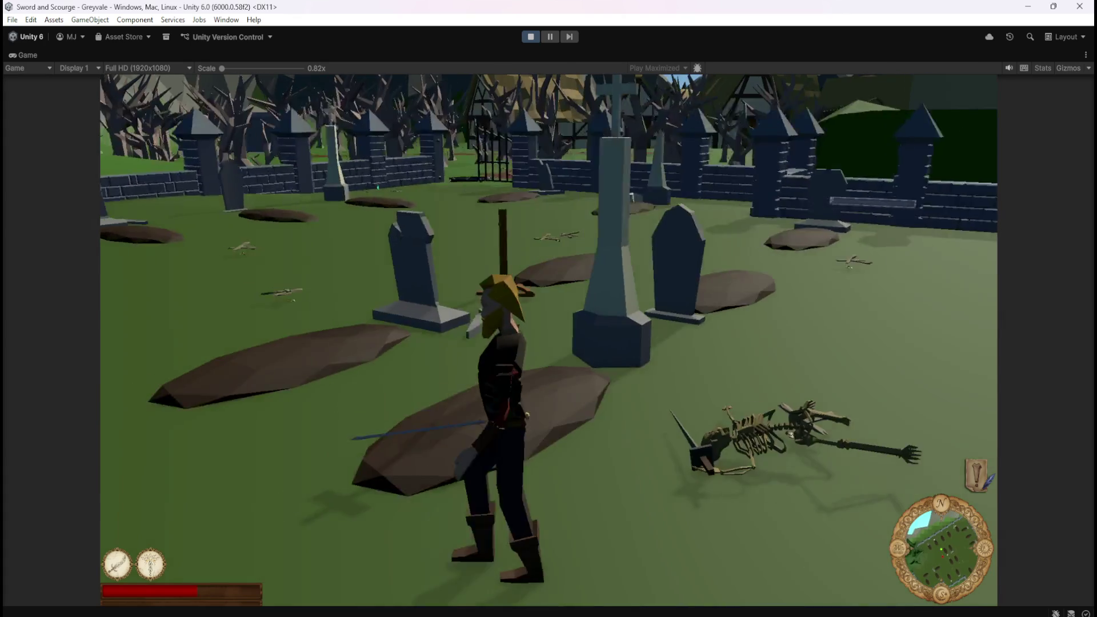
key("2")
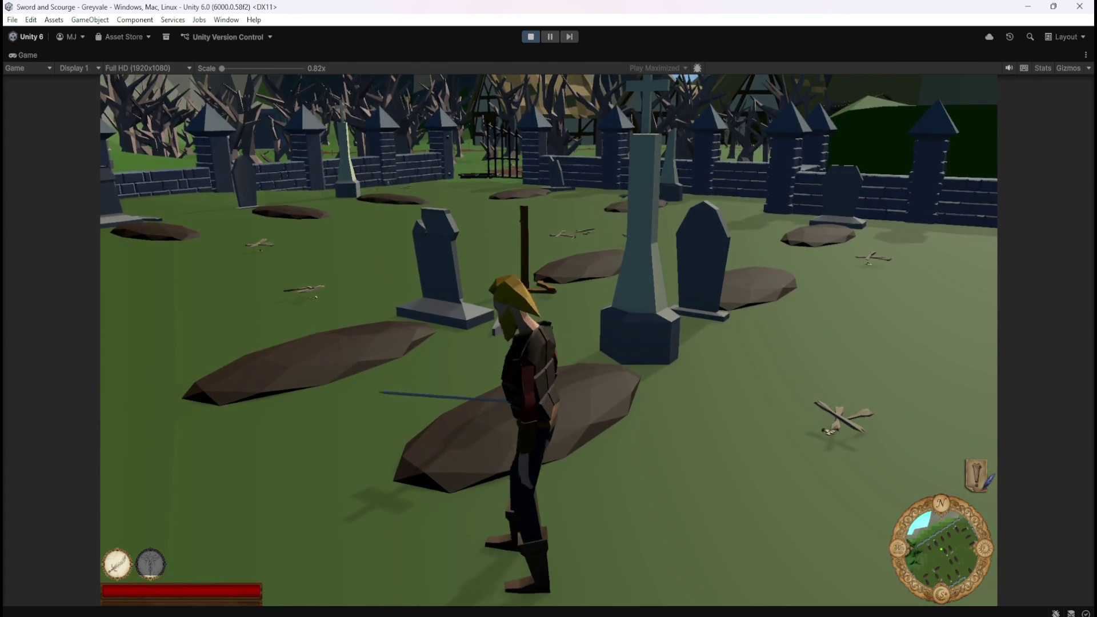
Step: Roam the graveyard toward the gate and close in to strike a skeleton
key("w")
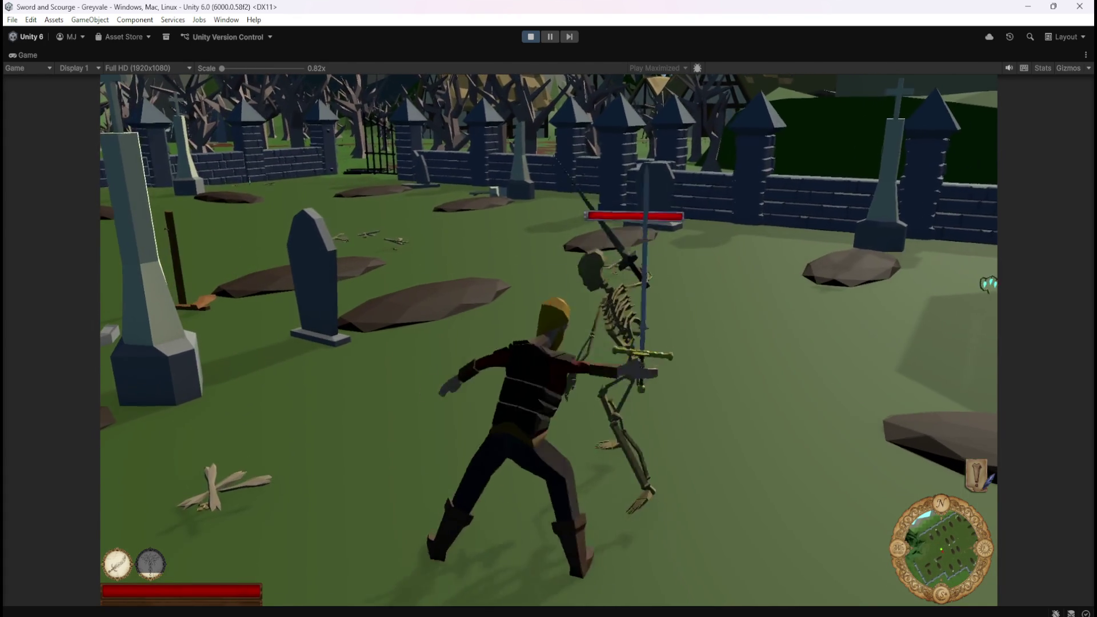
key("w")
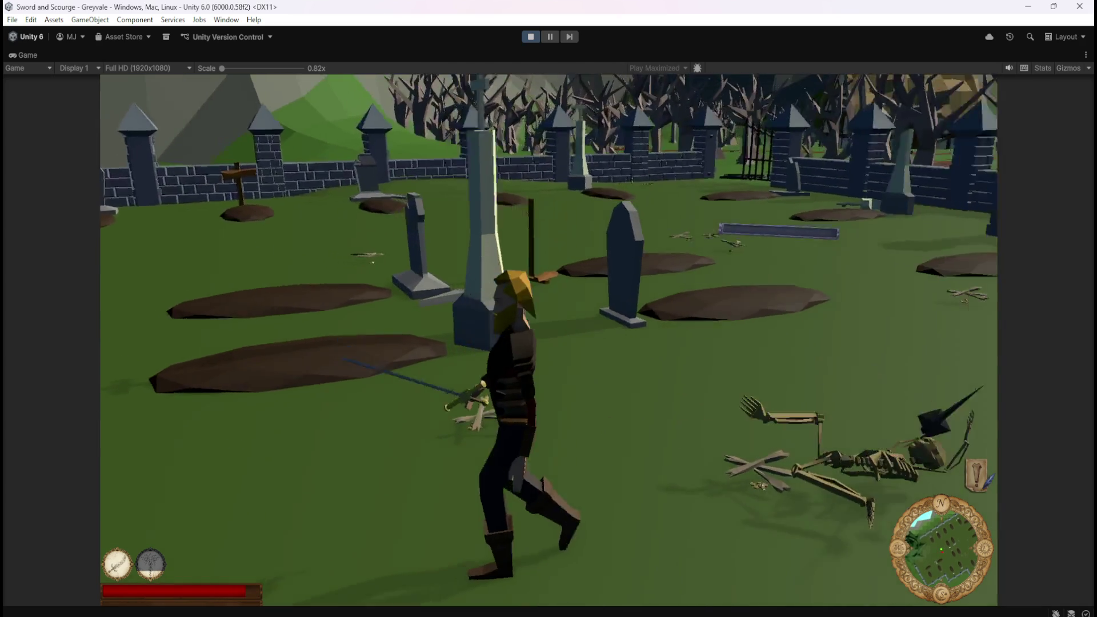
key("w")
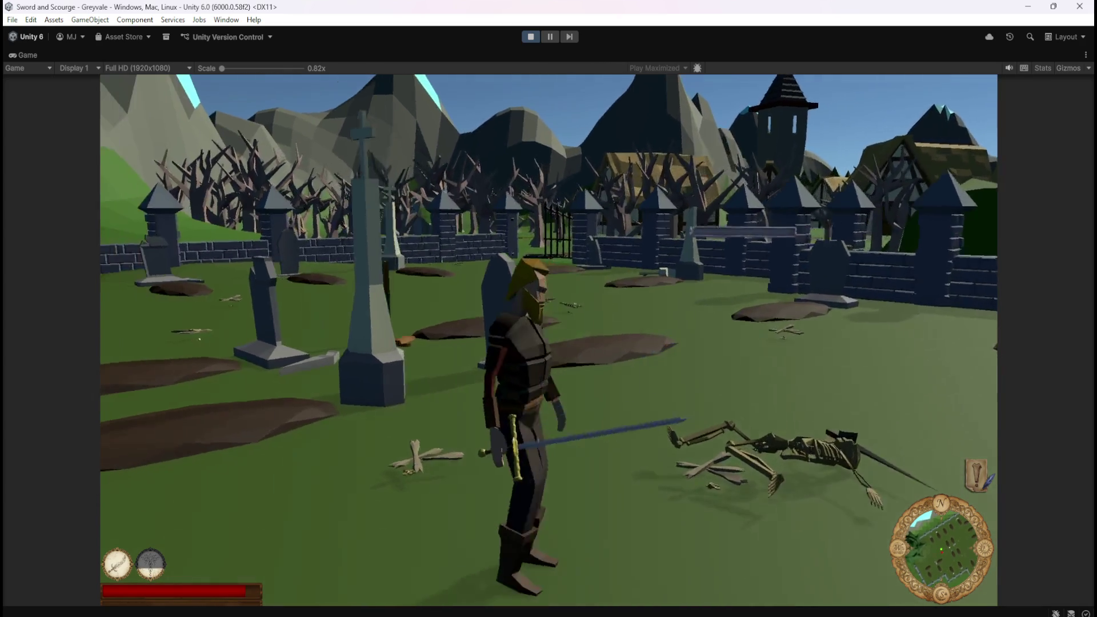
key("w")
key("w")
key("w")
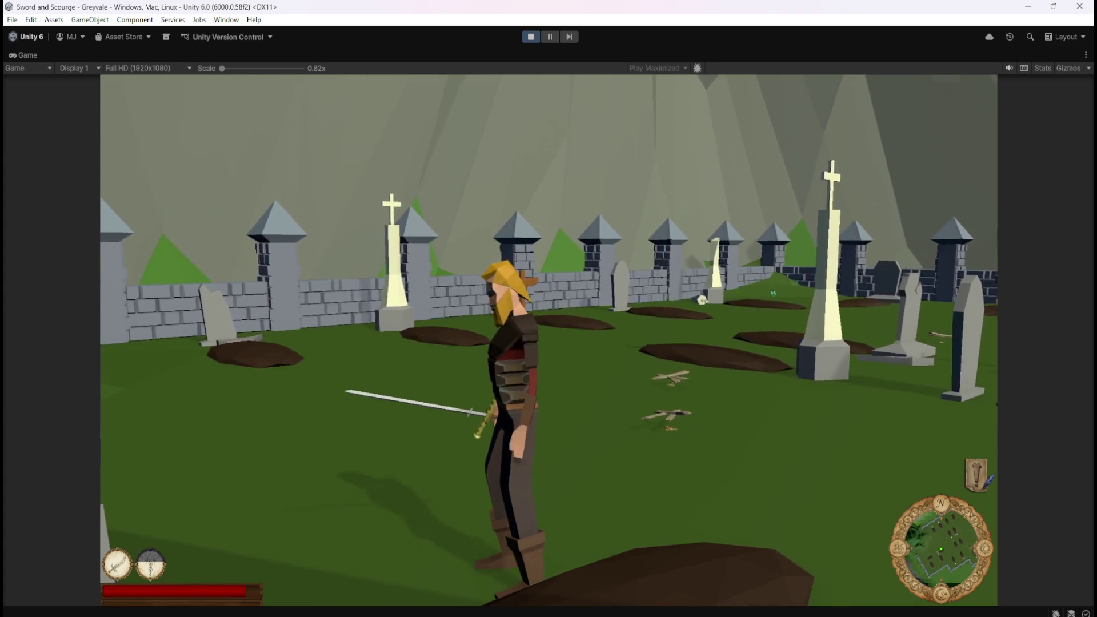
key("w")
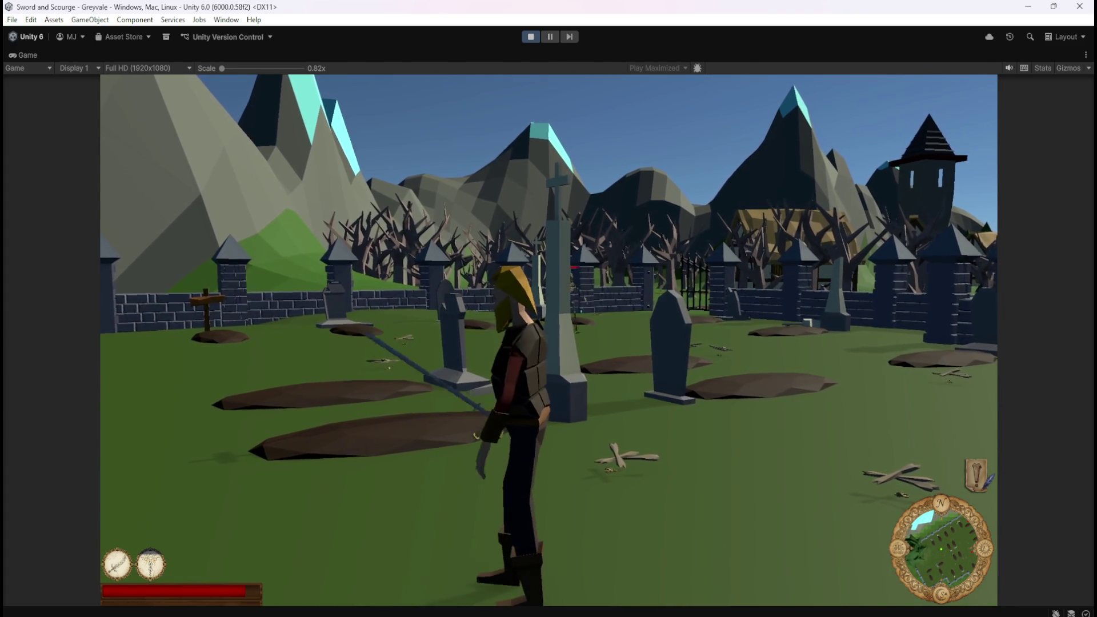
key("w")
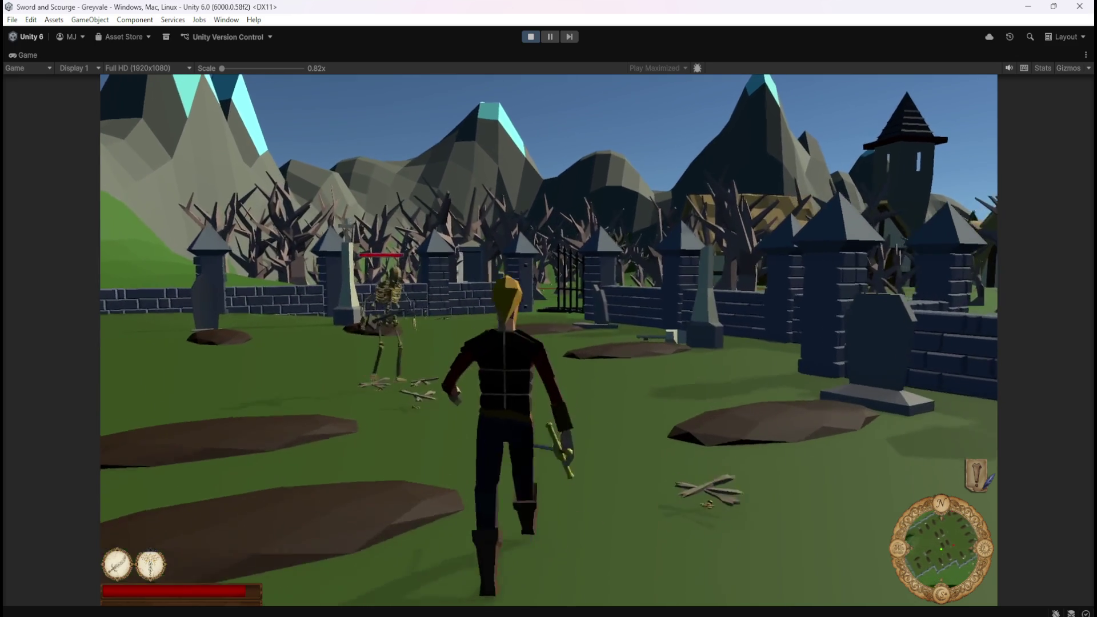
key("w")
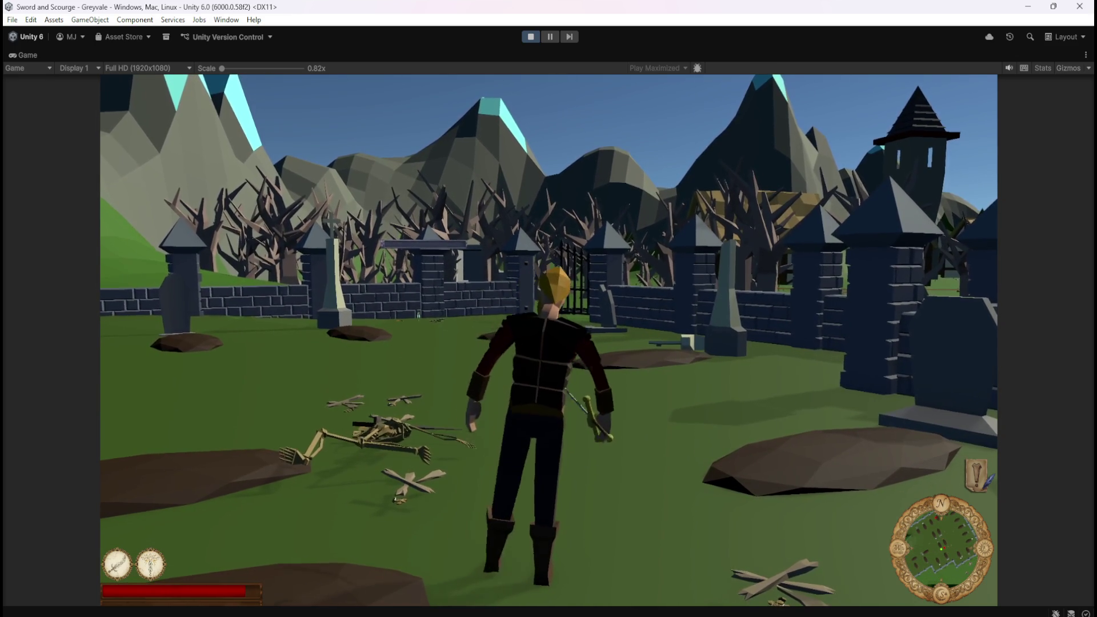
Step: Fight more skeletons with sword swings, then pause with Esc and exit play mode
key("s")
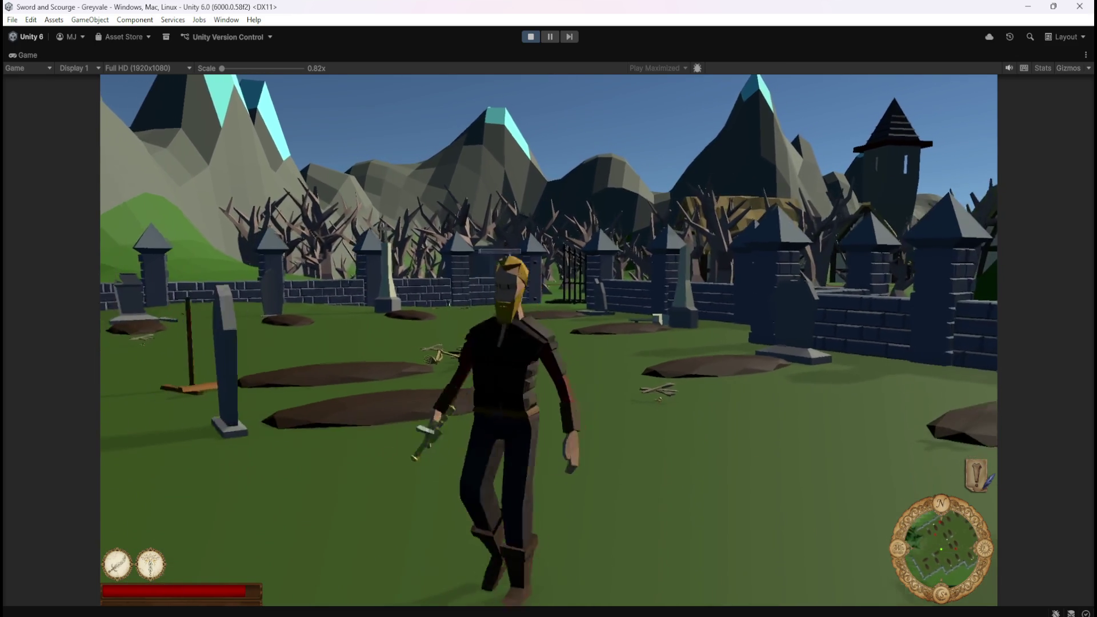
key("d")
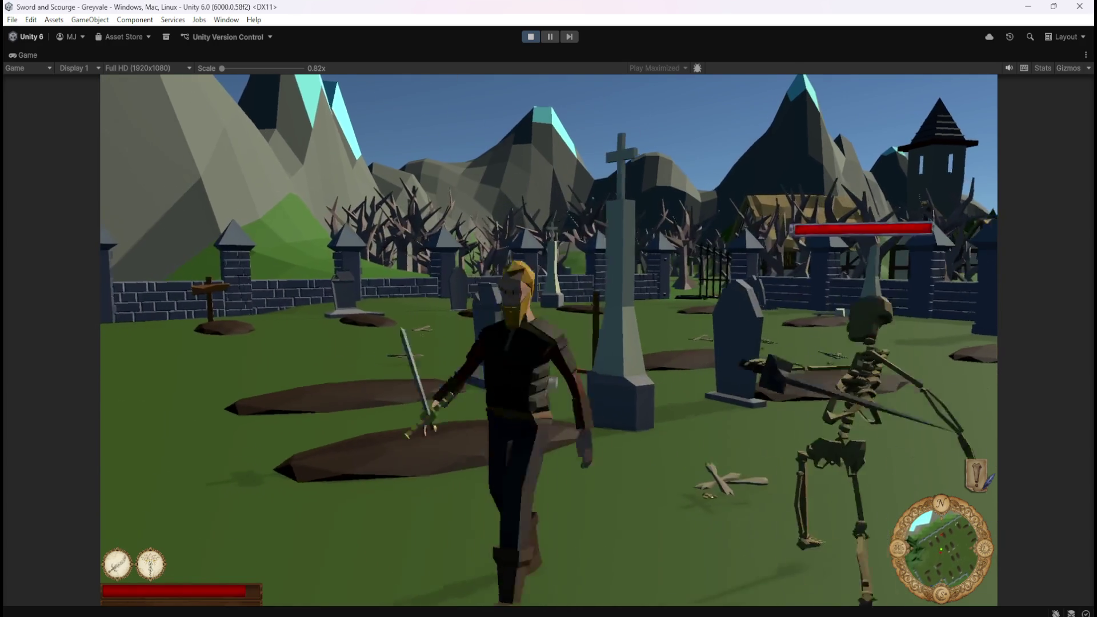
left_click(548, 308)
key("s")
left_click(548, 308)
key("a")
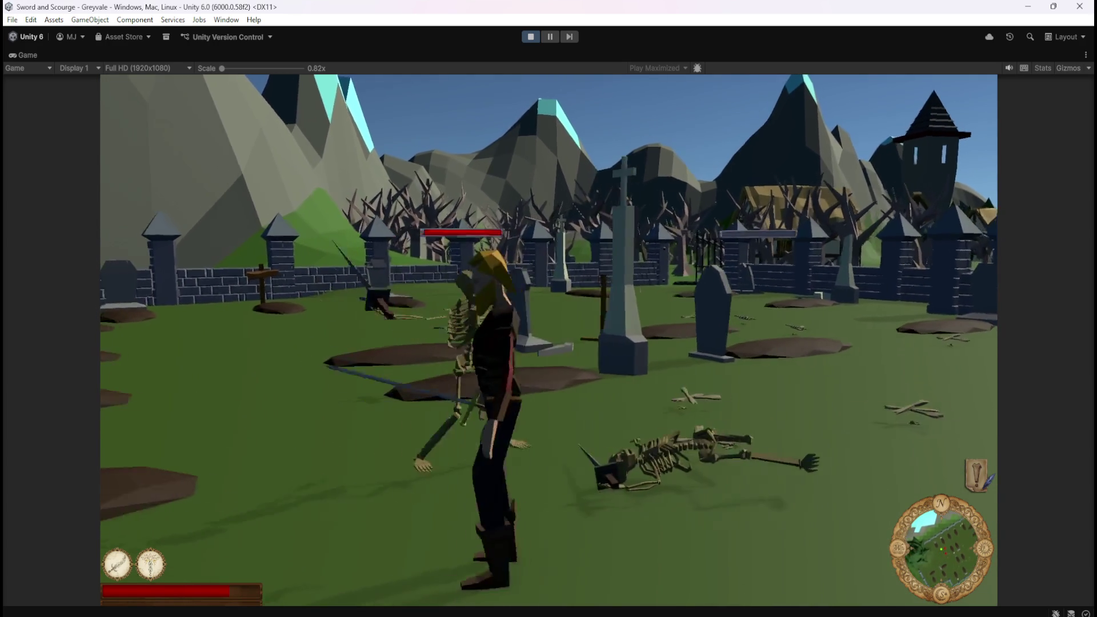
left_click(548, 309)
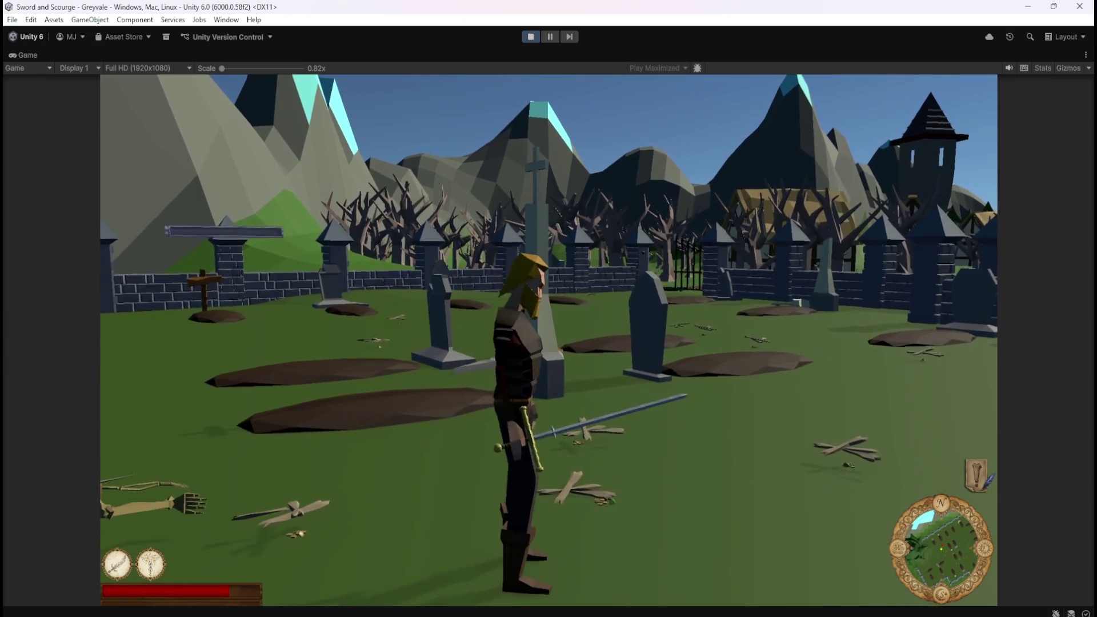
key("a")
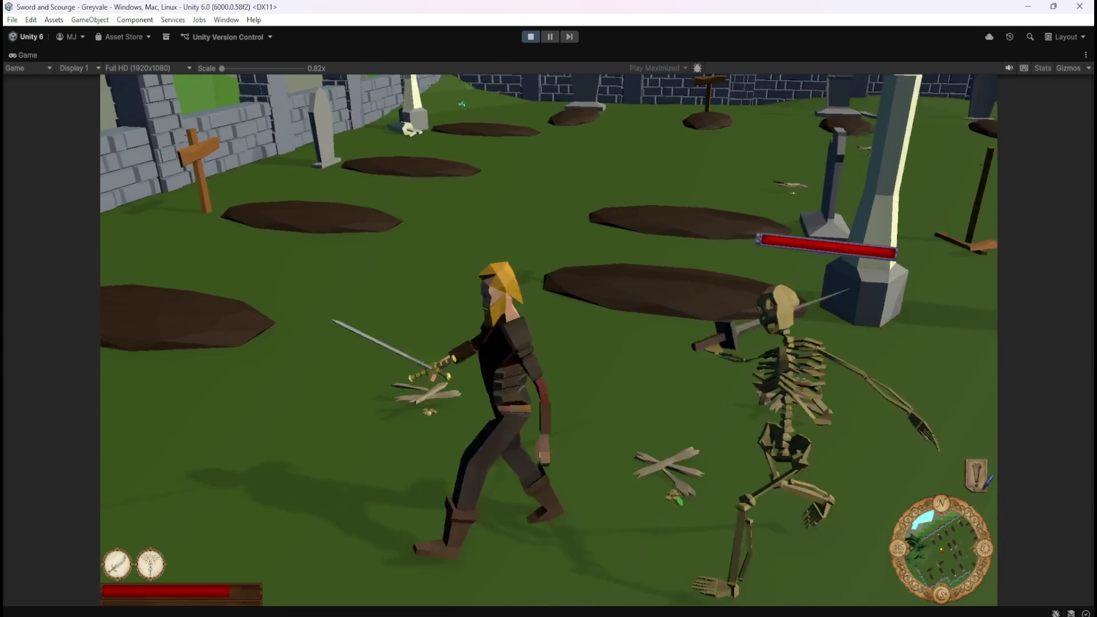
left_click(549, 309)
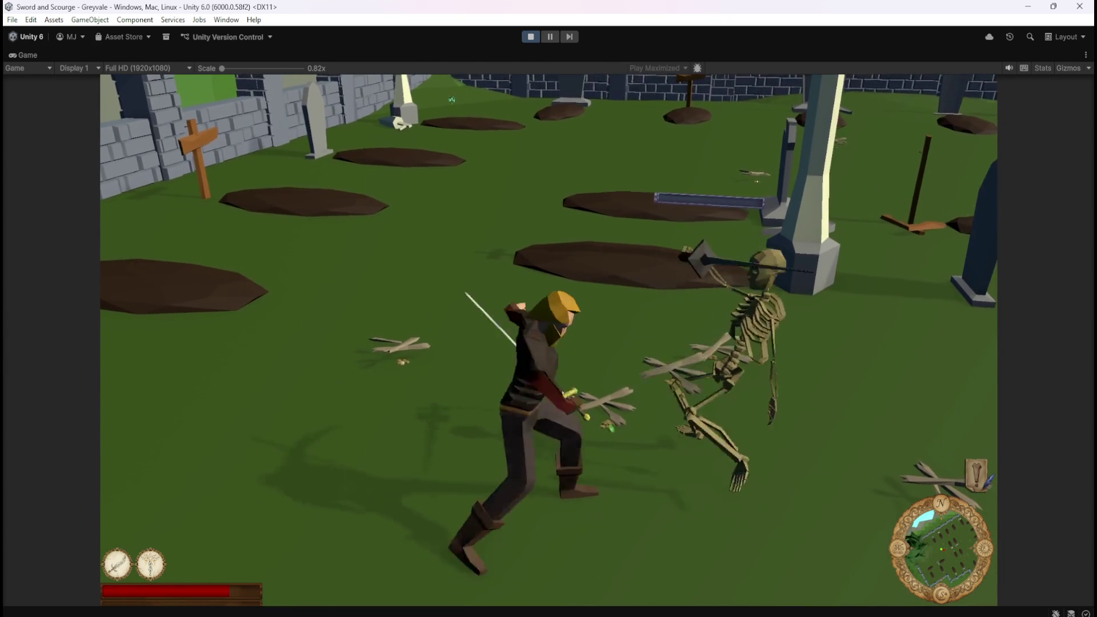
key("w")
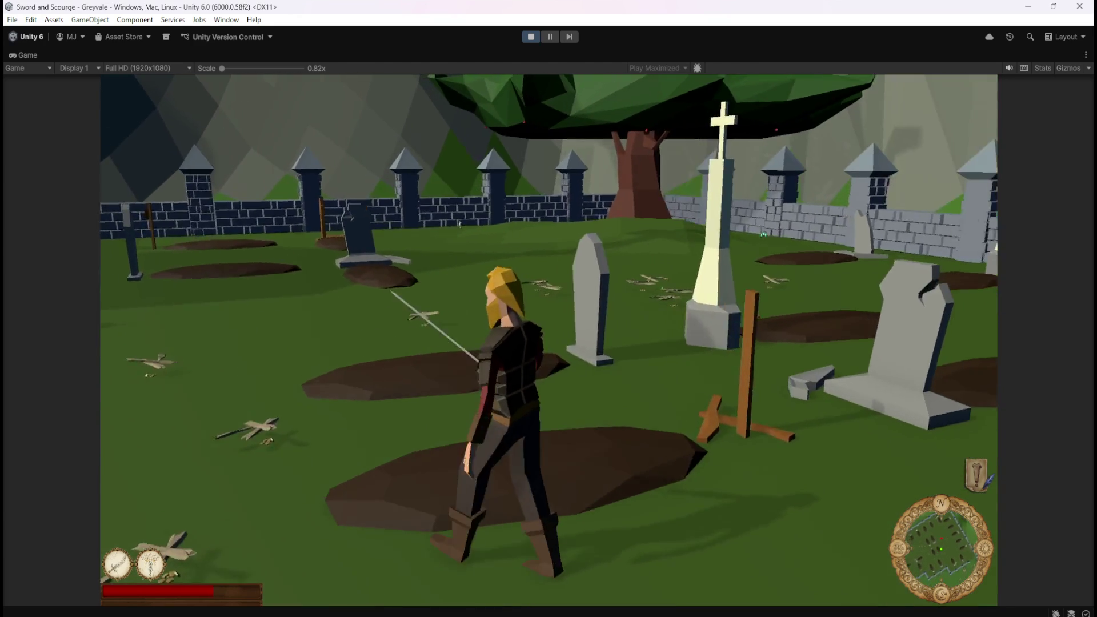
key("Escape")
left_click(531, 37)
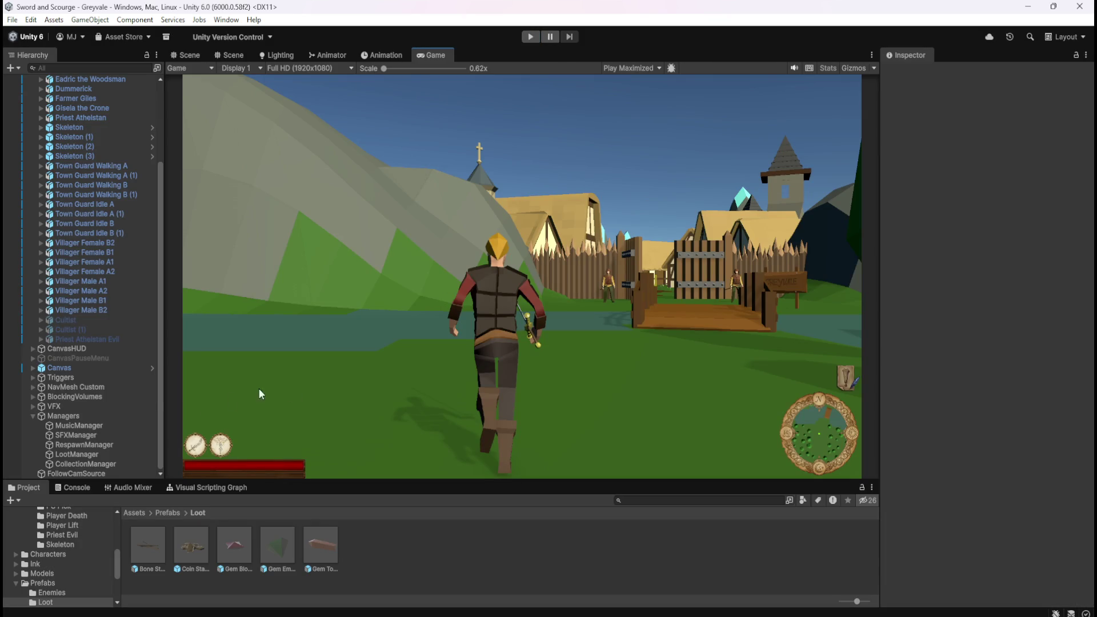
Step: Open Bone Stack, Coin Stack, Gem Blood Ruby, Gem Emerald and Gem Topaz in turn, returning to Bone Stack
double_click(143, 536)
left_click(190, 55)
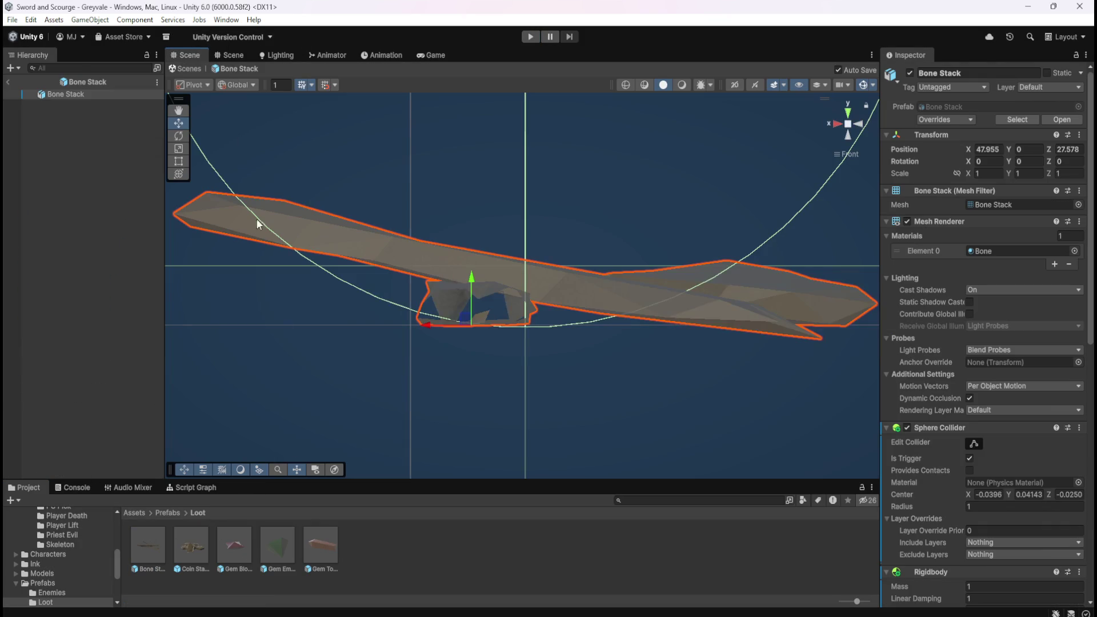
double_click(194, 548)
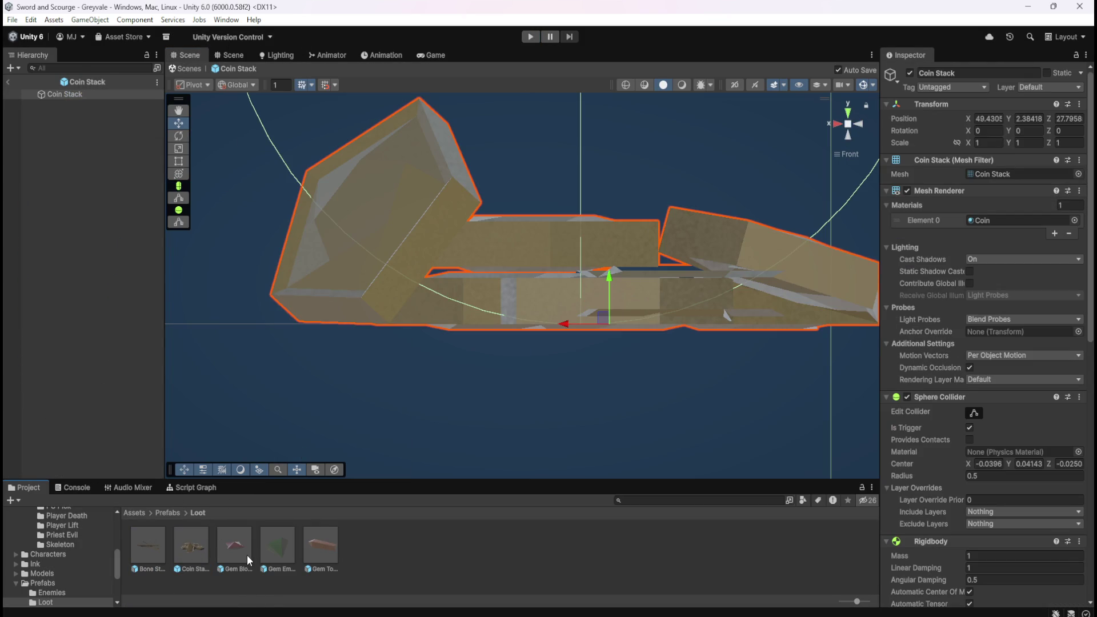
double_click(245, 553)
double_click(276, 547)
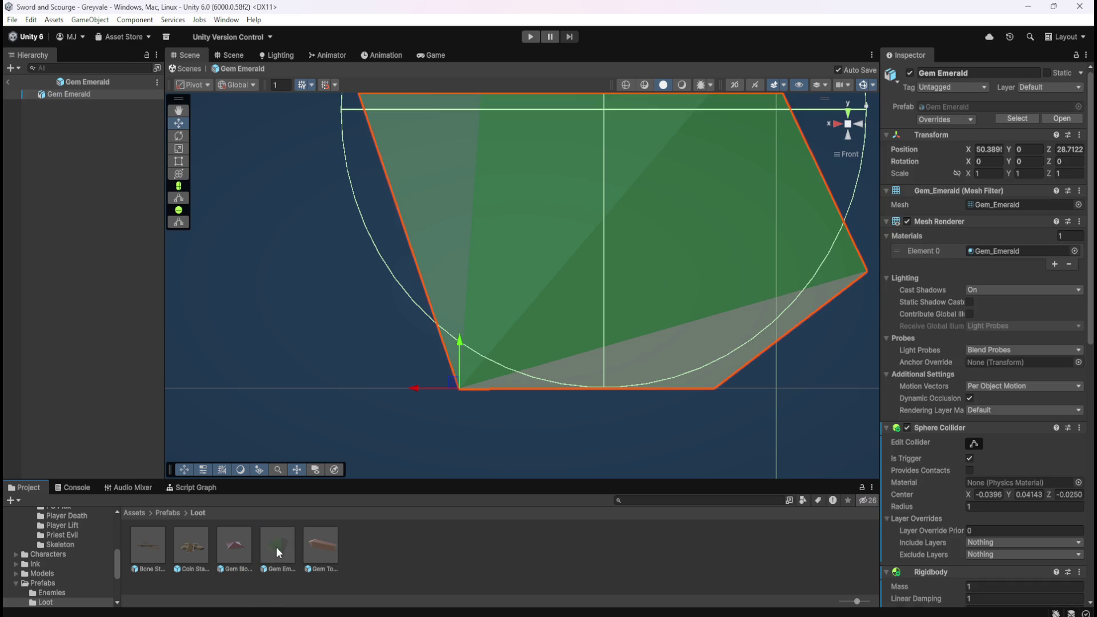
double_click(308, 546)
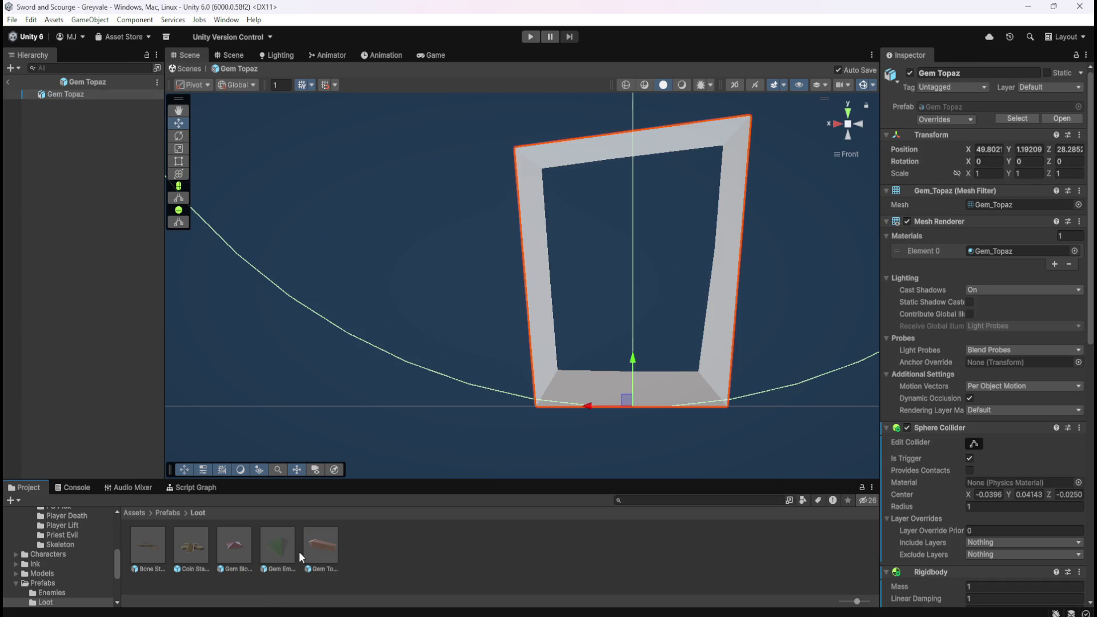
double_click(153, 543)
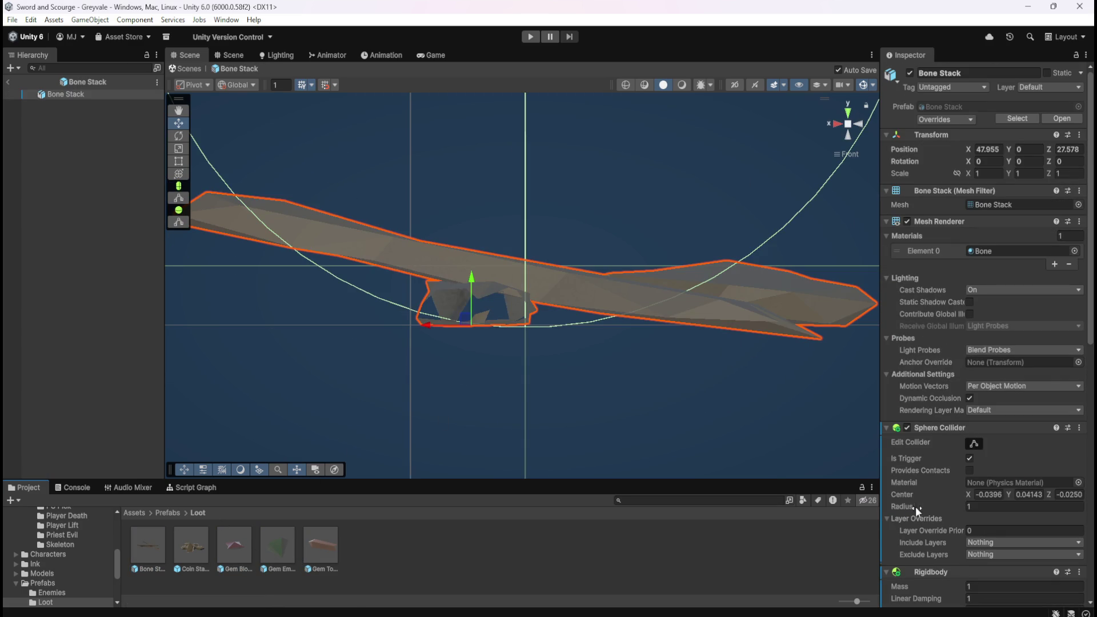
Step: Check Bone Stack's capsule collider Exclude Layers list and close it unchanged
scroll(919, 497, "down", 8)
scroll(943, 458, "down", 6)
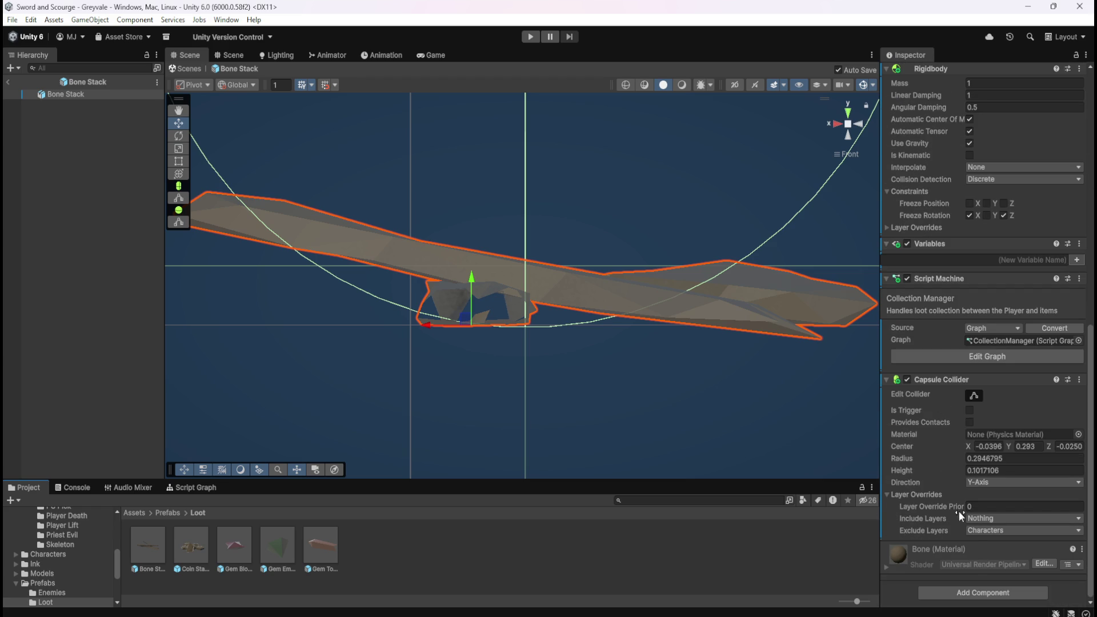
left_click(971, 530)
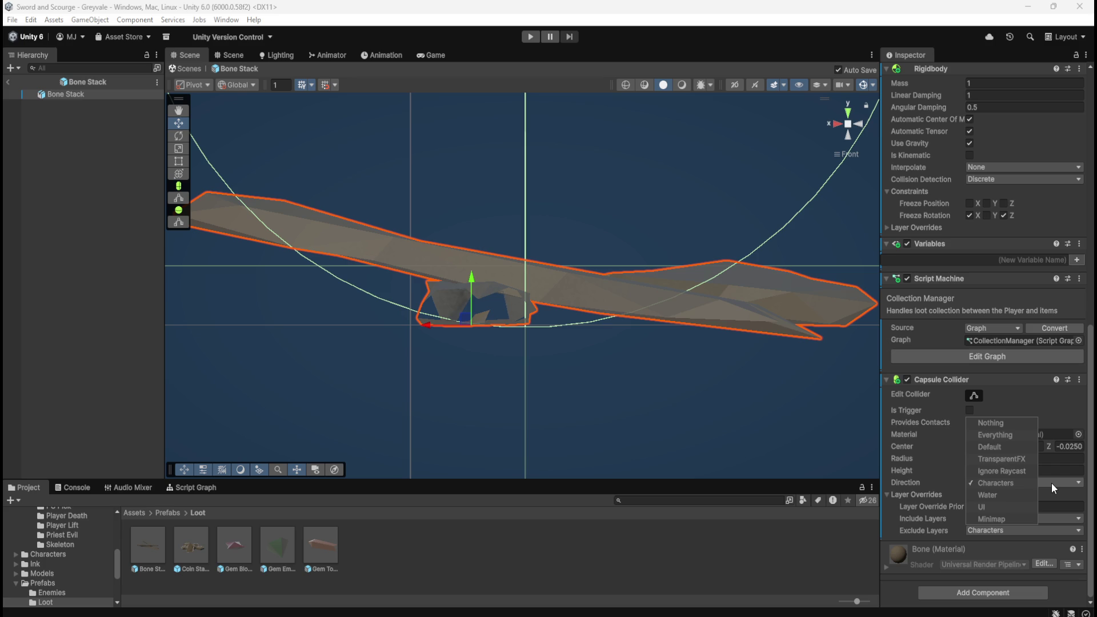
left_click(1091, 471)
scroll(924, 483, "up", 1)
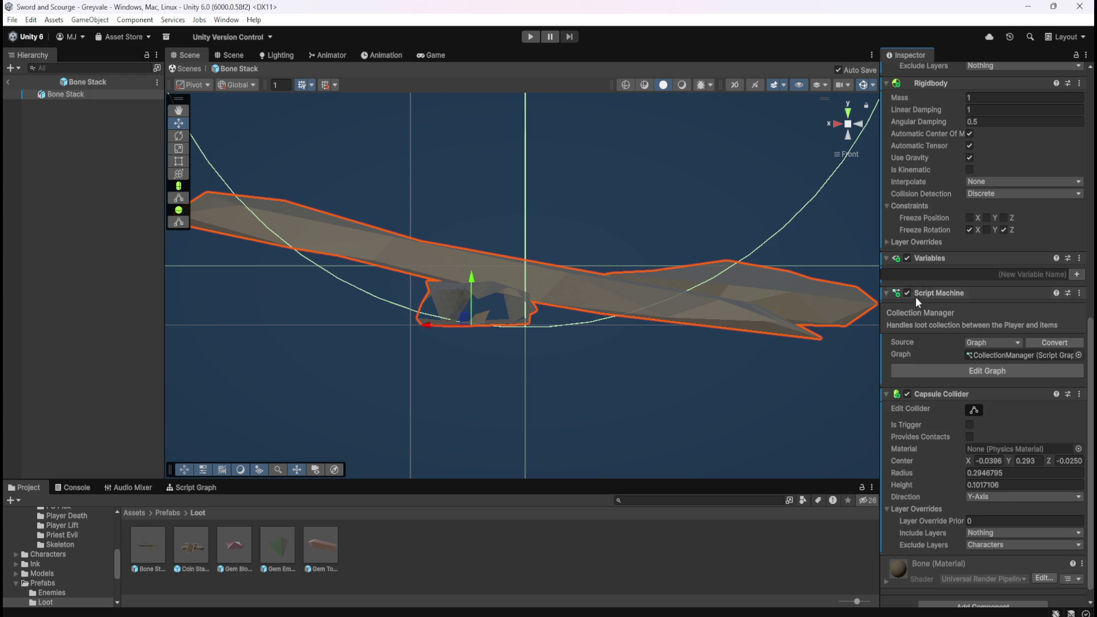
scroll(1033, 369, "up", 15)
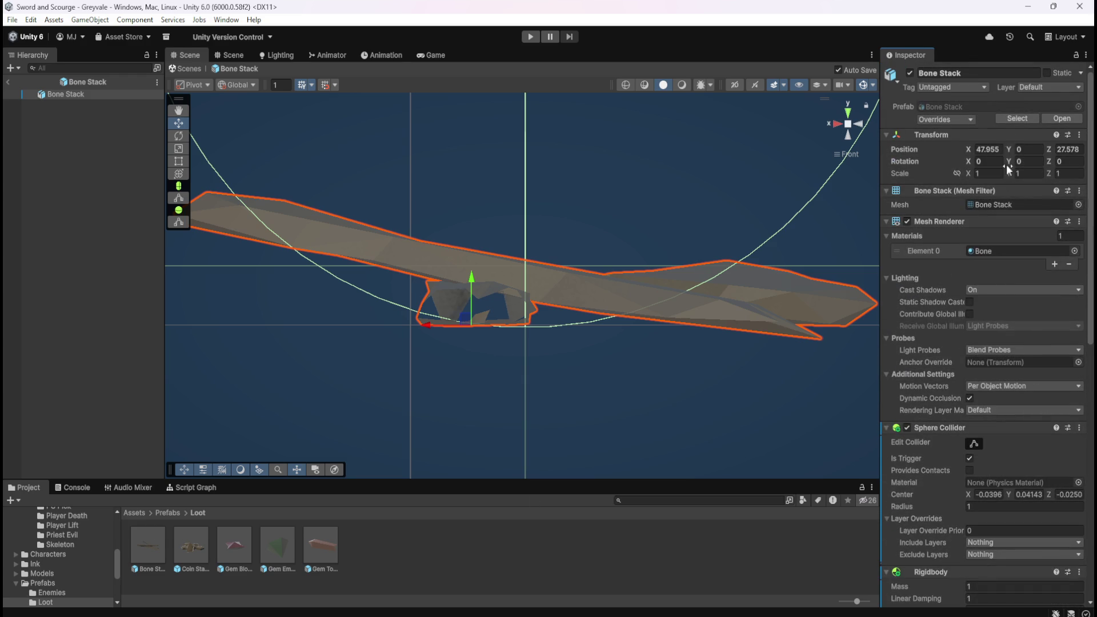
Step: Add a Loot layer in User Layer 7 and put Bone Stack on it
left_click(1044, 86)
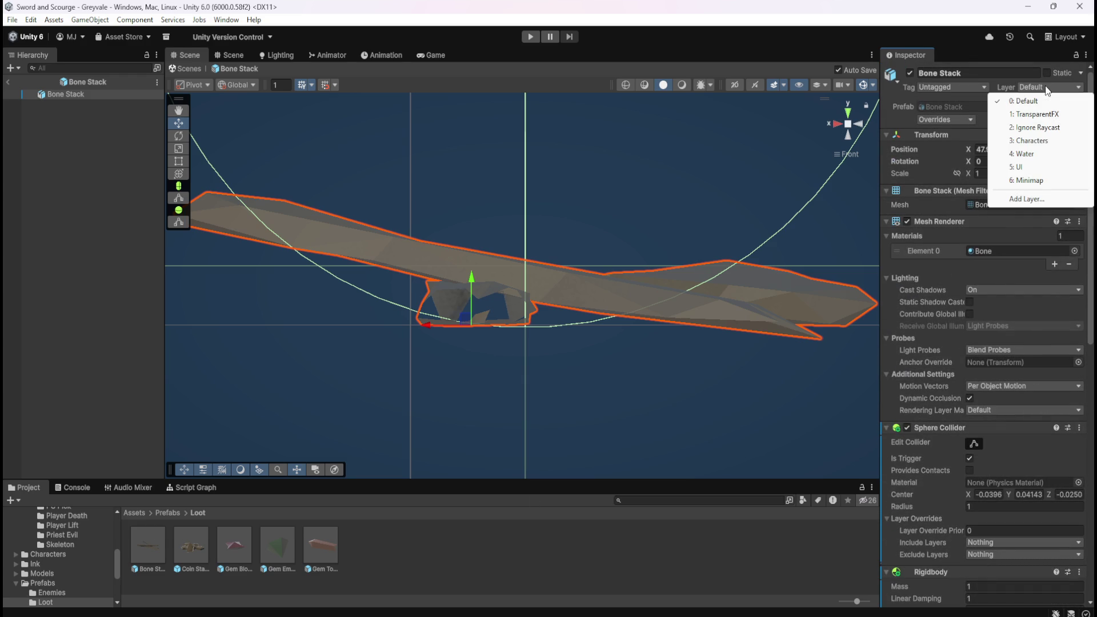
left_click(1035, 204)
left_click(1009, 233)
type("Loot")
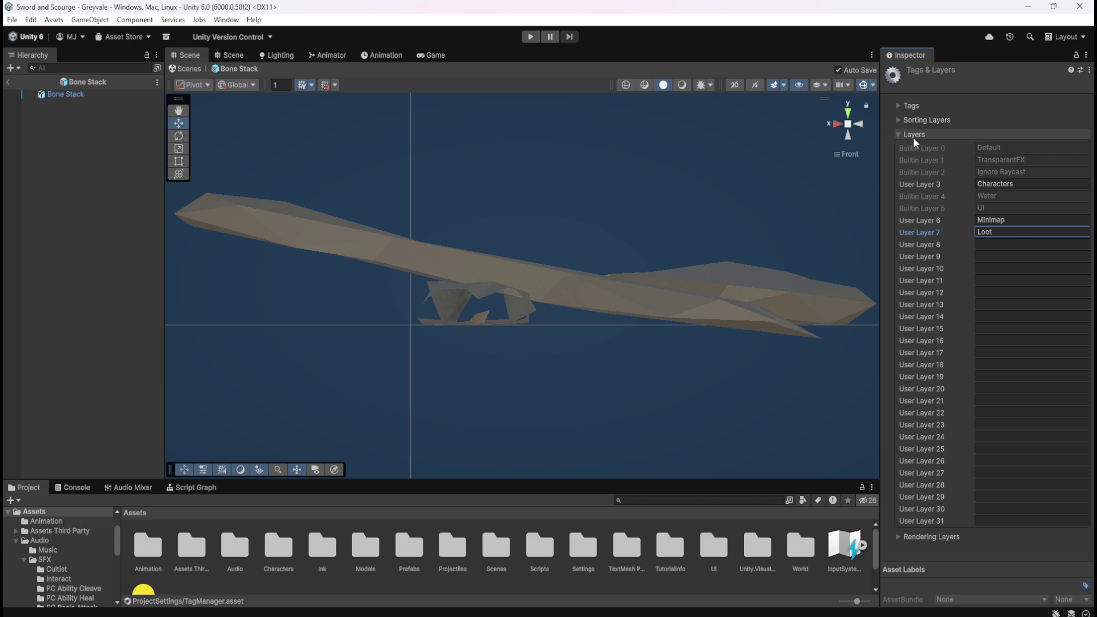
left_click(66, 95)
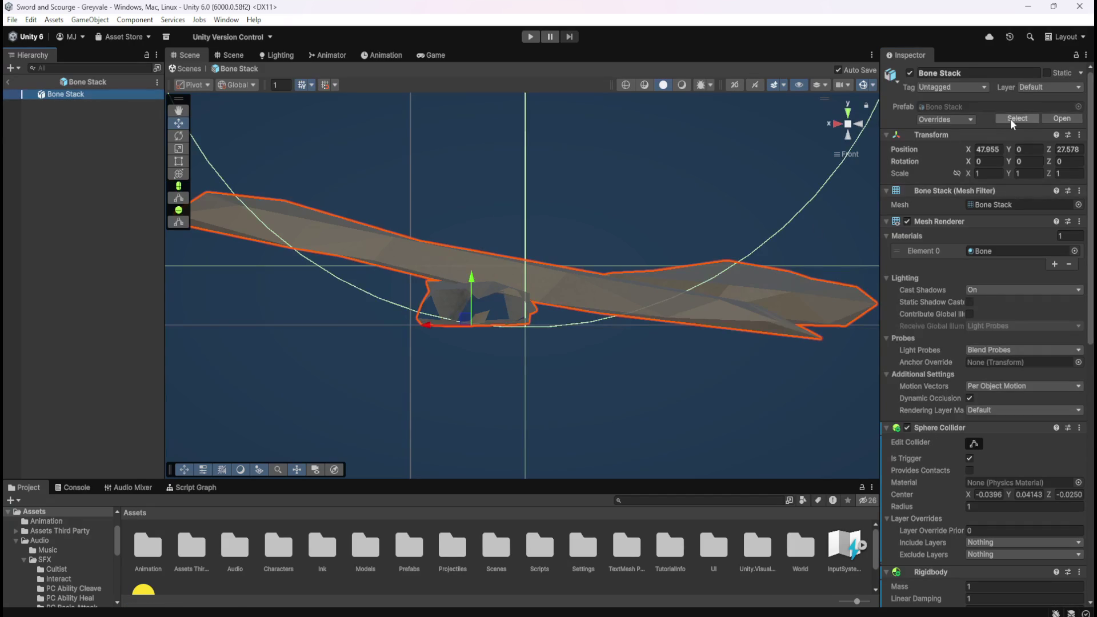
left_click(1034, 91)
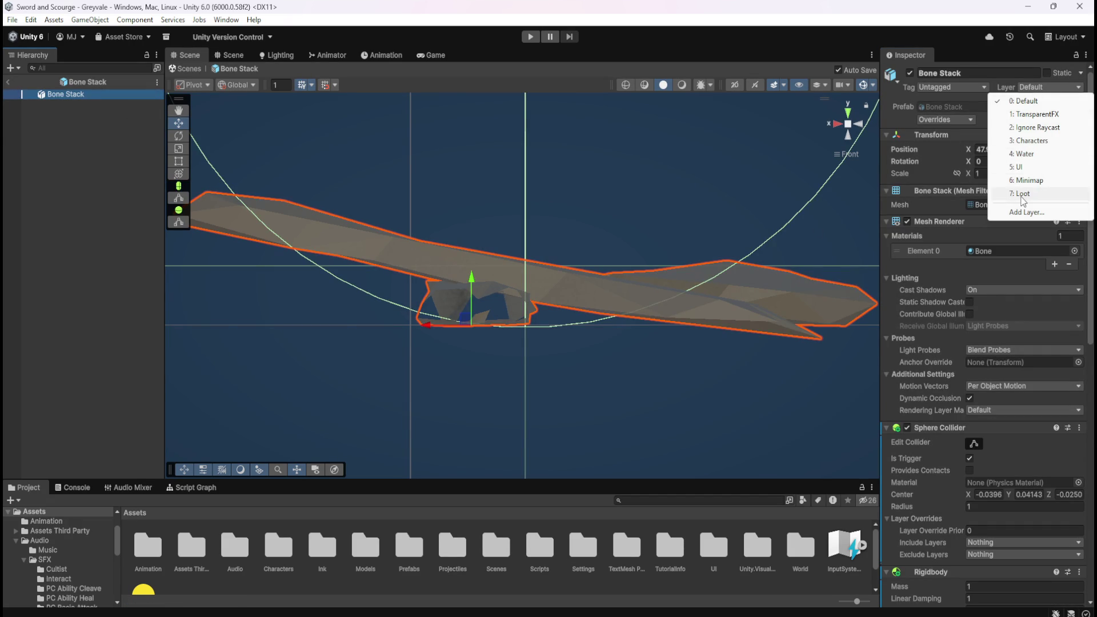
left_click(1021, 194)
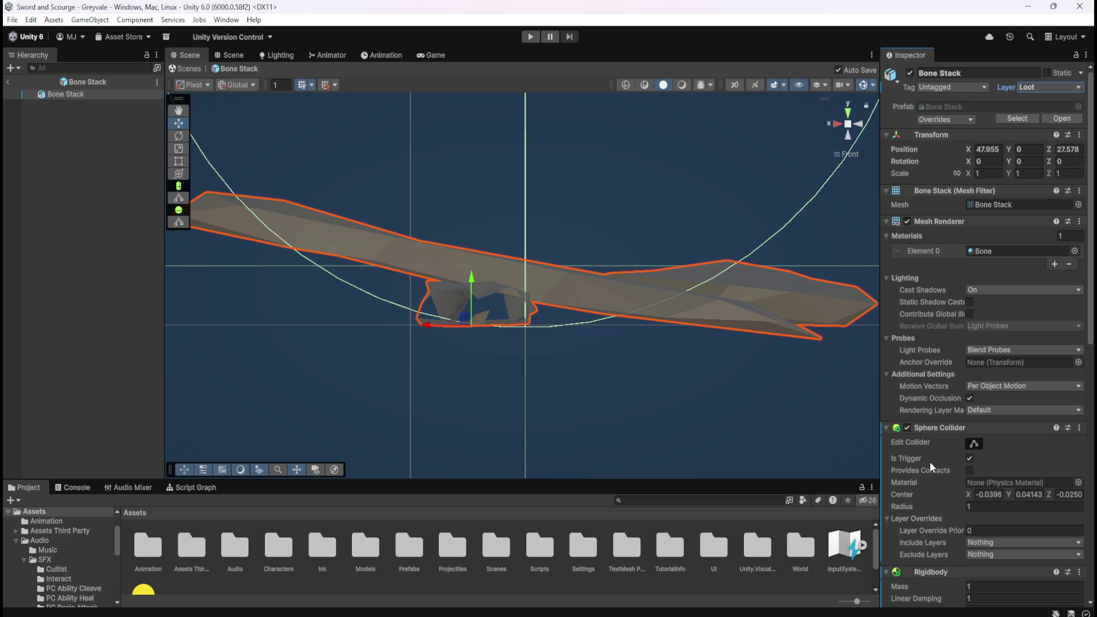
Step: Add Loot to Bone Stack's capsule collider Exclude Layers, alongside Characters
scroll(937, 477, "down", 10)
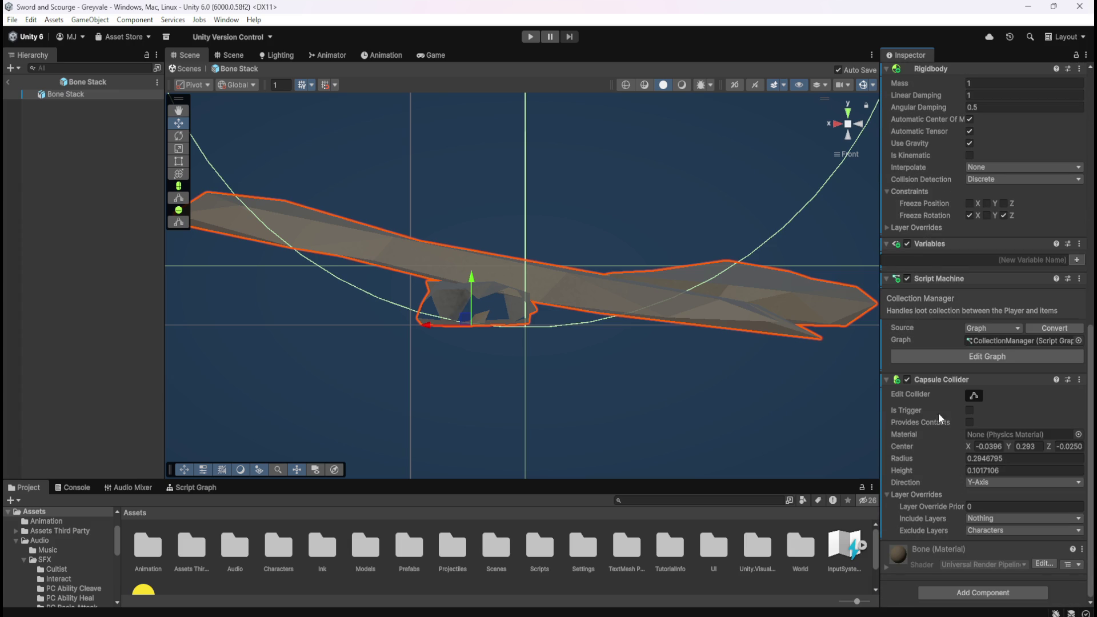
left_click(984, 533)
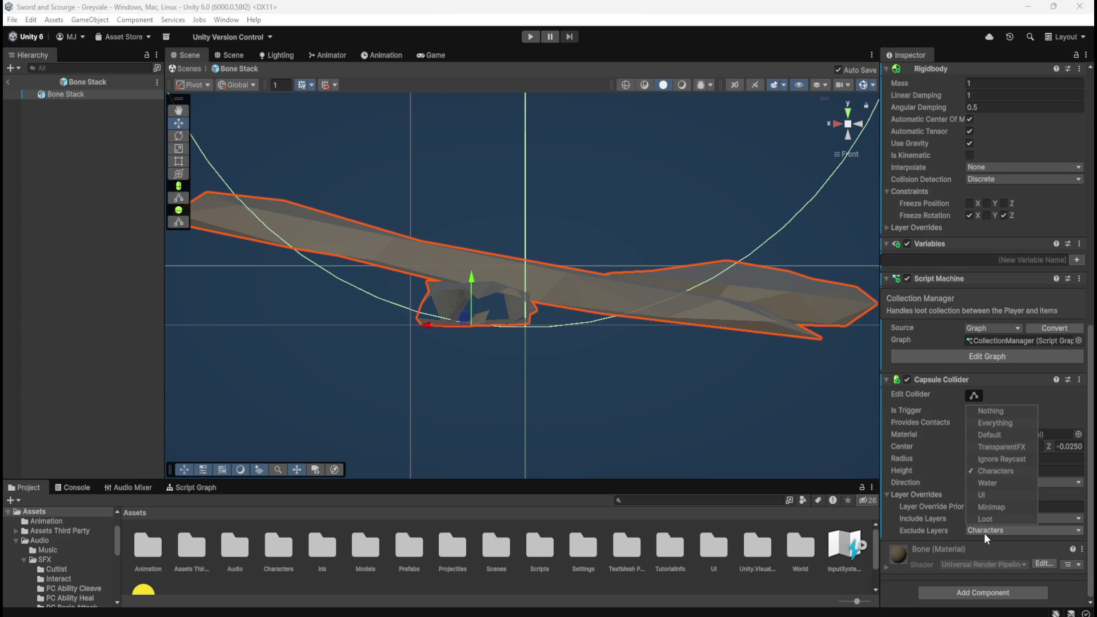
left_click(986, 519)
left_click(68, 146)
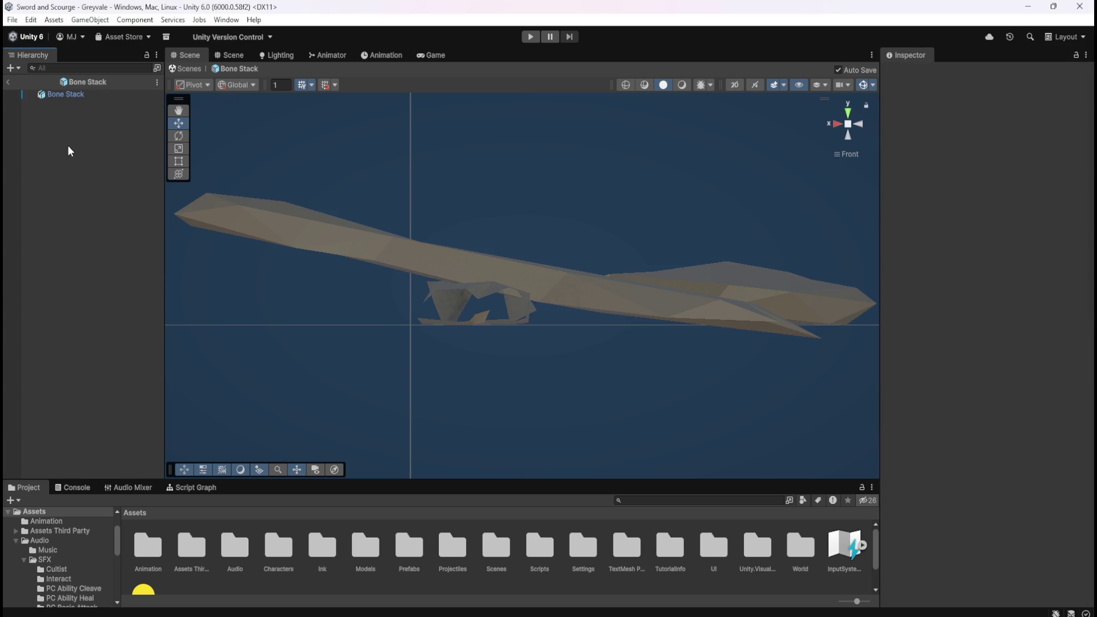
left_click(90, 99)
Step: Browse to Prefabs > Loot and open the Coin Stack prefab for editing
scroll(952, 504, "down", 8)
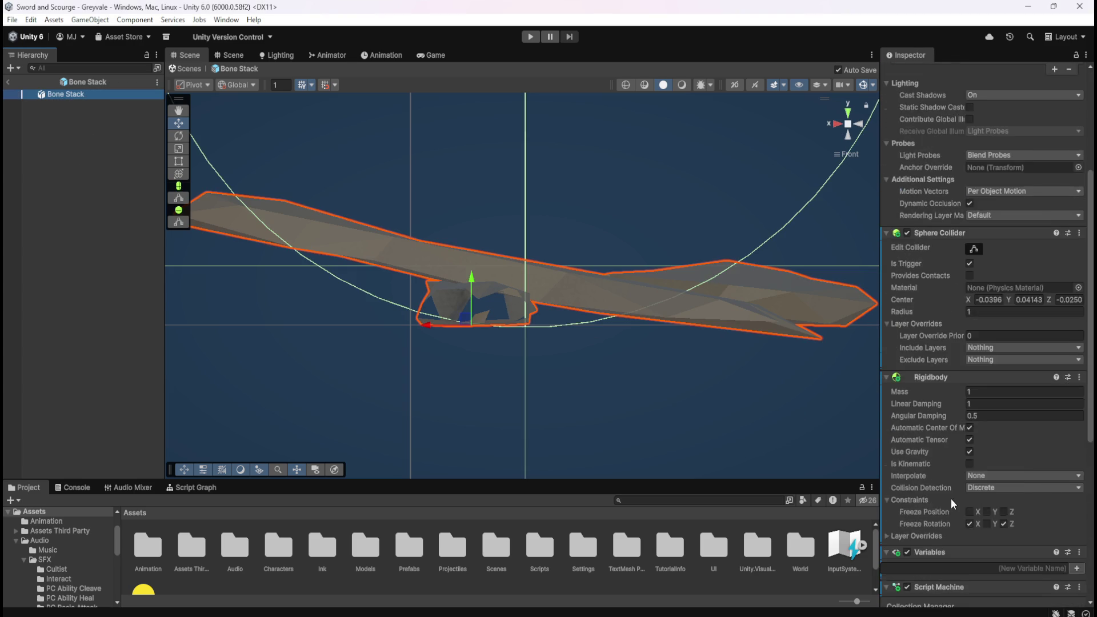
scroll(952, 503, "down", 2)
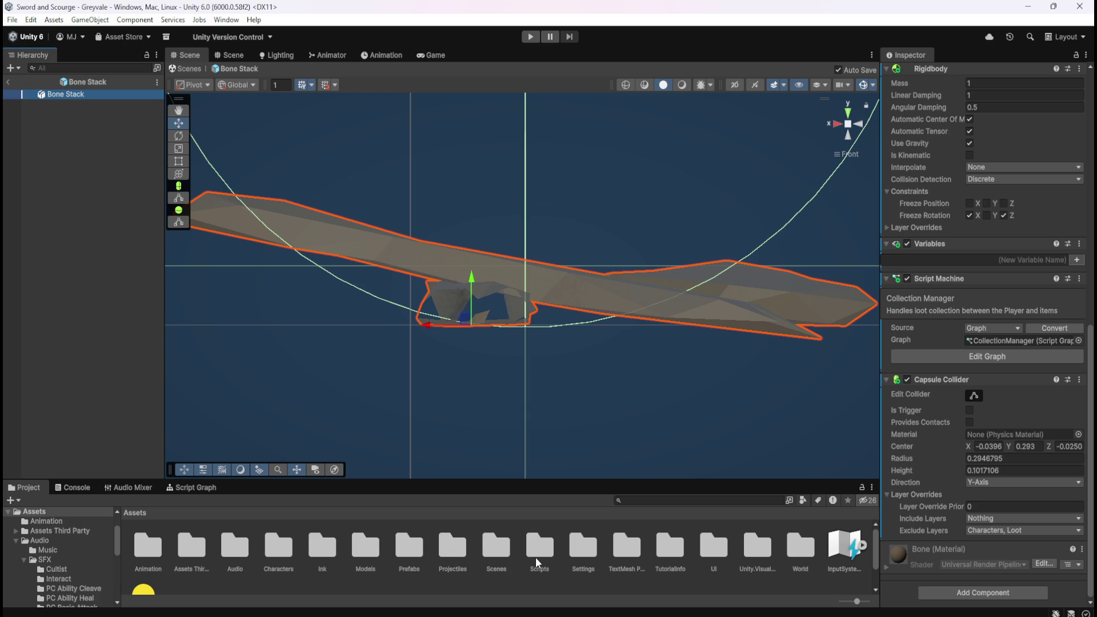
double_click(420, 546)
double_click(186, 545)
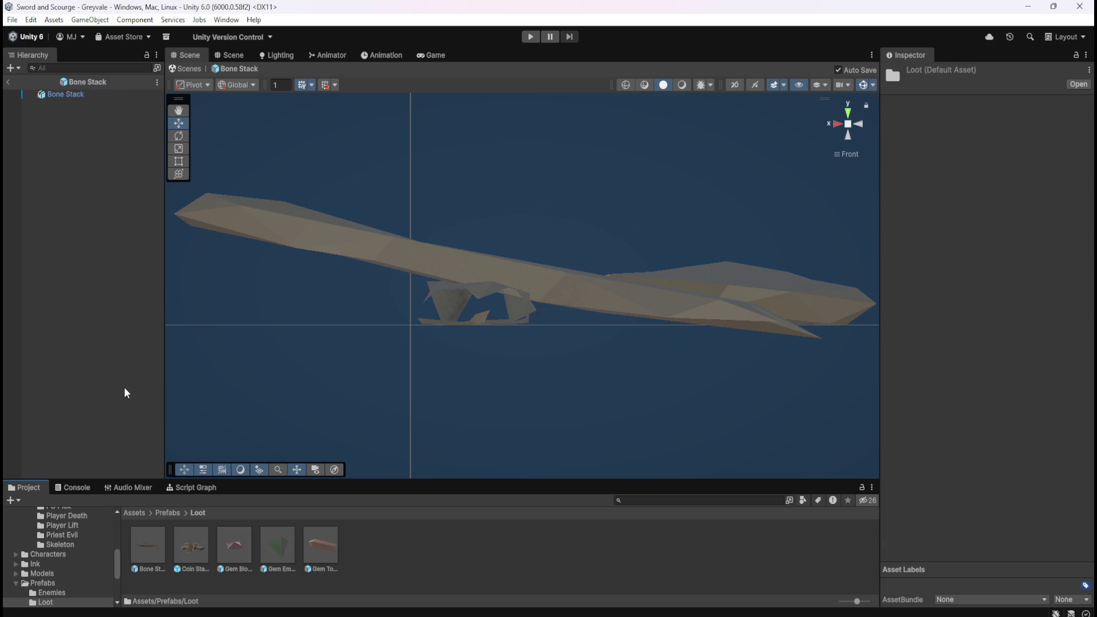
double_click(189, 546)
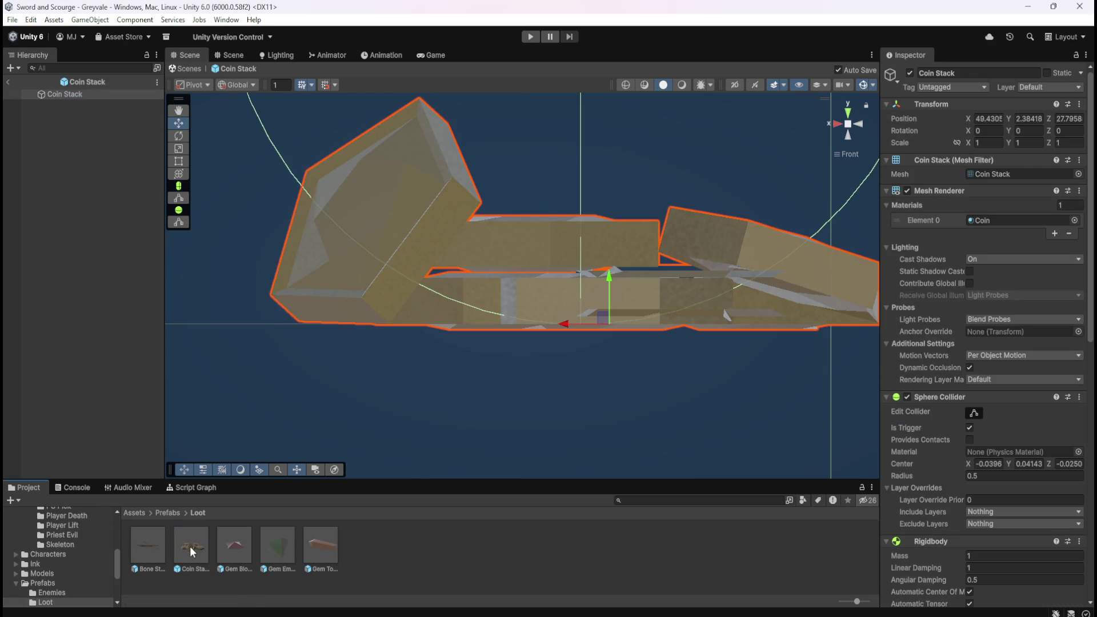
Step: Put Coin Stack on the Loot layer and exclude Loot in its capsule collider
left_click(1042, 88)
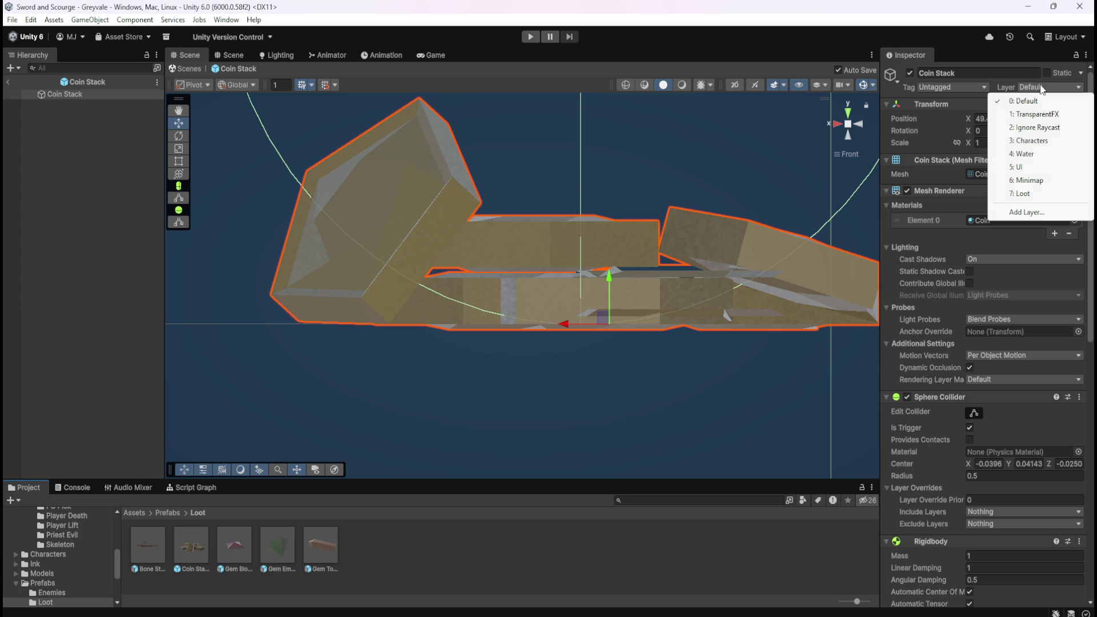
left_click(1022, 193)
scroll(951, 314, "down", 10)
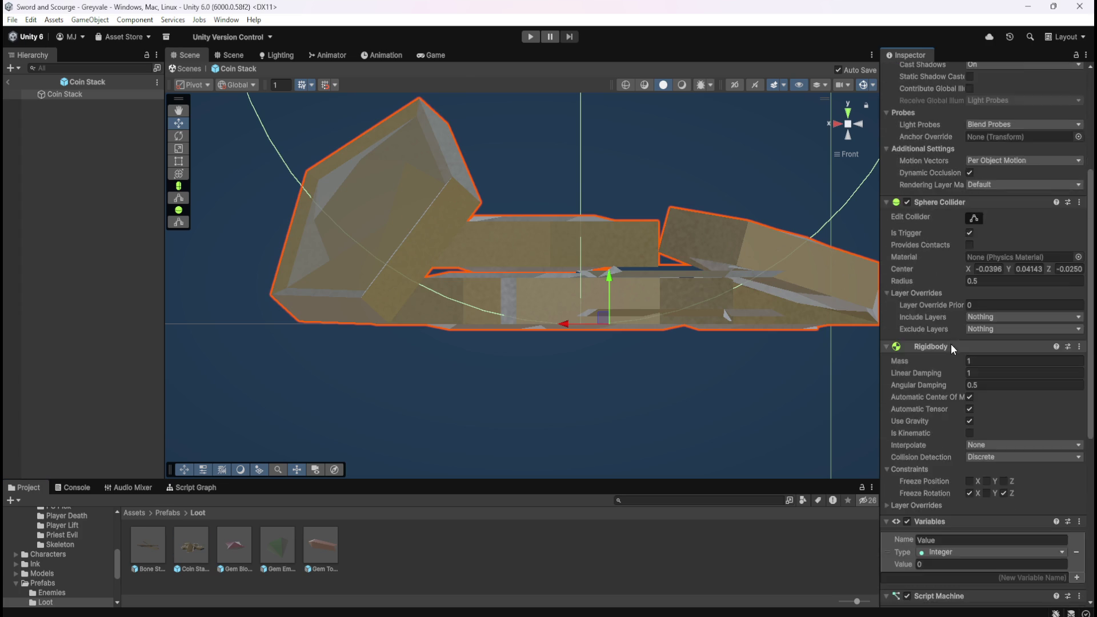
scroll(945, 346, "down", 4)
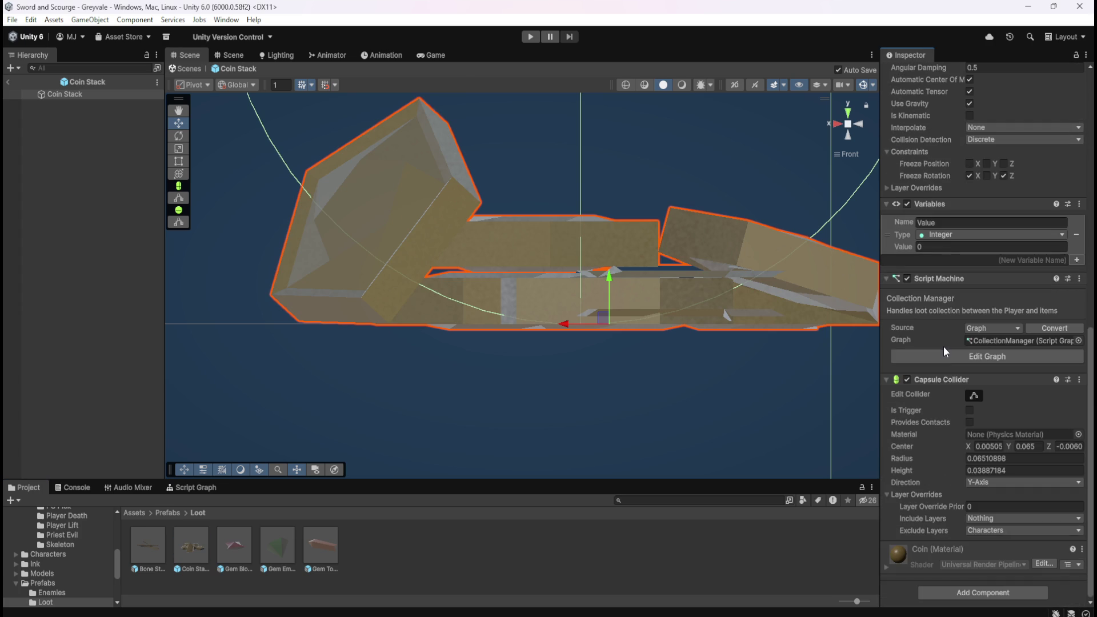
left_click(983, 530)
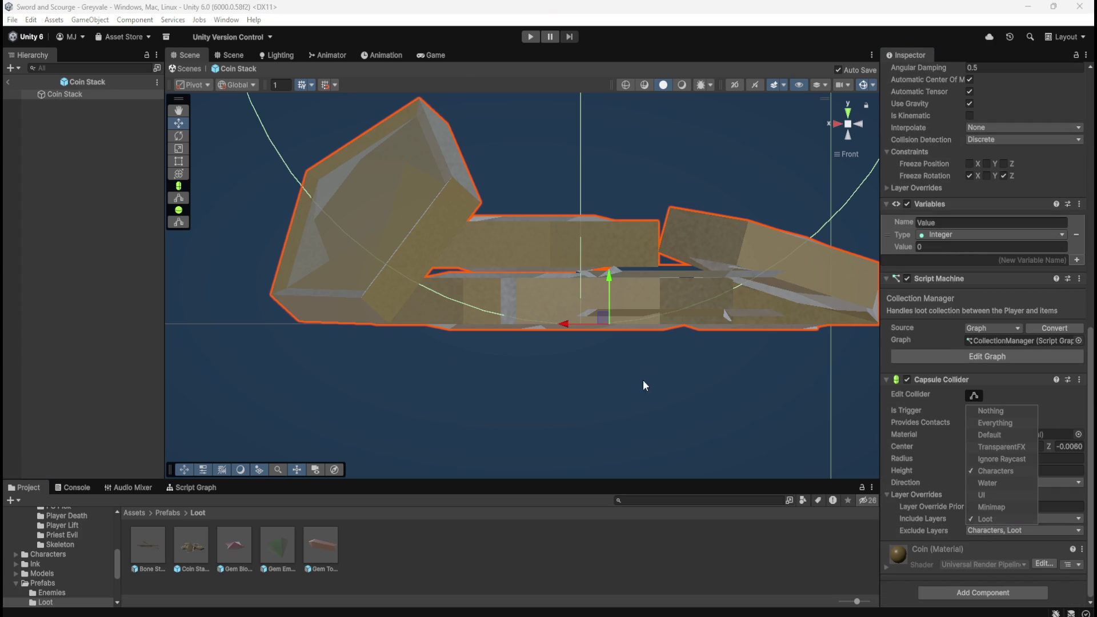
left_click(987, 519)
left_click(895, 536)
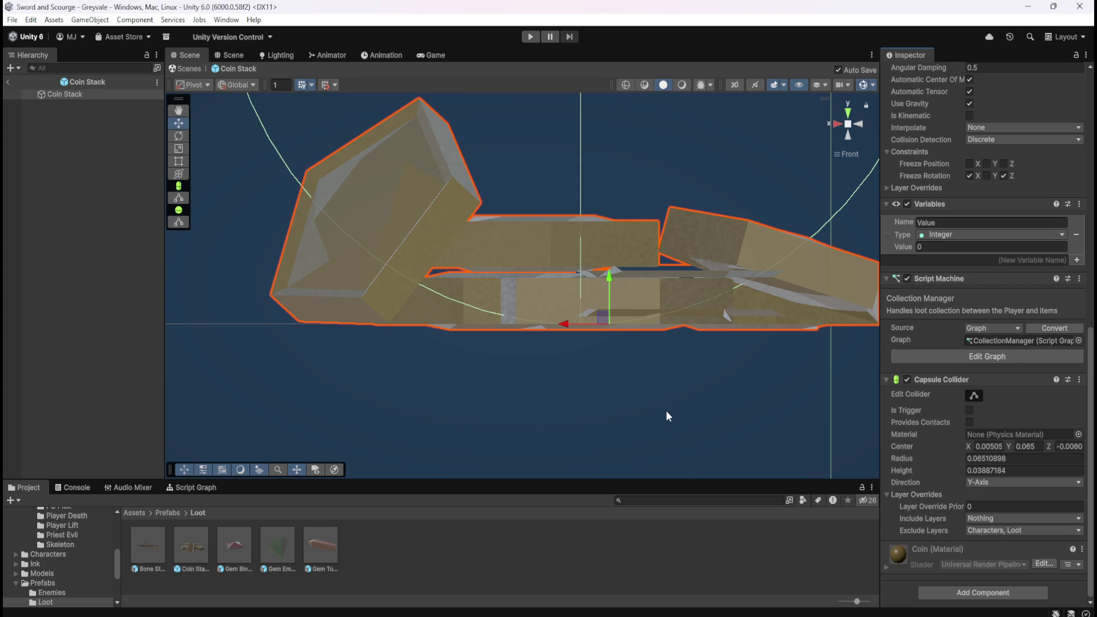
Step: Open Gem Blood Ruby, set its layer to Loot and exclude Loot in its collider
double_click(234, 548)
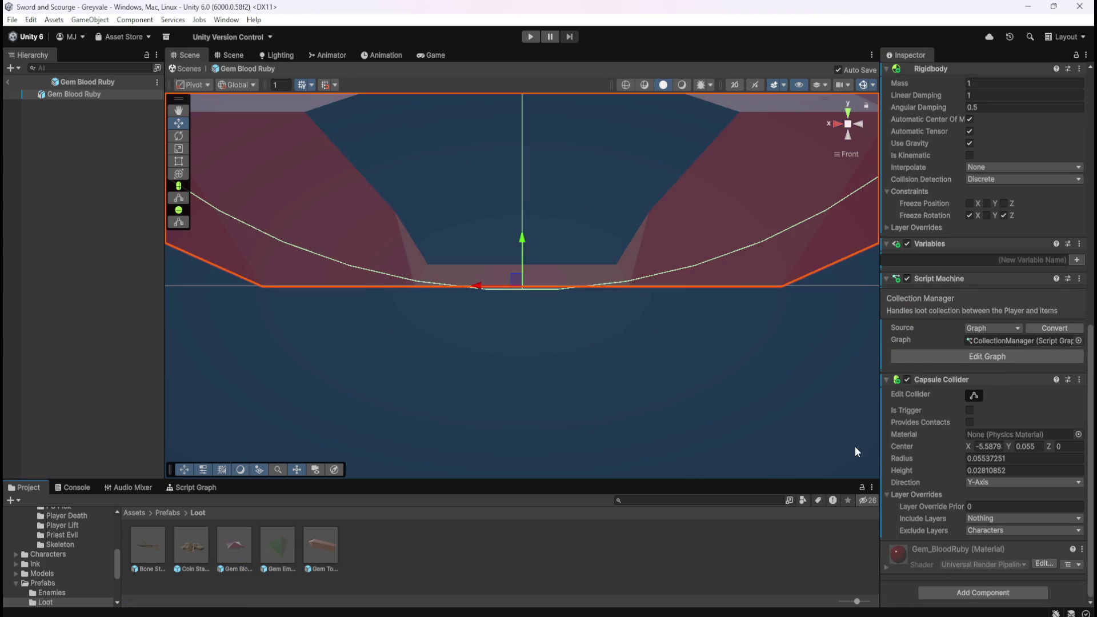
scroll(920, 451, "up", 10)
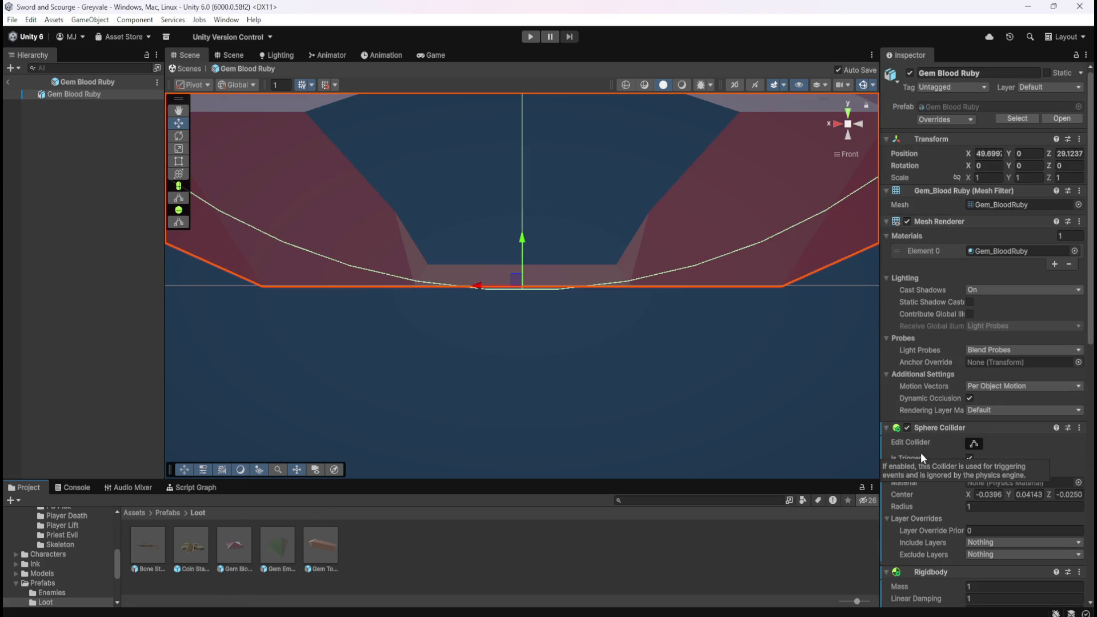
left_click(1029, 87)
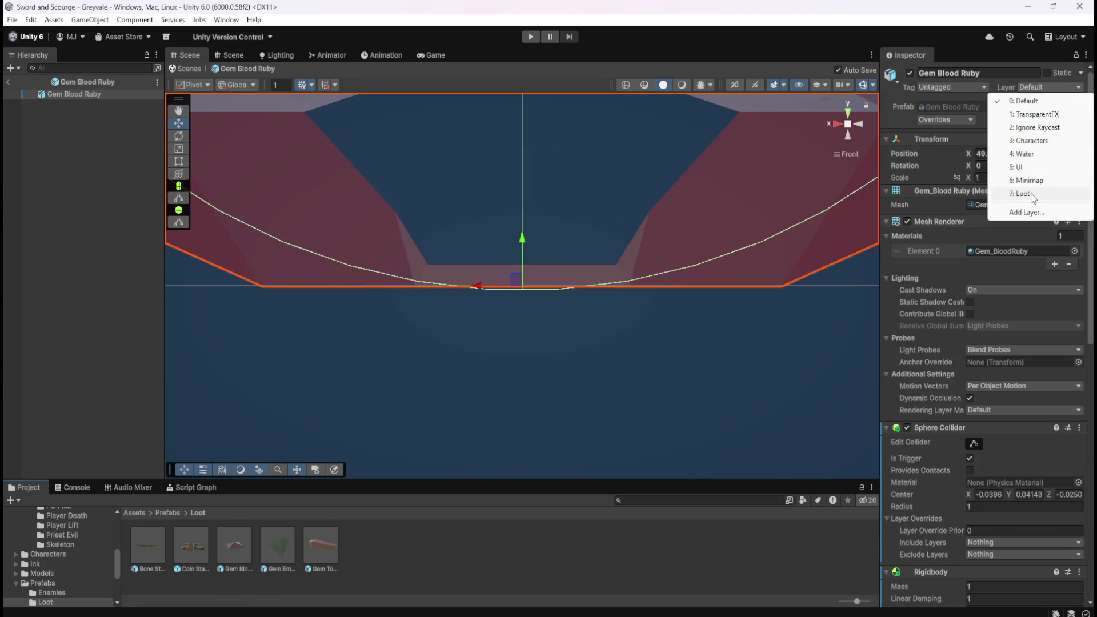
left_click(926, 190)
scroll(970, 354, "down", 5)
scroll(944, 448, "down", 6)
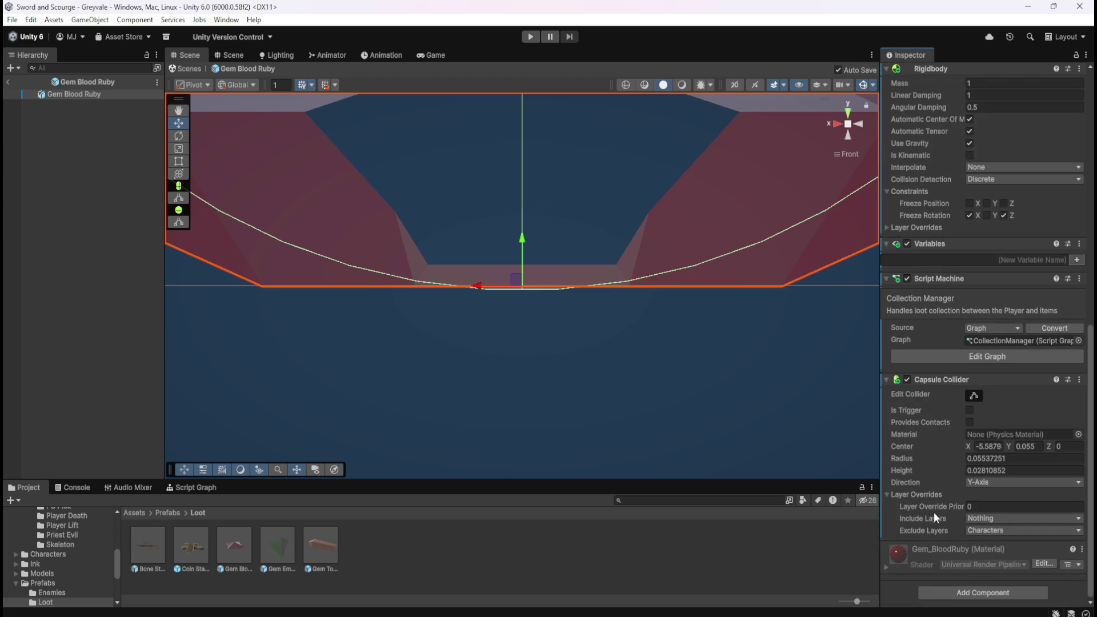
left_click(995, 530)
left_click(999, 517)
Step: Open Gem Emerald, set its layer to Loot and exclude Loot in its collider
double_click(279, 551)
scroll(979, 152, "up", 4)
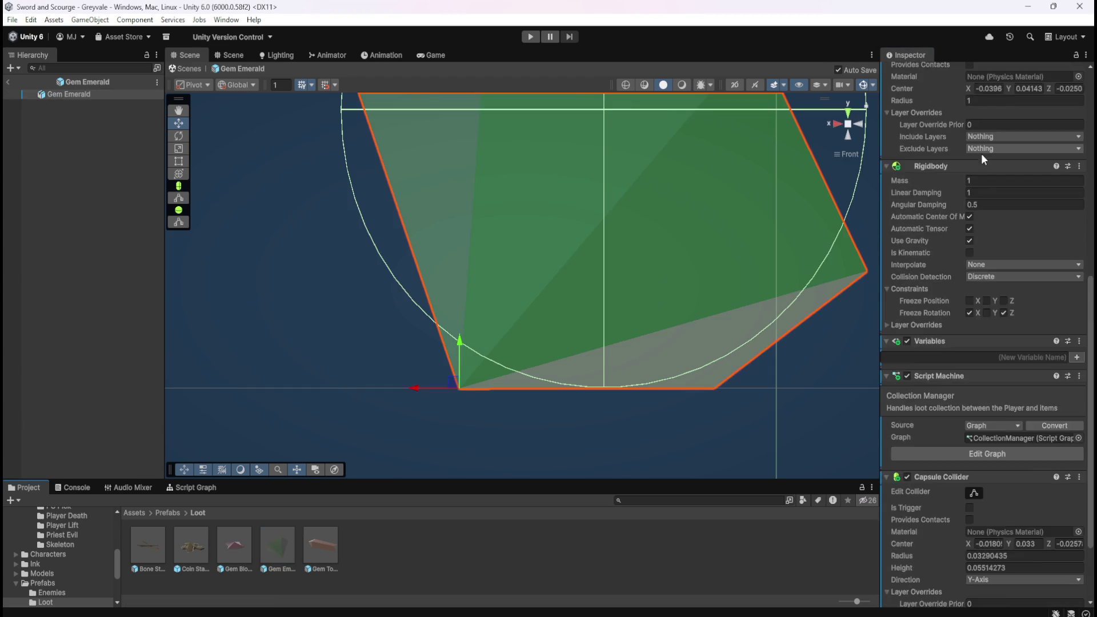
scroll(977, 162, "up", 5)
left_click(1049, 88)
left_click(1024, 193)
scroll(945, 404, "down", 8)
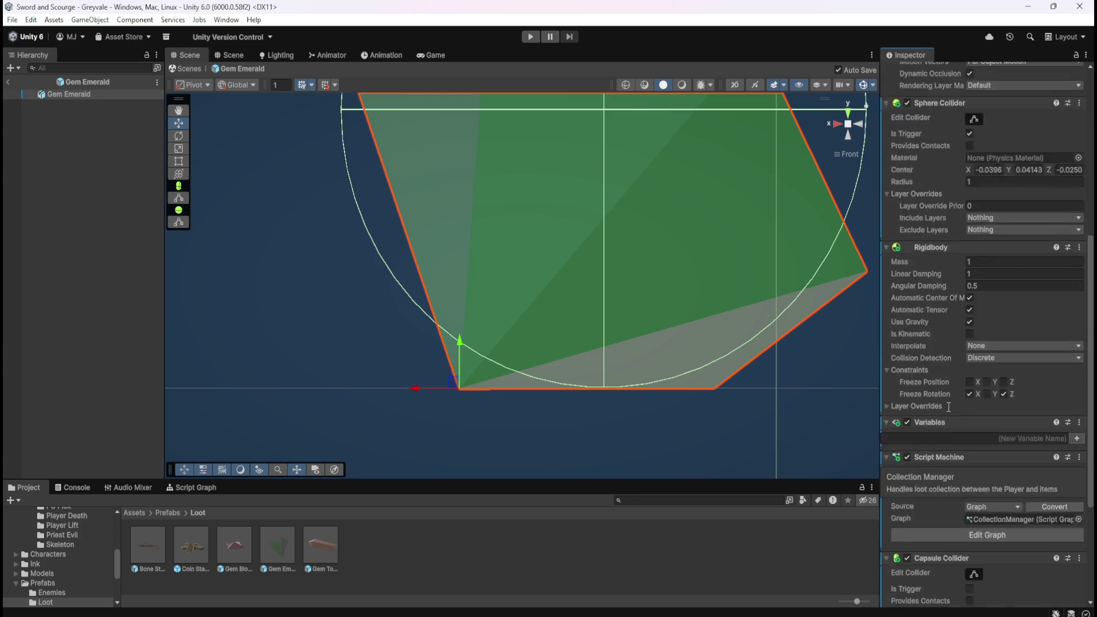
left_click(1002, 531)
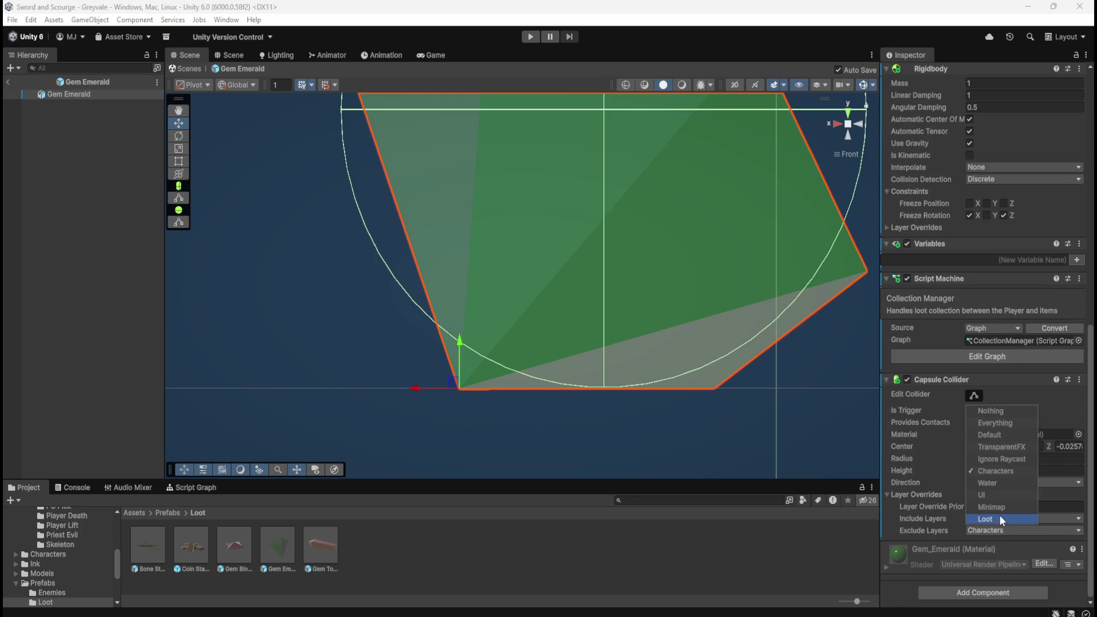
left_click(999, 515)
left_click(94, 244)
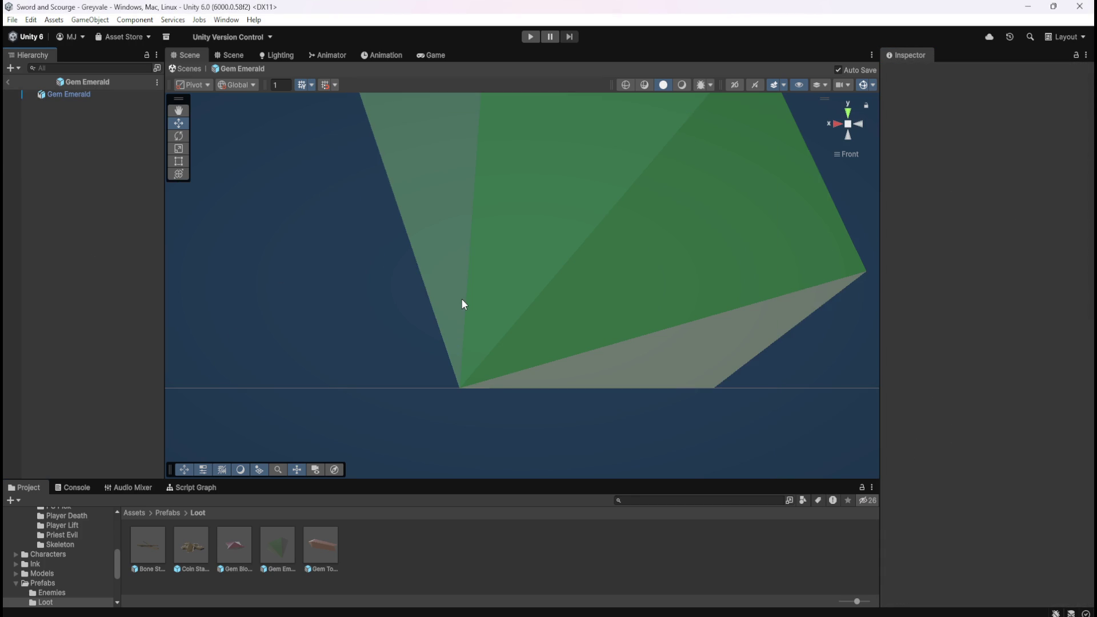
Step: Open Gem Topaz, set its layer to Loot and exclude Loot in its collider
double_click(319, 548)
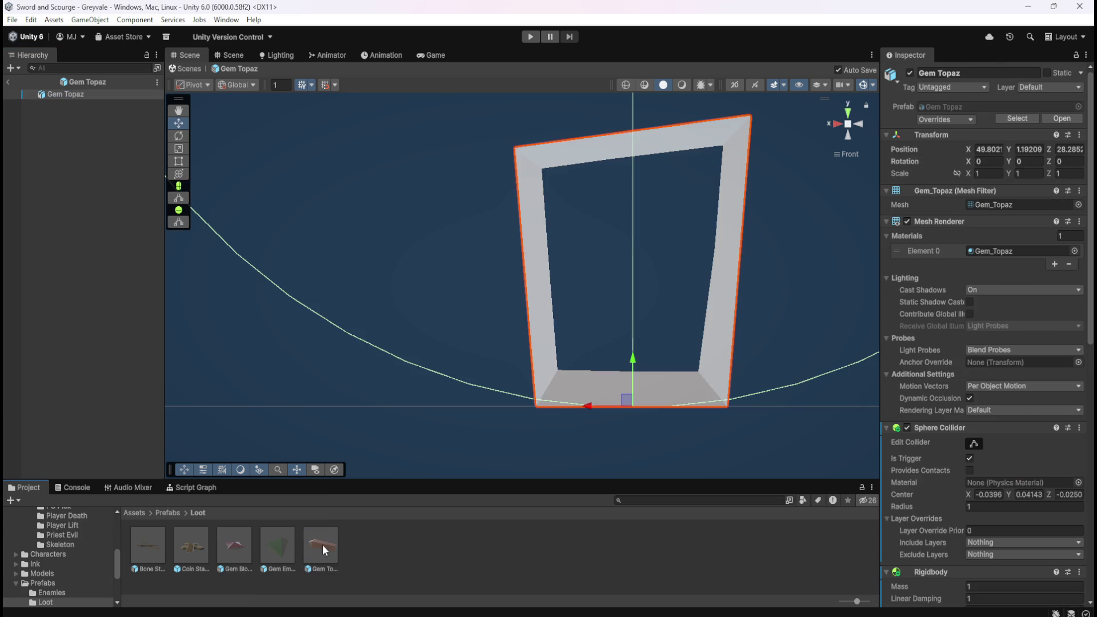
left_click(1050, 88)
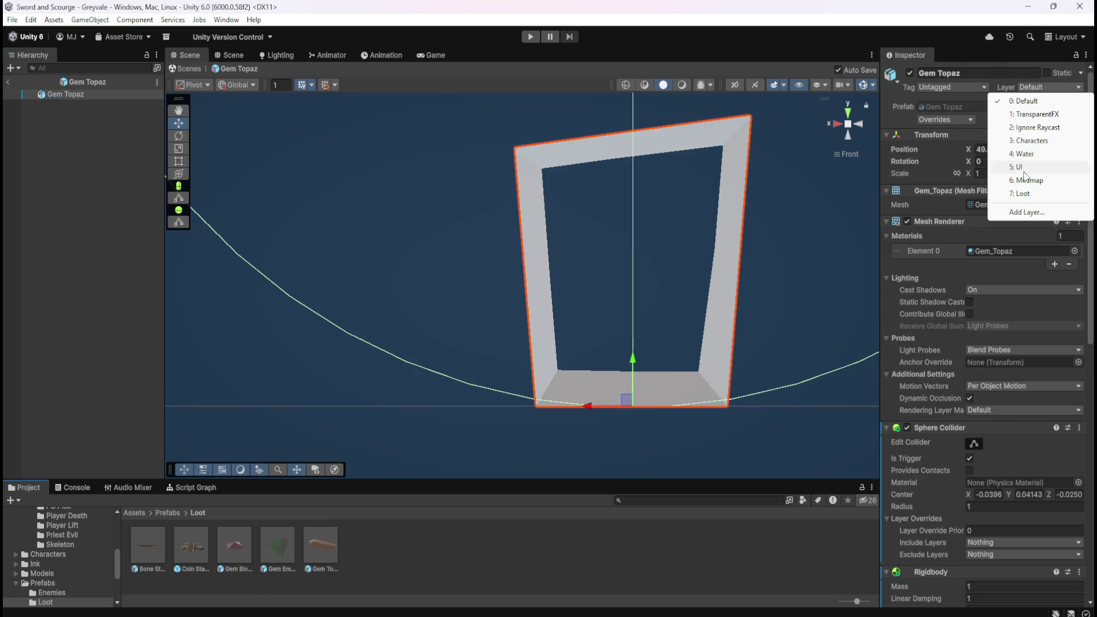
left_click(1021, 194)
scroll(965, 394, "down", 5)
scroll(963, 402, "down", 5)
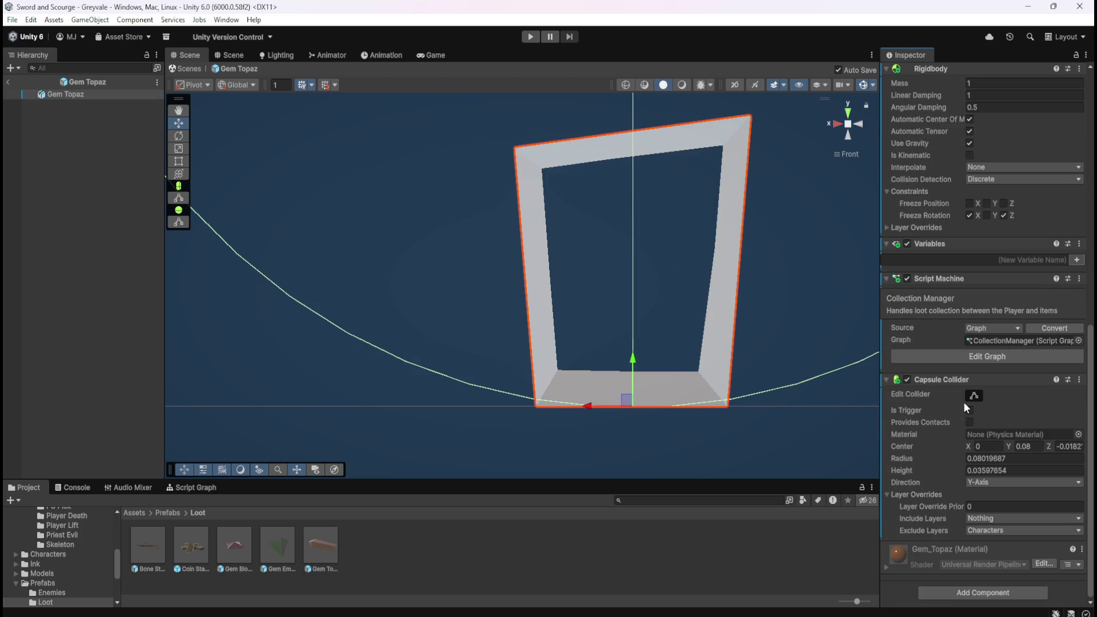
left_click(988, 530)
left_click(992, 519)
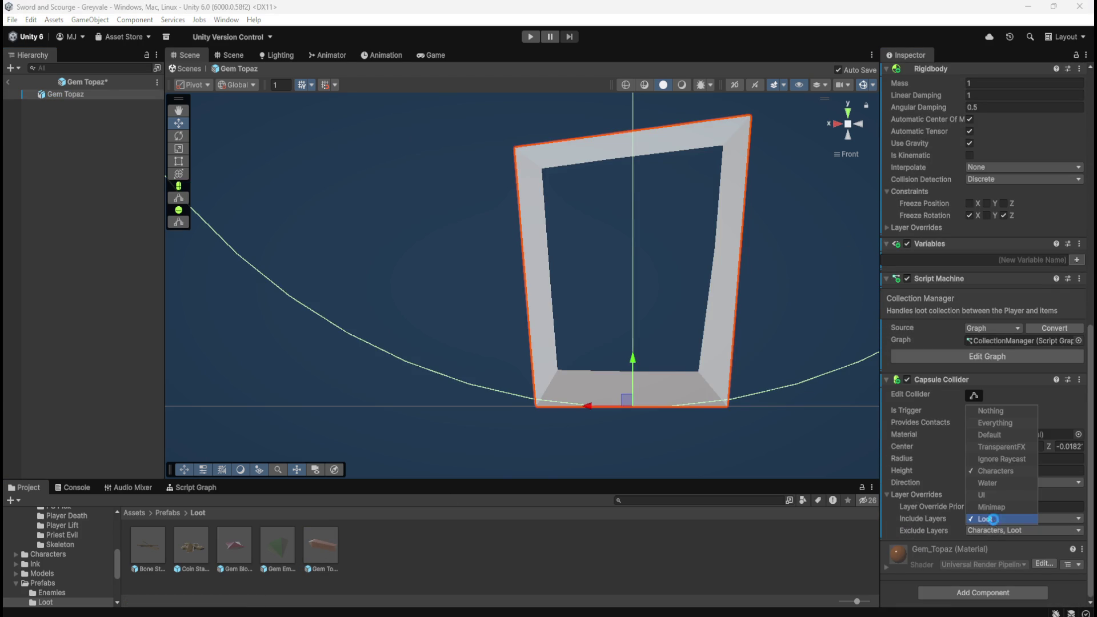
left_click(679, 433)
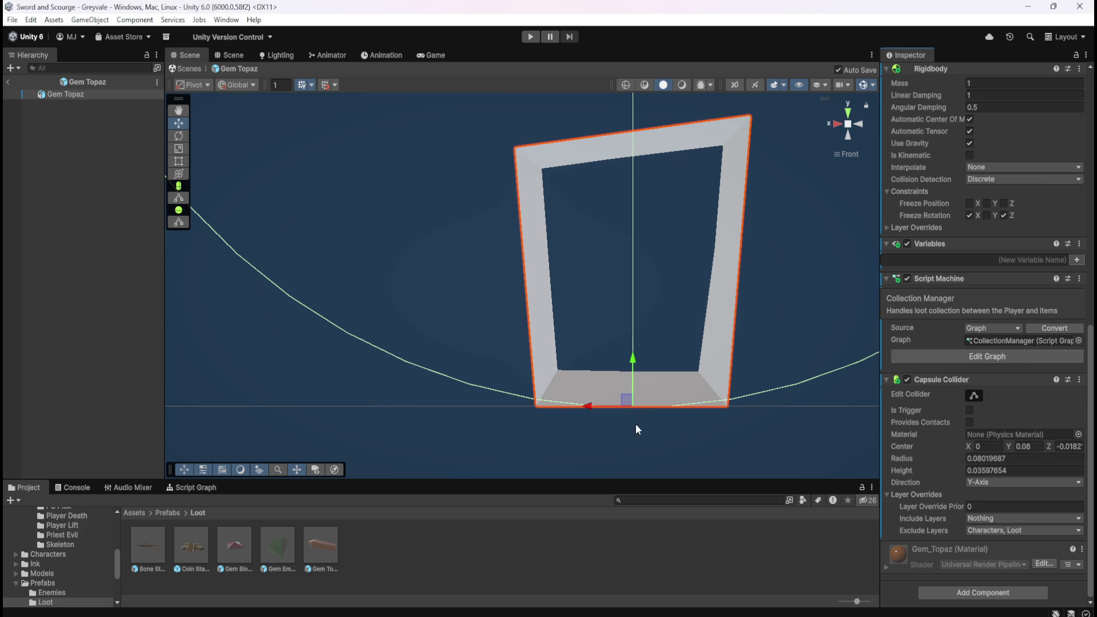
Step: Verify Bone Stack, Coin Stack and Gem Blood Ruby are on Loot, excluding Characters and Loot
double_click(145, 539)
scroll(932, 314, "up", 5)
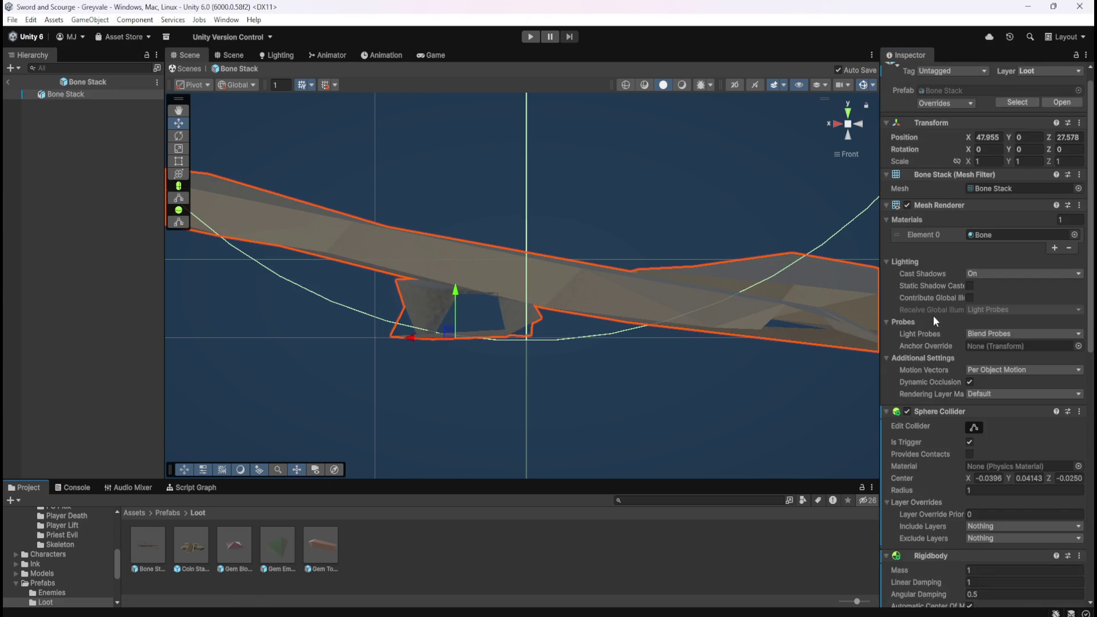
scroll(933, 317, "down", 7)
scroll(933, 316, "down", 2)
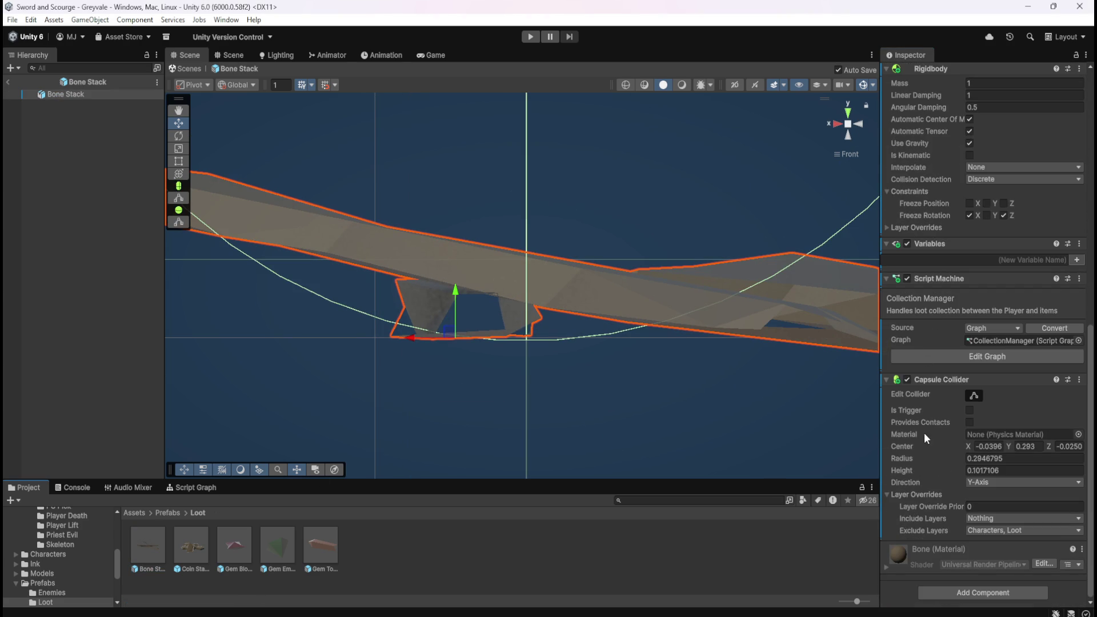
double_click(201, 553)
scroll(1062, 296, "up", 10)
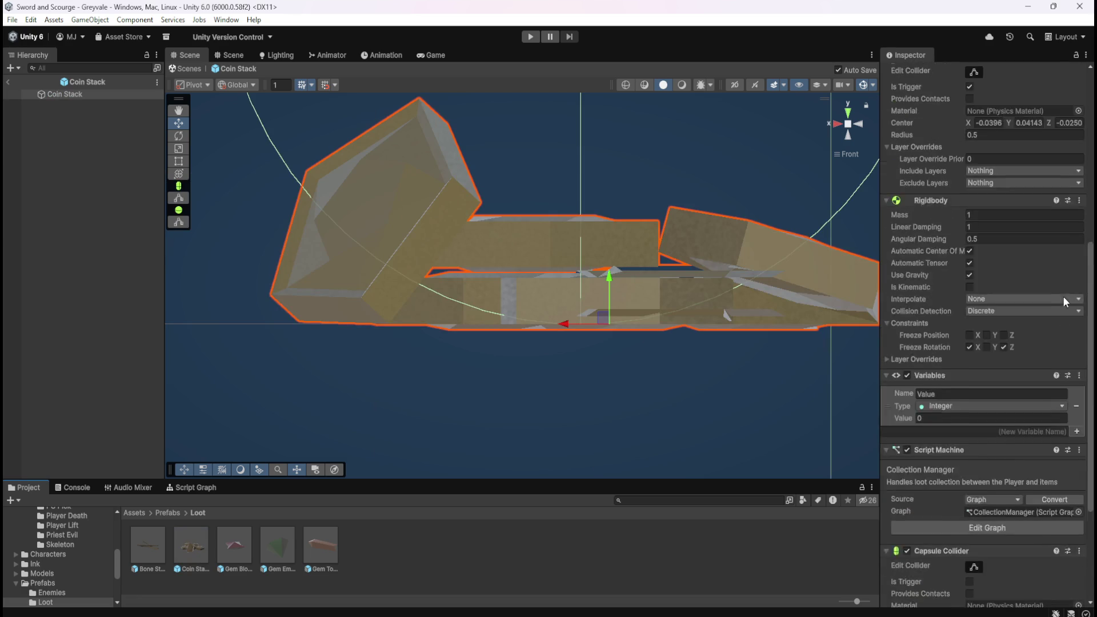
scroll(951, 477, "down", 20)
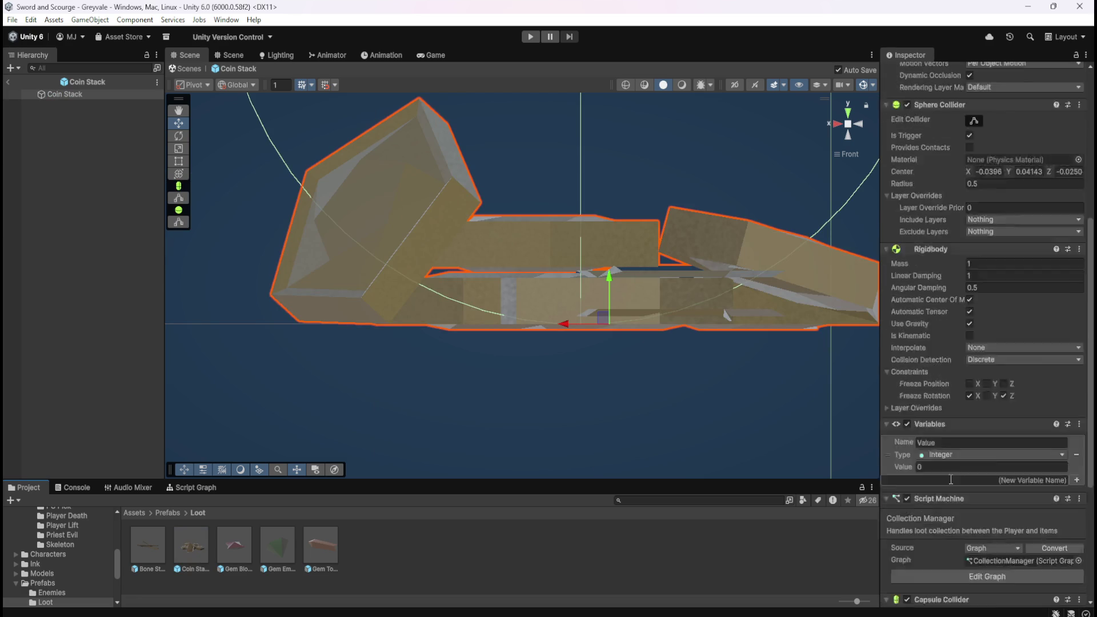
double_click(234, 547)
scroll(951, 223, "up", 10)
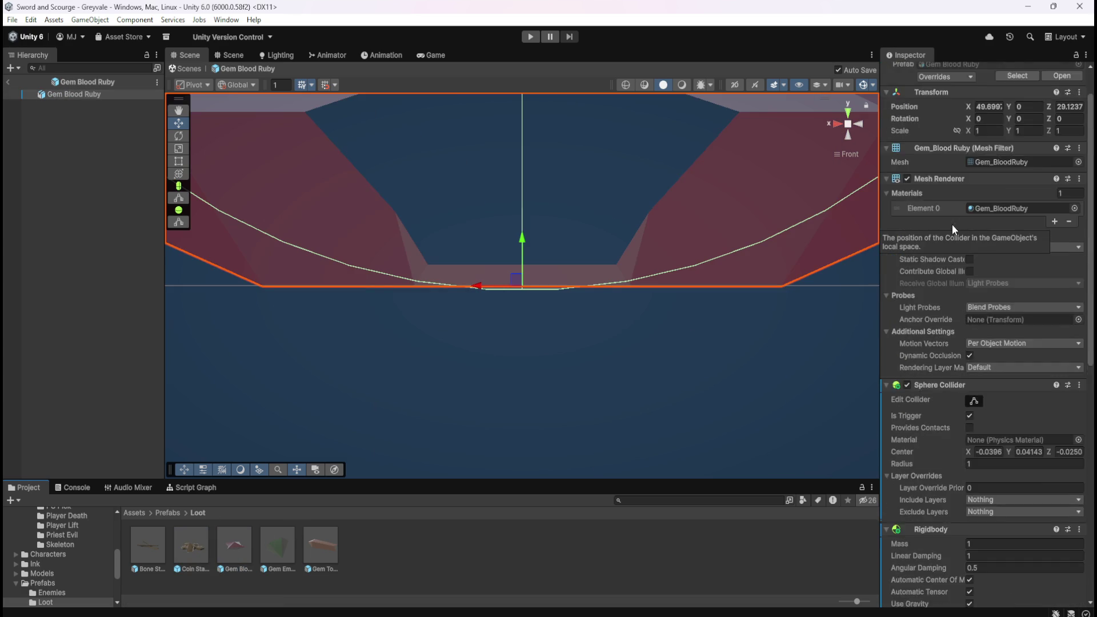
scroll(965, 358, "down", 10)
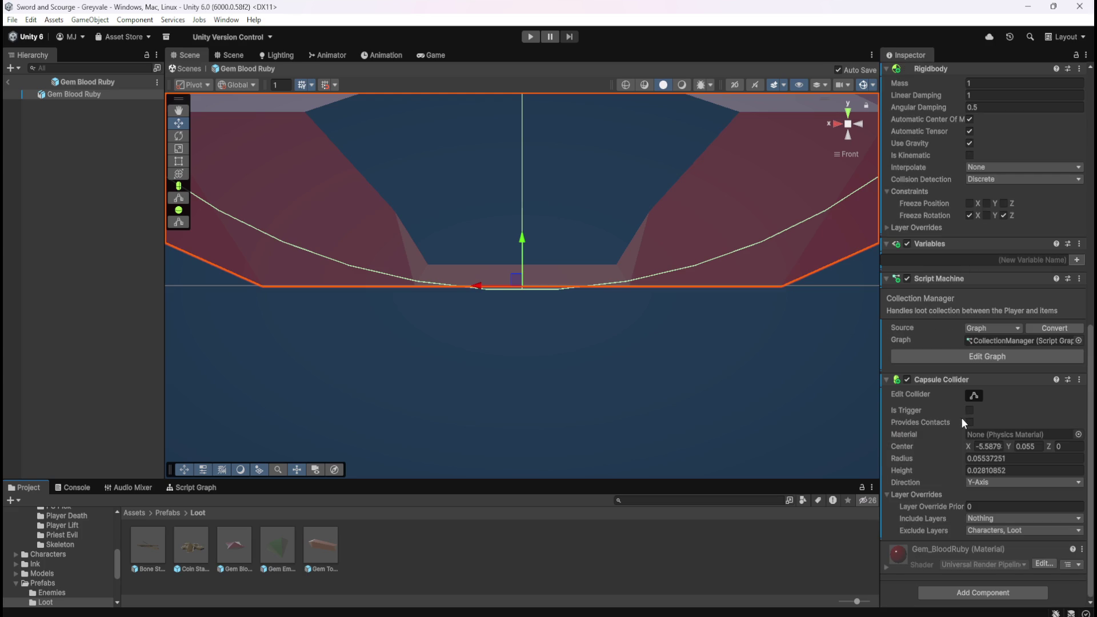
Step: Verify Gem Emerald and Gem Topaz, then leave prefab mode and enter Play mode
double_click(270, 551)
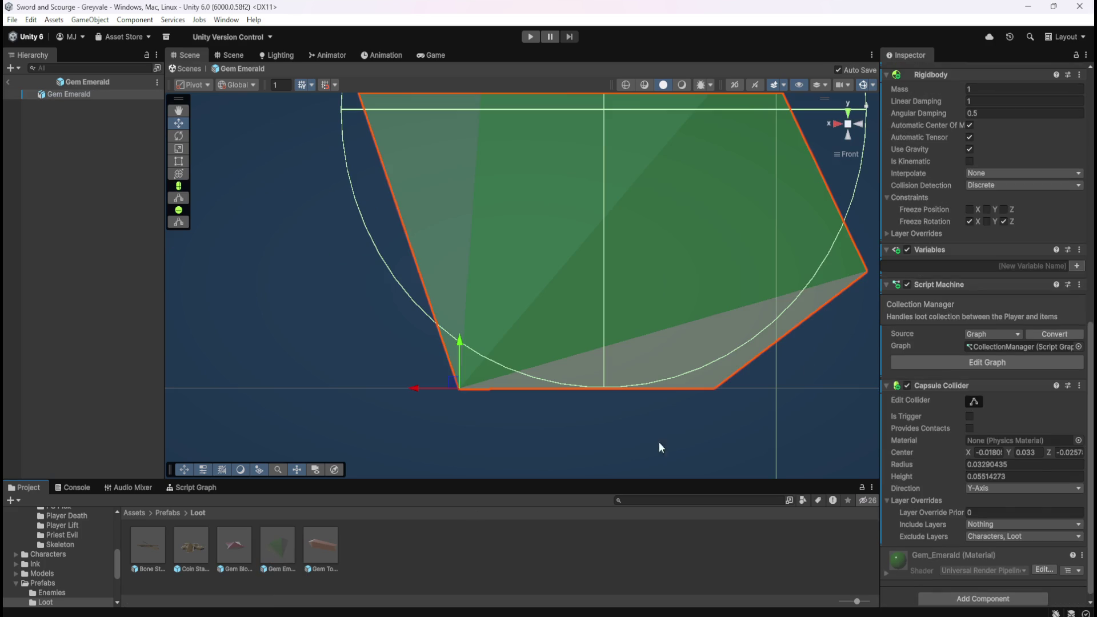
scroll(922, 276, "up", 5)
scroll(920, 276, "up", 3)
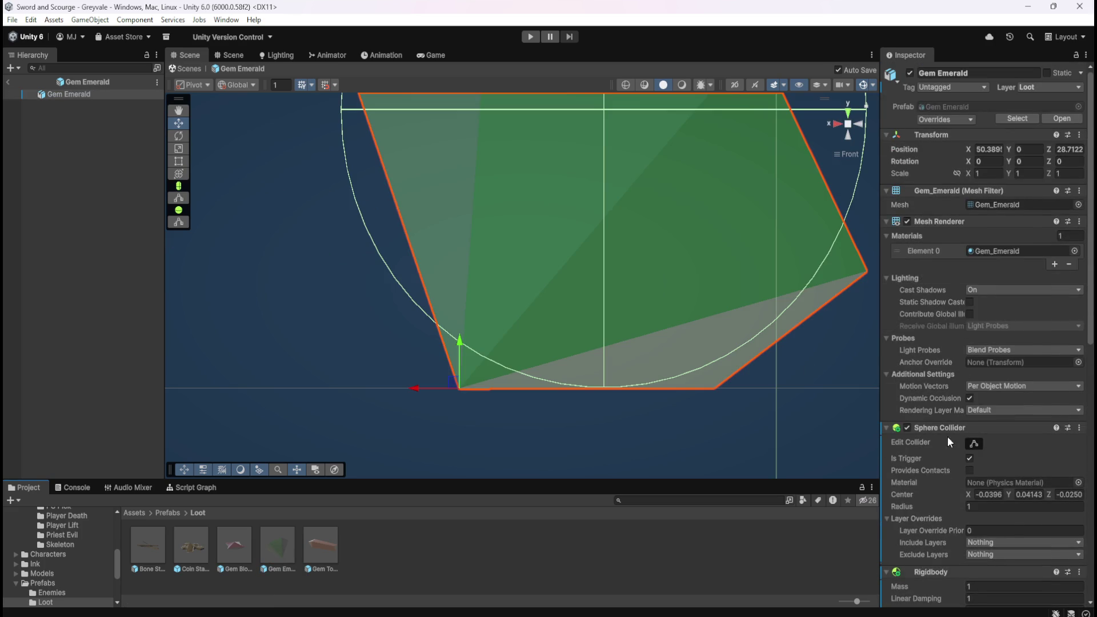
scroll(961, 368, "down", 8)
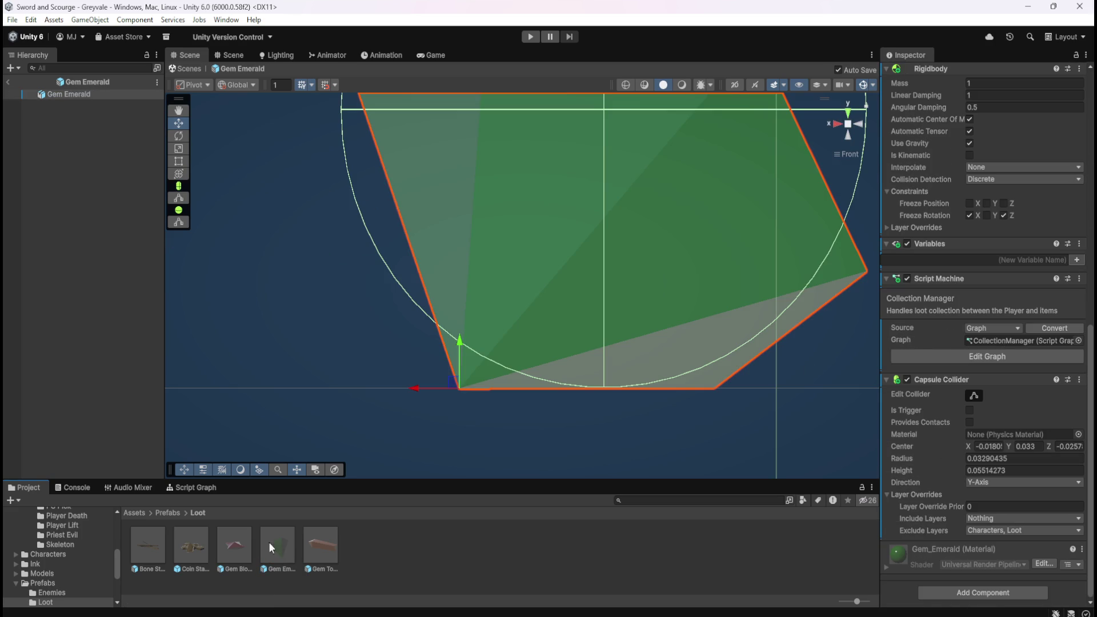
double_click(329, 547)
scroll(950, 275, "up", 6)
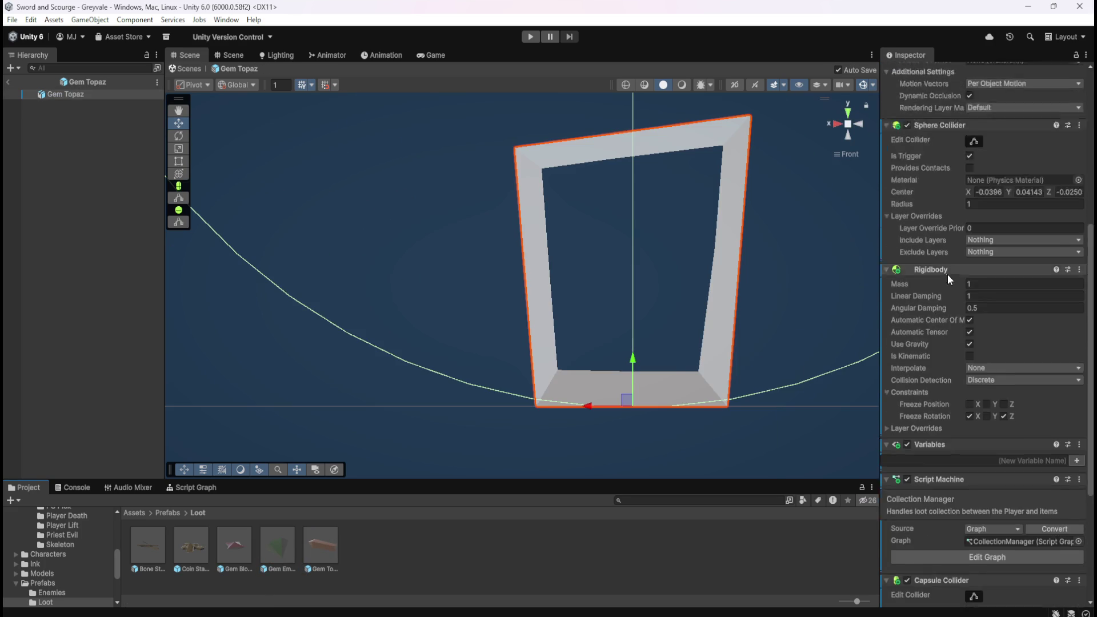
scroll(944, 273, "up", 3)
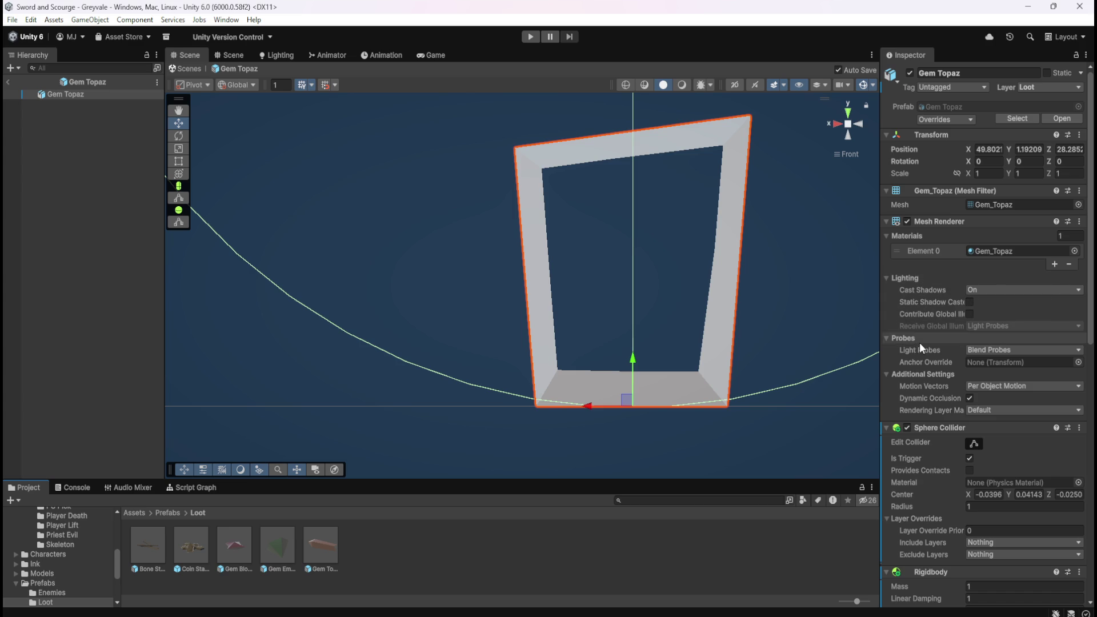
scroll(919, 342, "down", 10)
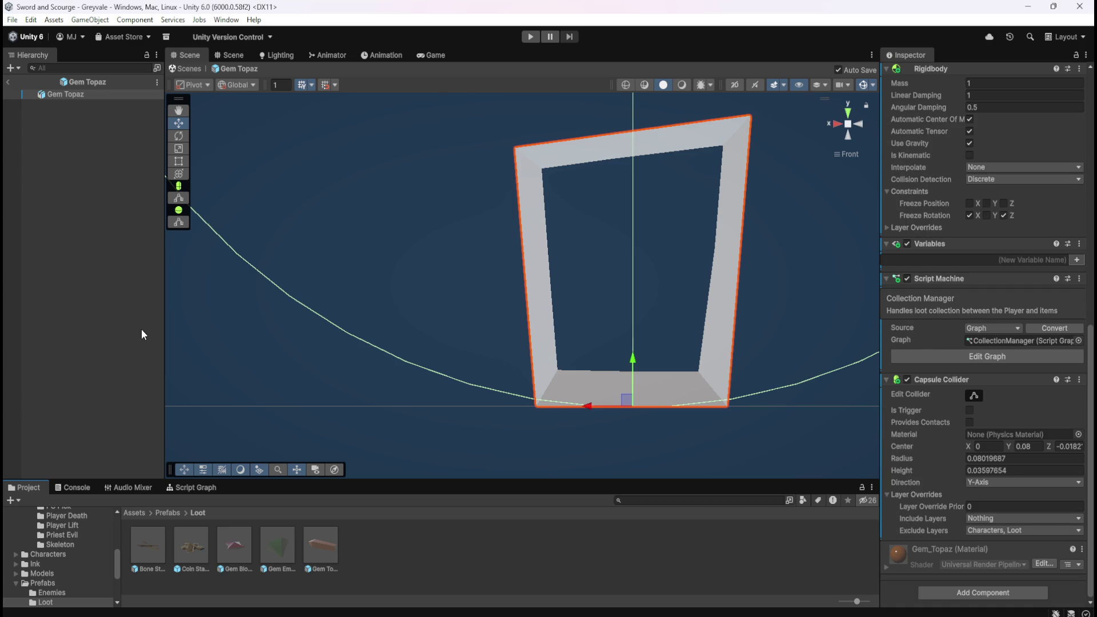
left_click(8, 83)
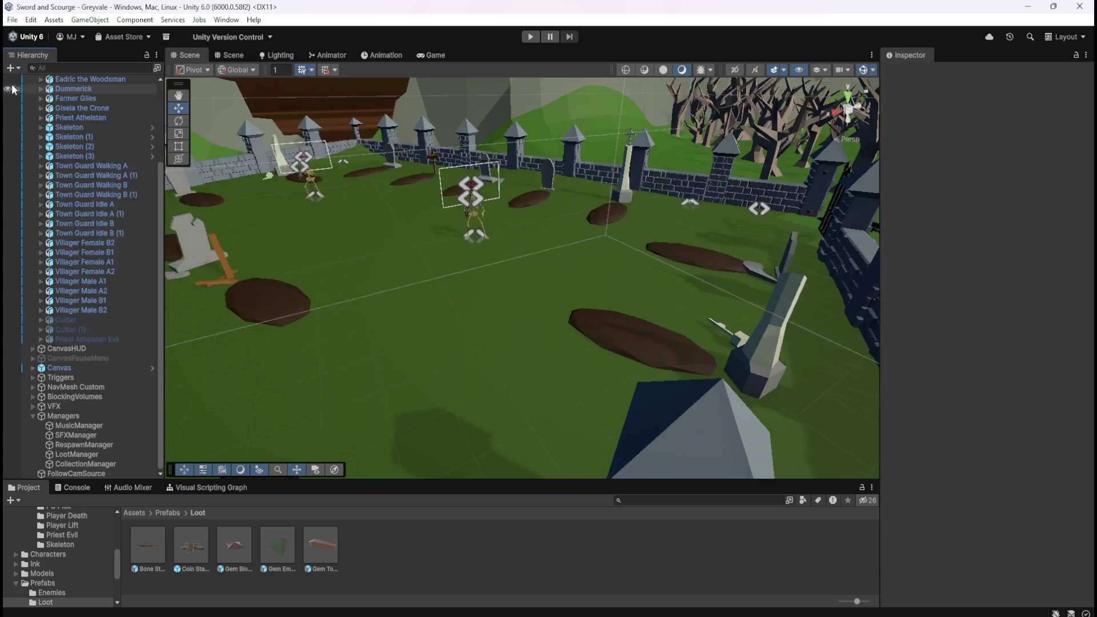
left_click(530, 37)
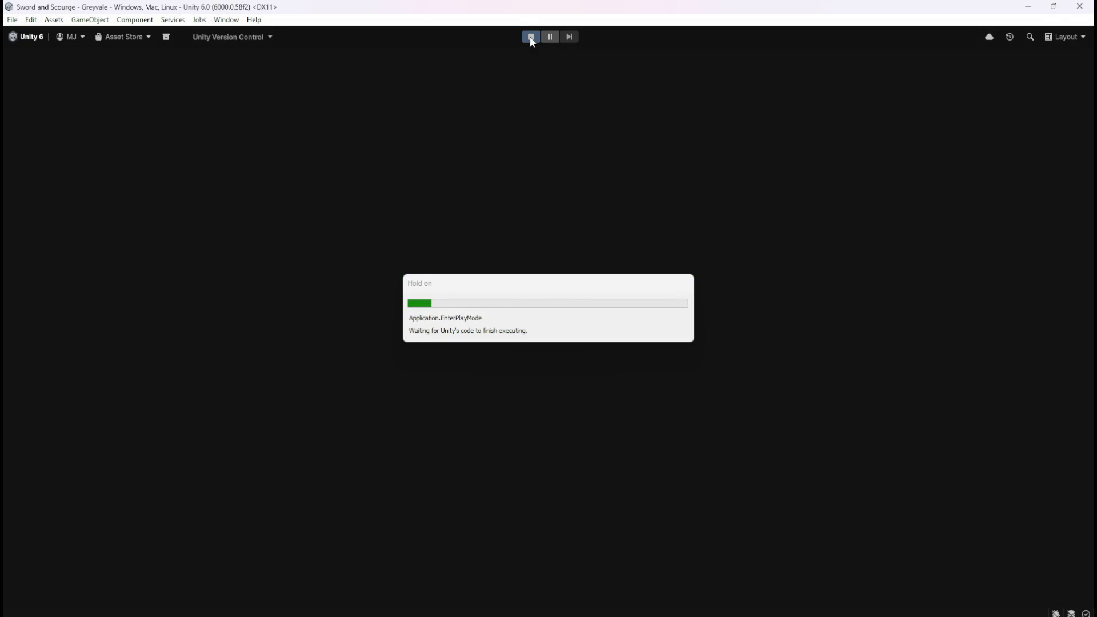
Step: Run the hero across the bridge, through Greyvale village and into the graveyard
key("w")
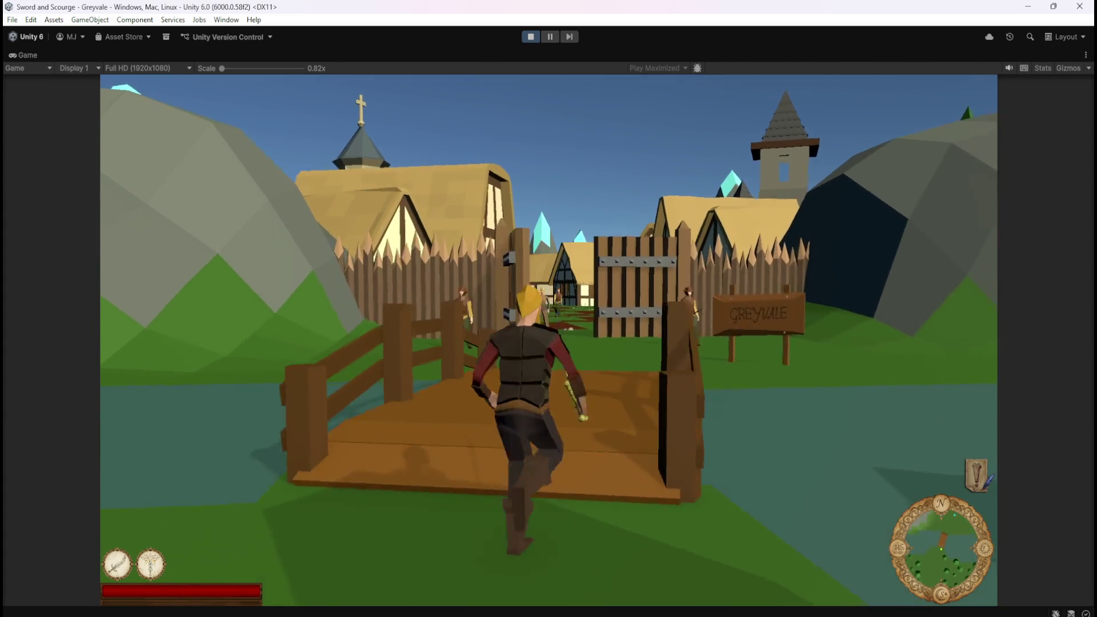
key("w")
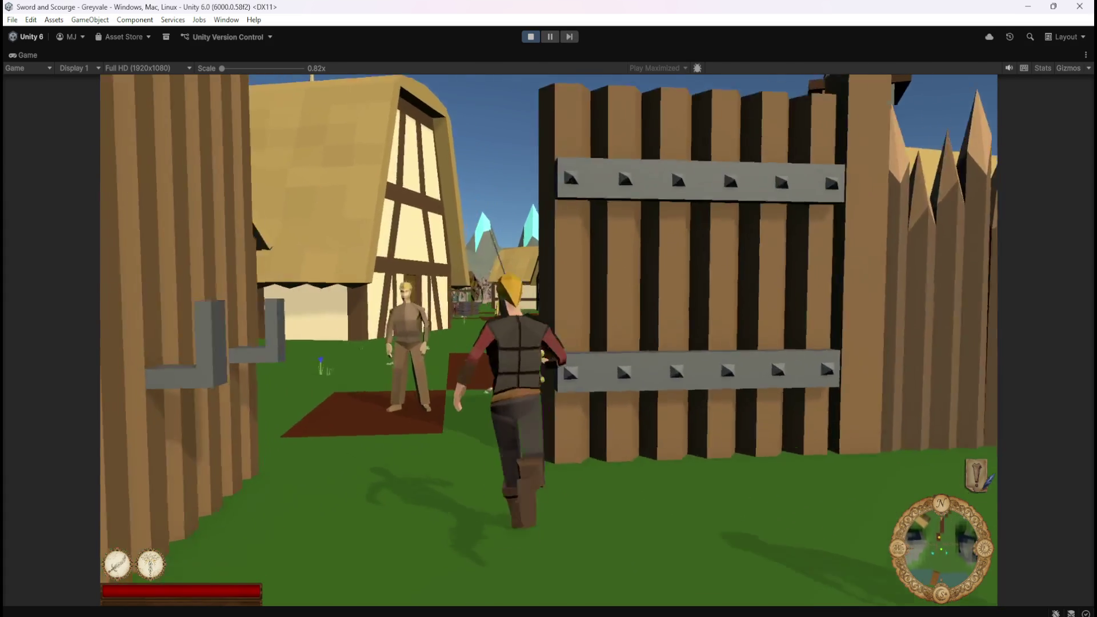
key("w")
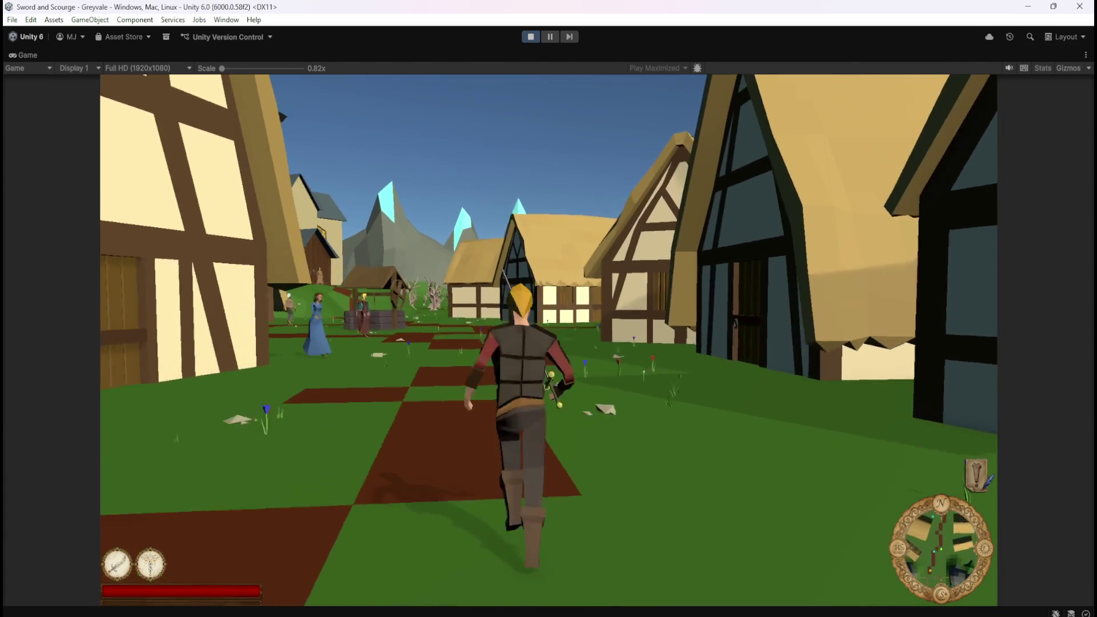
key("w")
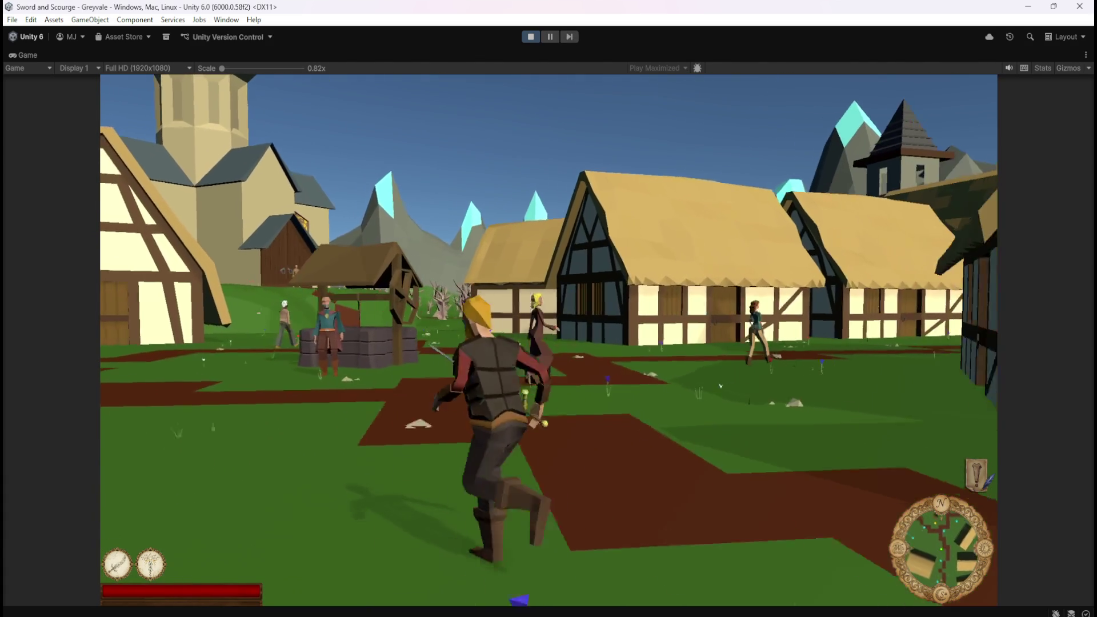
key("w")
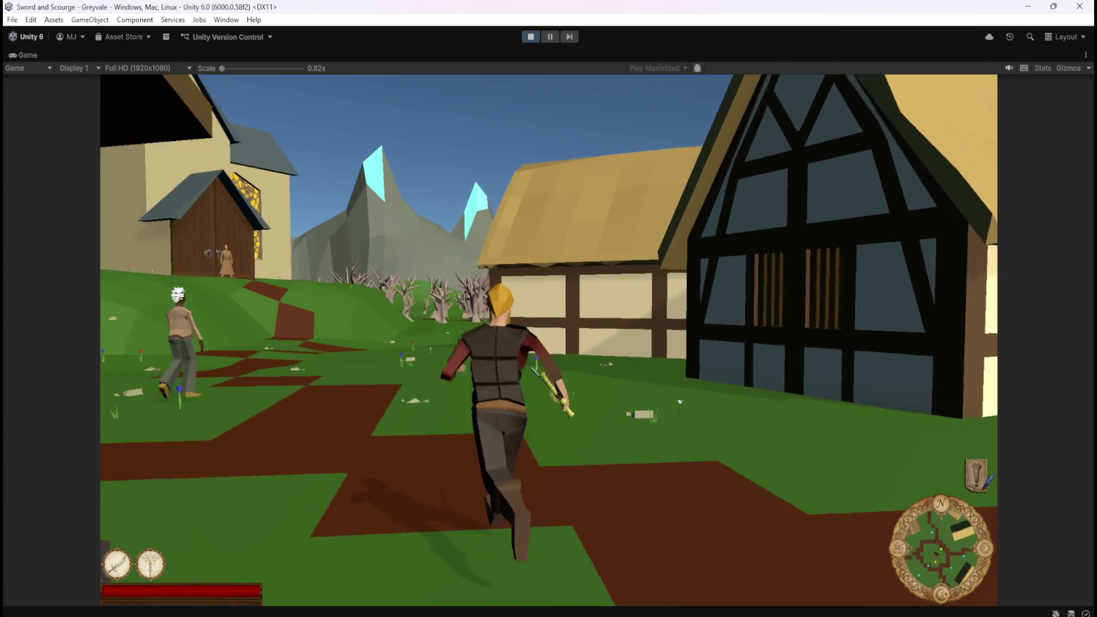
key("w")
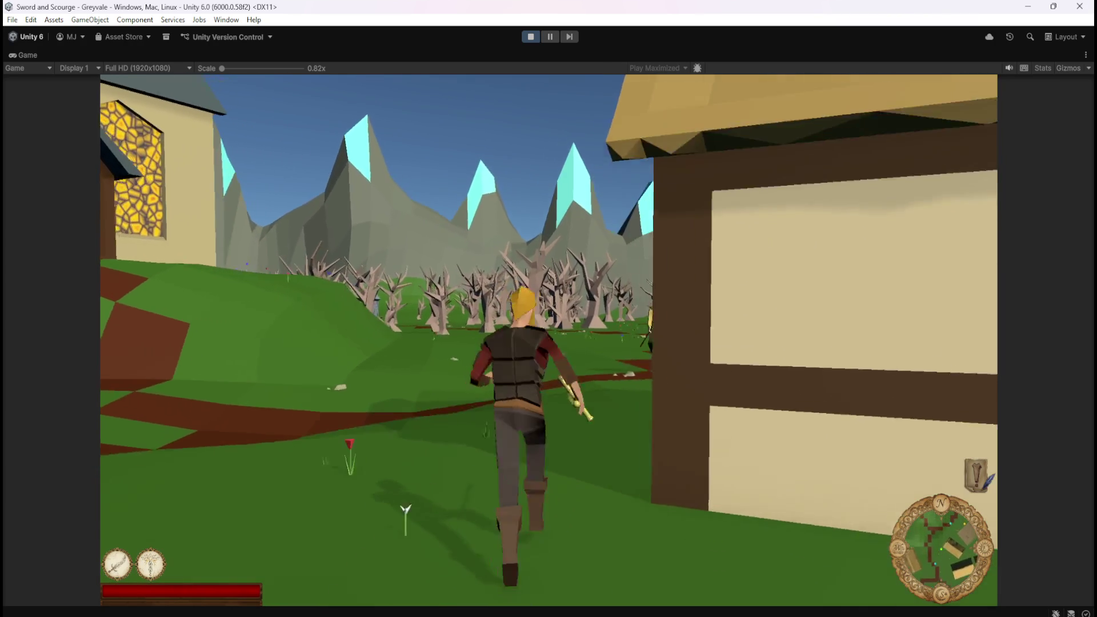
key("w")
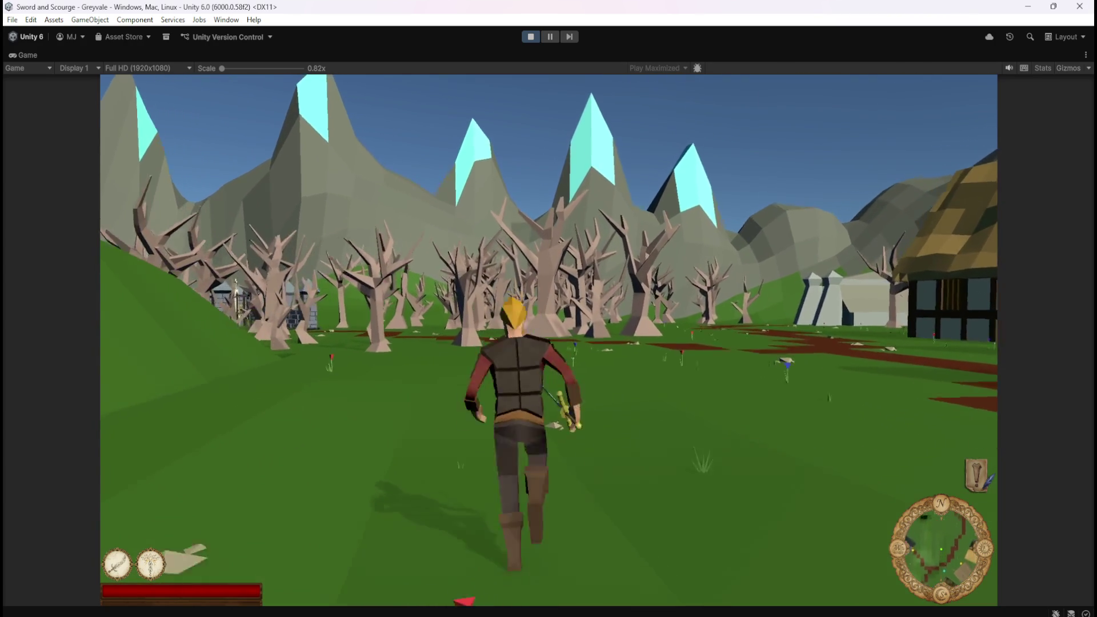
key("w")
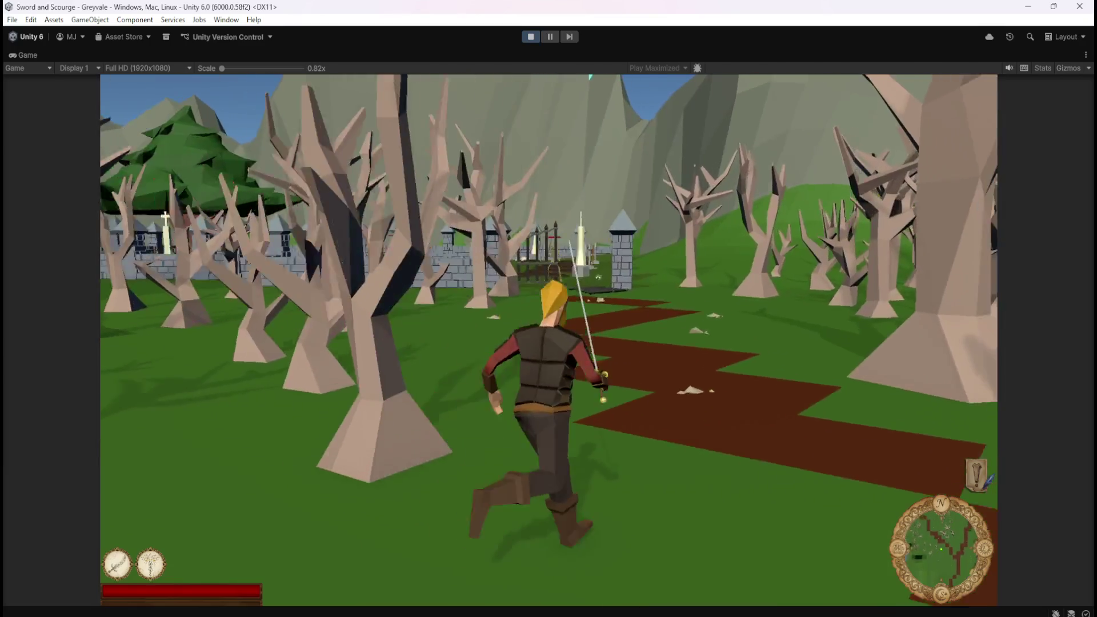
key("w")
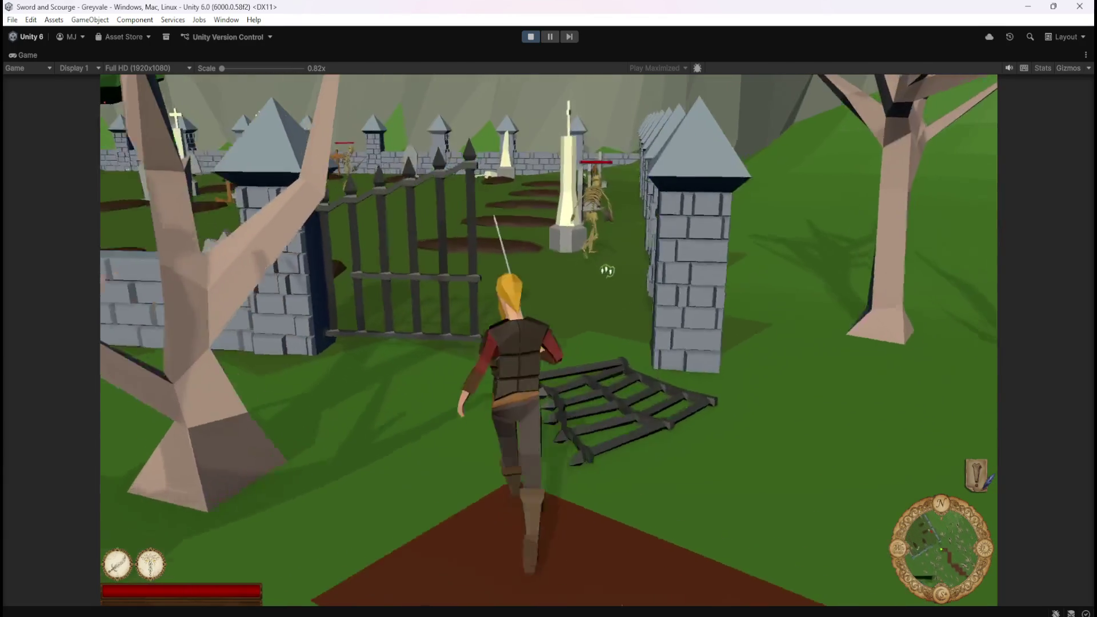
Step: Fight the graveyard skeletons with the sword, then pause and stop play mode
key("w")
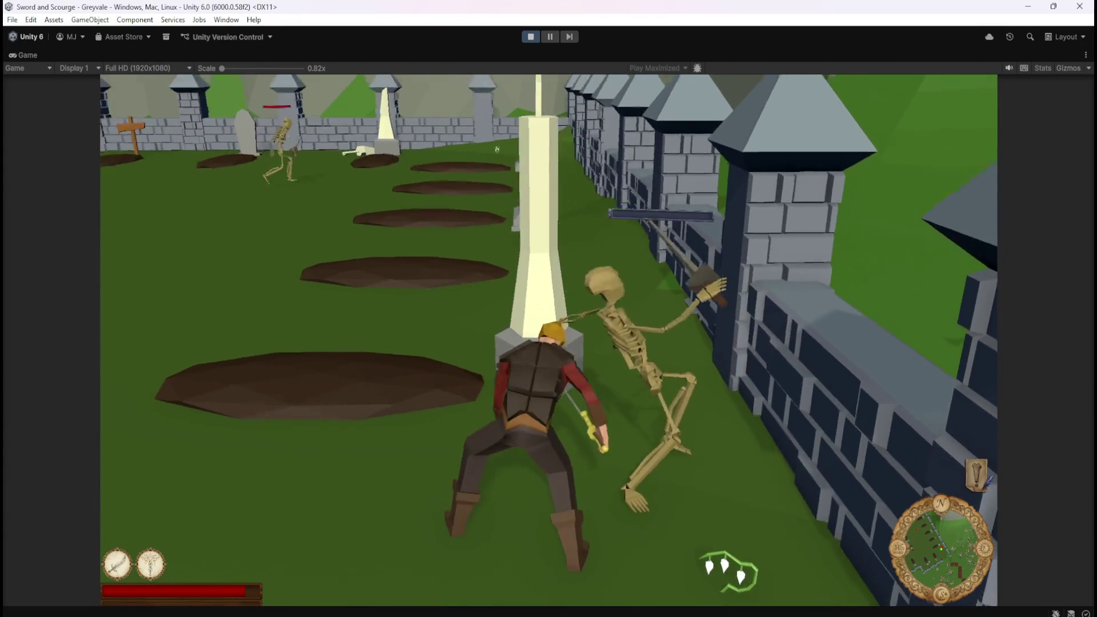
key("w")
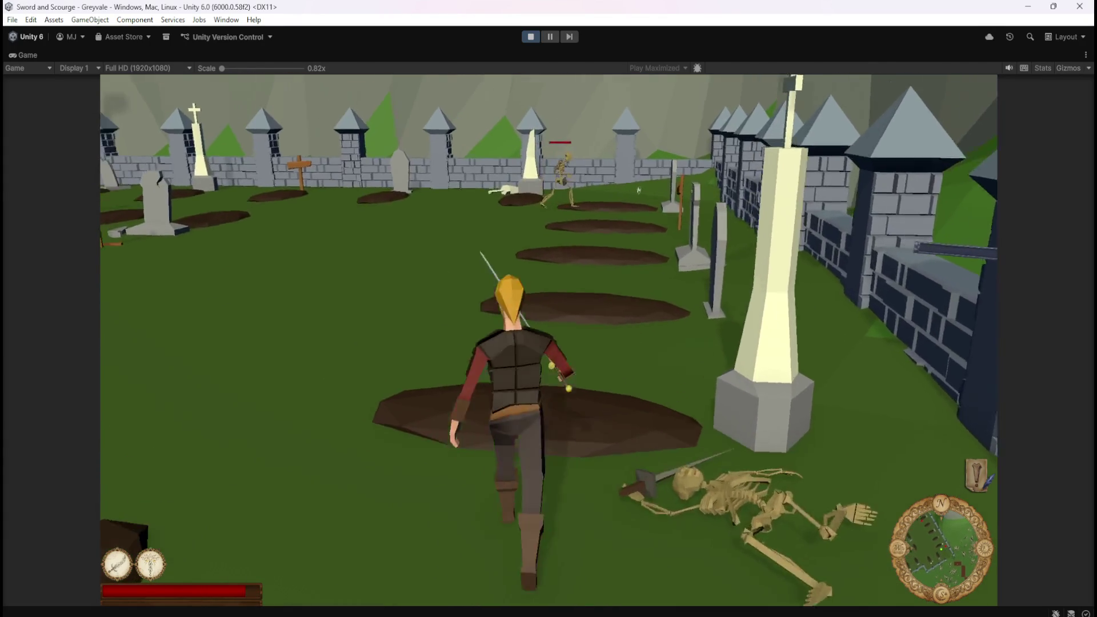
key("w")
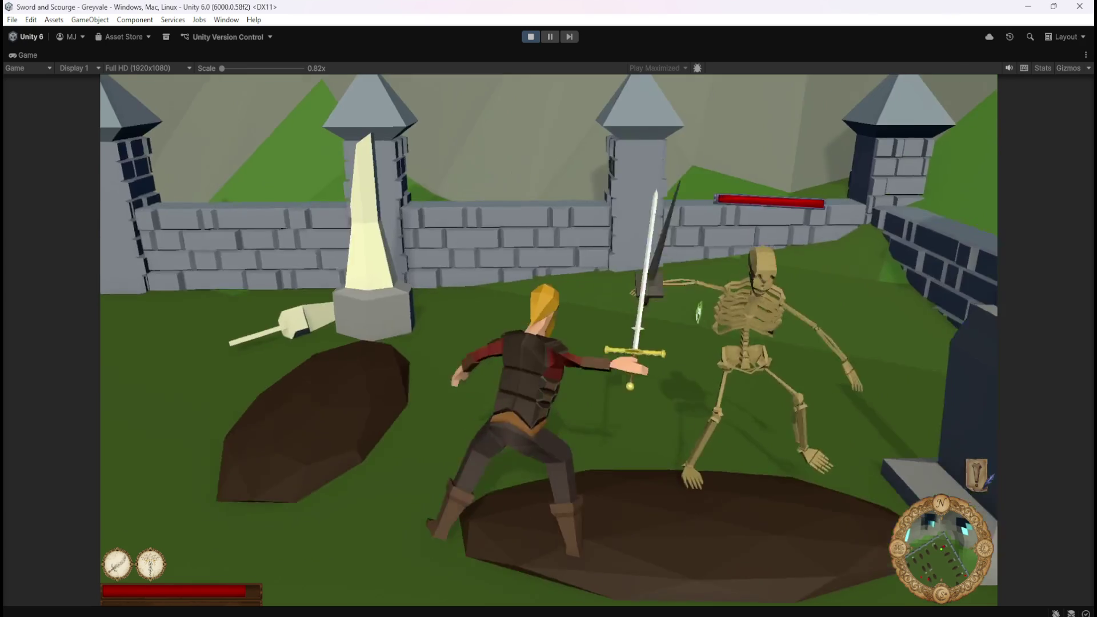
key("w")
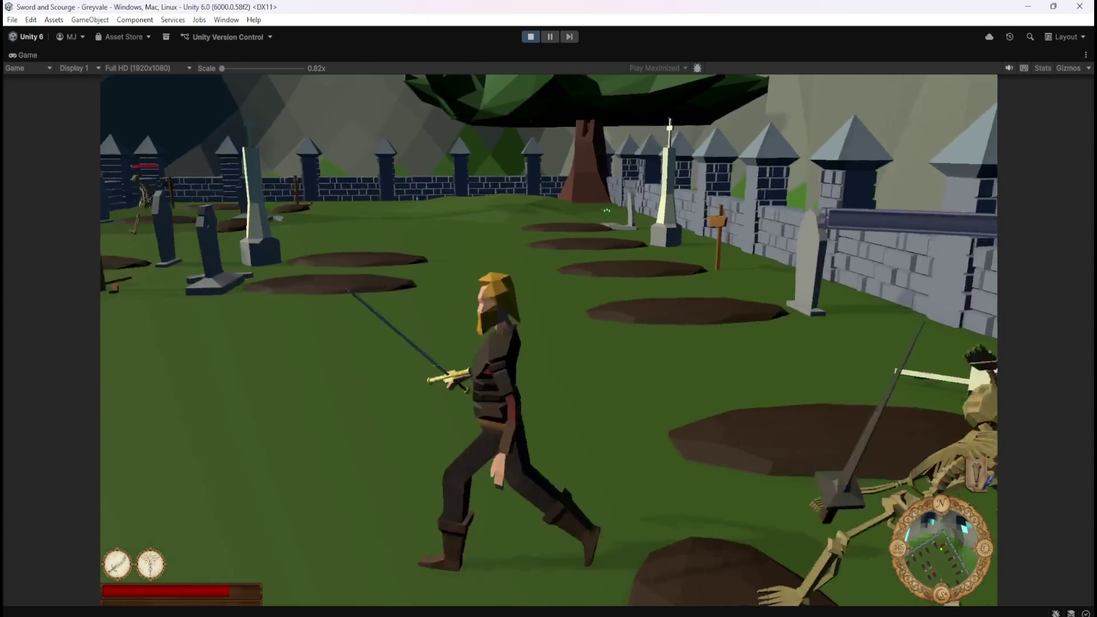
key("w")
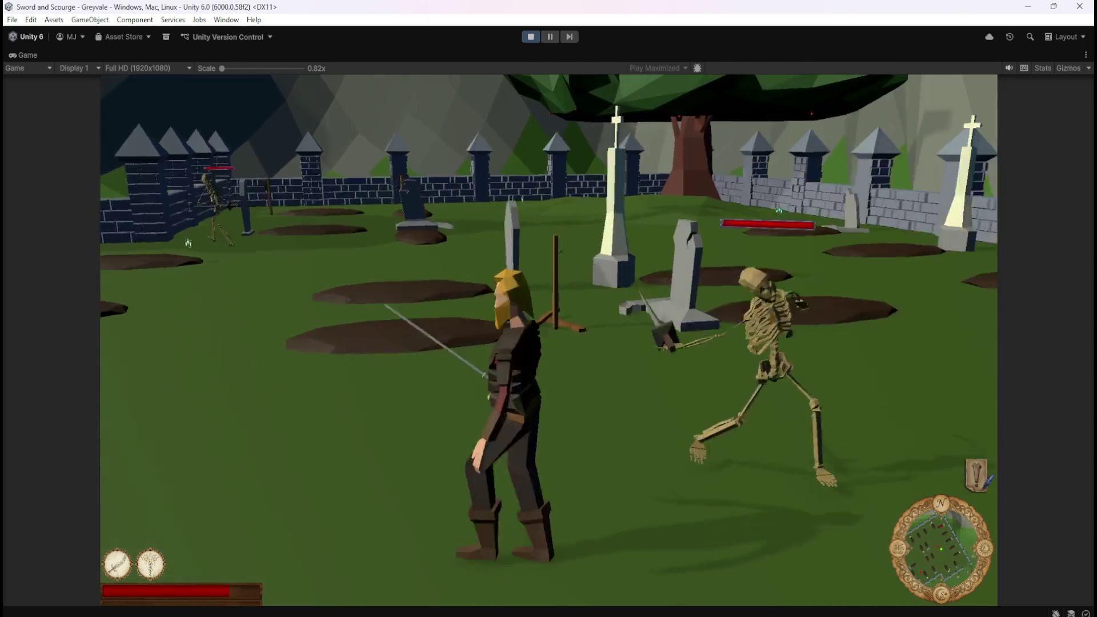
left_click(551, 183)
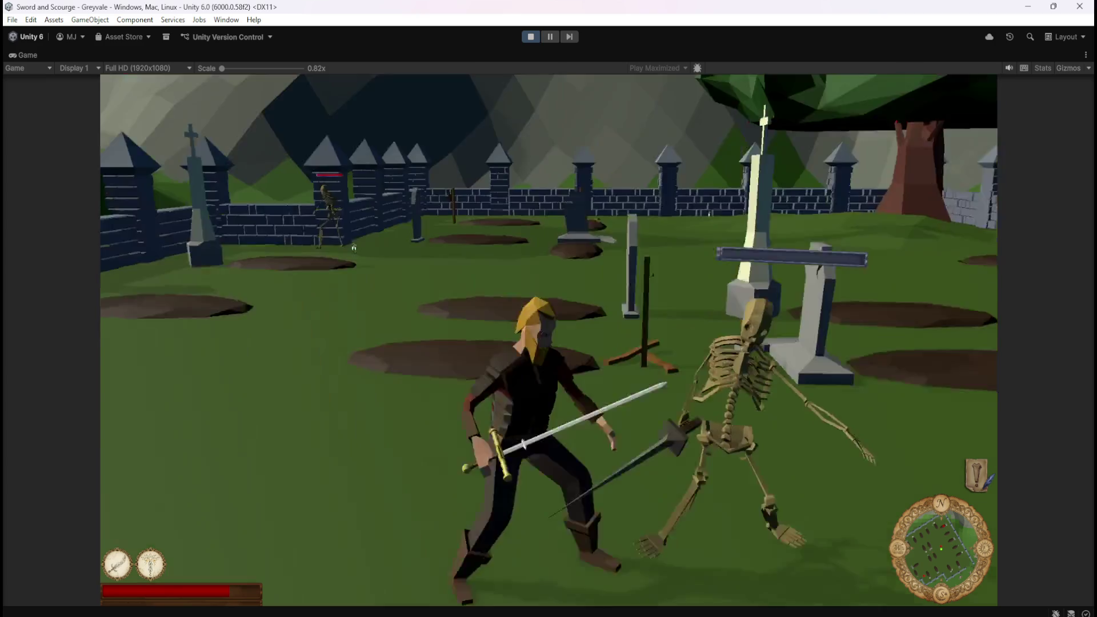
key("w")
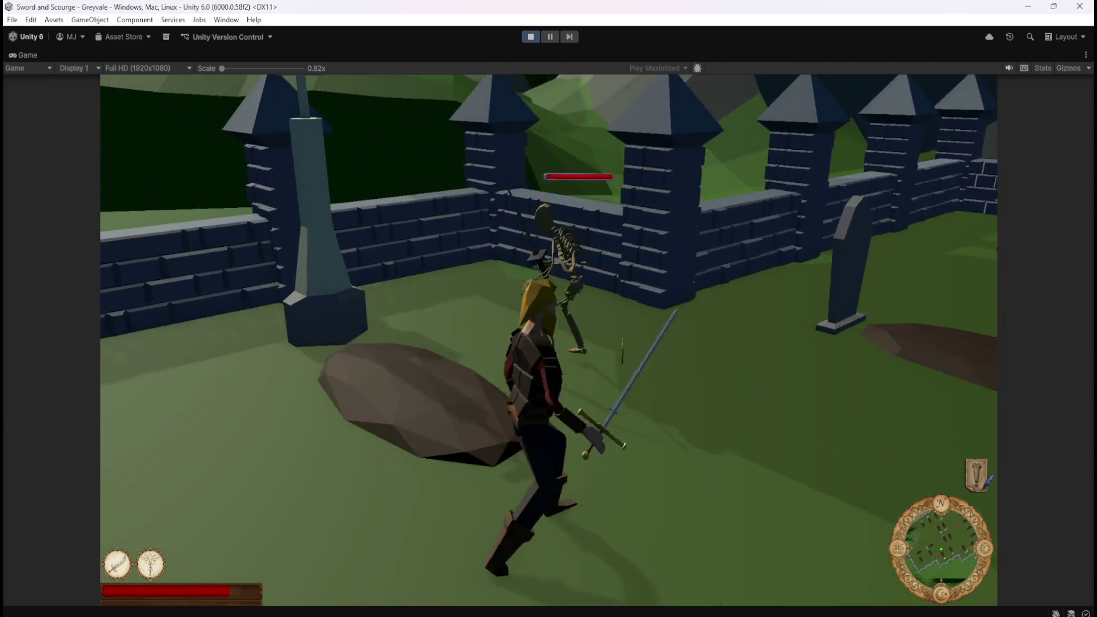
left_click(594, 348)
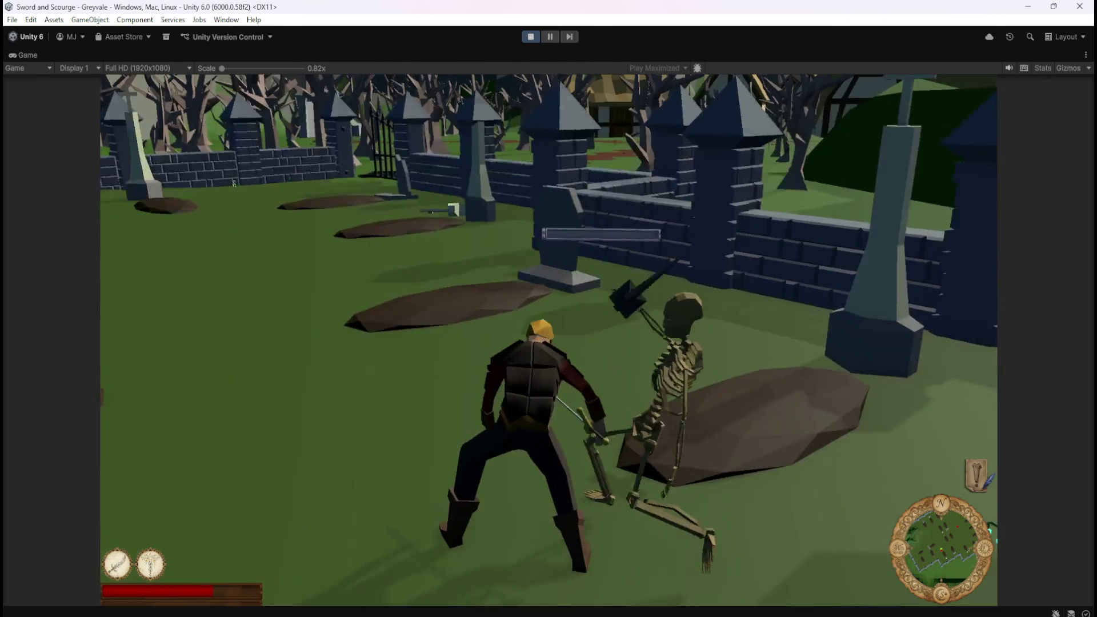
key("w")
key("w")
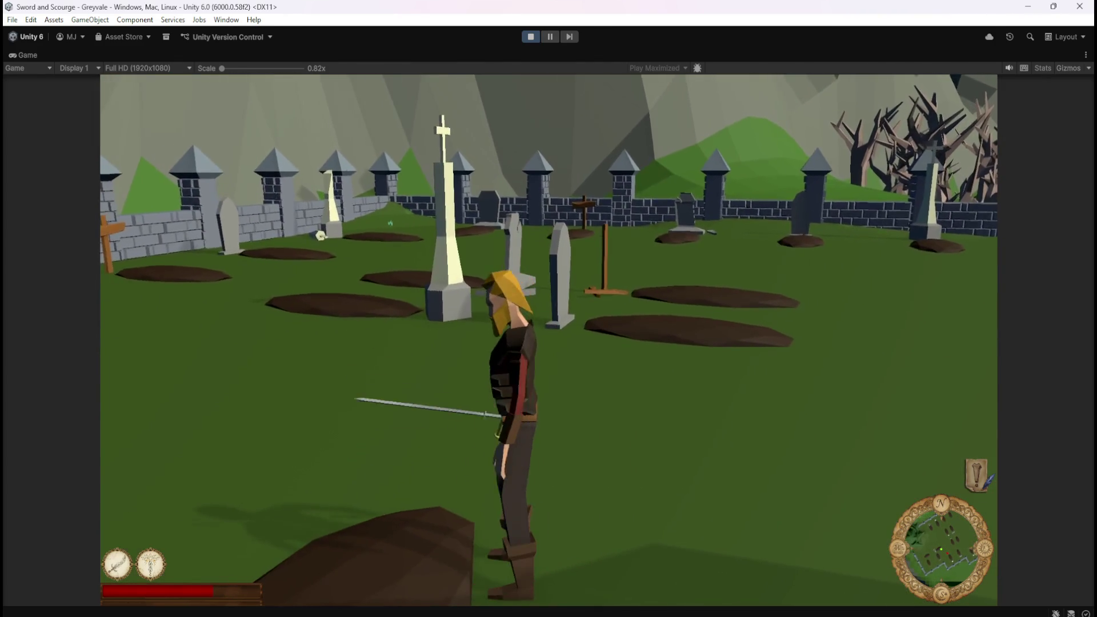
key("d")
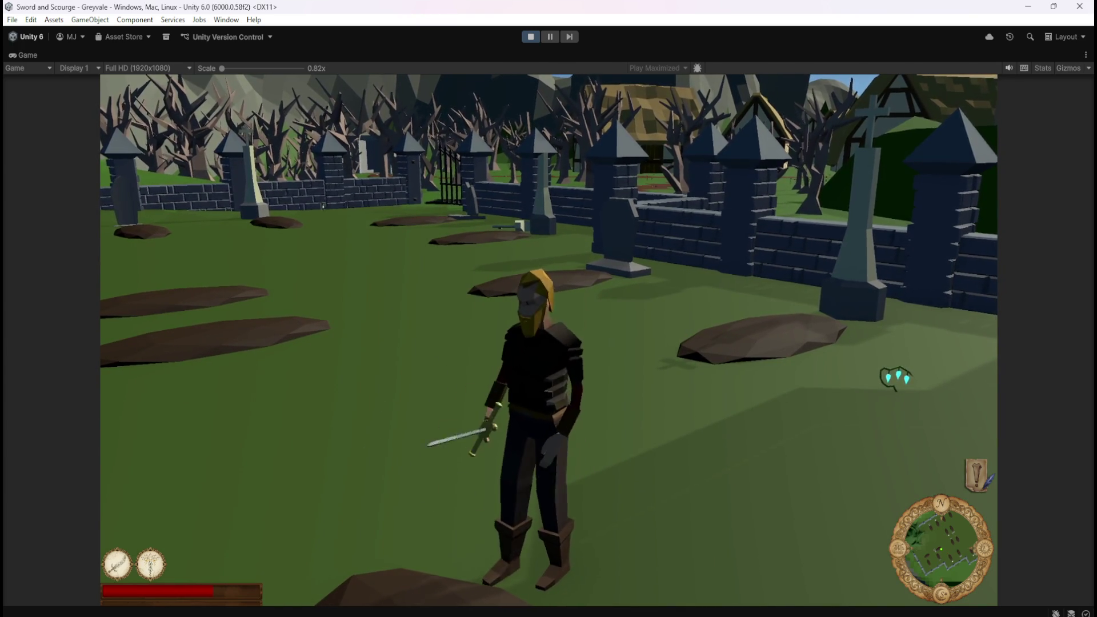
key("Escape")
left_click(531, 37)
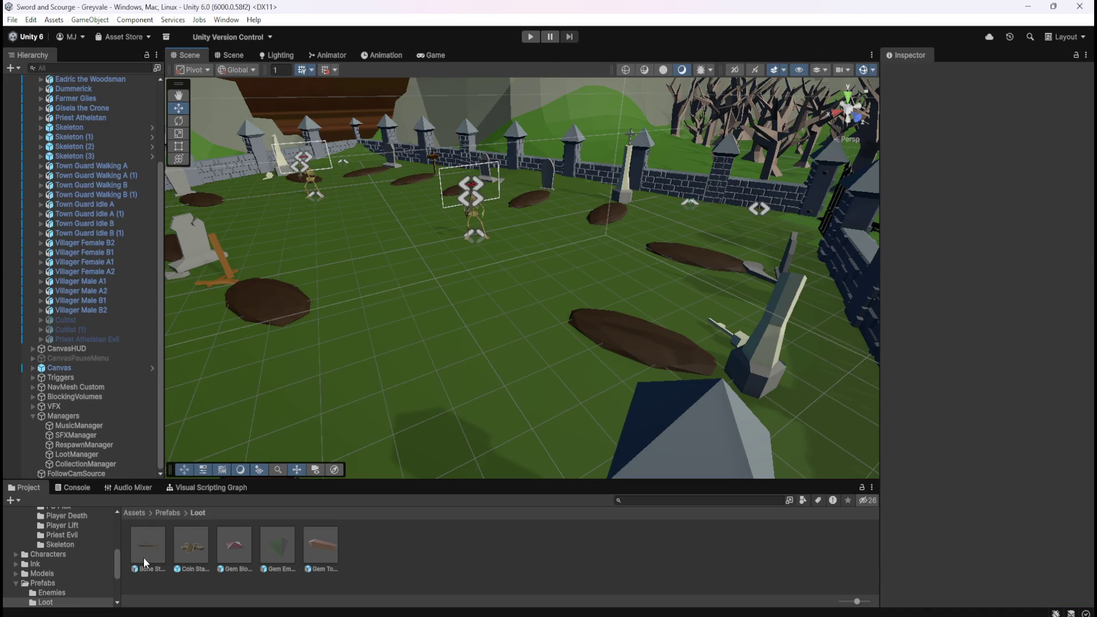
Step: Inspect Villager Male B2, then check Crate.013's layer under World Assets without changing it
left_click(90, 311)
scroll(90, 311, "up", 5)
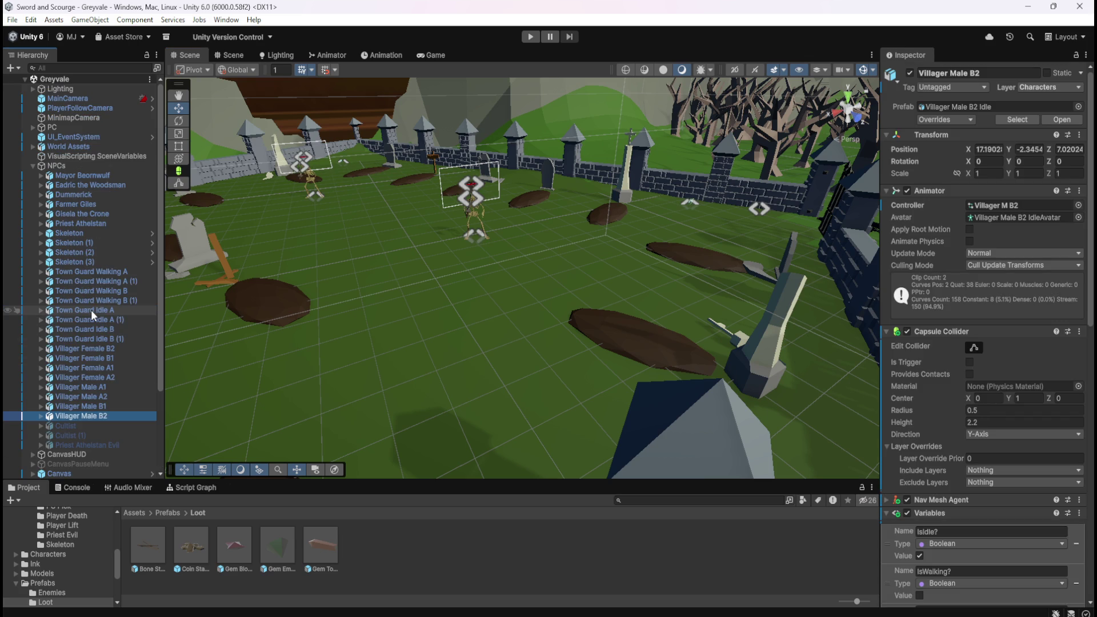
left_click(32, 145)
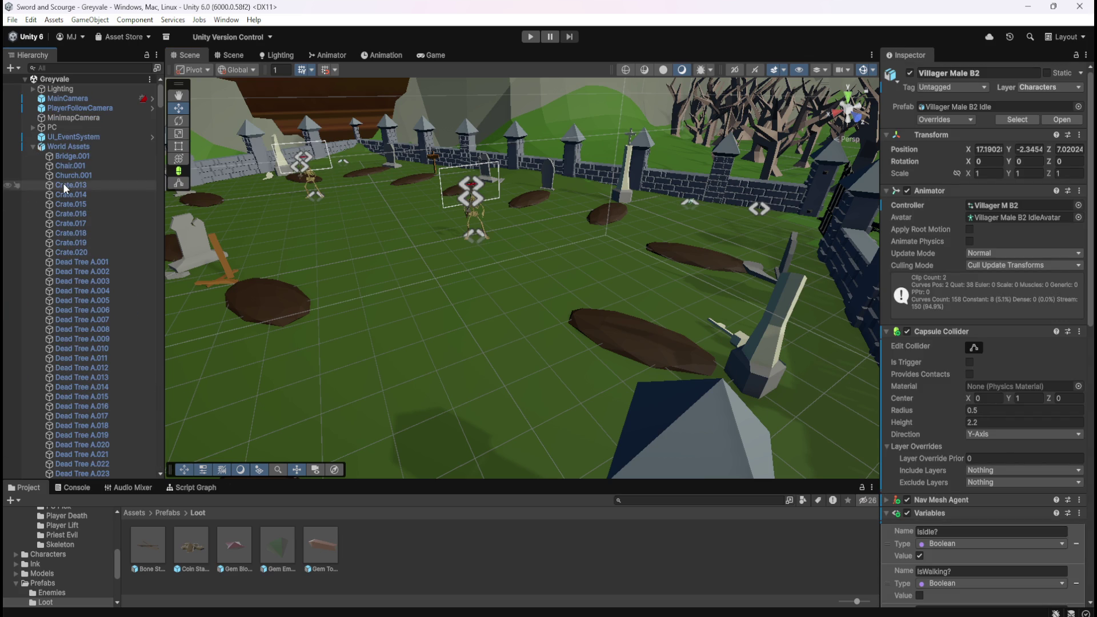
left_click(64, 185)
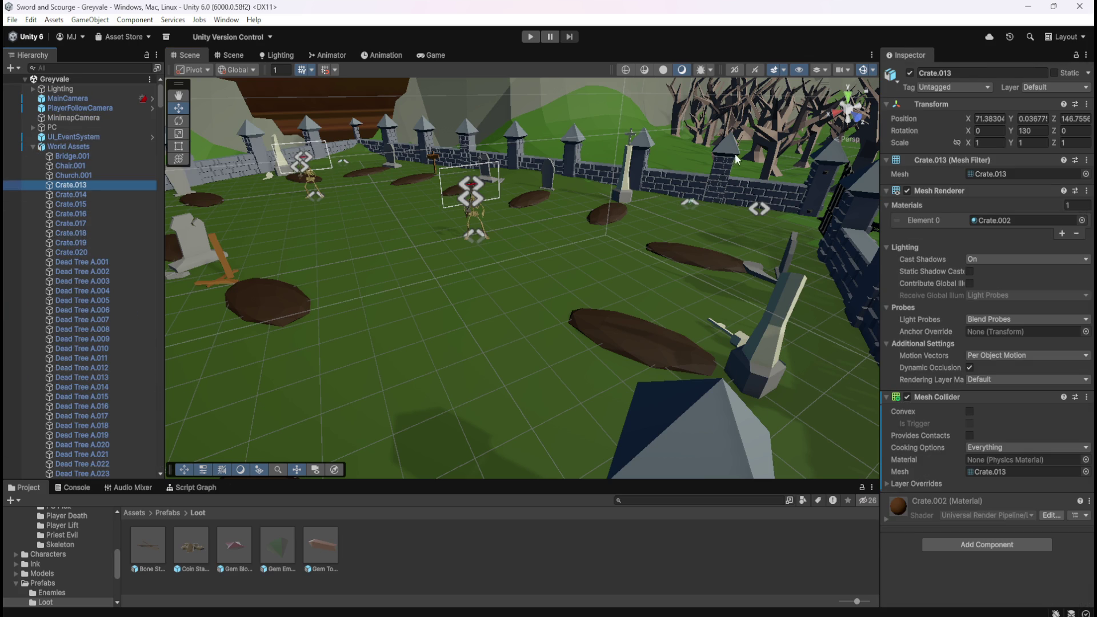
left_click(1054, 85)
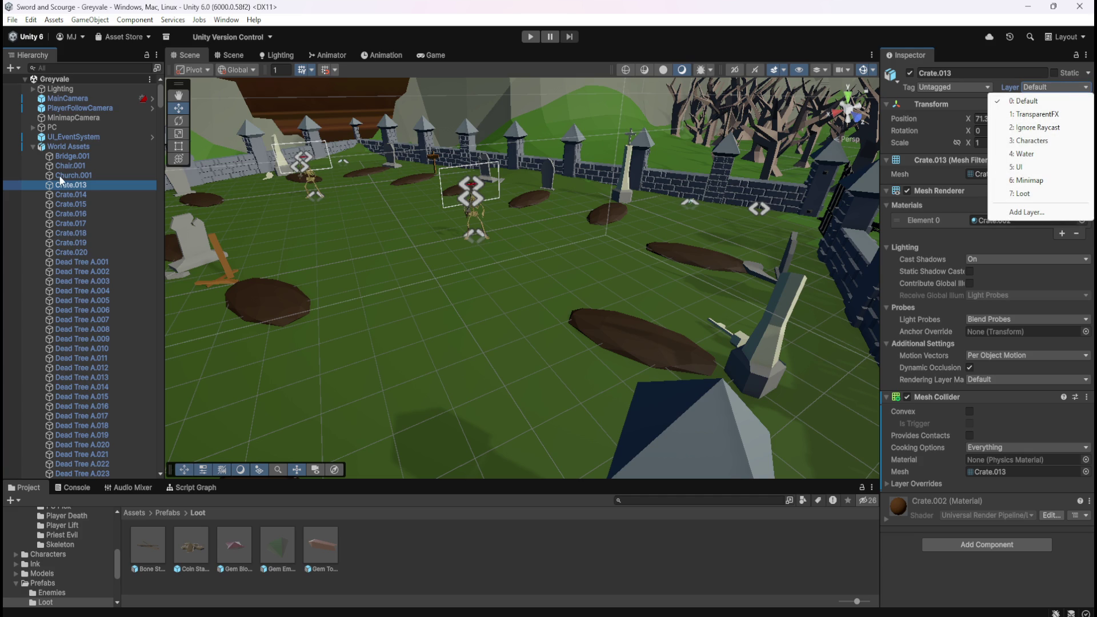
left_click(87, 100)
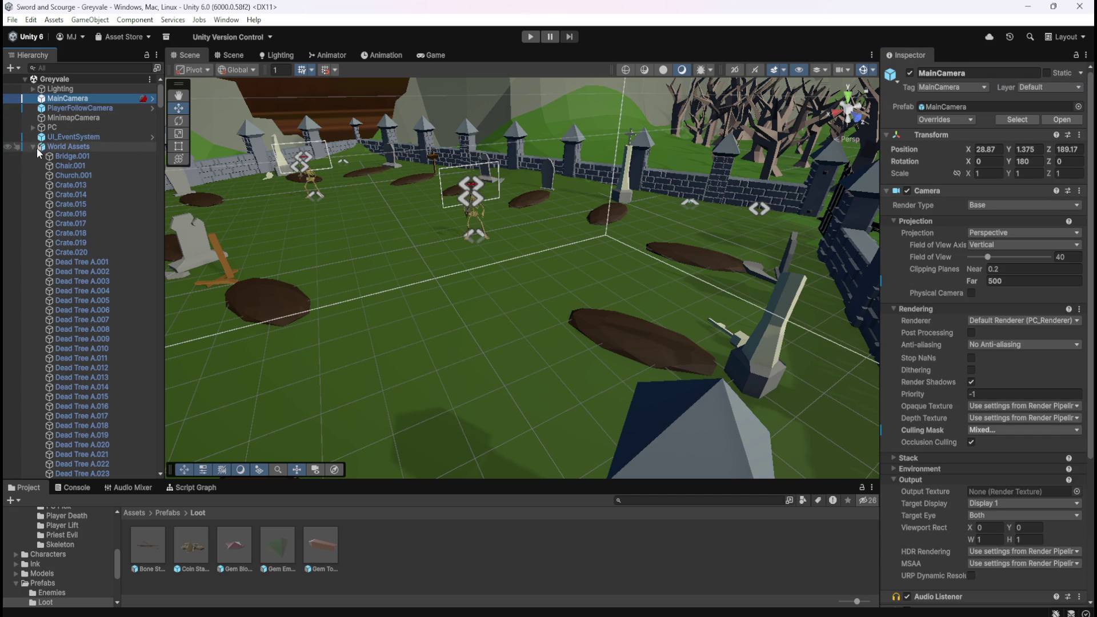
Step: Show the MainCamera's Culling Mask list, where every layer is rendered except Minimap and Loot
left_click(32, 146)
left_click(73, 107)
left_click(80, 98)
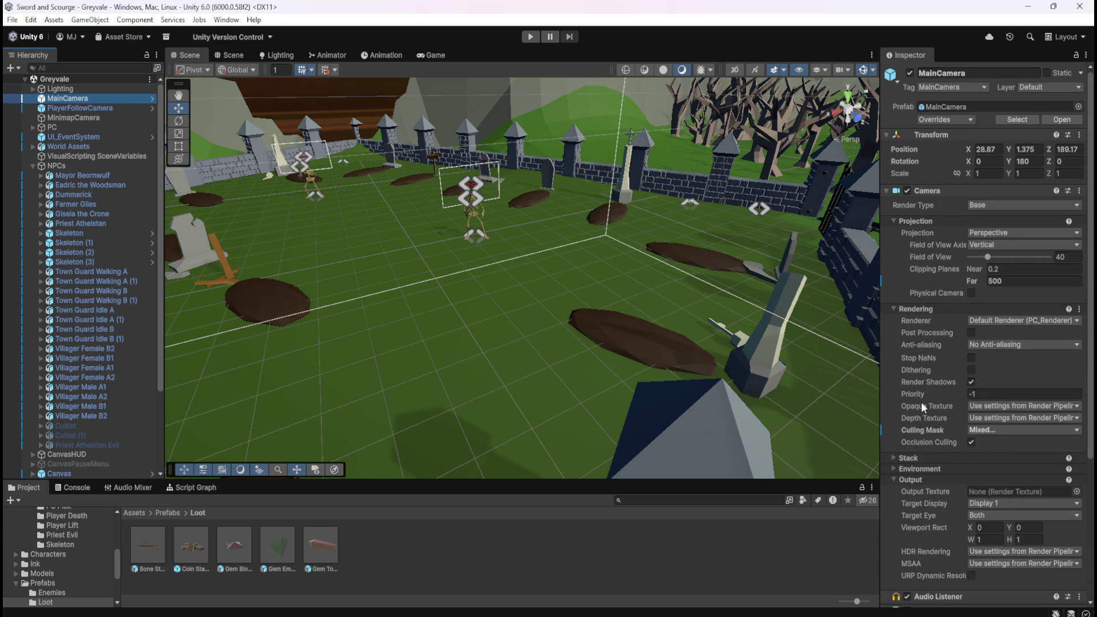
scroll(927, 388, "down", 5)
scroll(945, 420, "up", 5)
scroll(933, 300, "down", 6)
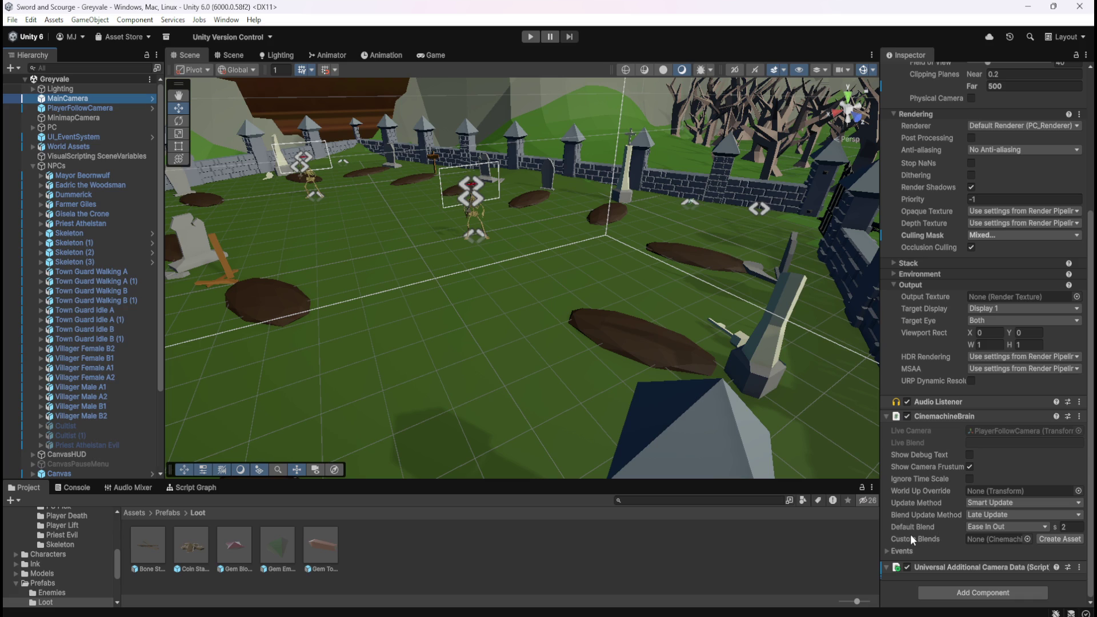
scroll(921, 499, "up", 1)
scroll(934, 356, "up", 1)
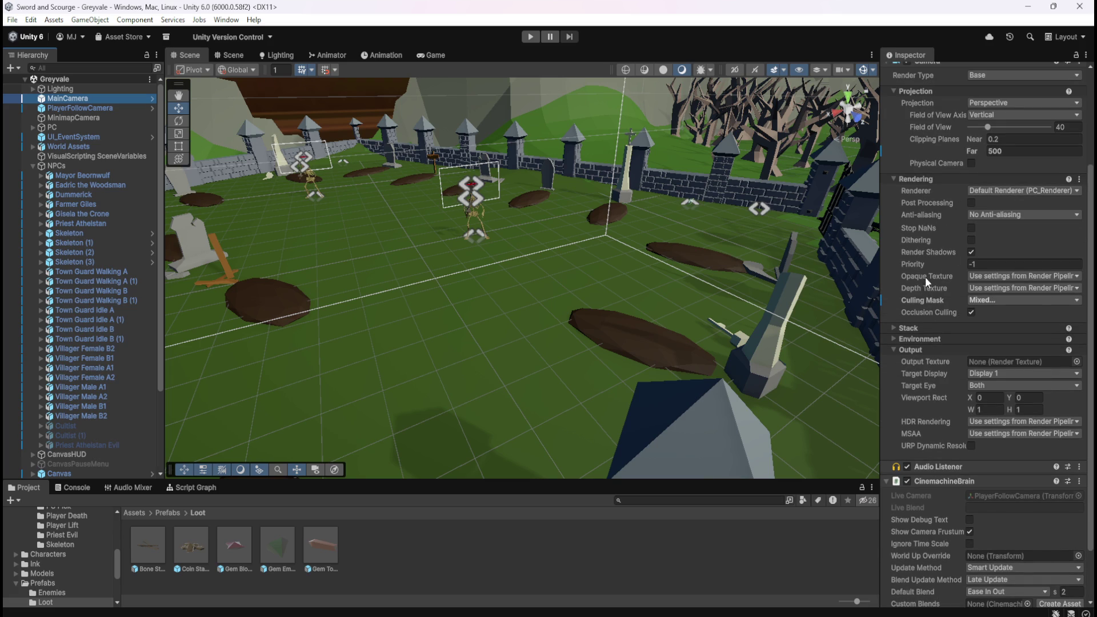
left_click(991, 300)
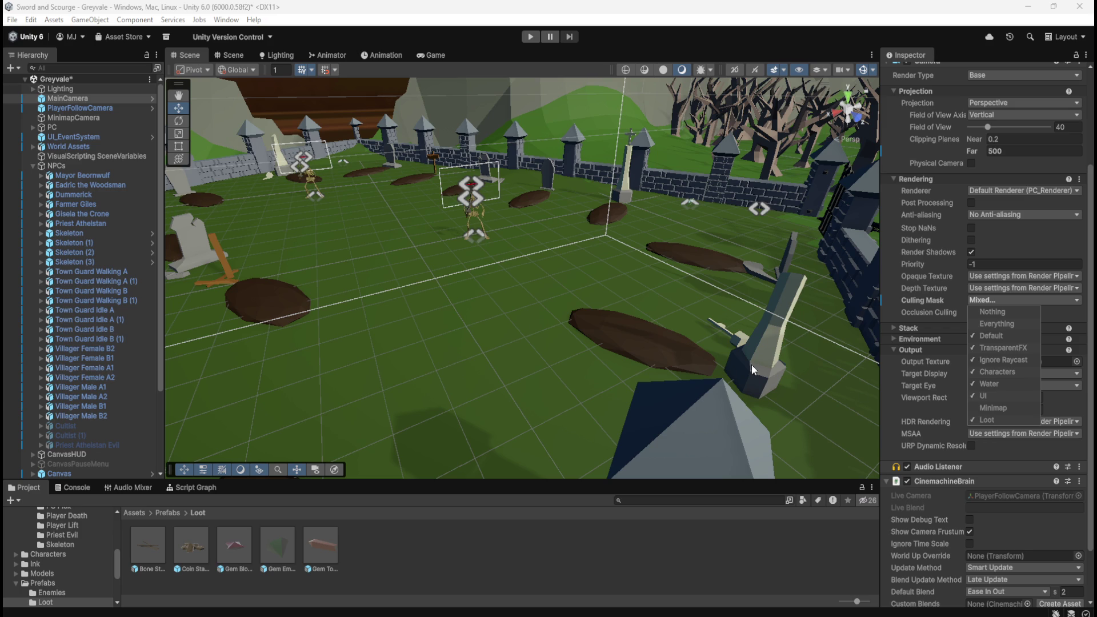
Step: Check the player follow camera and the main camera's settings, including its rendered layers list
left_click(87, 107)
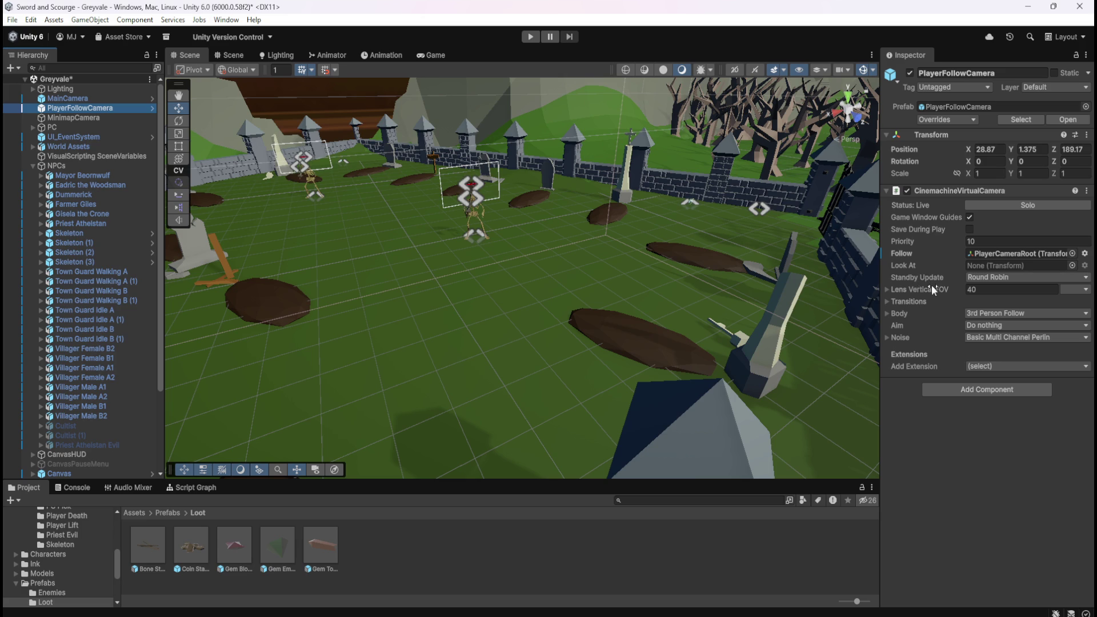
left_click(75, 100)
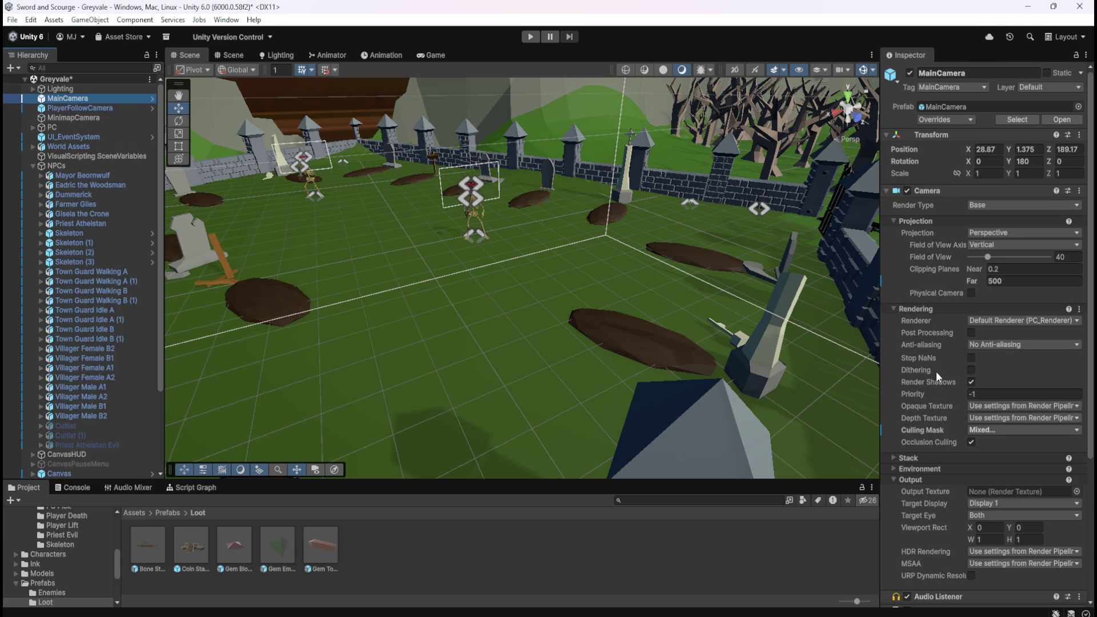
scroll(936, 371, "down", 3)
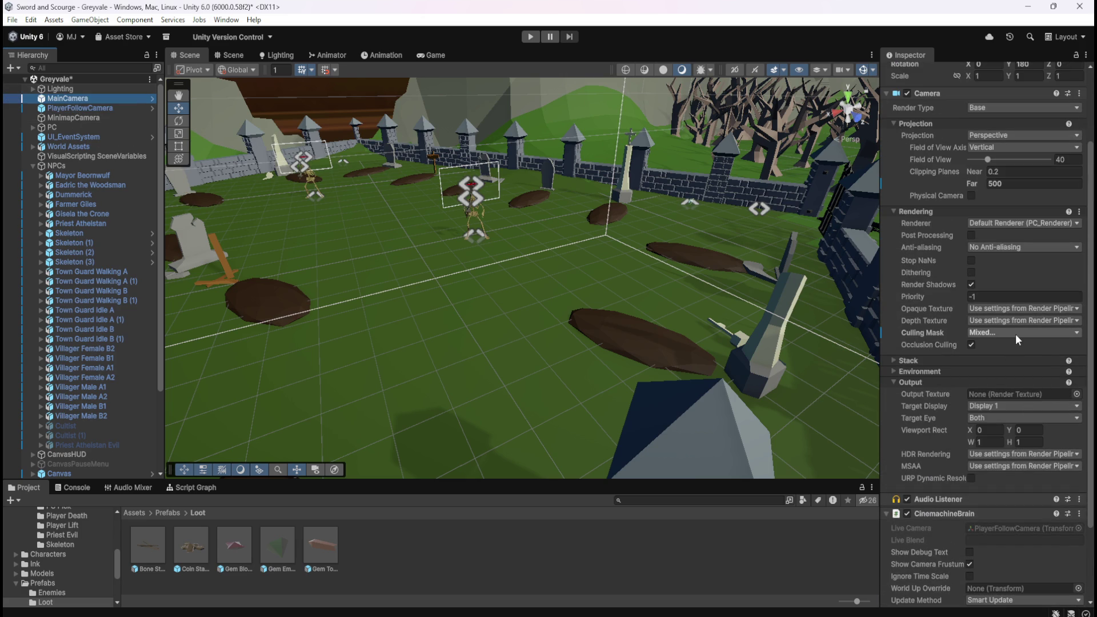
left_click(1015, 333)
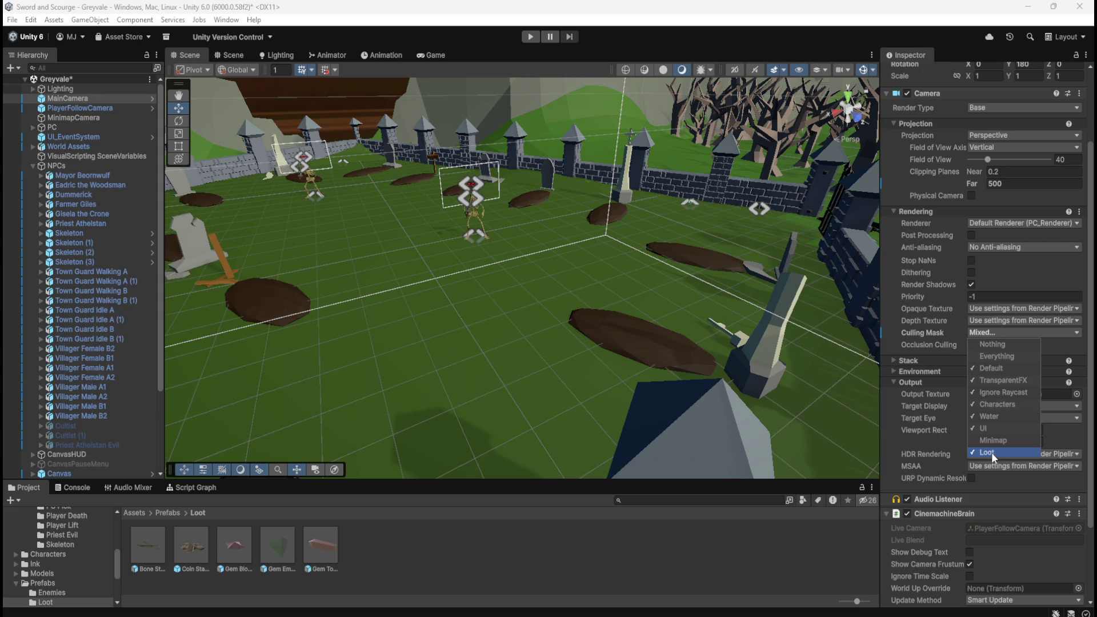
left_click(161, 369)
left_click_drag(160, 364, 157, 442)
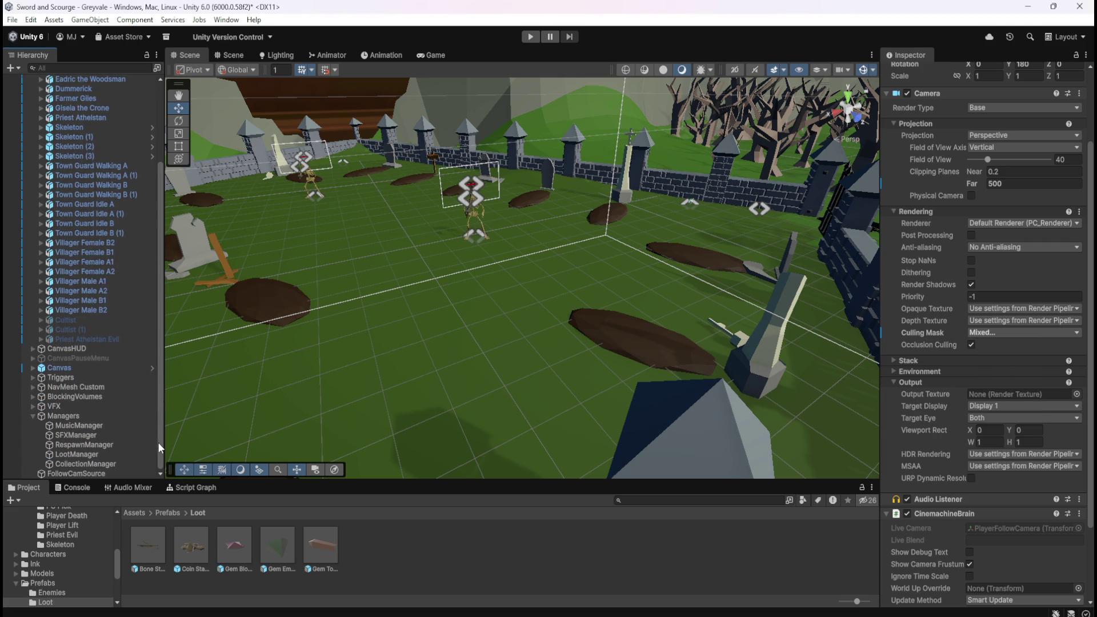
Step: Inspect the Minimap HUD element under CanvasHUD (100×100, scale 0.3) and its Mask and Frame children
left_click(33, 369)
left_click(32, 369)
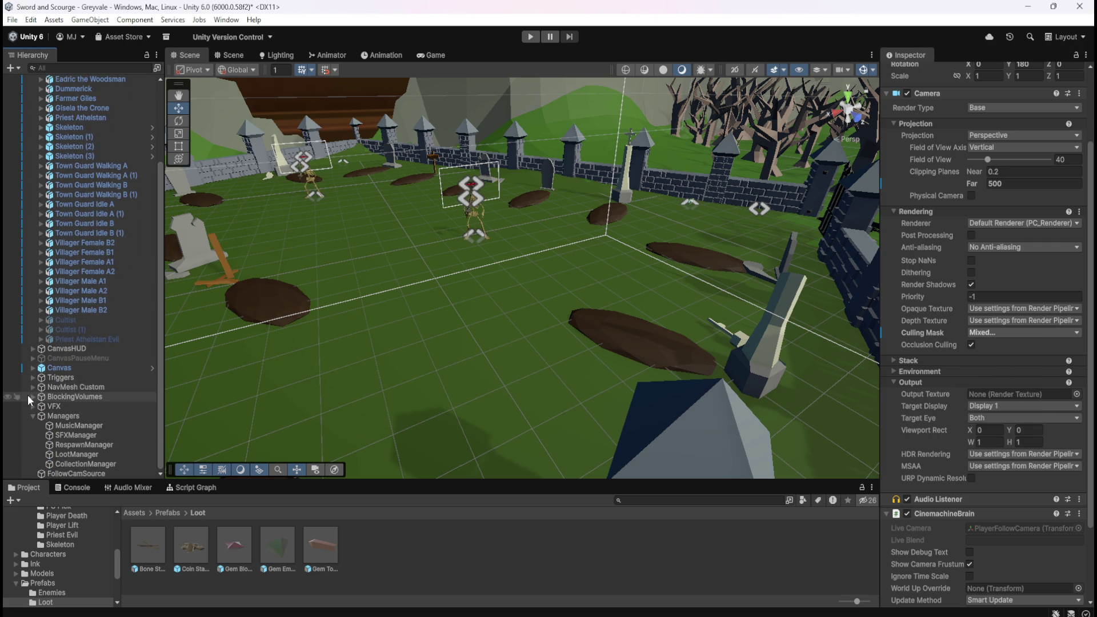
left_click(32, 349)
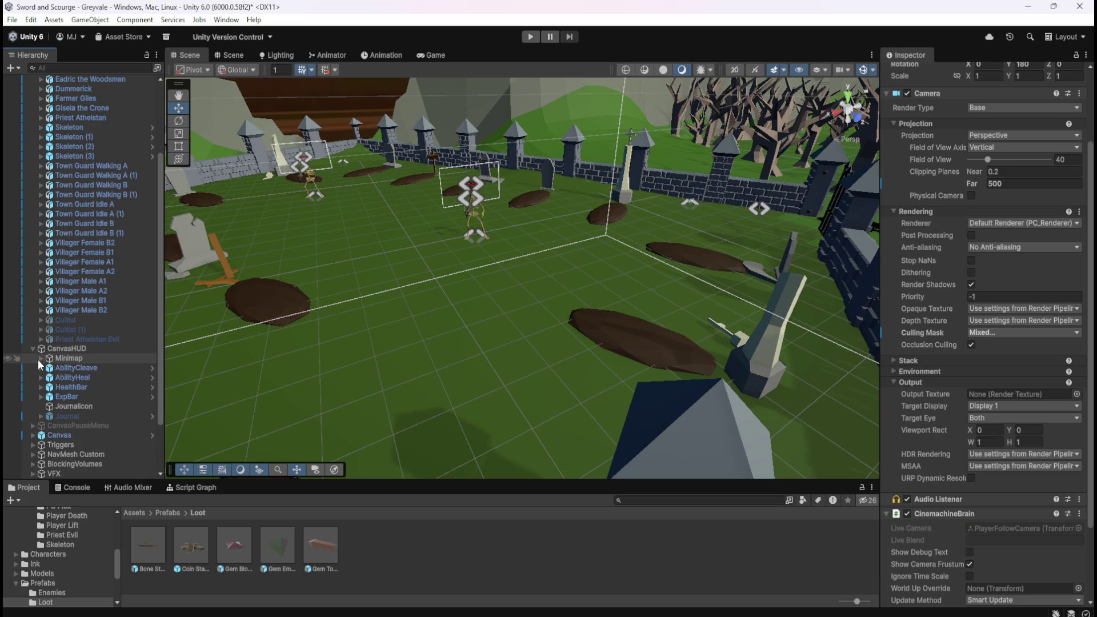
left_click(39, 358)
left_click(39, 359)
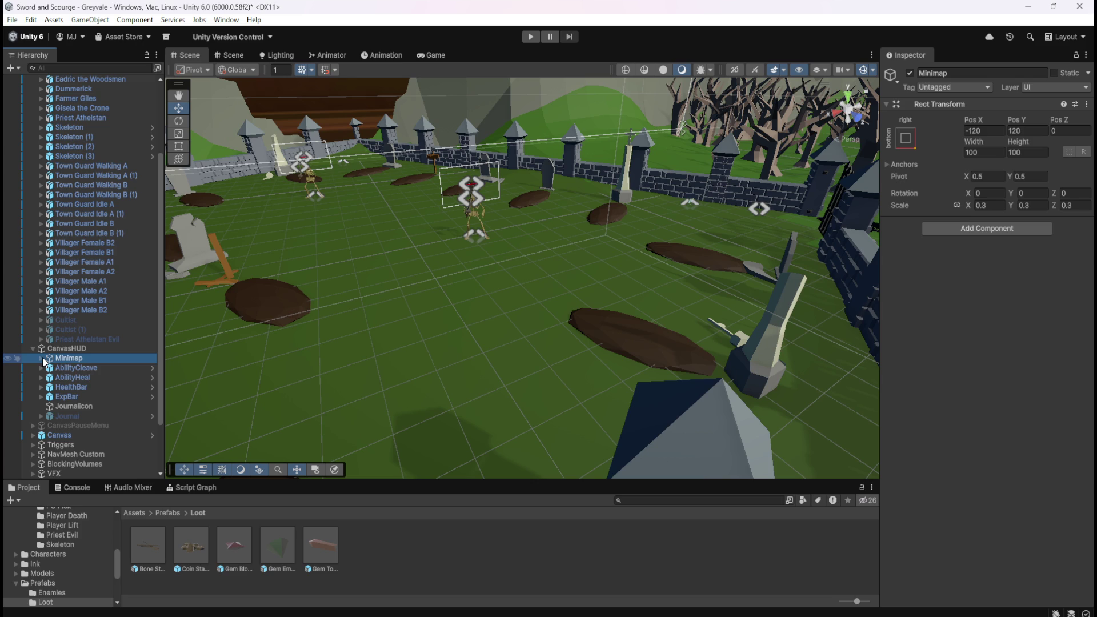
left_click(41, 358)
left_click(49, 368)
left_click(50, 368)
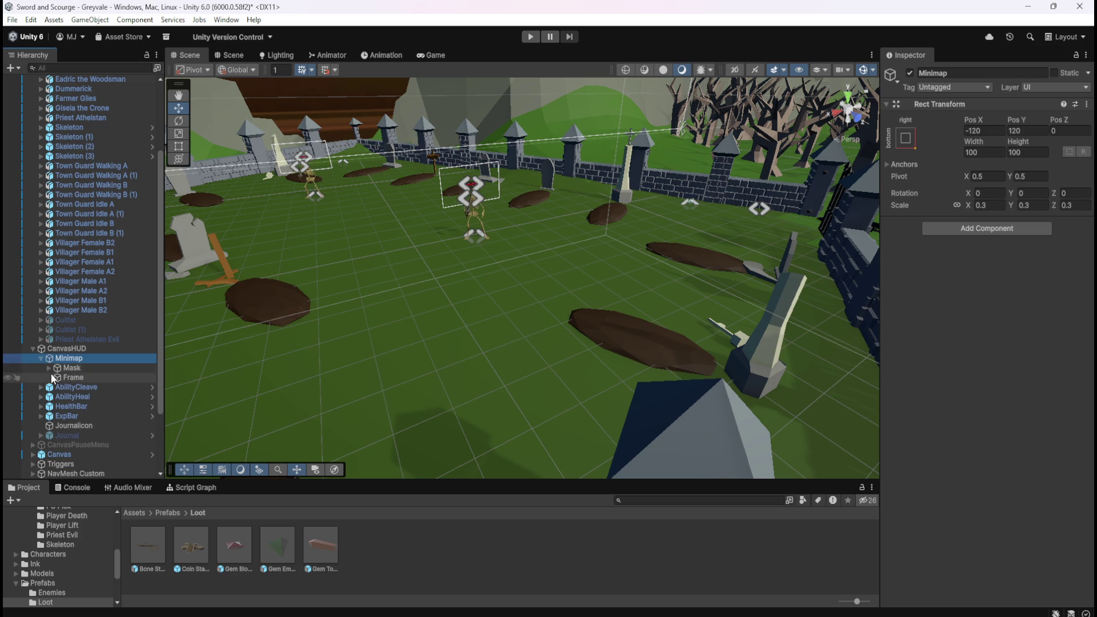
left_click(32, 349)
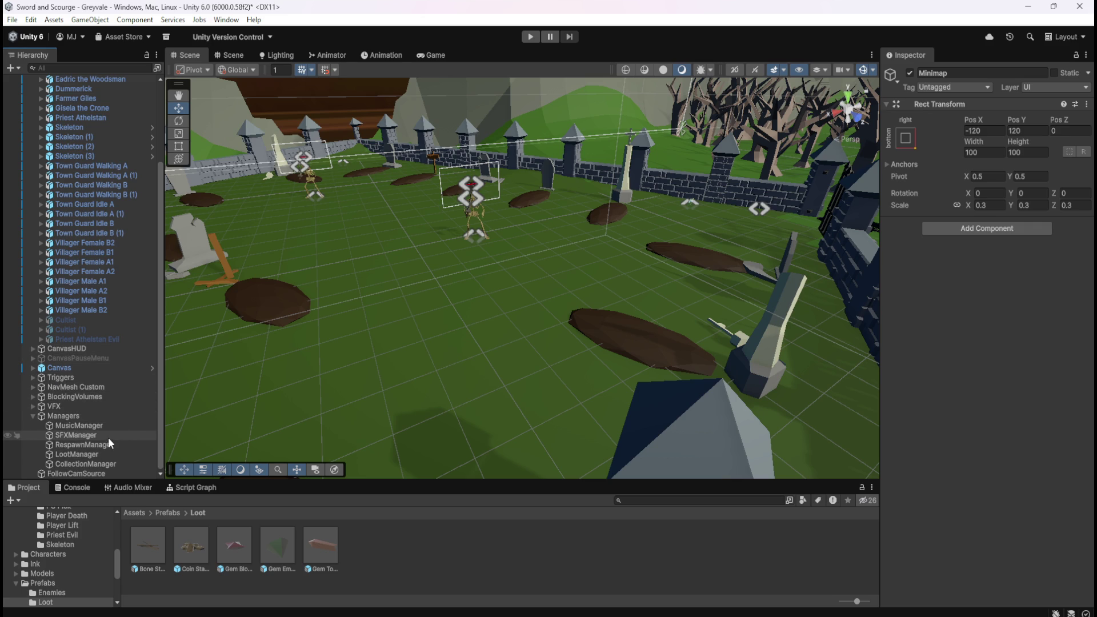
scroll(77, 390, "up", 4)
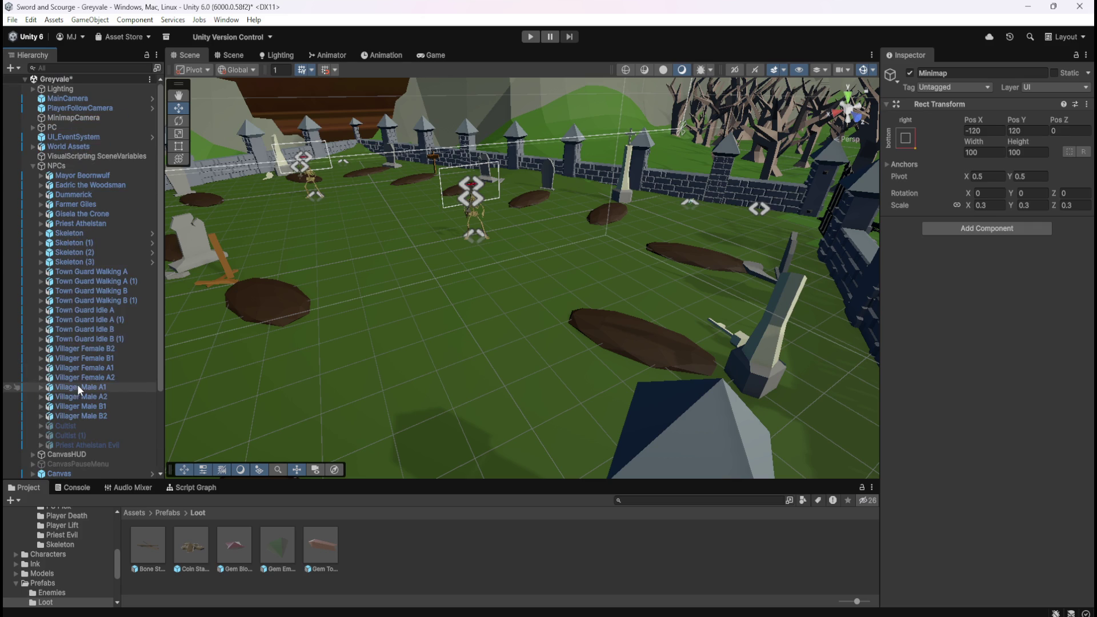
Step: Review the MinimapCamera's Culling Mask layers
left_click(84, 113)
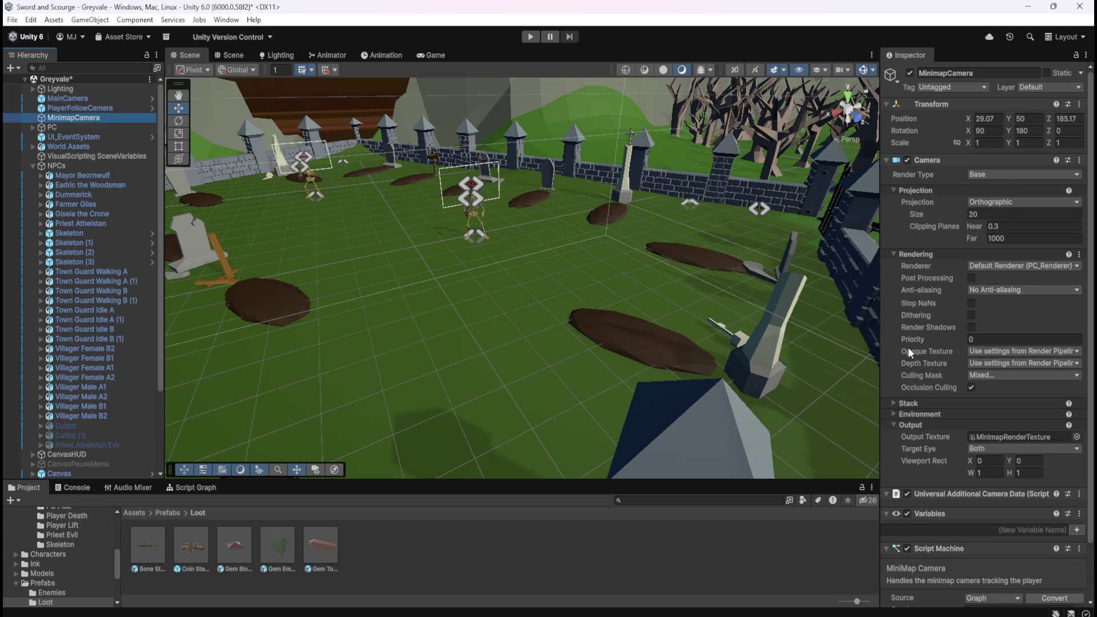
scroll(923, 320, "down", 3)
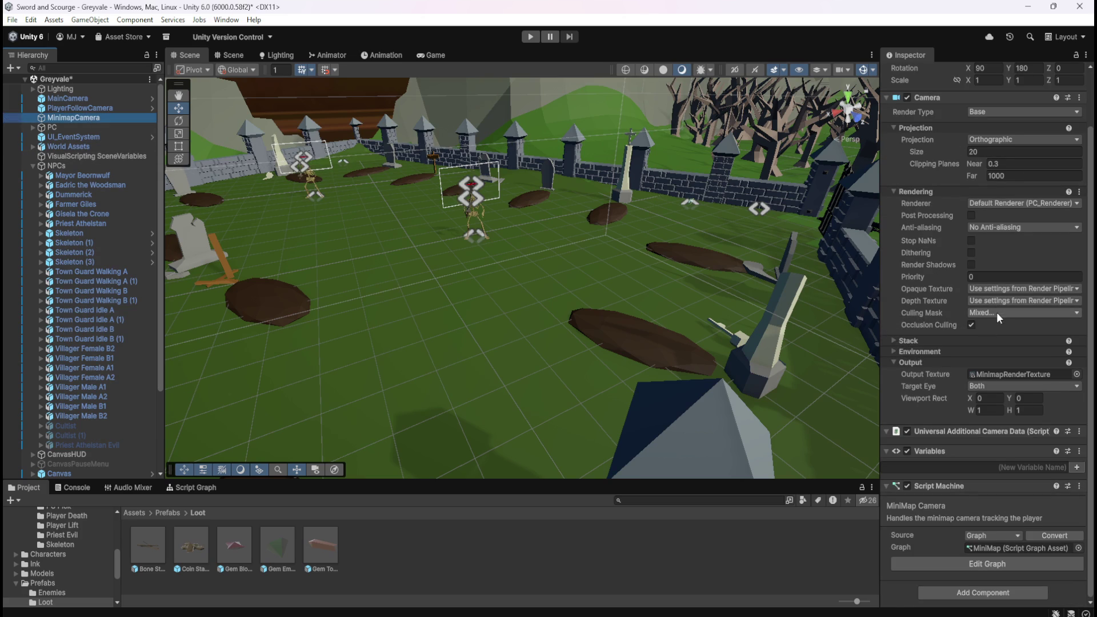
left_click(996, 312)
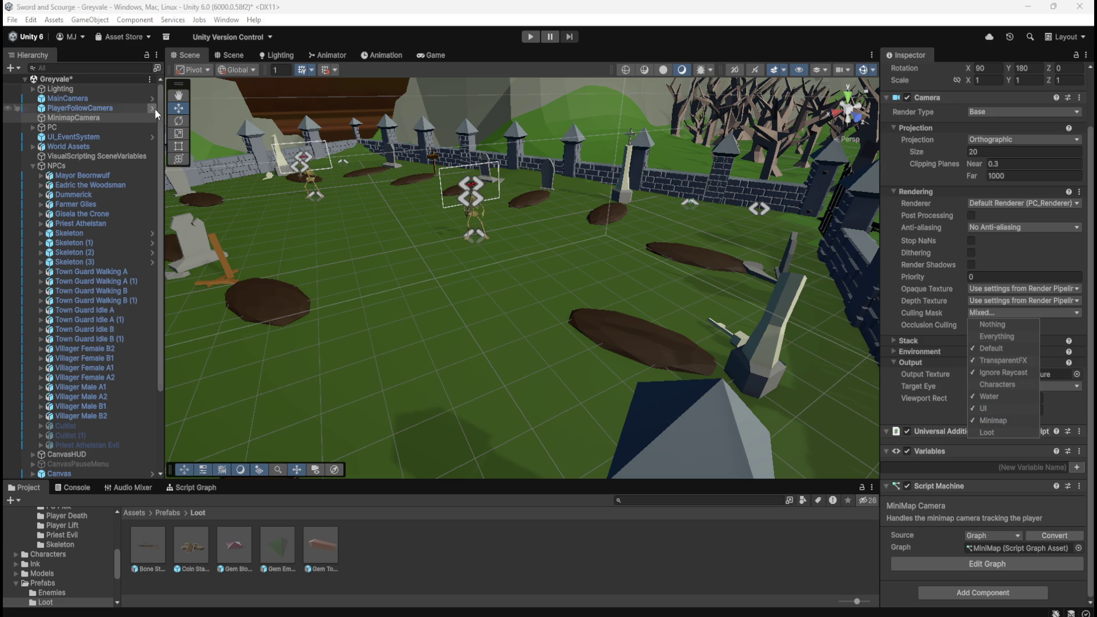
left_click(407, 32)
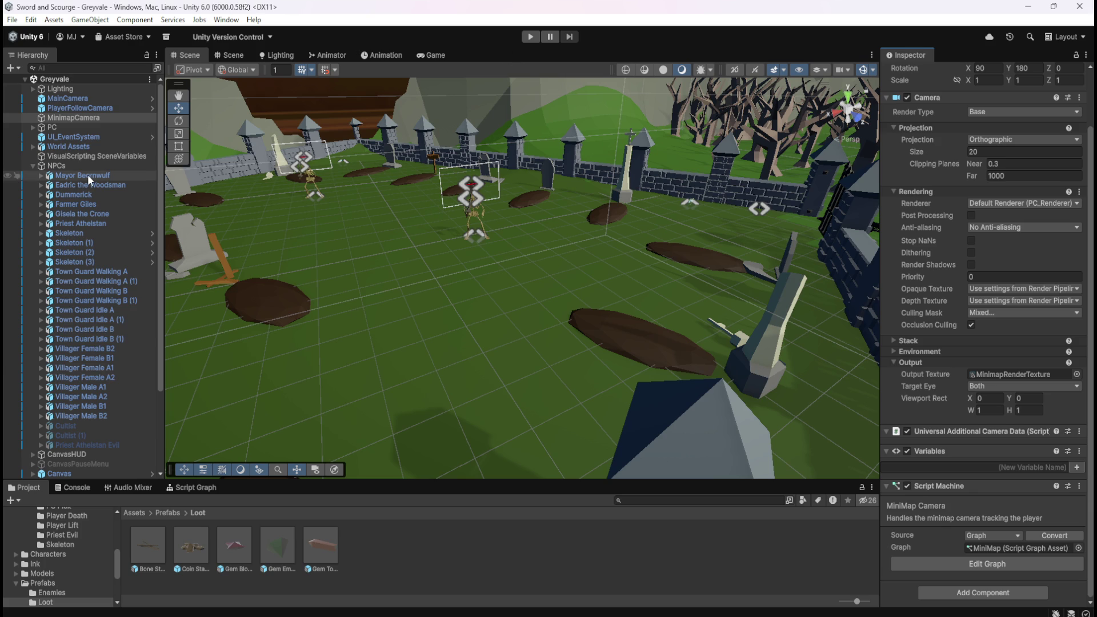
Step: Collapse and re-expand the NPCs group in the Hierarchy
left_click(32, 165)
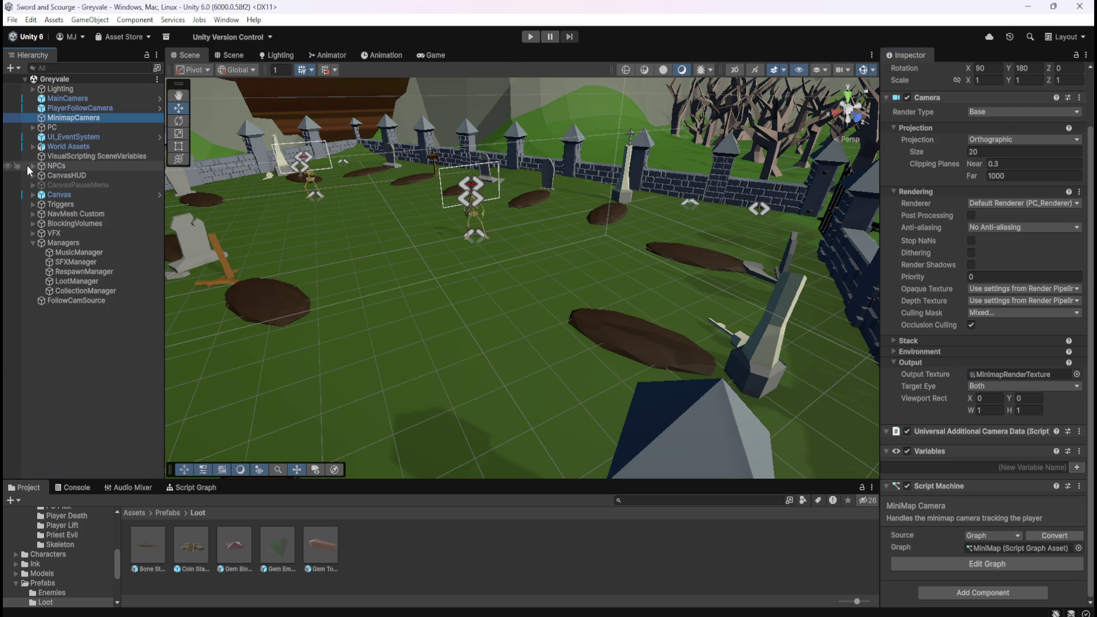
left_click(31, 165)
left_click(32, 166)
left_click(33, 166)
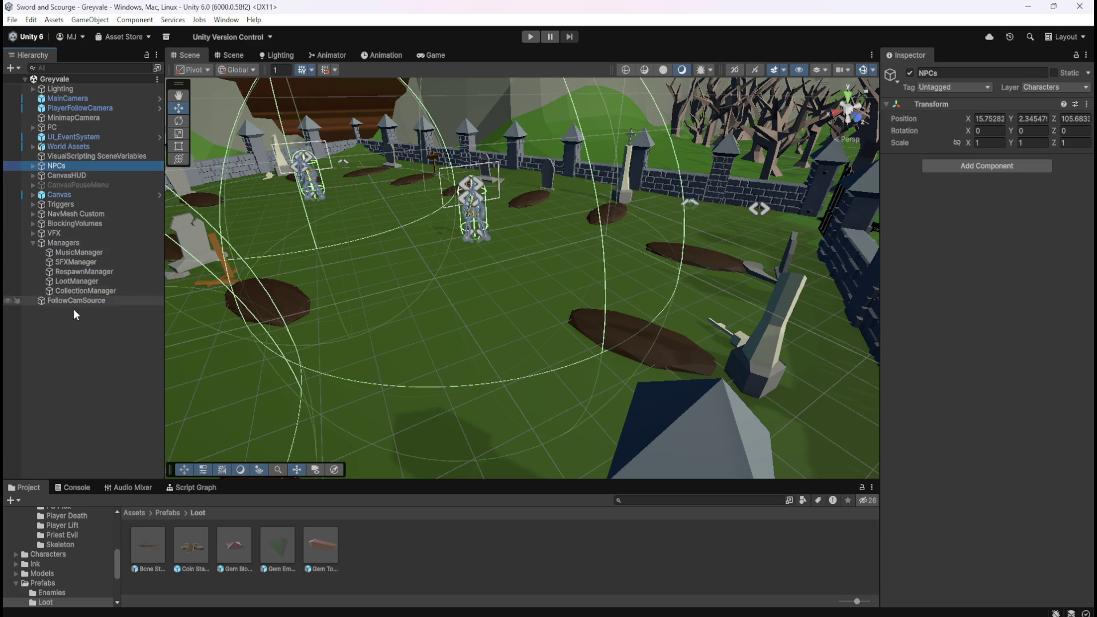
left_click(76, 308)
left_click(34, 166)
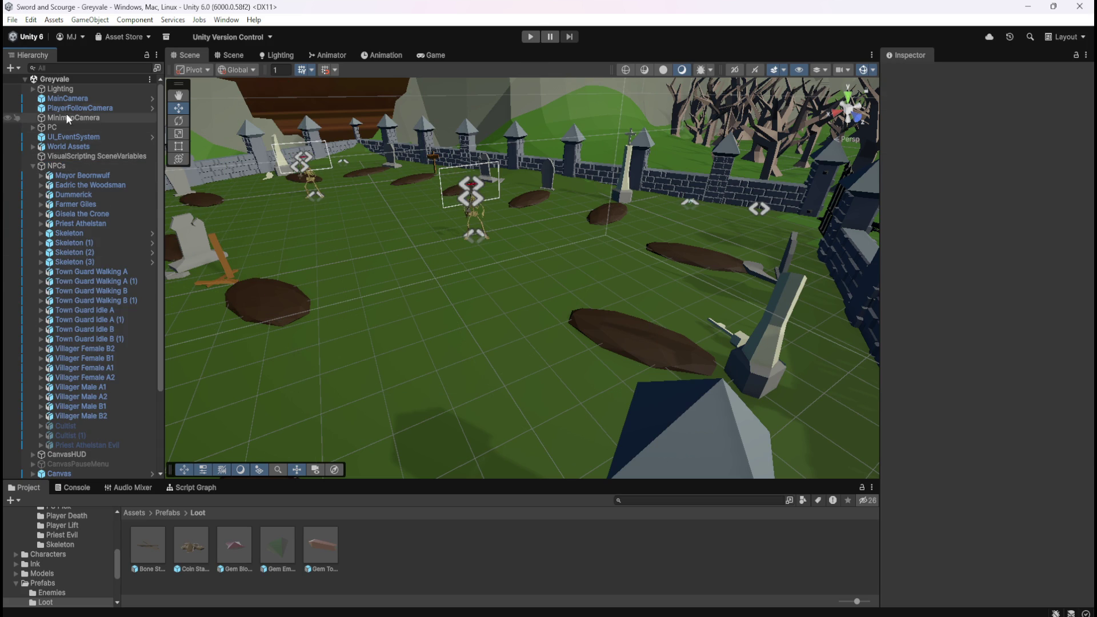
Step: Confirm the main camera's Culling Mask still includes Characters and Loot, then start Play mode
left_click(78, 98)
scroll(975, 367, "down", 1)
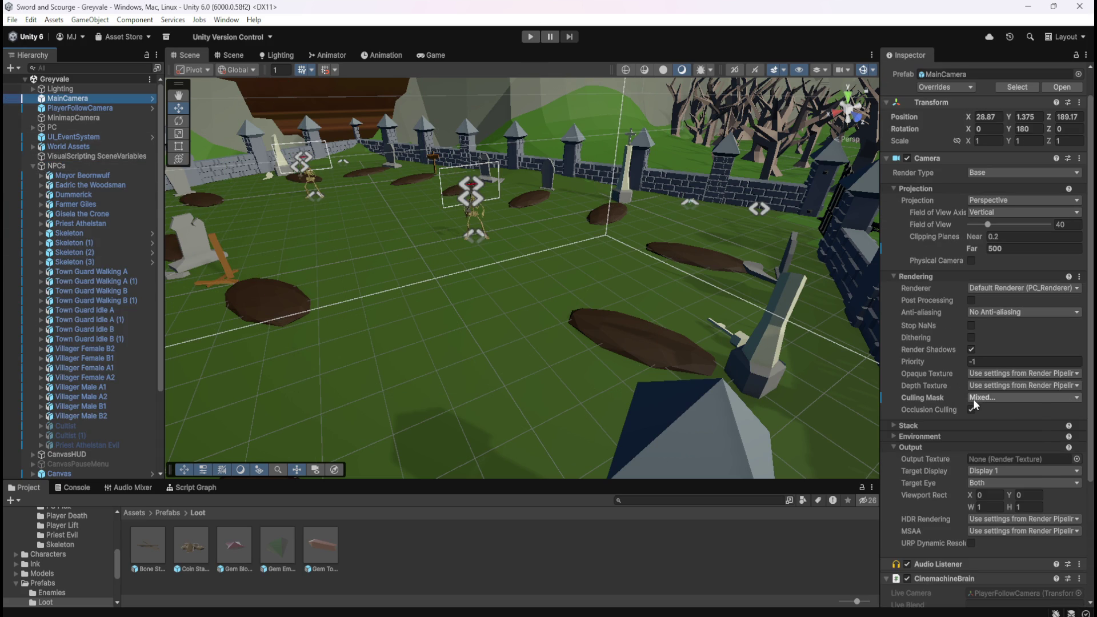
left_click(972, 399)
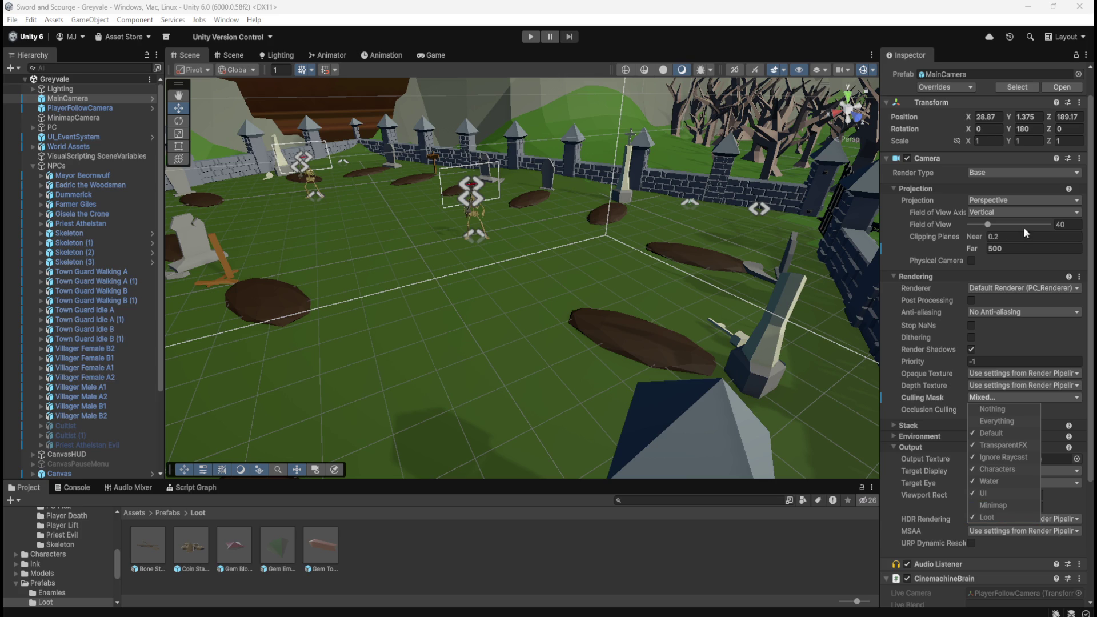
left_click(529, 16)
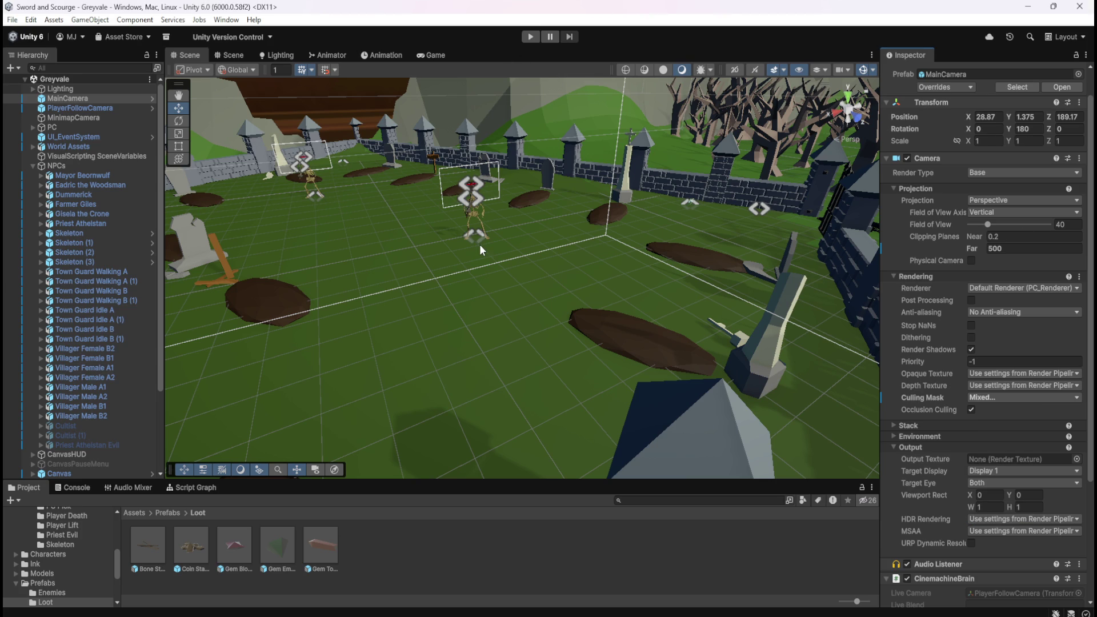
left_click(525, 36)
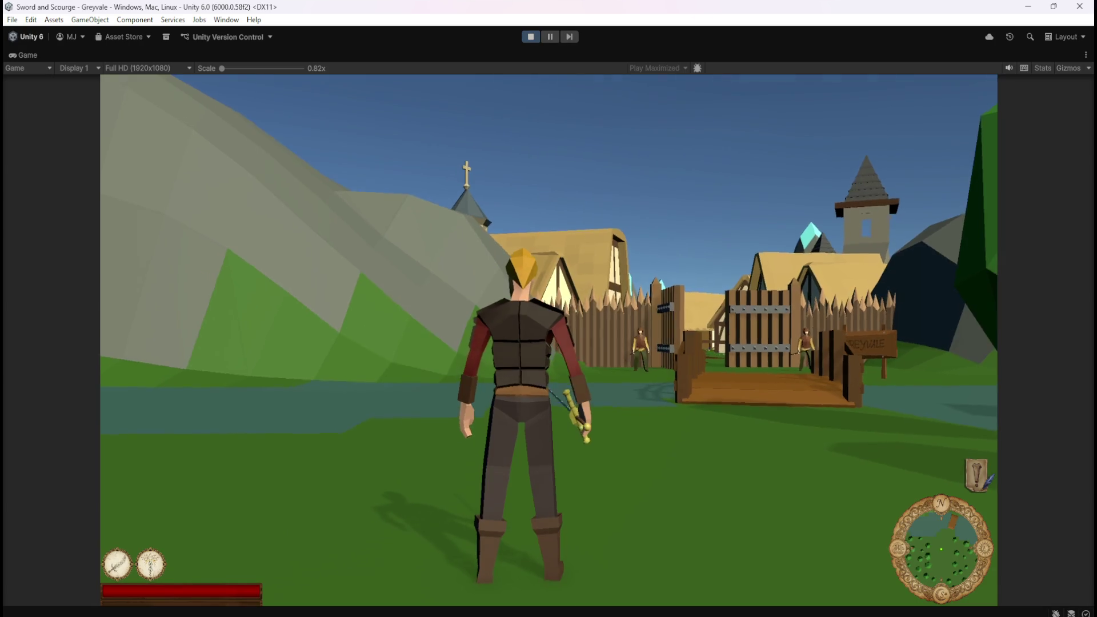
Step: Run the hero over the bridge, through the village and dead-tree forest into the graveyard
key("w")
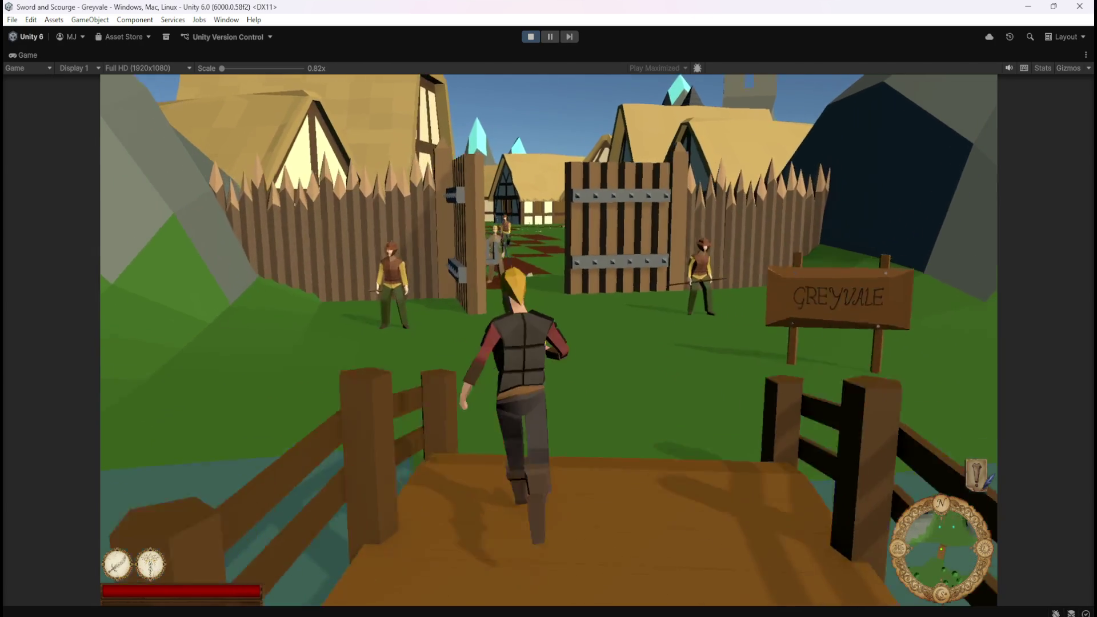
key("1")
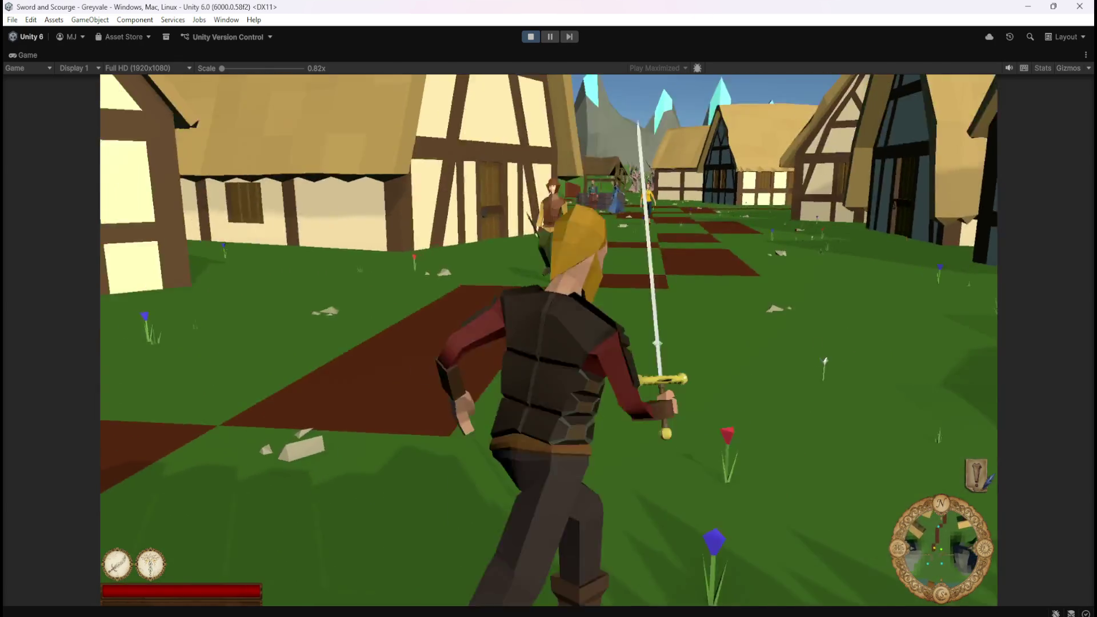
key("w")
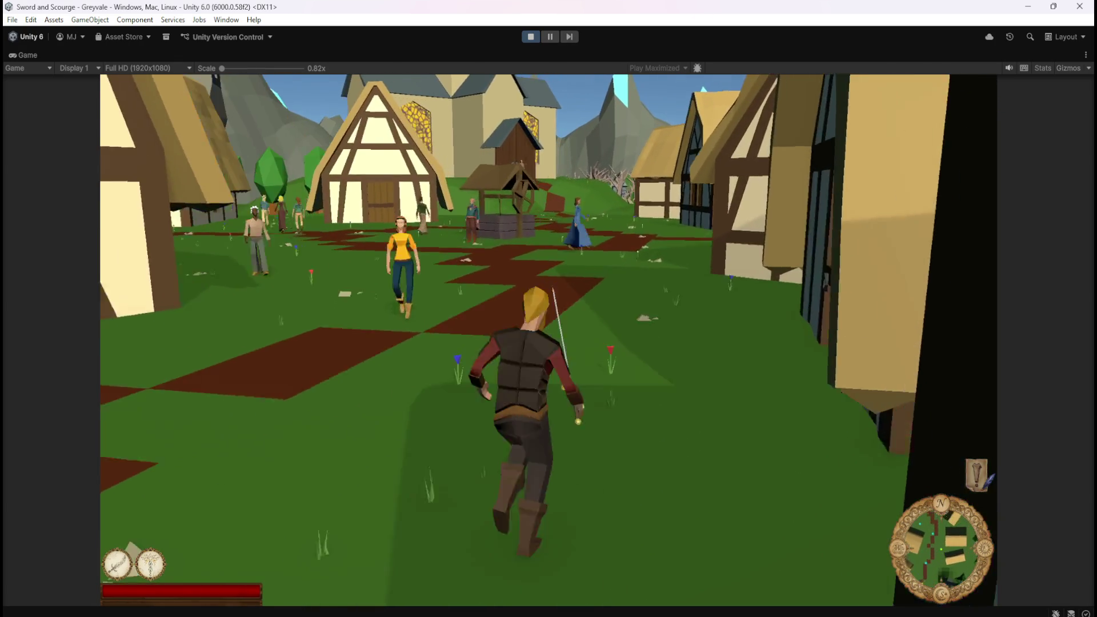
key("w")
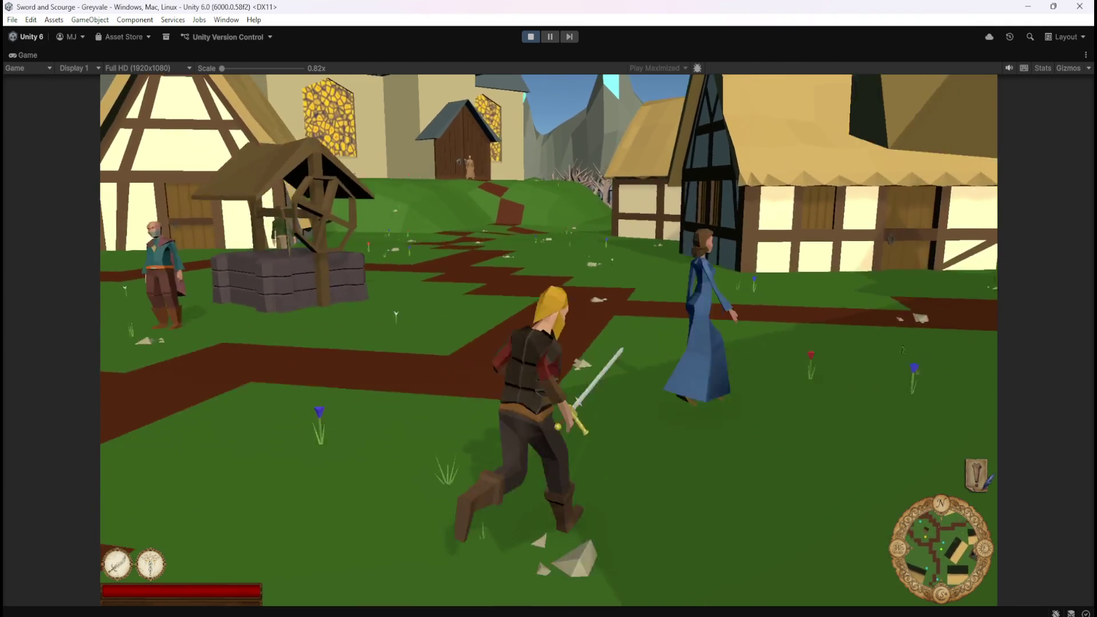
key("w")
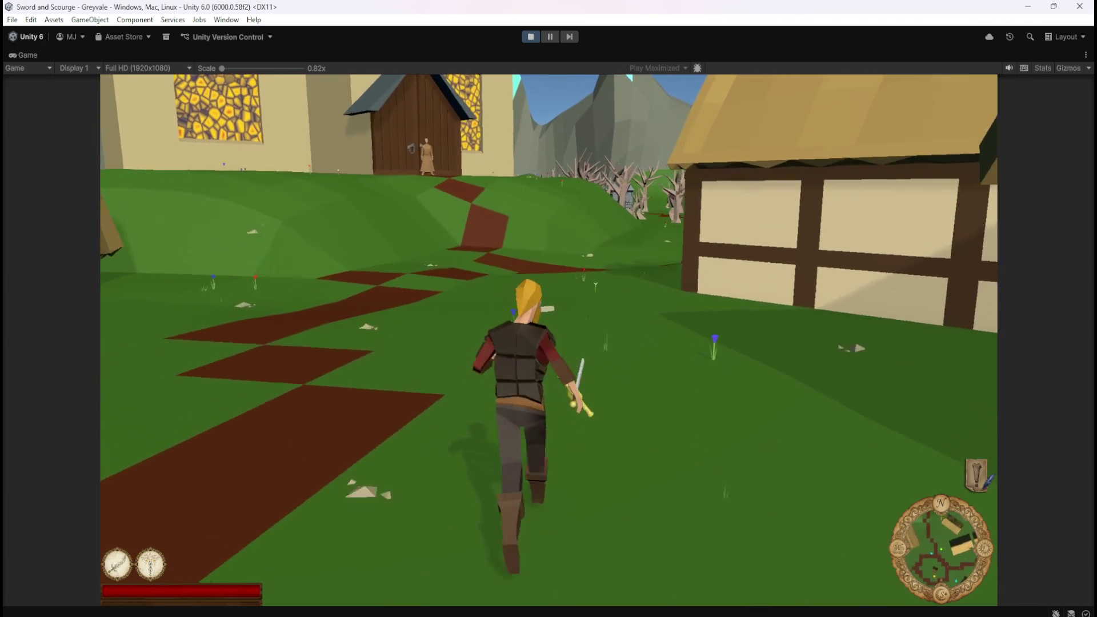
key("w")
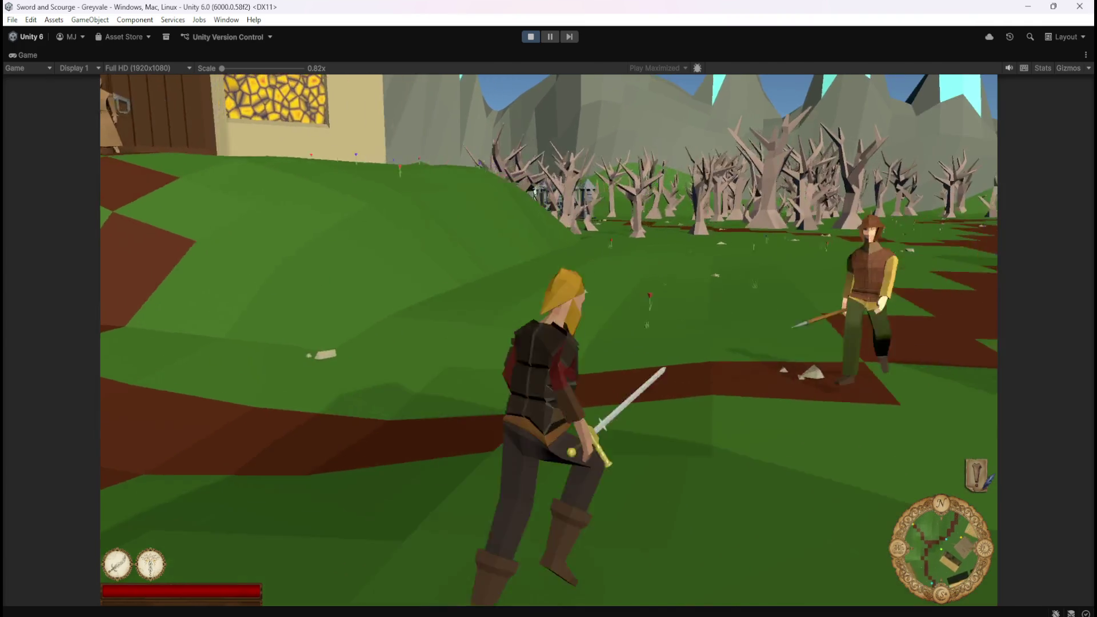
key("w")
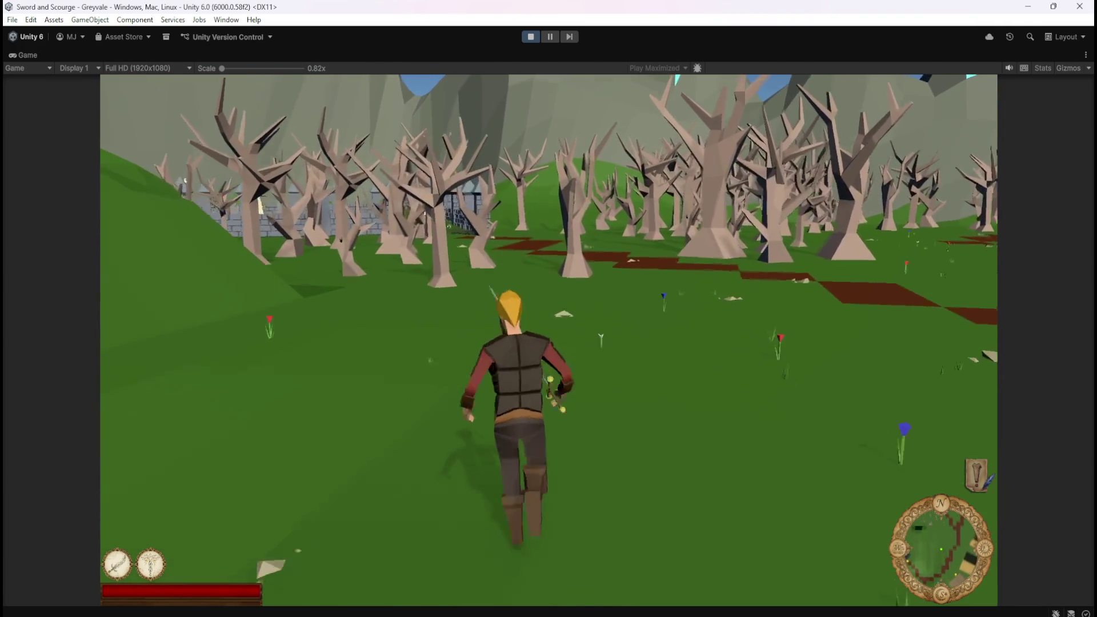
key("w")
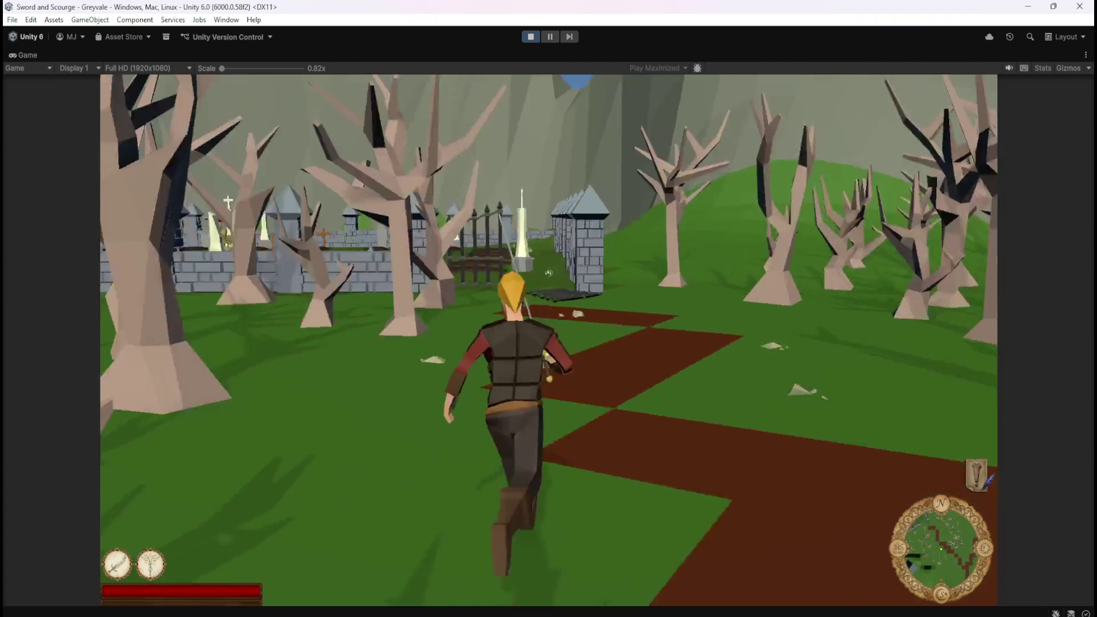
key("w")
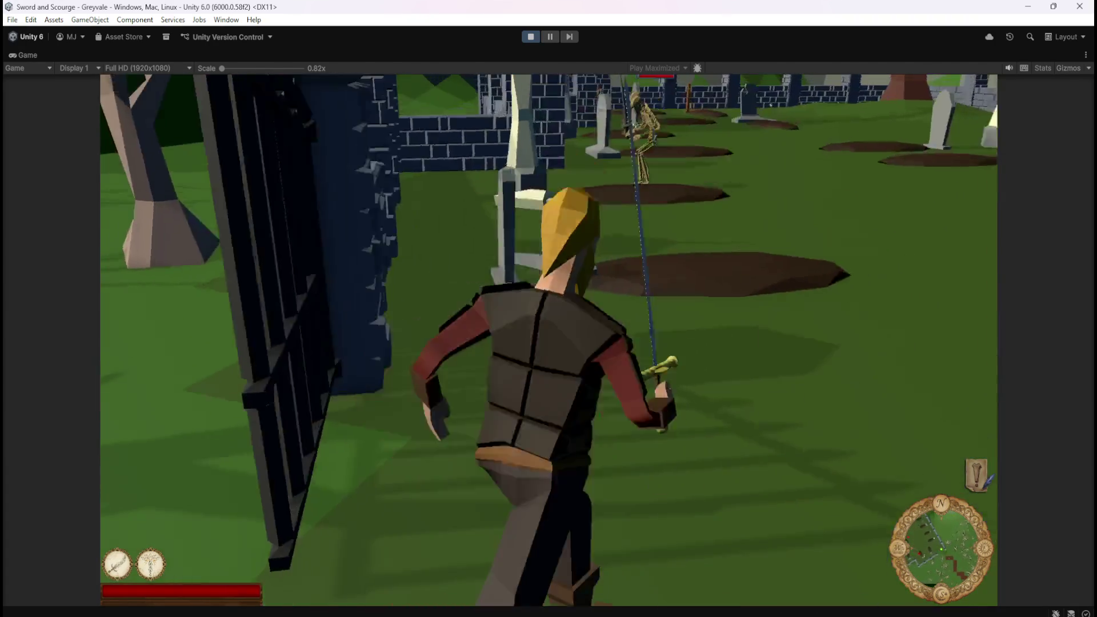
Step: Cut down the graveyard skeletons with the sword, open the pause menu and stop Play mode
key("w")
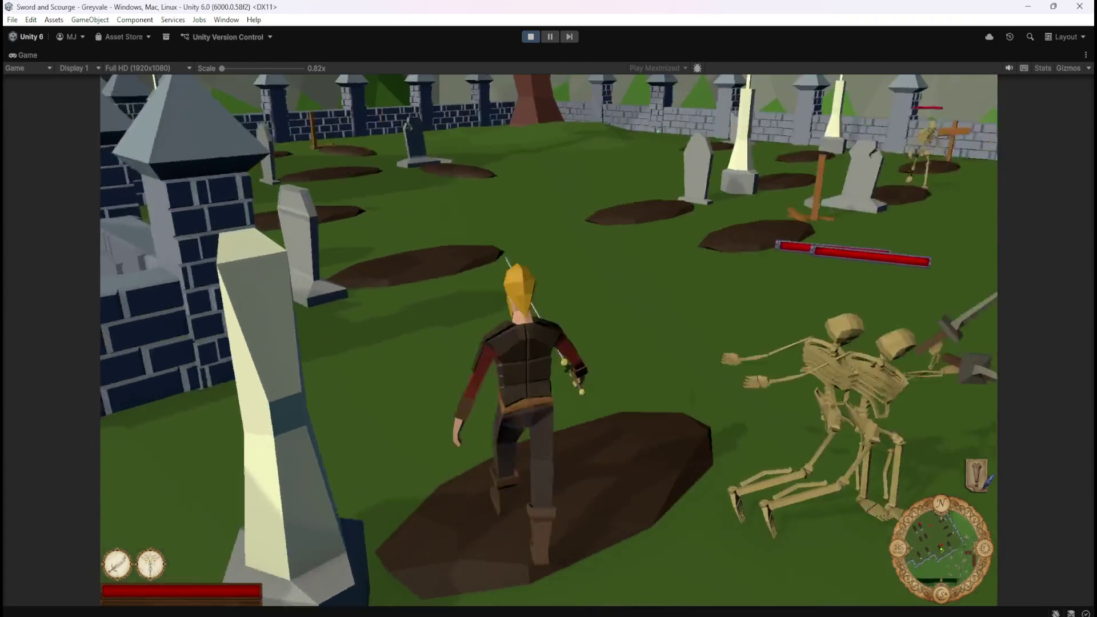
key("w")
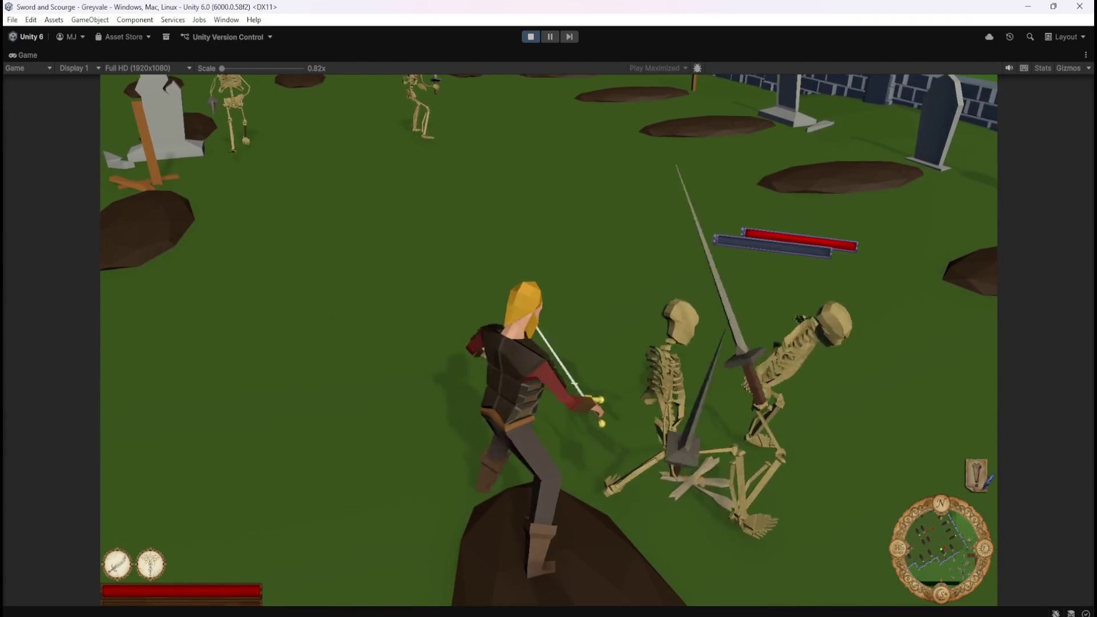
key("w")
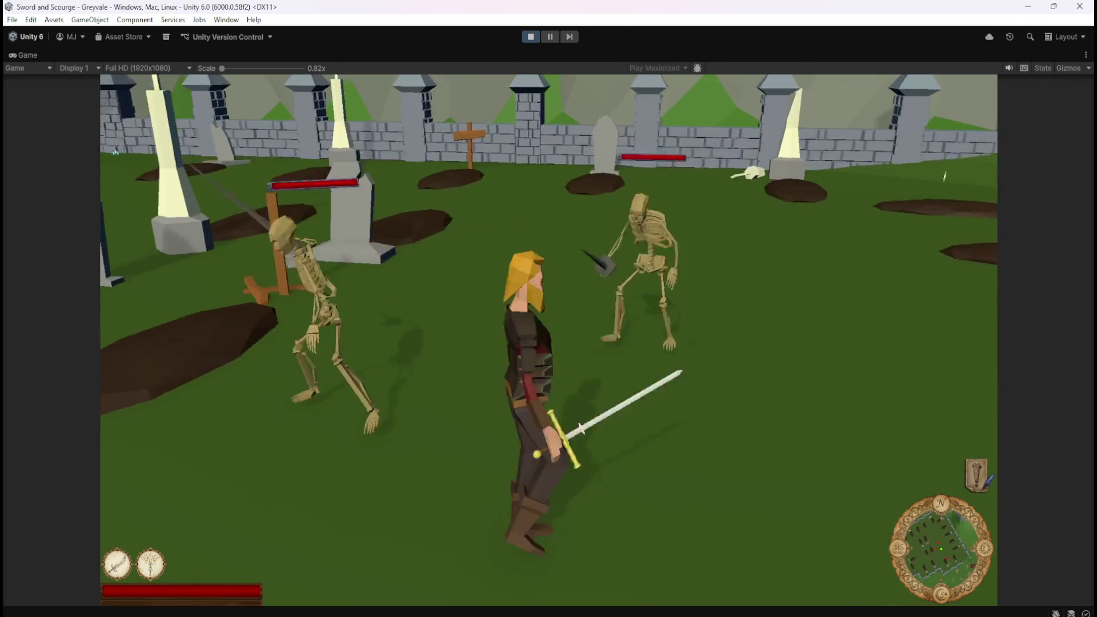
key("w")
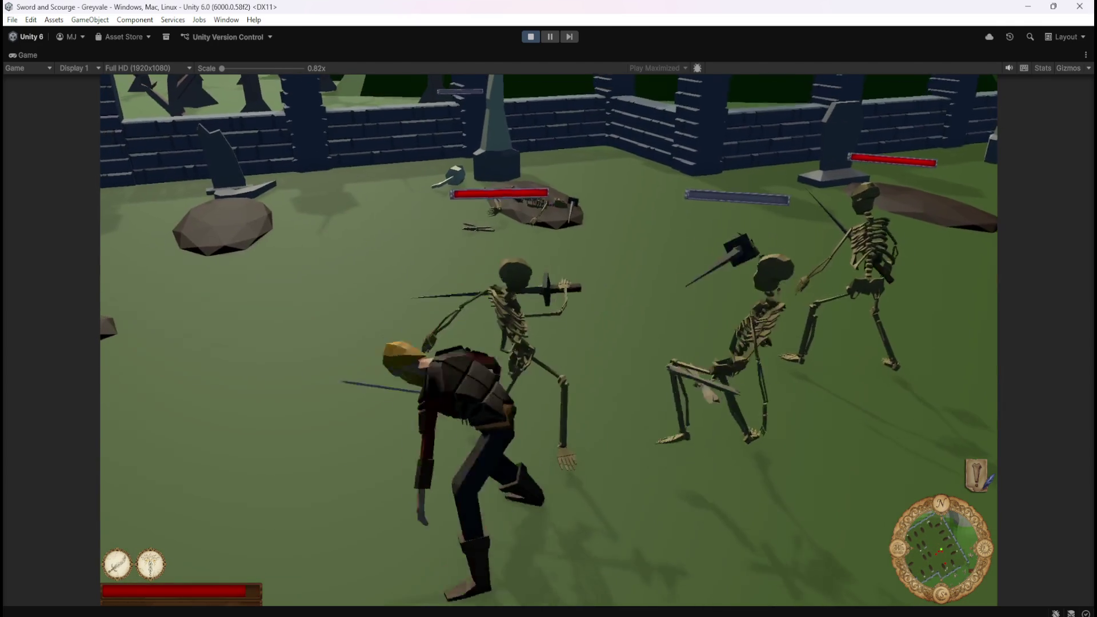
key("w")
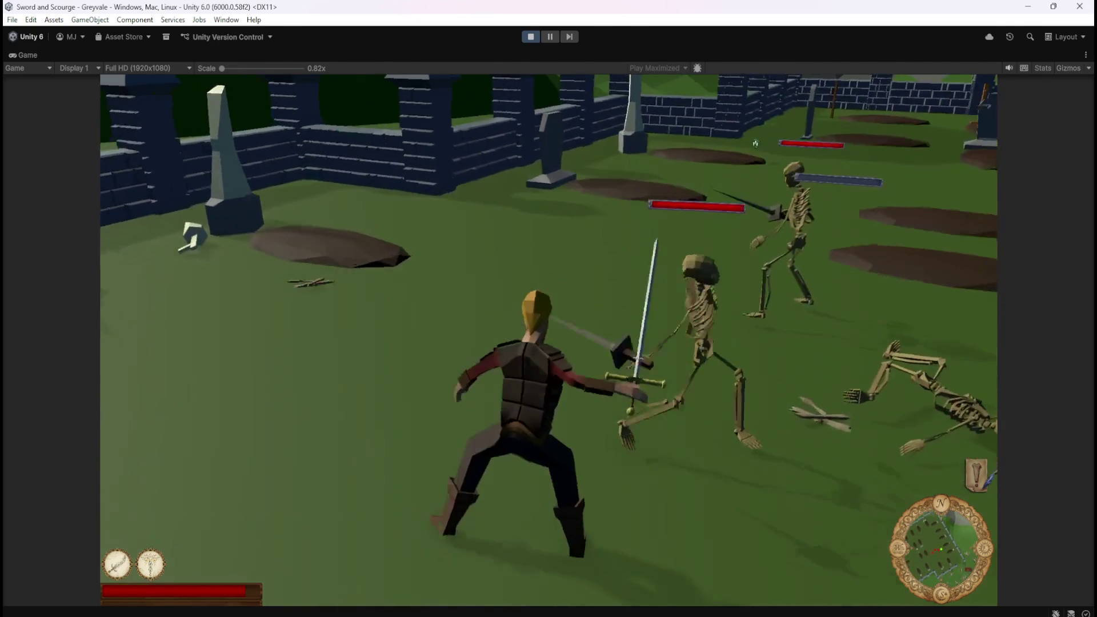
key("w")
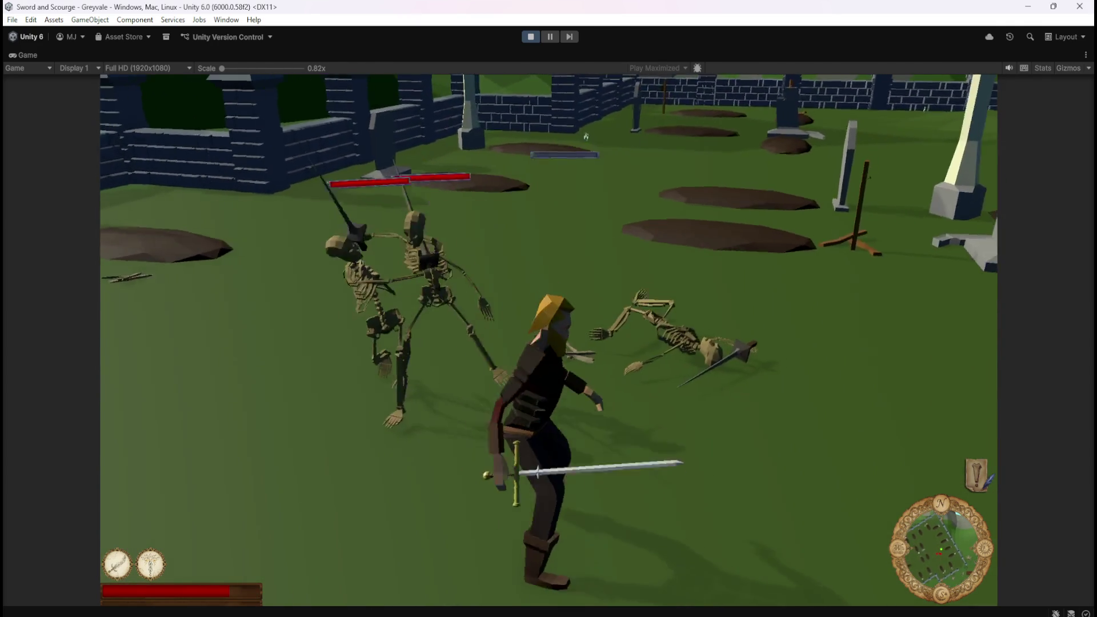
key("w")
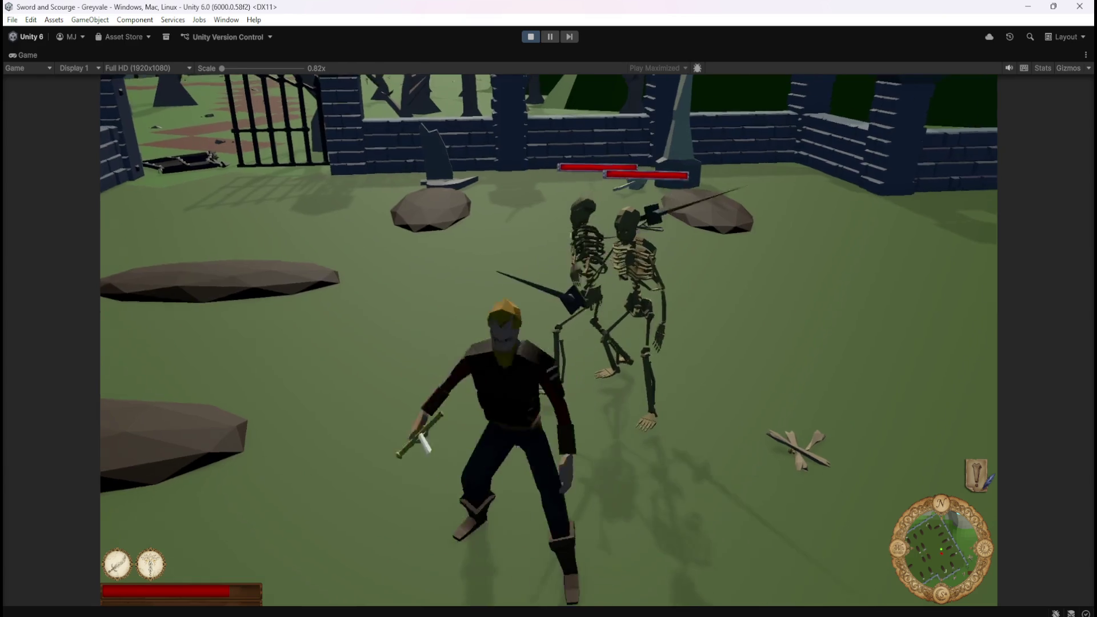
key("w")
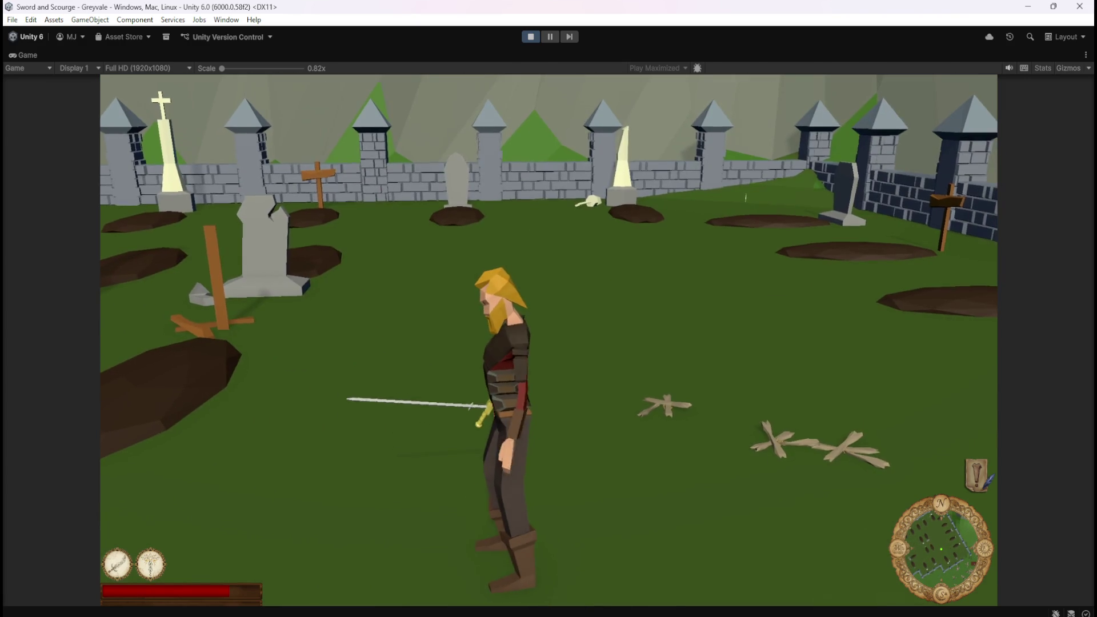
key("Escape")
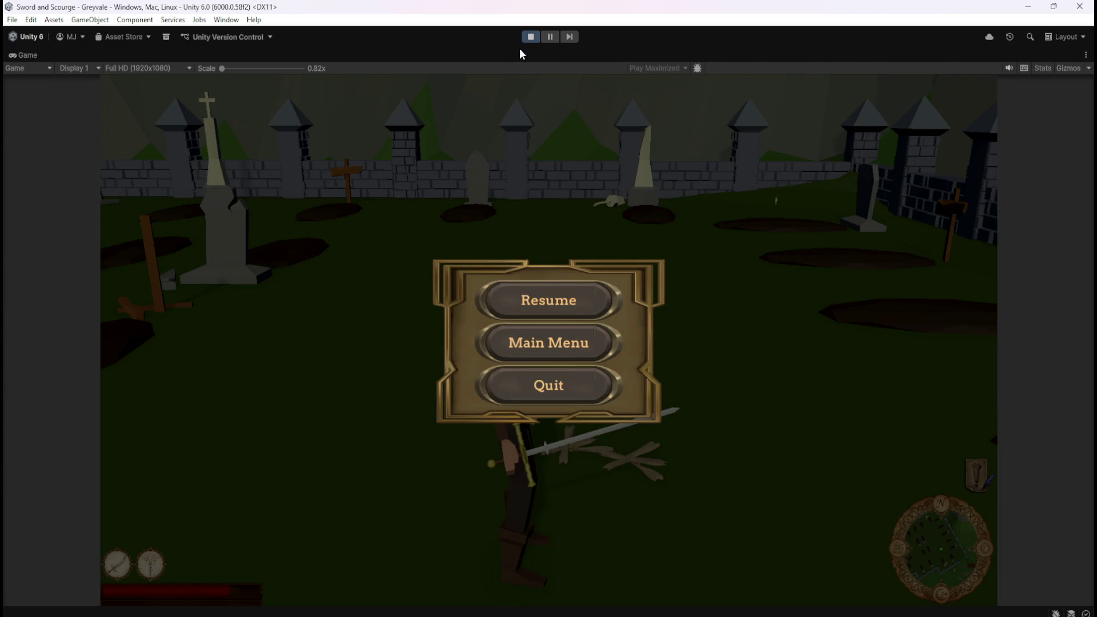
left_click(523, 35)
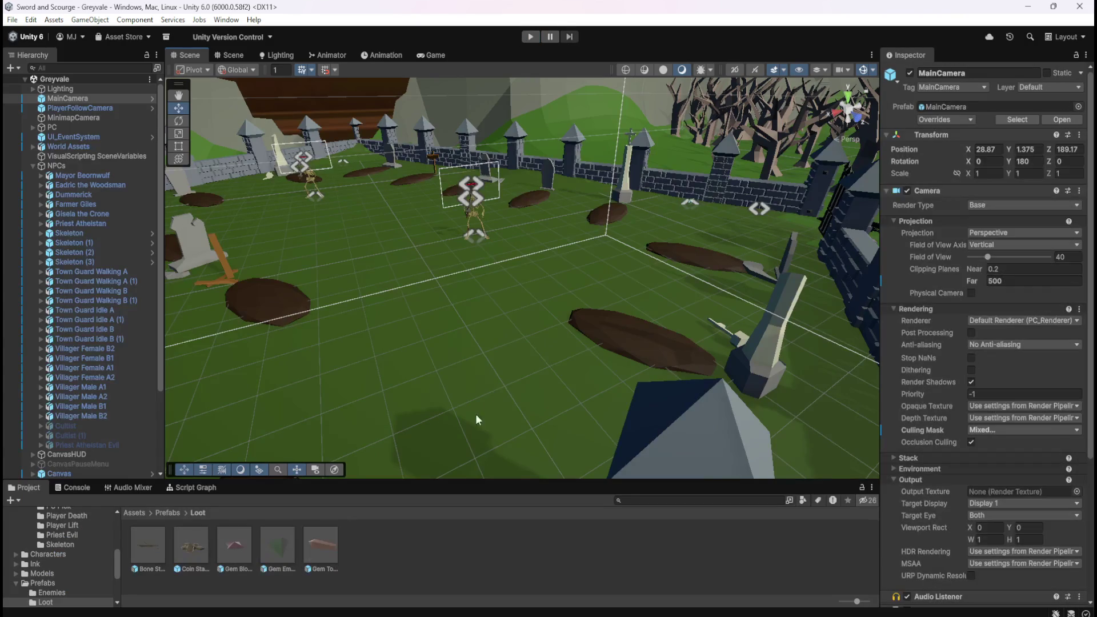
Step: Set the Bone Stack prefab's Rigidbody mass to 0.5
double_click(155, 540)
scroll(957, 403, "down", 3)
scroll(958, 402, "down", 3)
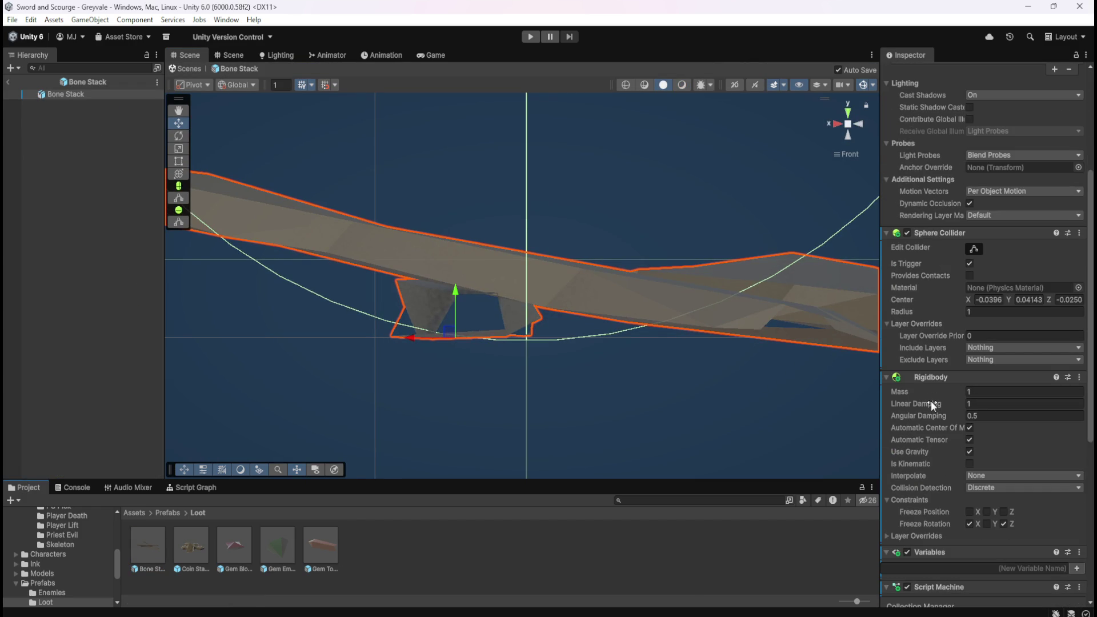
mouse_move(930, 400)
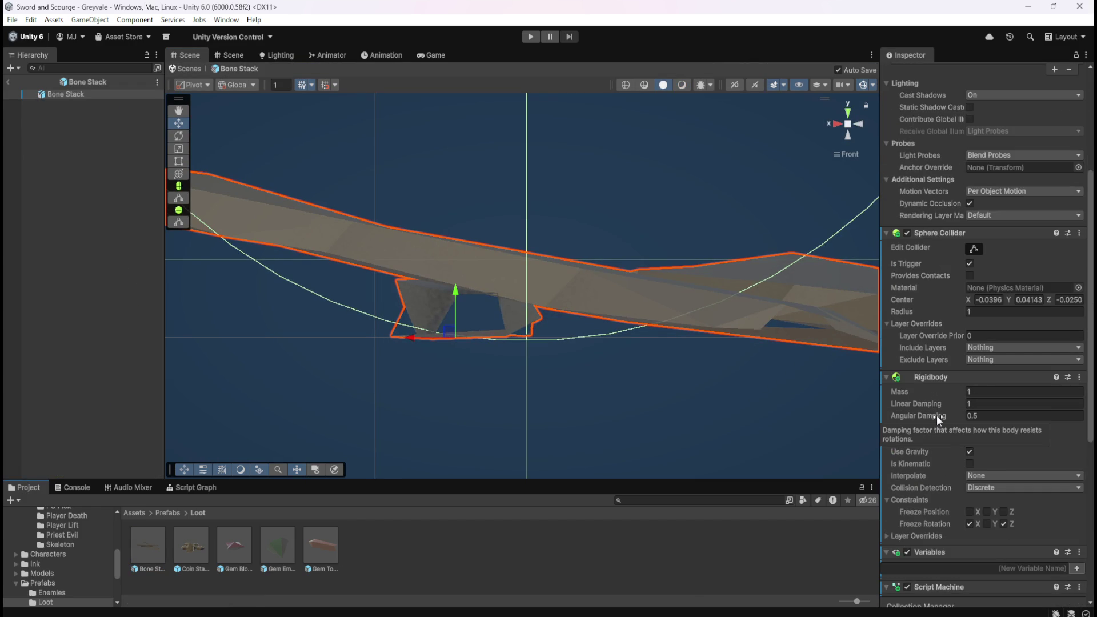
left_click(978, 402)
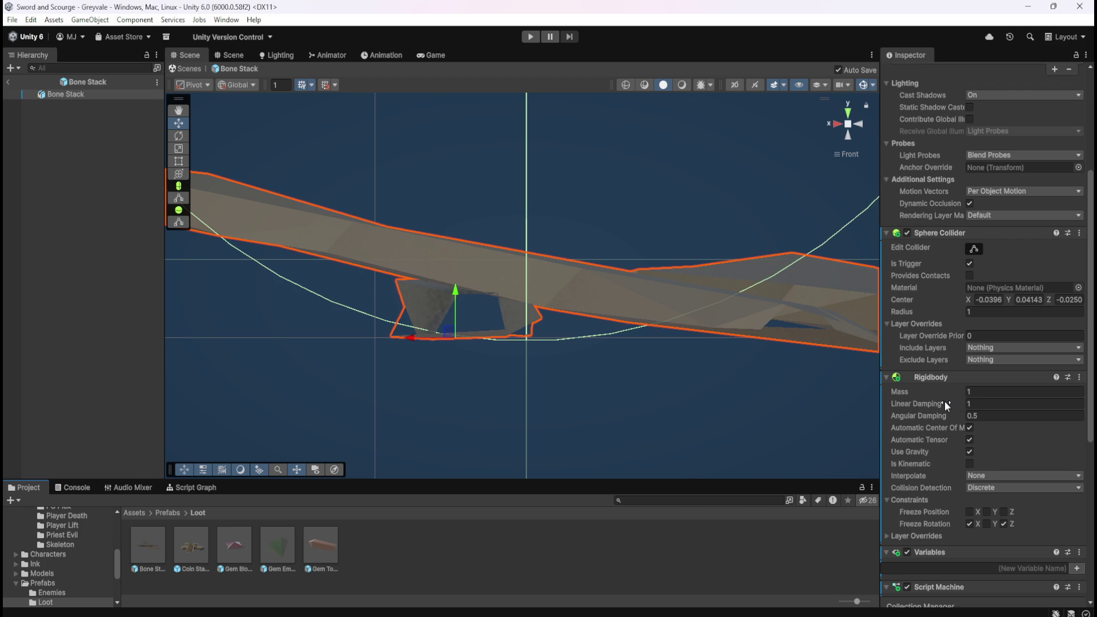
mouse_move(944, 403)
left_click(982, 392)
type("0.5")
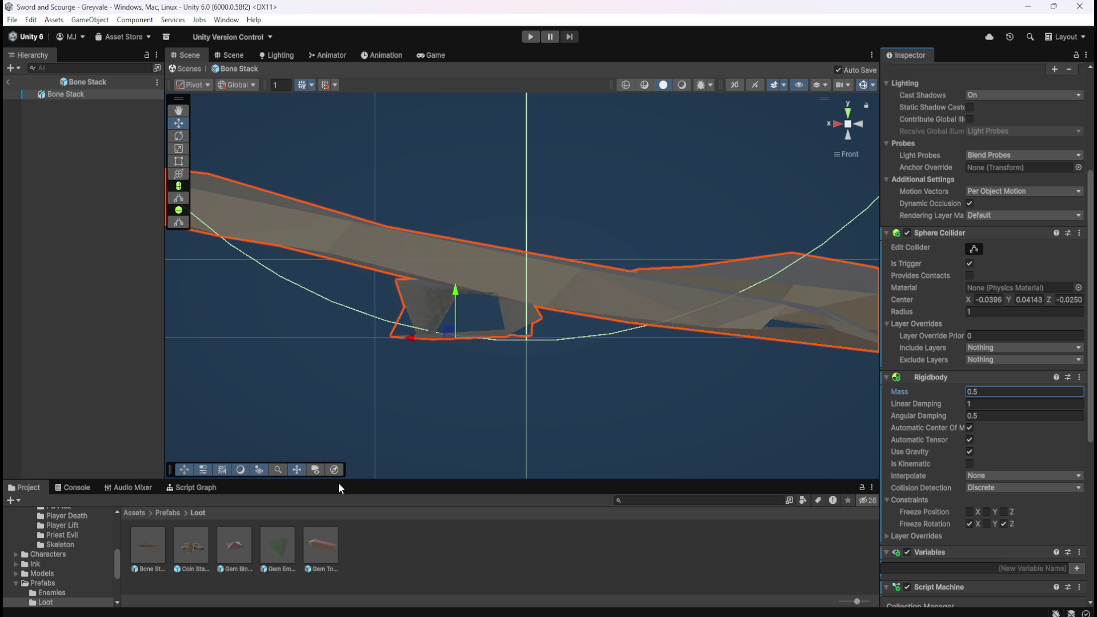
Step: Set Rigidbody mass 0.5 on Coin Stack, Gem Blood Ruby, Gem Emerald and Gem Topaz
double_click(197, 537)
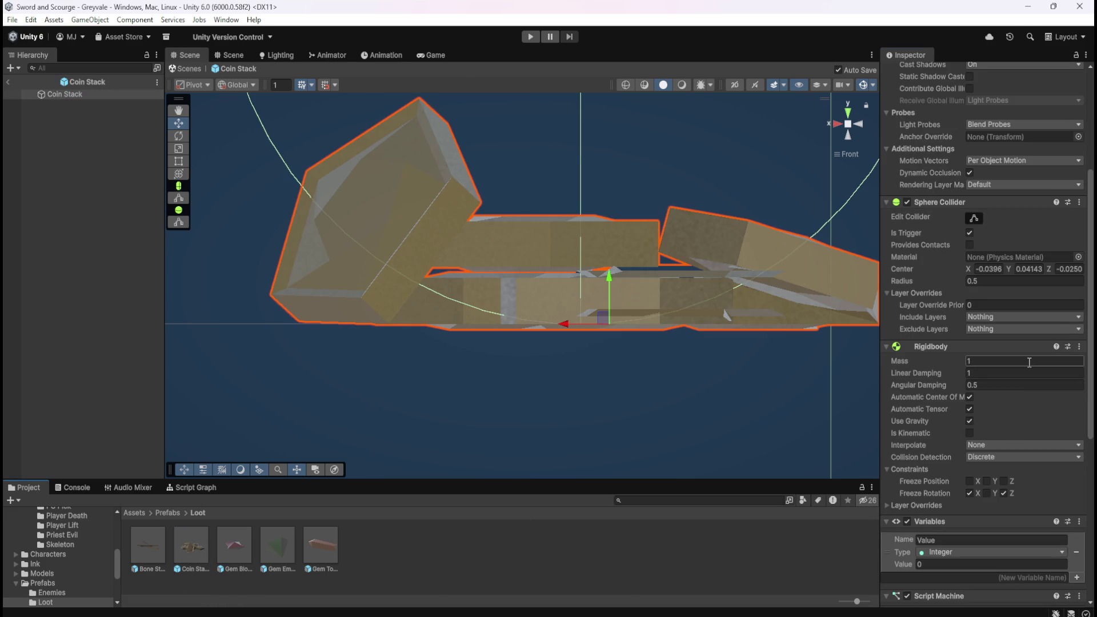
left_click(1029, 362)
type("0.5")
double_click(234, 544)
left_click(986, 391)
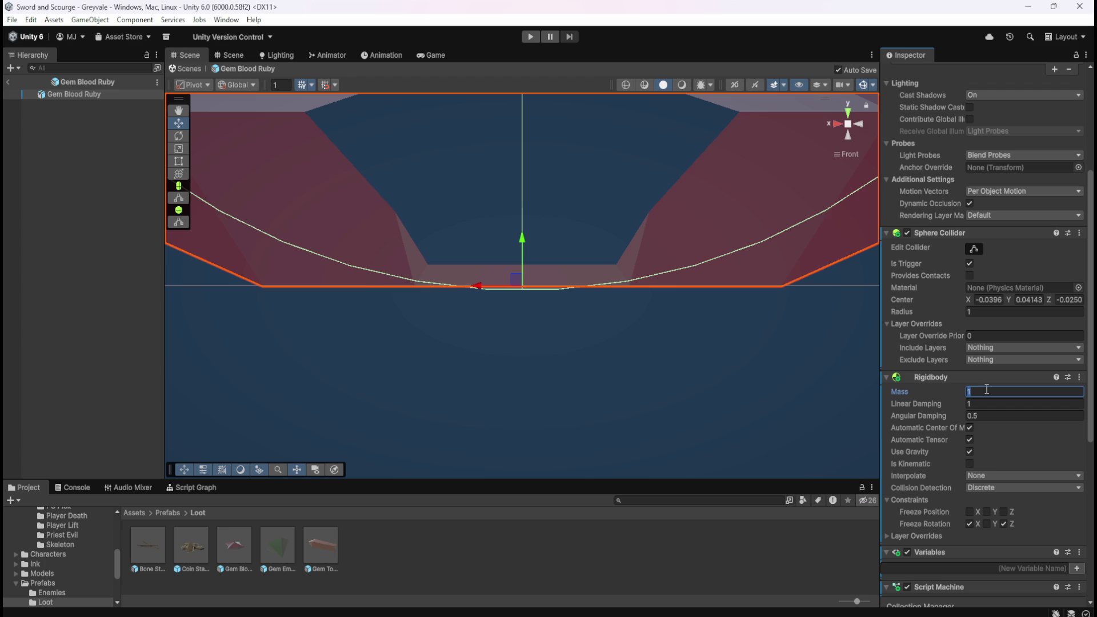
type("0.5")
double_click(286, 551)
left_click(990, 391)
type("0.5")
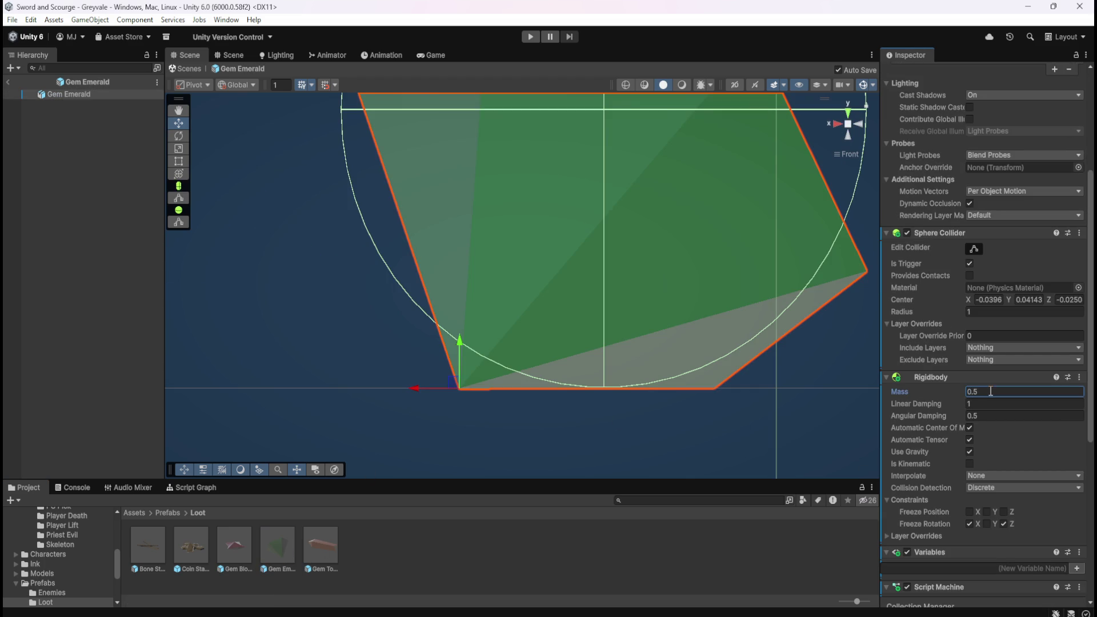
double_click(333, 537)
left_click(990, 392)
type("0.5")
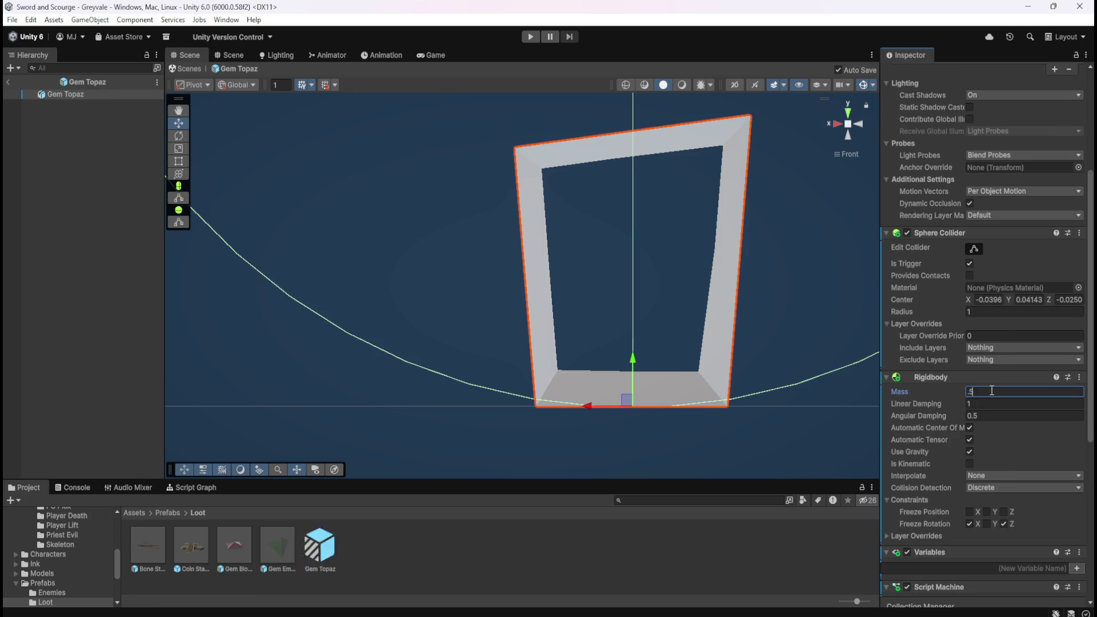
Step: Recheck the four prefabs' masses, return to the Greyvale scene and start Play mode
double_click(183, 541)
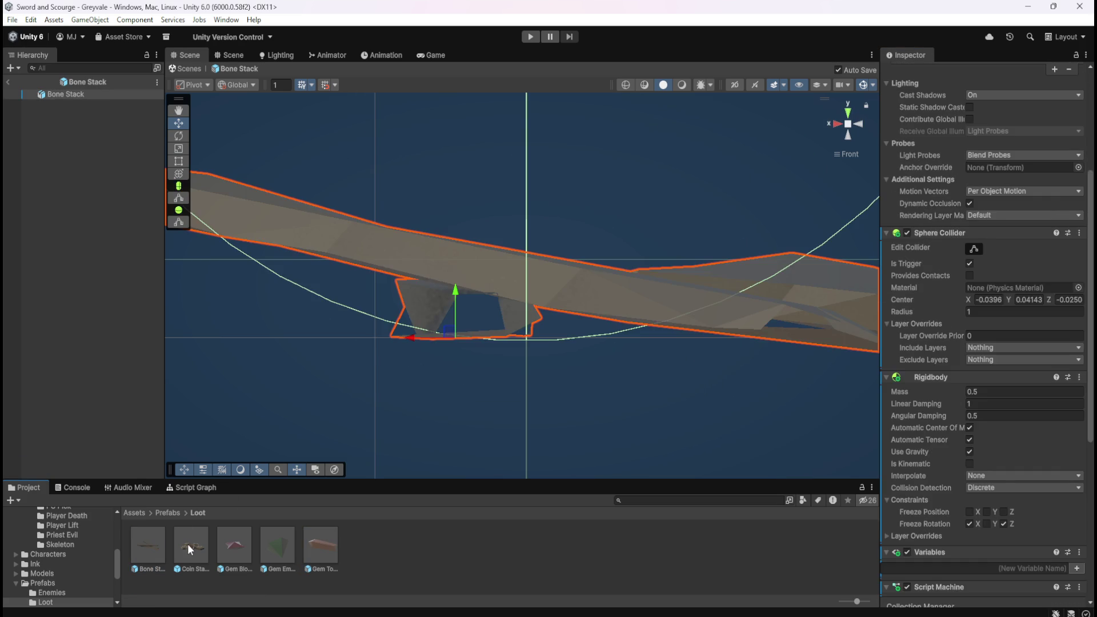
double_click(236, 550)
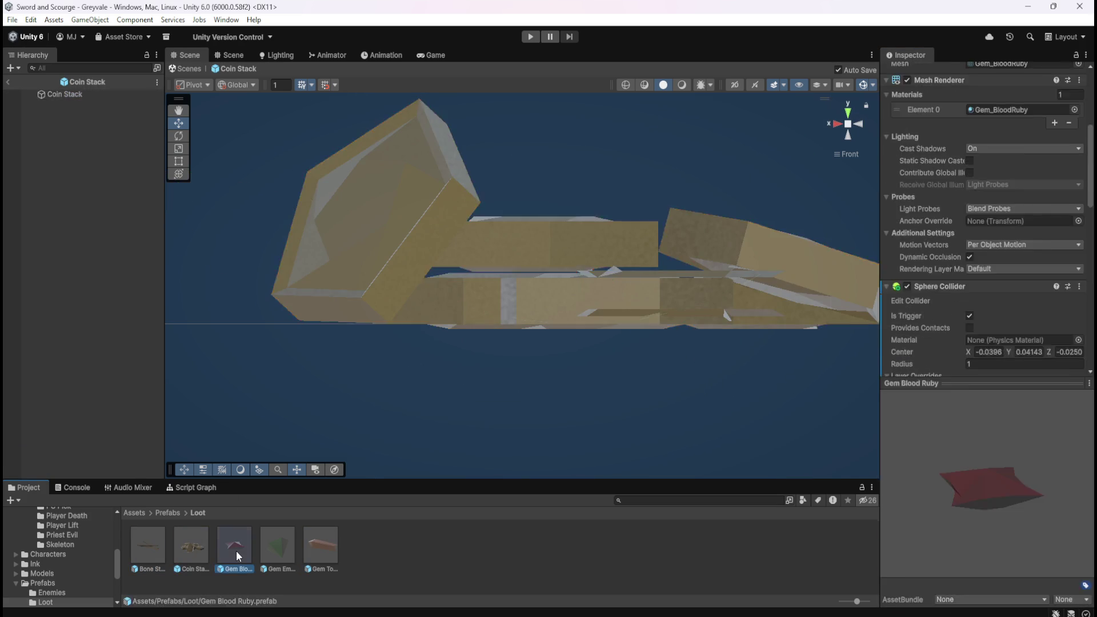
double_click(275, 547)
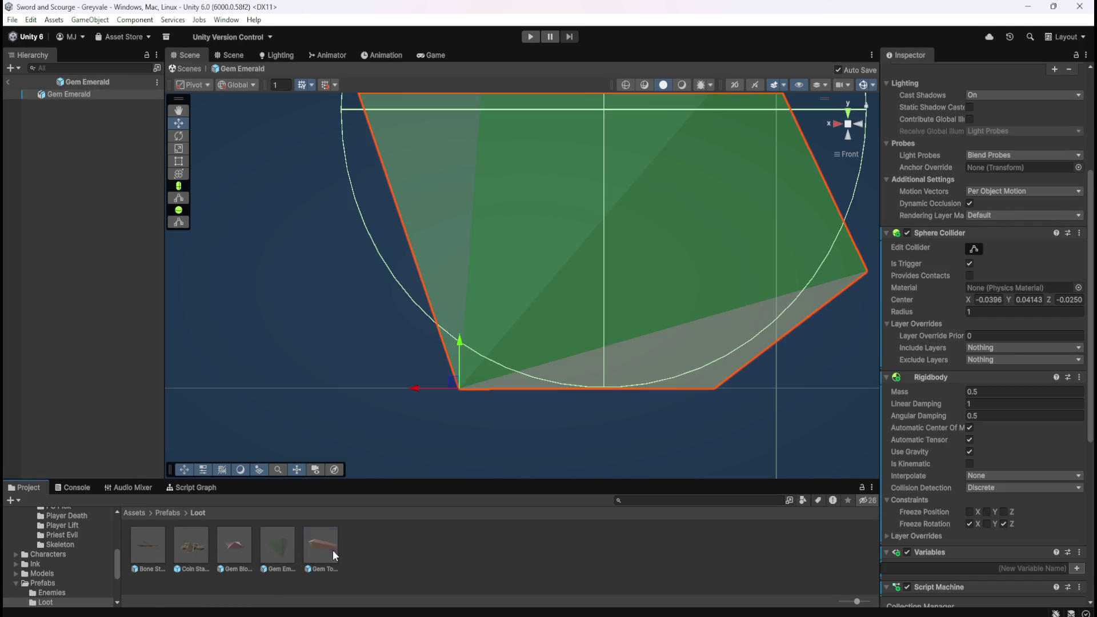
double_click(332, 549)
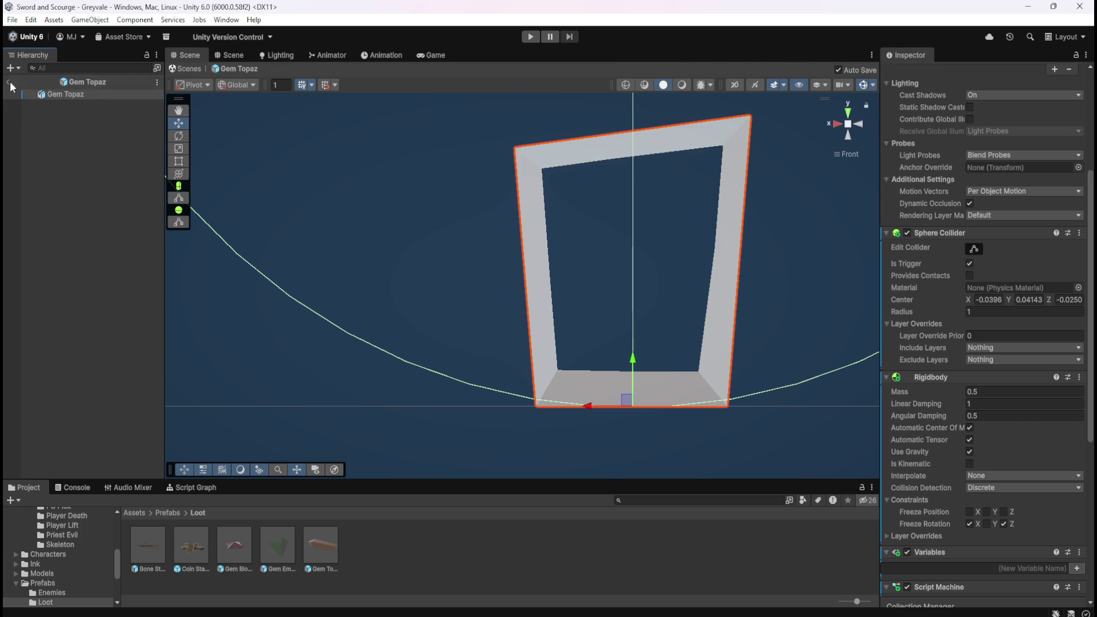
left_click(9, 82)
left_click(530, 37)
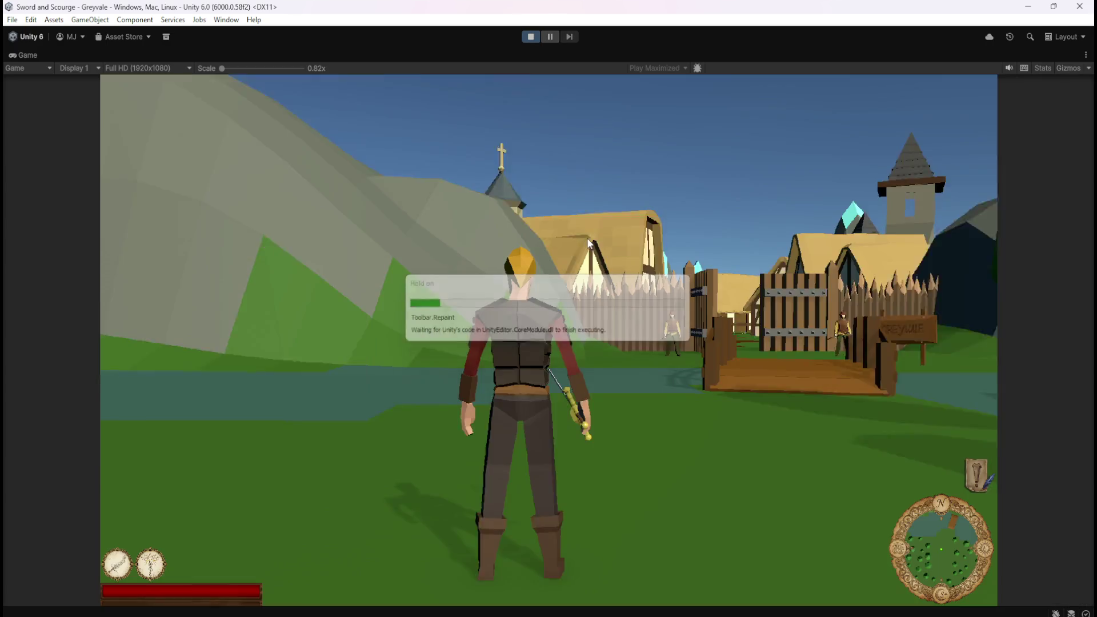
Step: Run the hero through the village, sword drawn, along the path to the graveyard
key("w")
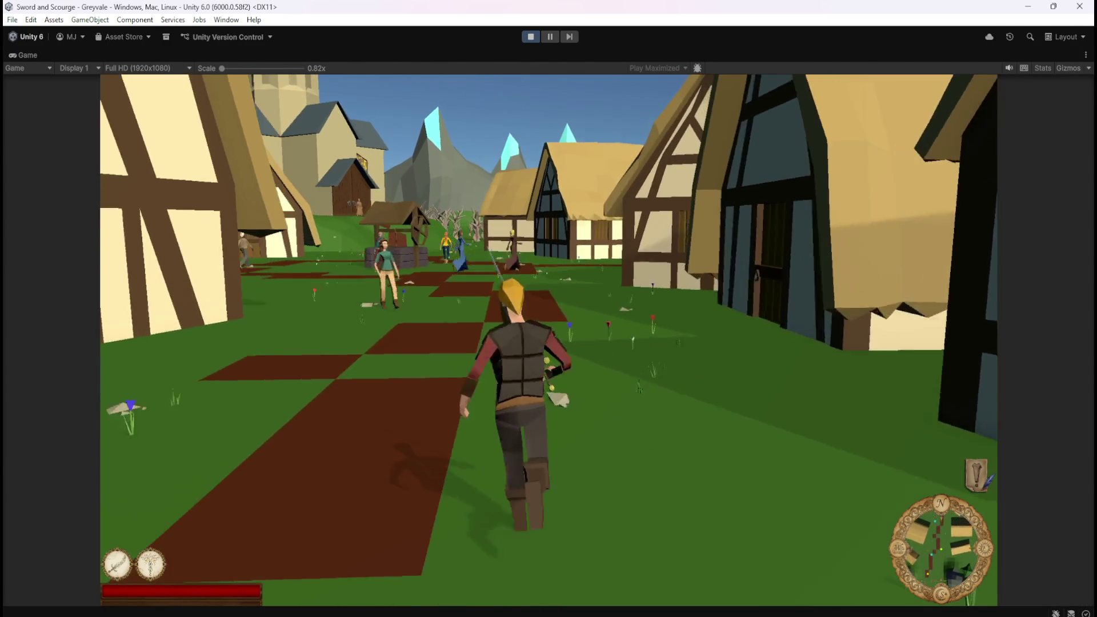
key("w")
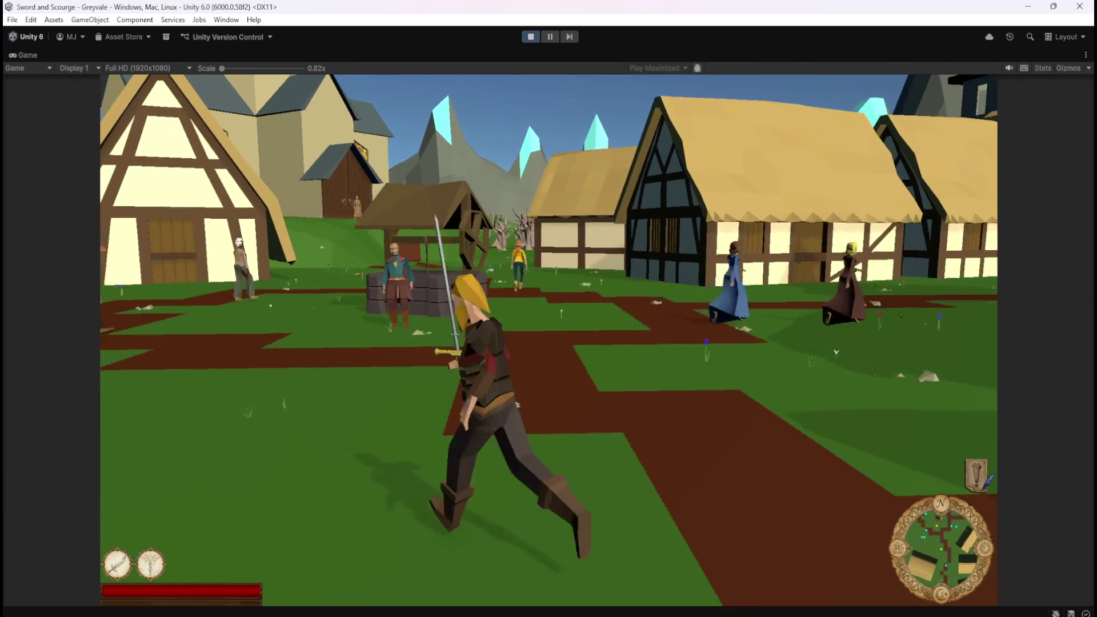
key("w")
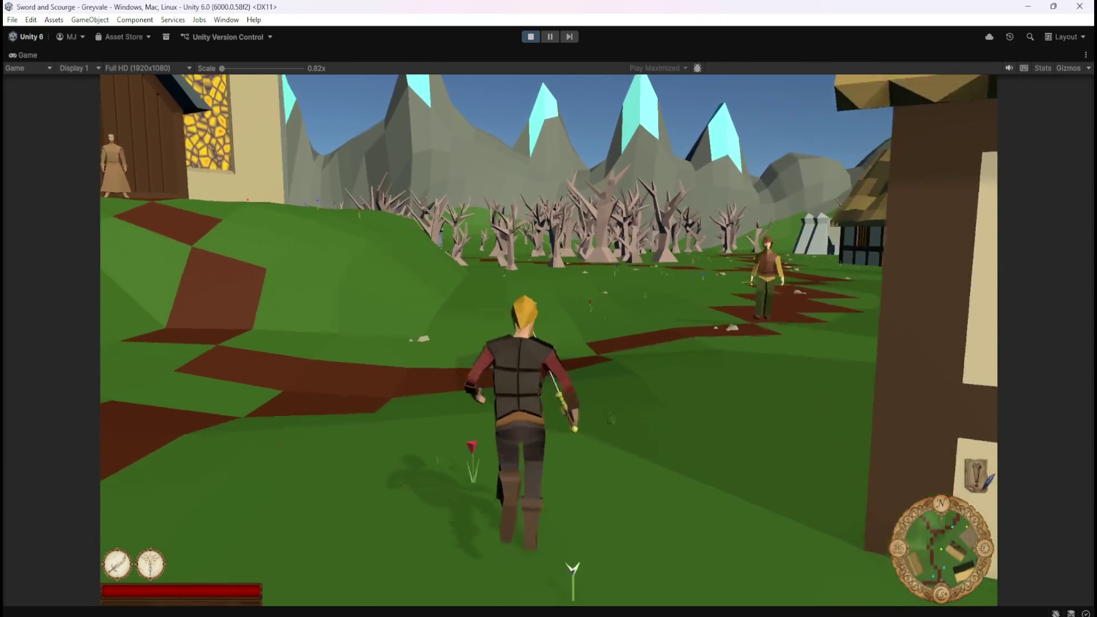
key("w")
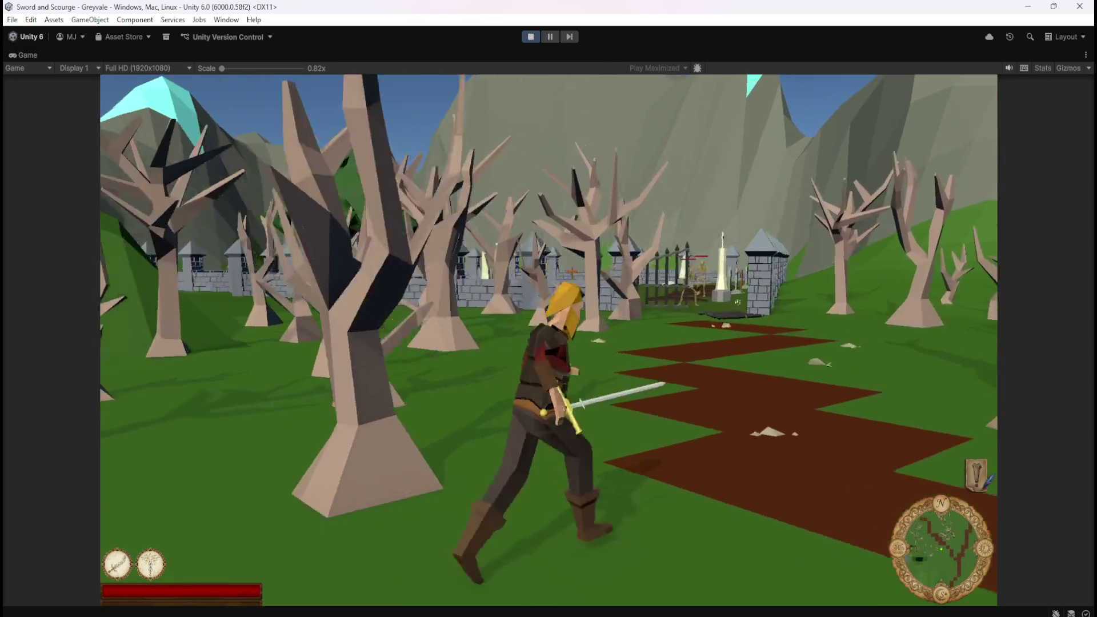
key("w")
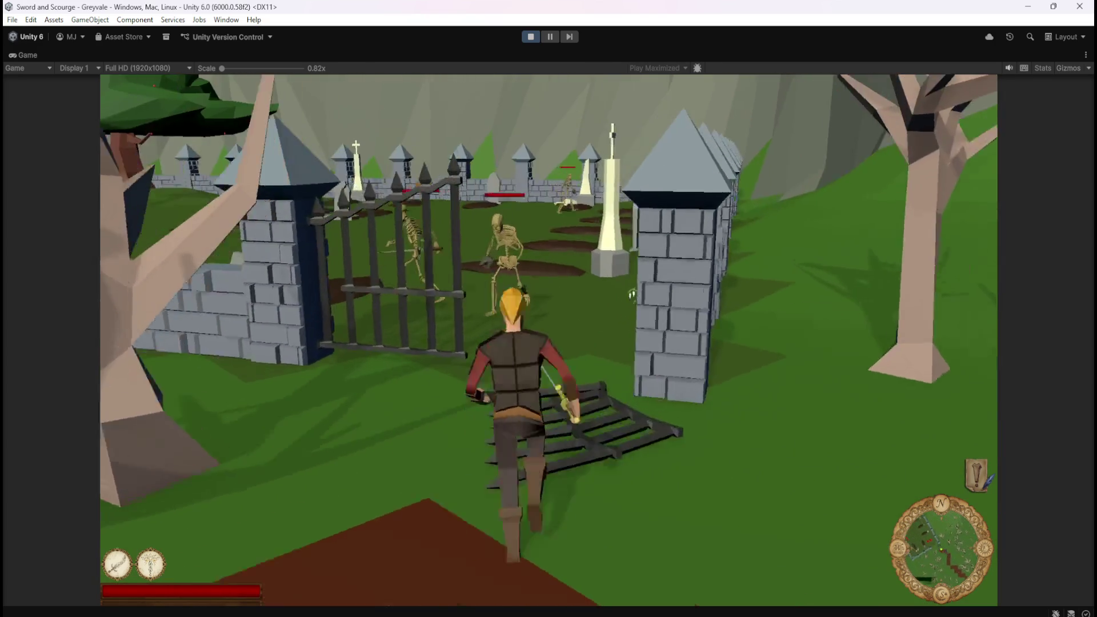
Step: Fight the graveyard skeletons with the sword, open the pause menu and stop Play mode
key("w")
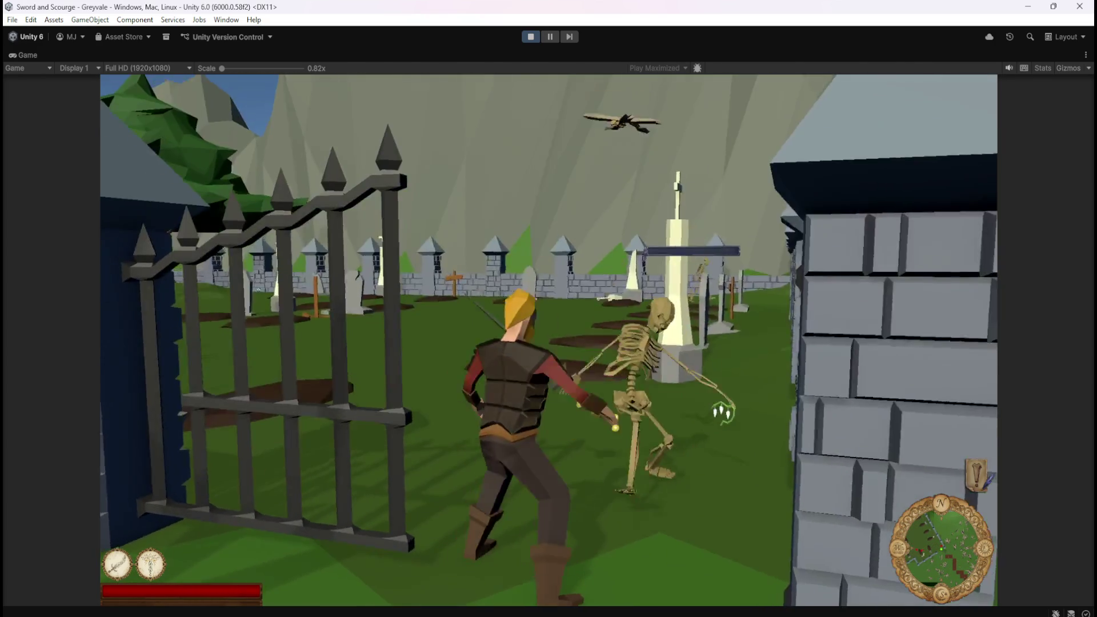
key("w")
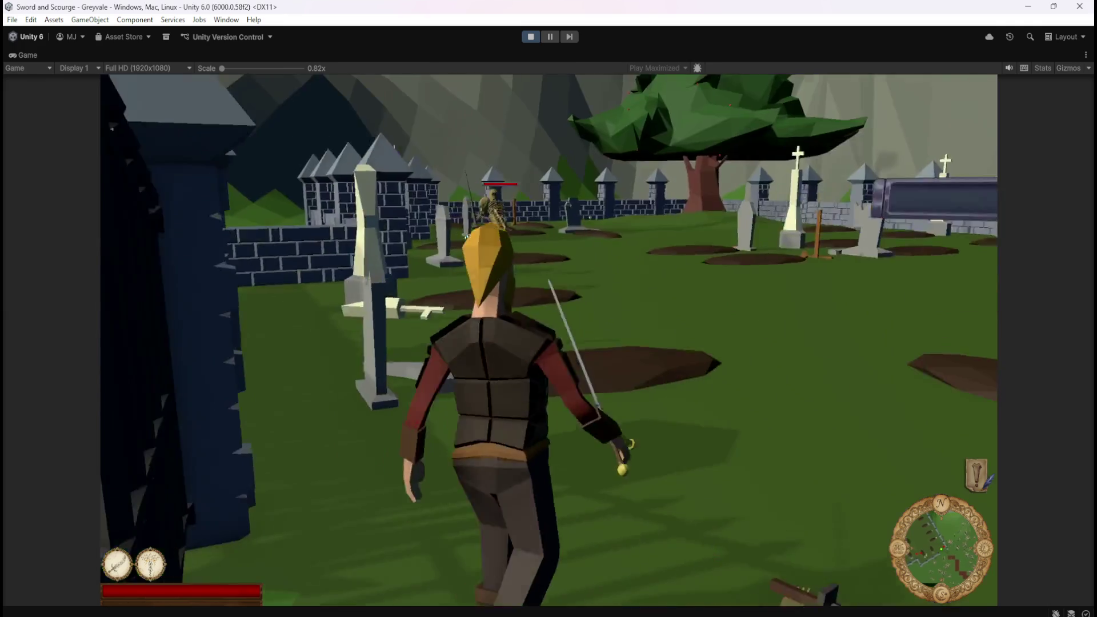
key("w")
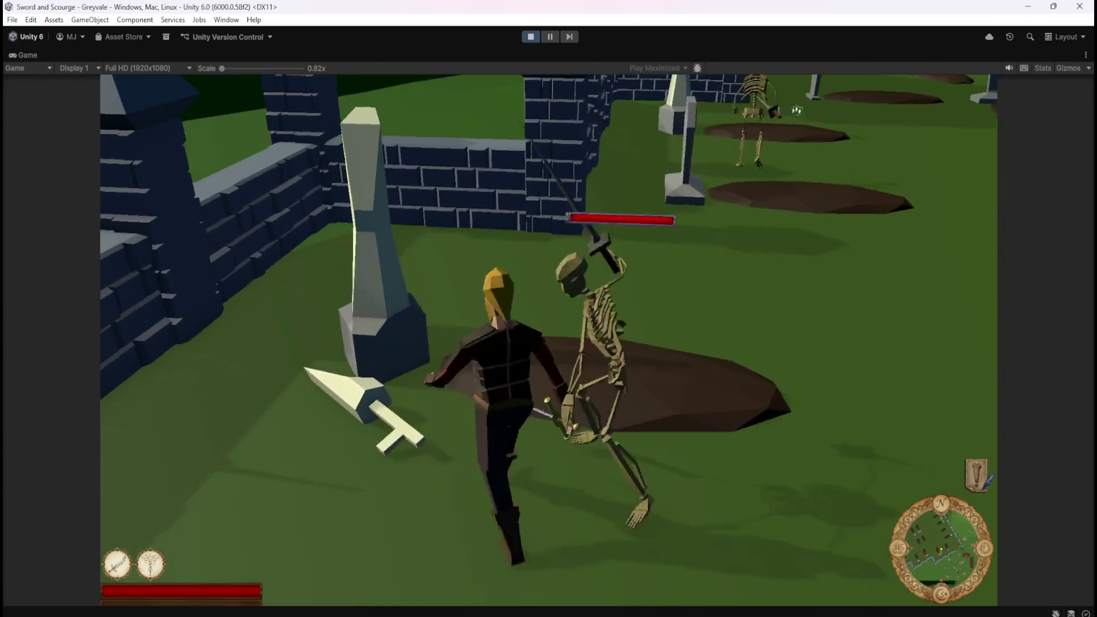
key("w")
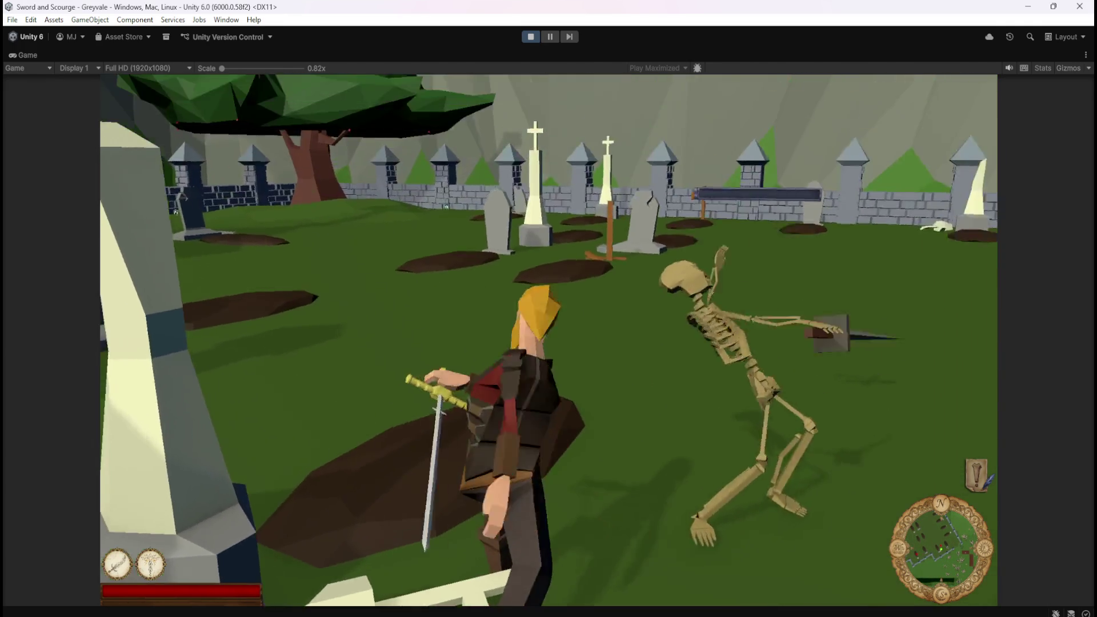
key("w")
key("w")
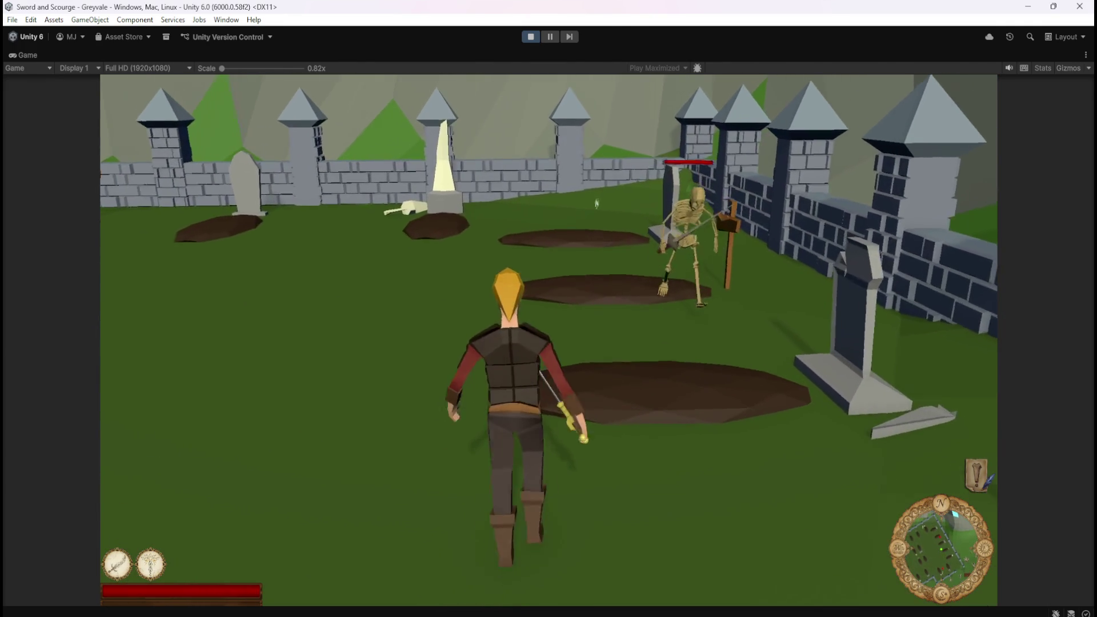
left_click(590, 196)
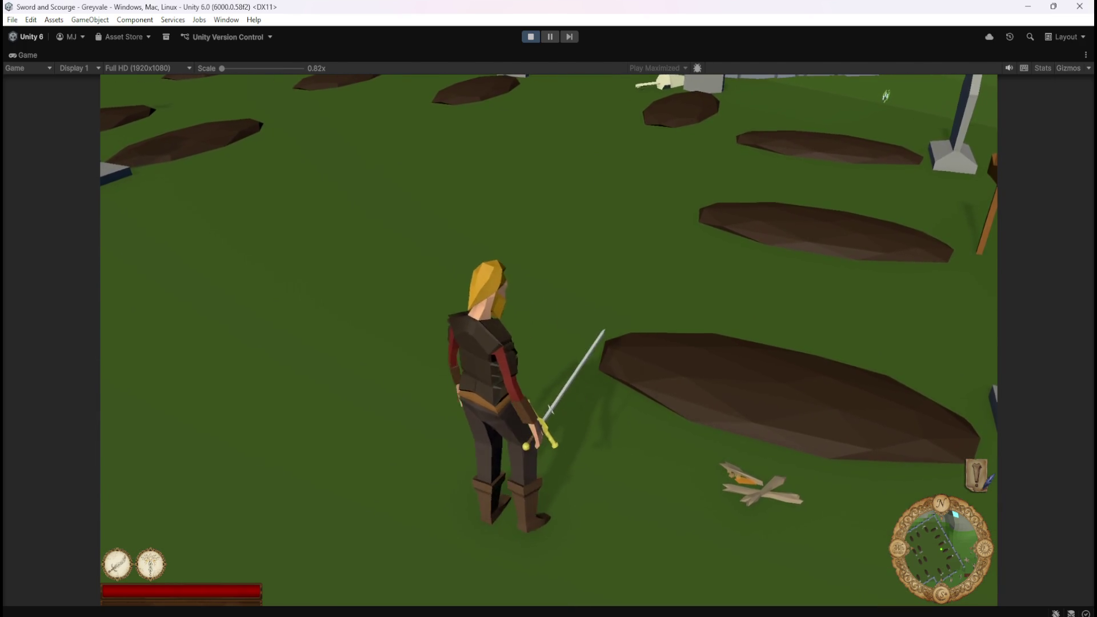
key("w")
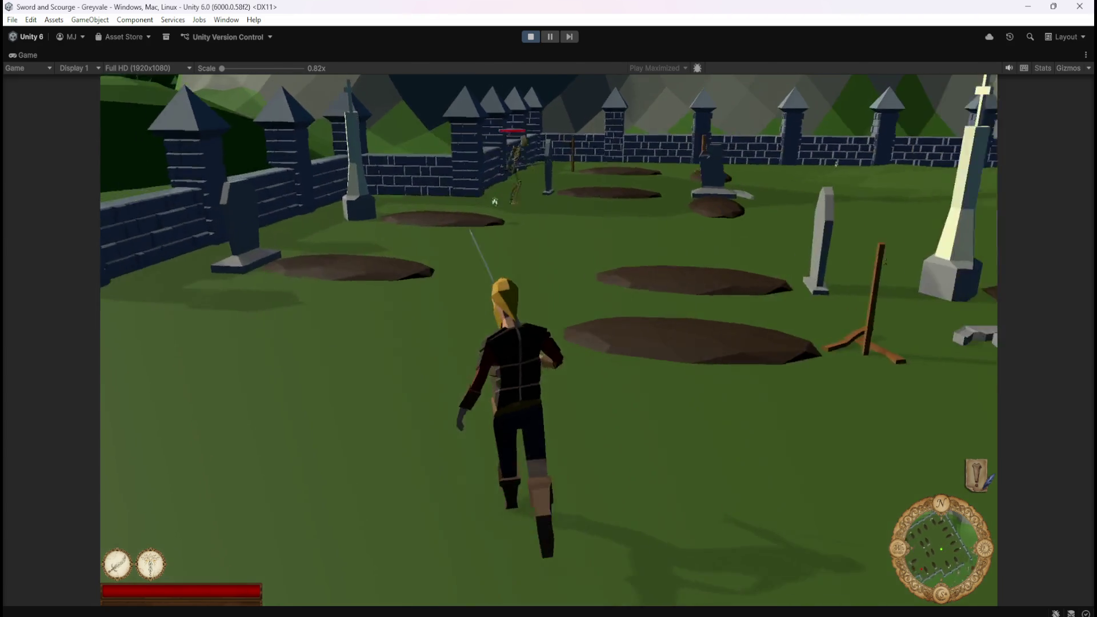
left_click(441, 237)
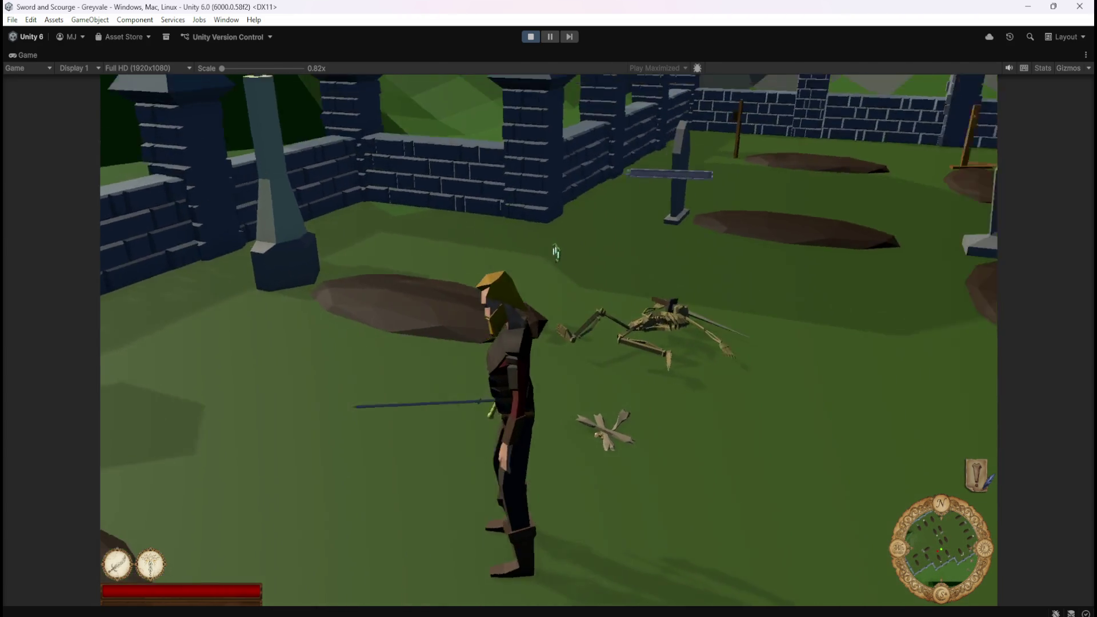
key("Escape")
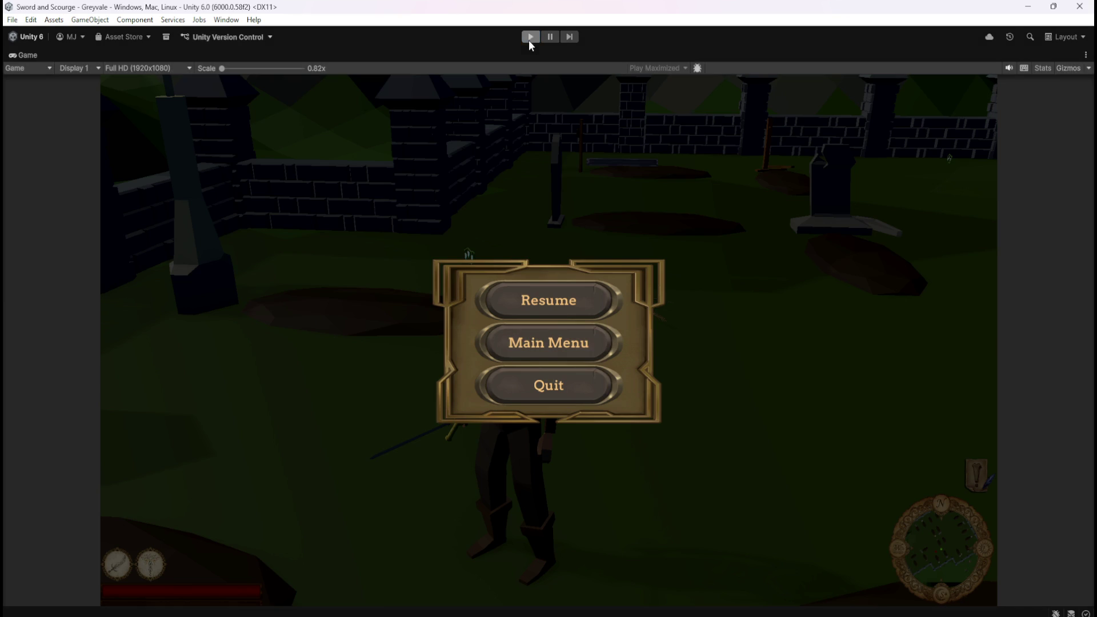
left_click(530, 37)
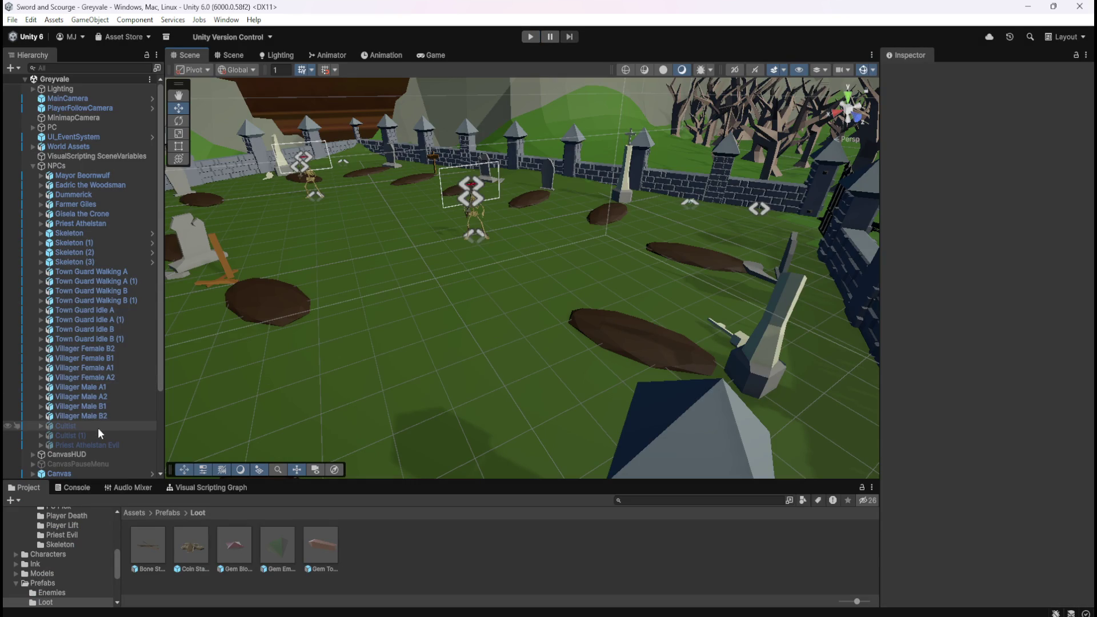
Step: Set Rigidbody mass 0.8 on the Bone Stack and Coin Stack prefabs
double_click(146, 550)
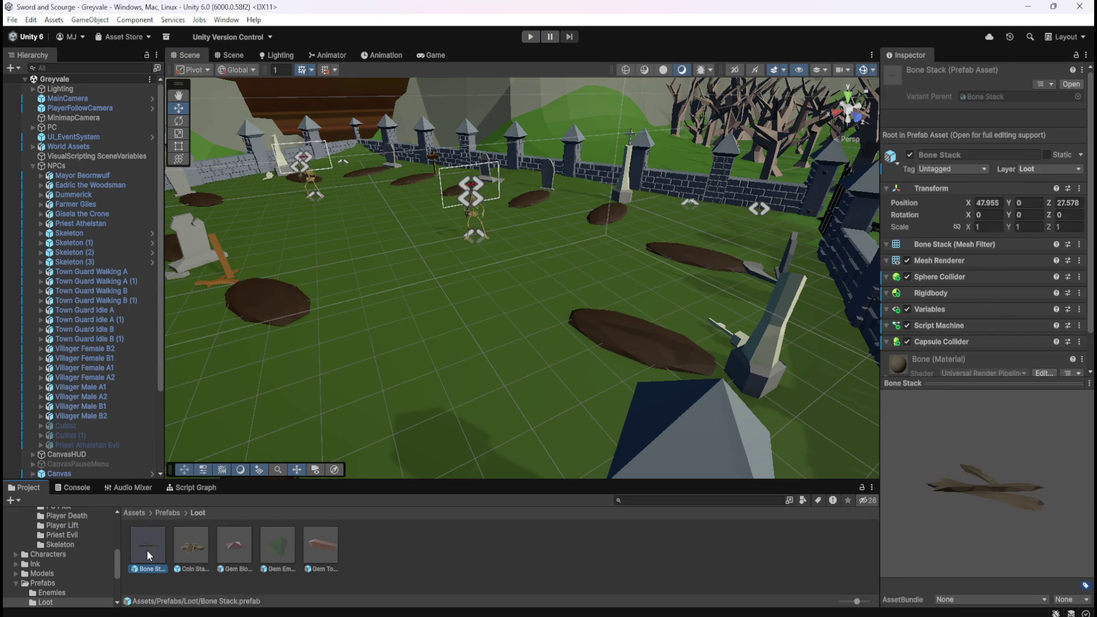
scroll(931, 434, "down", 6)
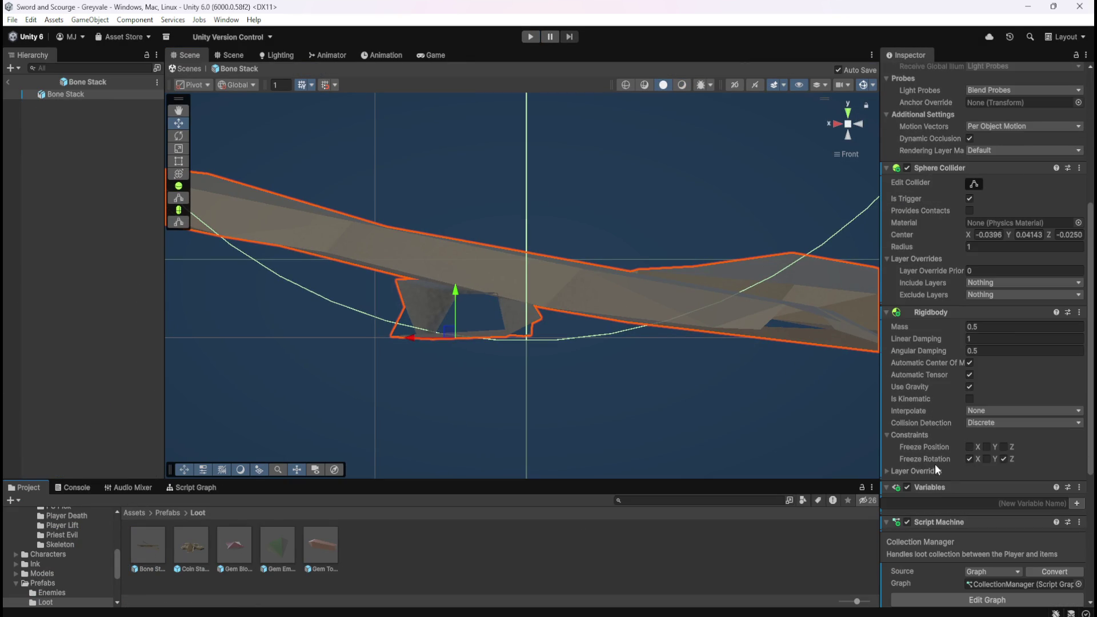
left_click(998, 327)
type("0.8")
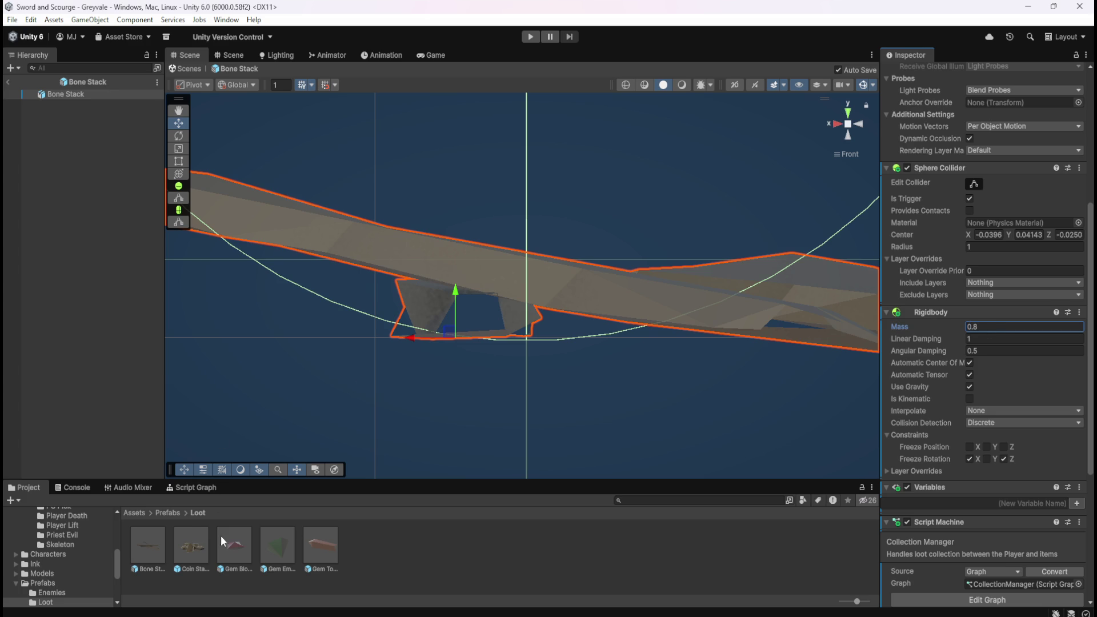
double_click(192, 547)
left_click(984, 295)
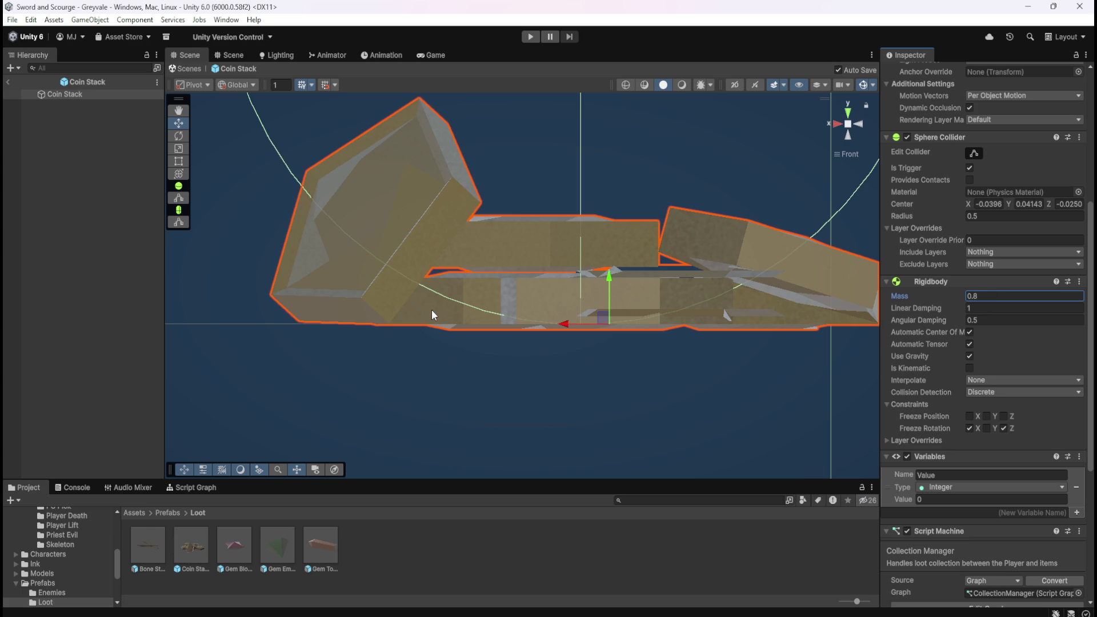
Step: Set mass 0.8 on Gem Blood Ruby and Gem Emerald, then select Gem Topaz's mass field
double_click(239, 546)
left_click(976, 326)
type(".8")
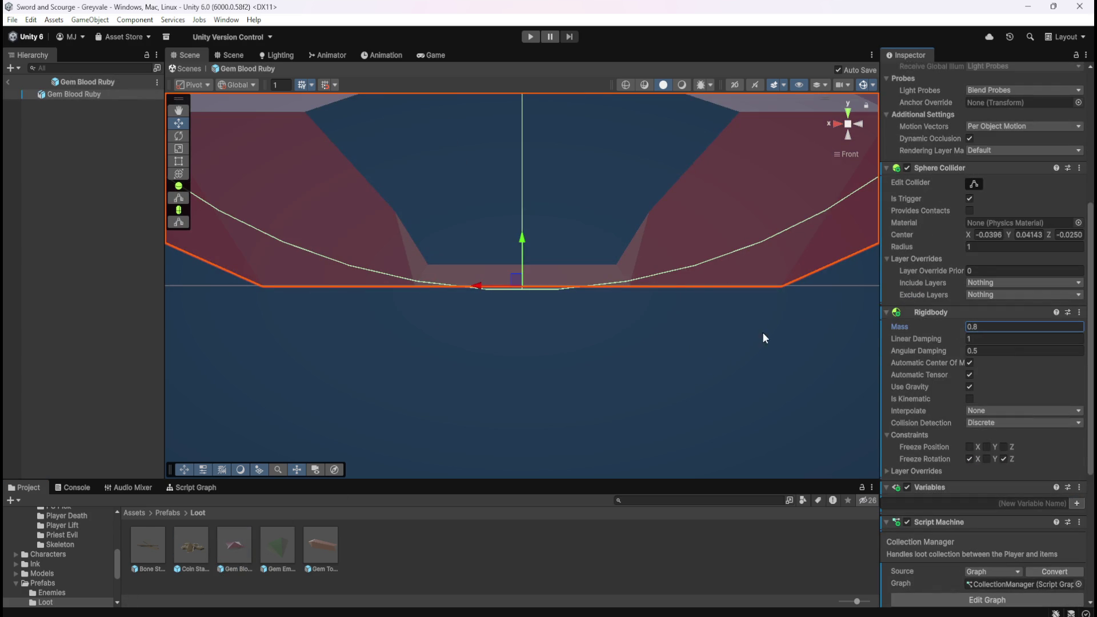
double_click(276, 543)
left_click(978, 325)
type("0.8")
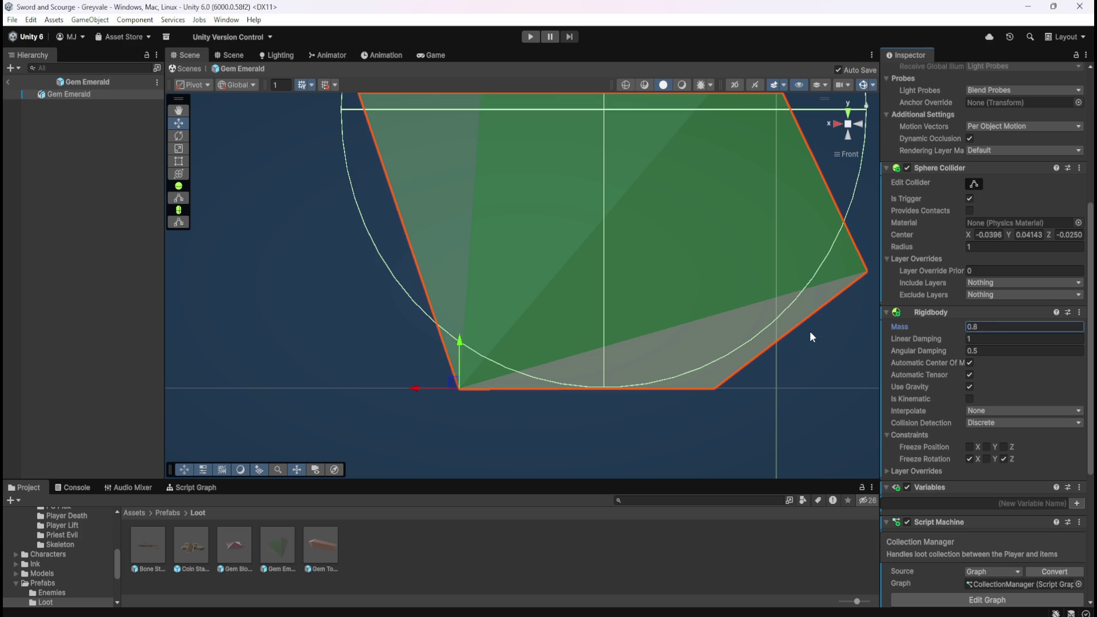
double_click(324, 536)
left_click(980, 326)
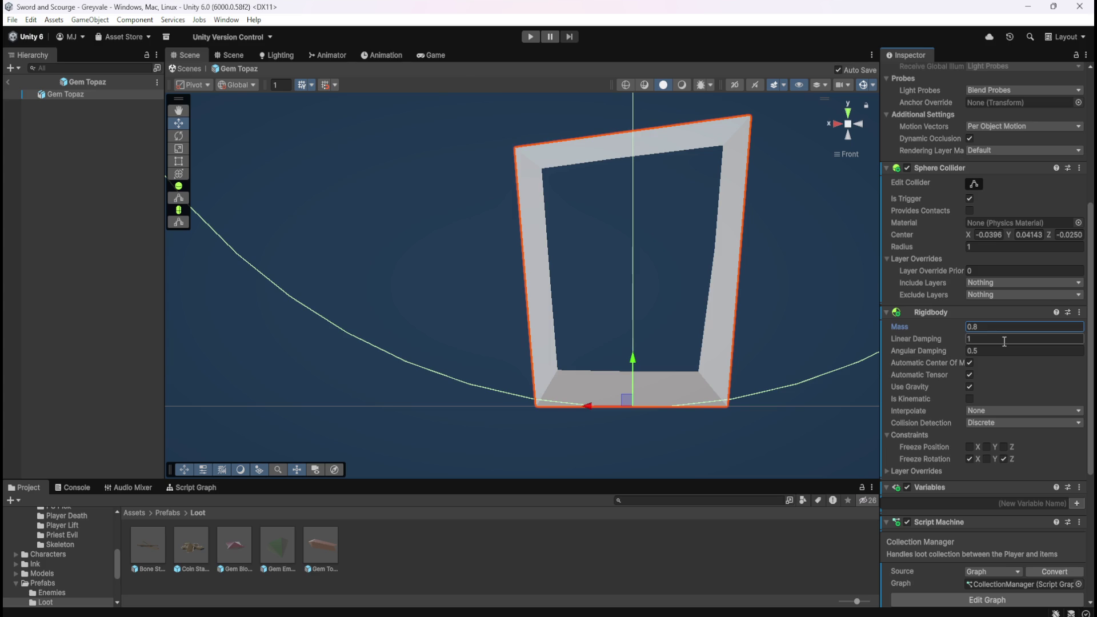
Step: Reopen the Bone Stack prefab in Prefab Mode
double_click(149, 541)
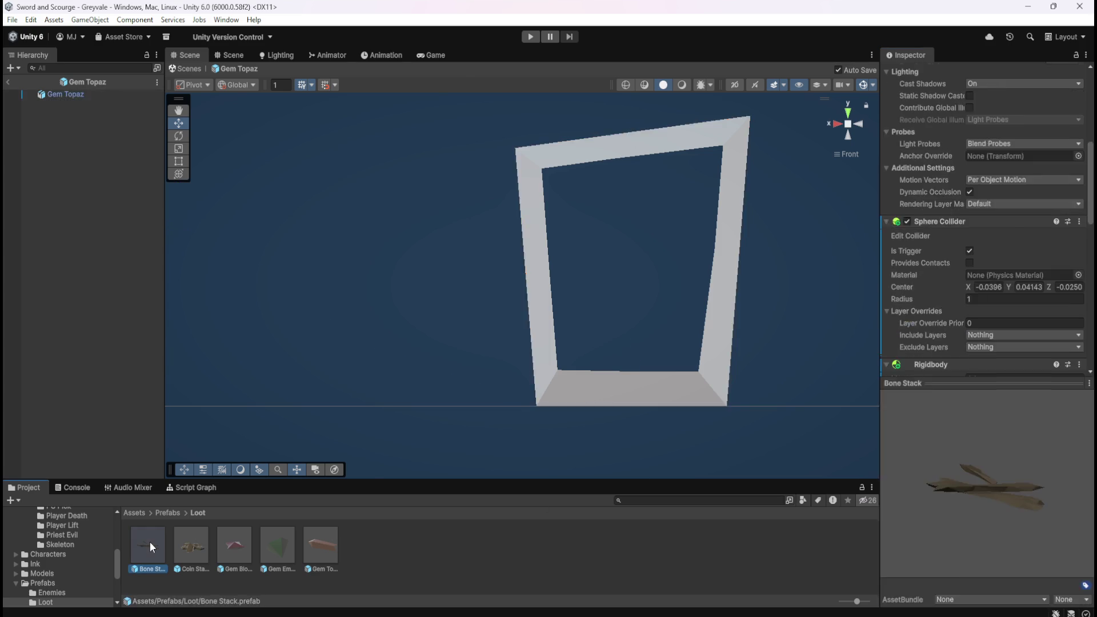
Step: Set Linear Damping 0.5 on Bone Stack, Coin Stack, Gem Blood Ruby, Gem Emerald and Gem Topaz, then exit prefab mode
left_click(988, 339)
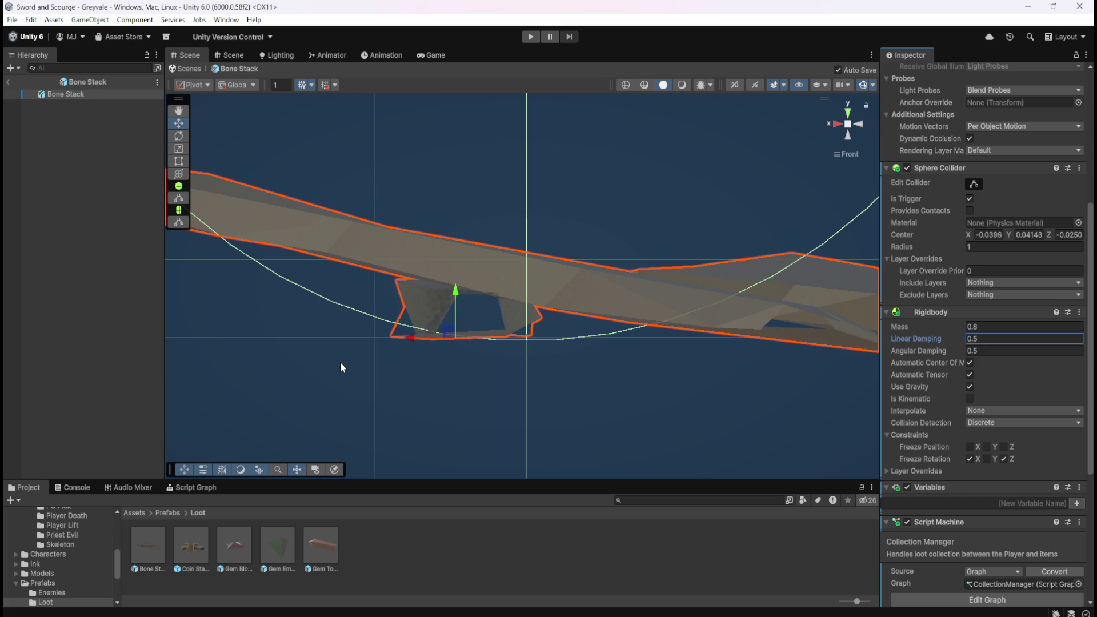
double_click(203, 548)
left_click(978, 309)
type(".5")
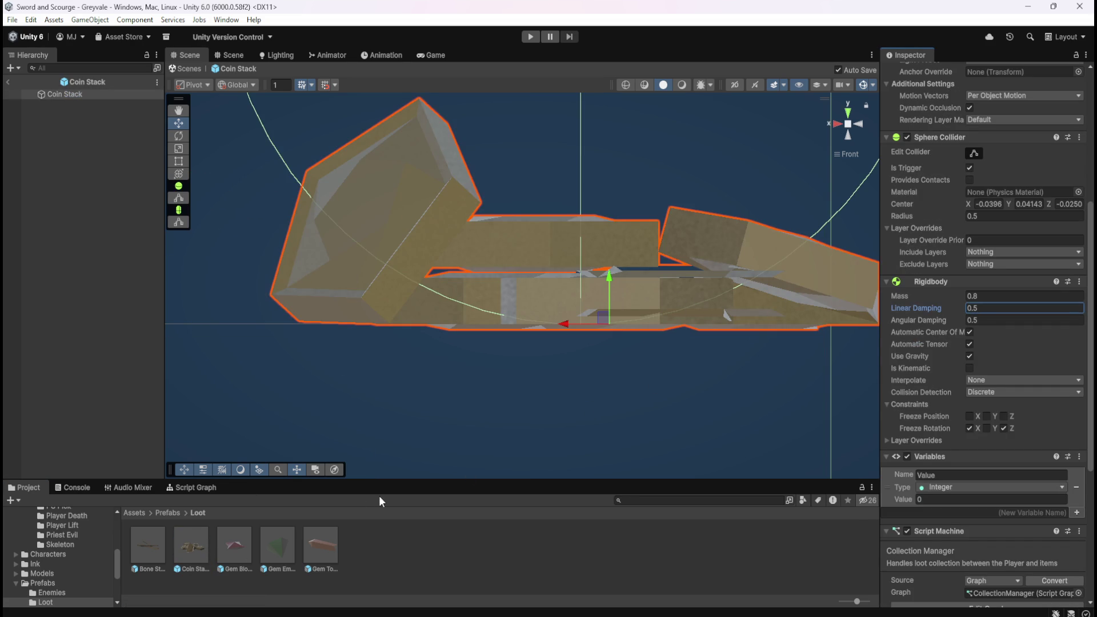
double_click(239, 545)
left_click(982, 338)
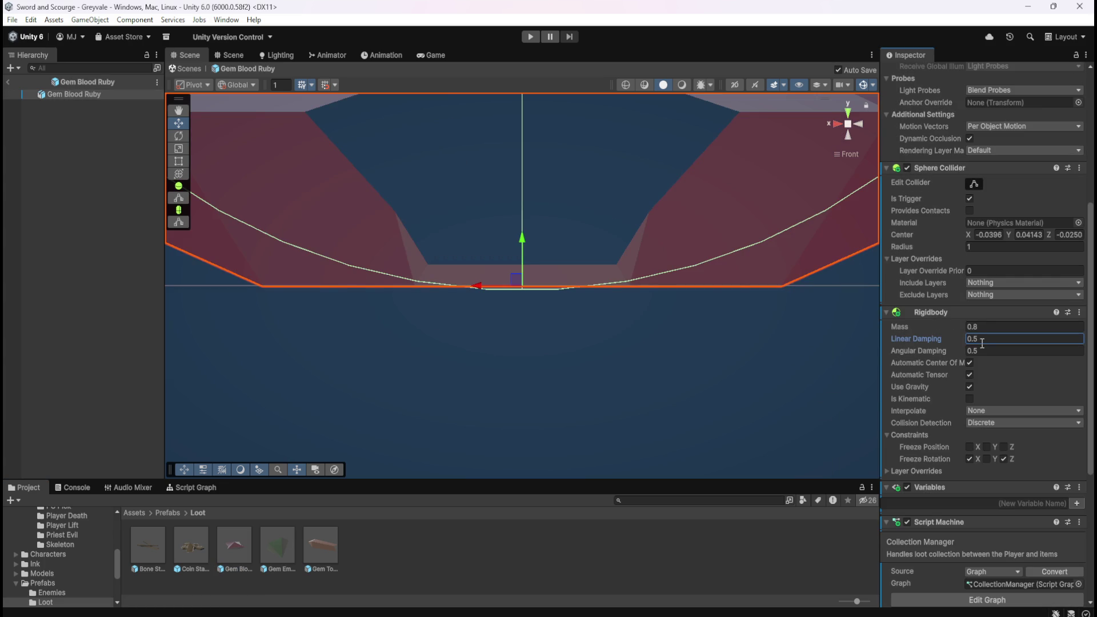
double_click(284, 547)
left_click(994, 339)
type("0.5")
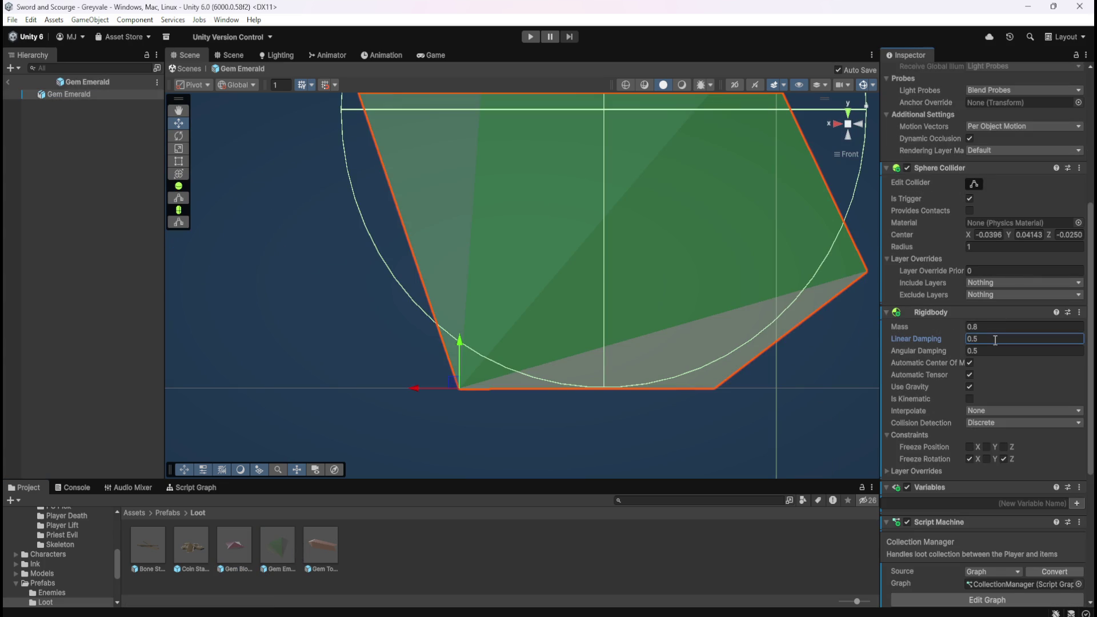
double_click(320, 547)
left_click(1005, 342)
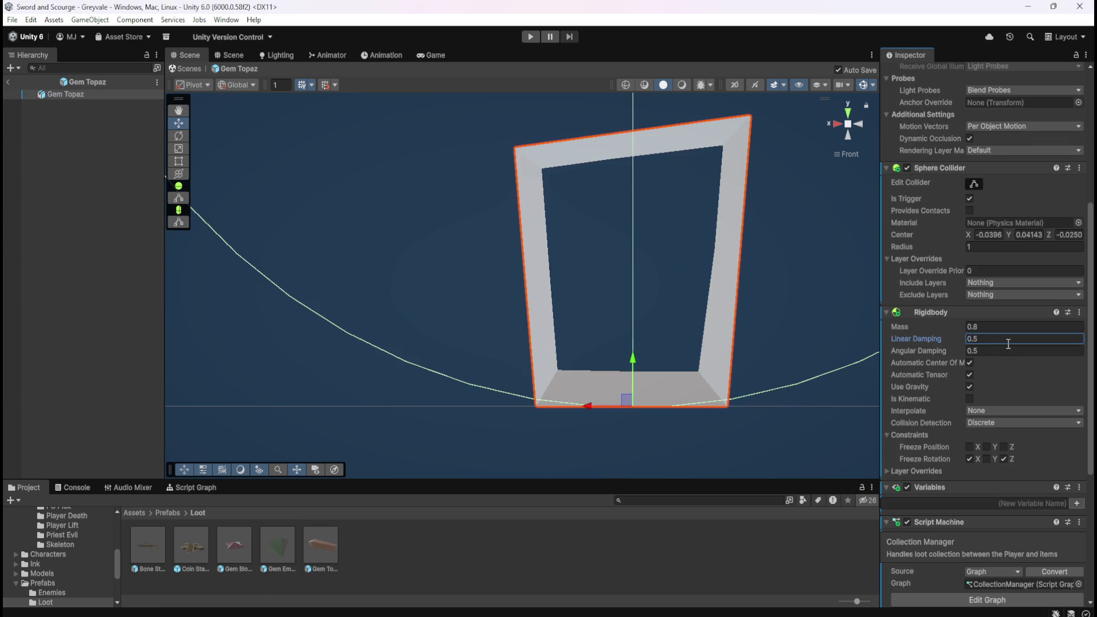
left_click(9, 83)
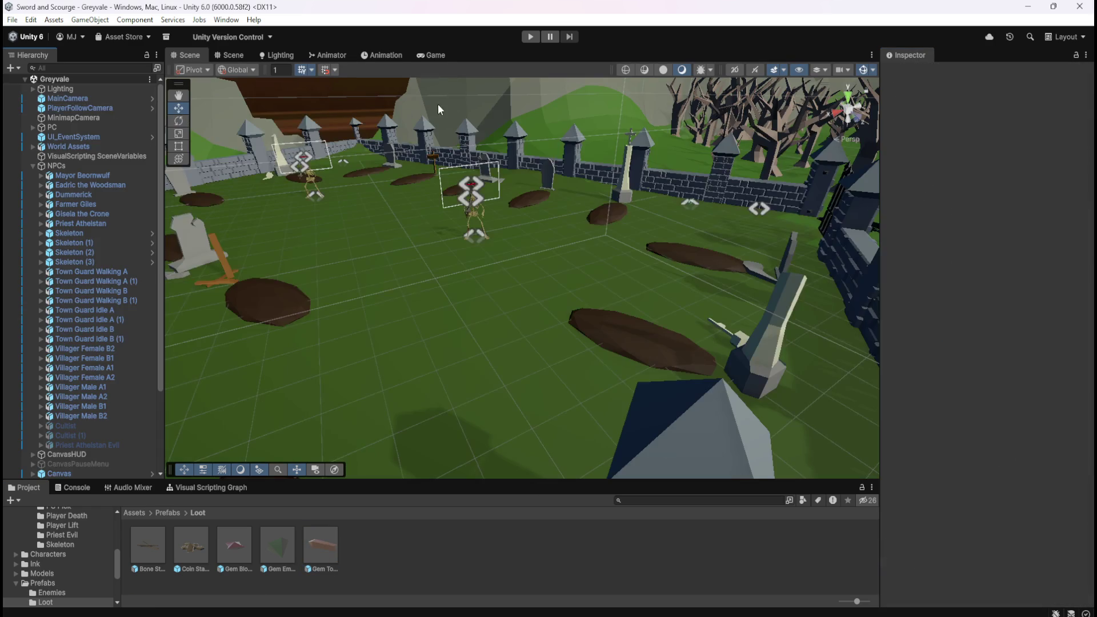
Step: Enter Play mode and run the hero over the bridge, past the well and uphill to the graveyard gate
left_click(531, 37)
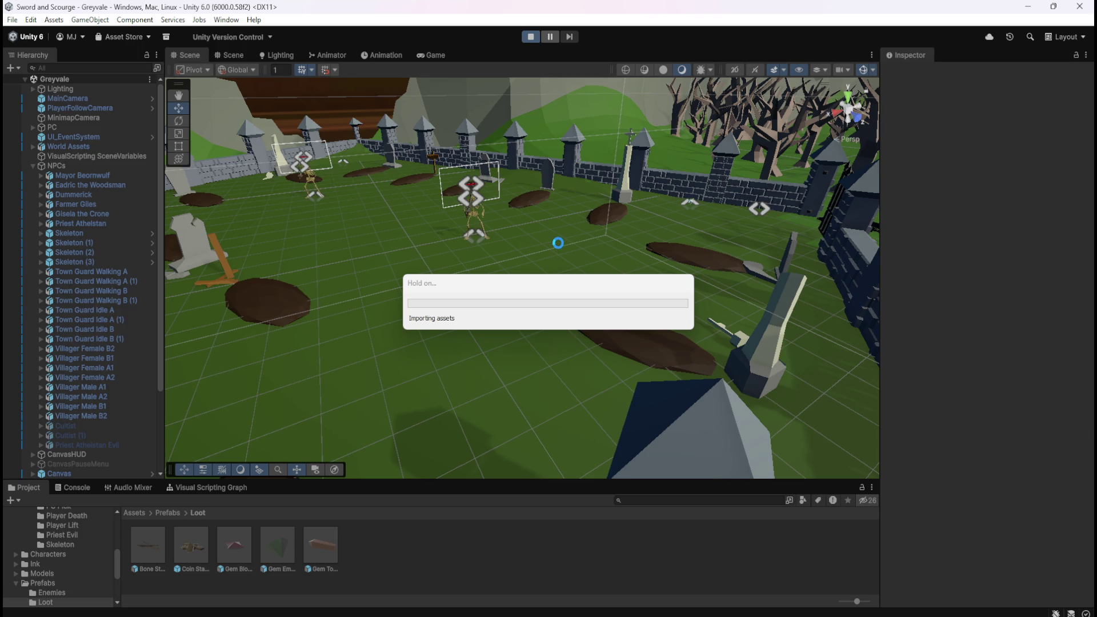
key("w")
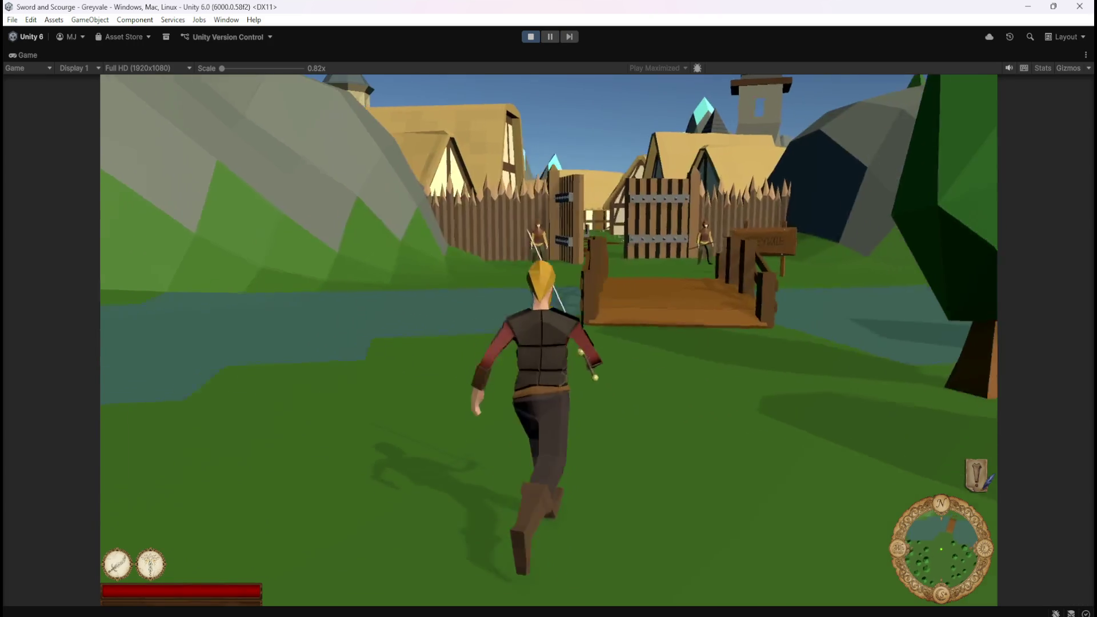
key("w")
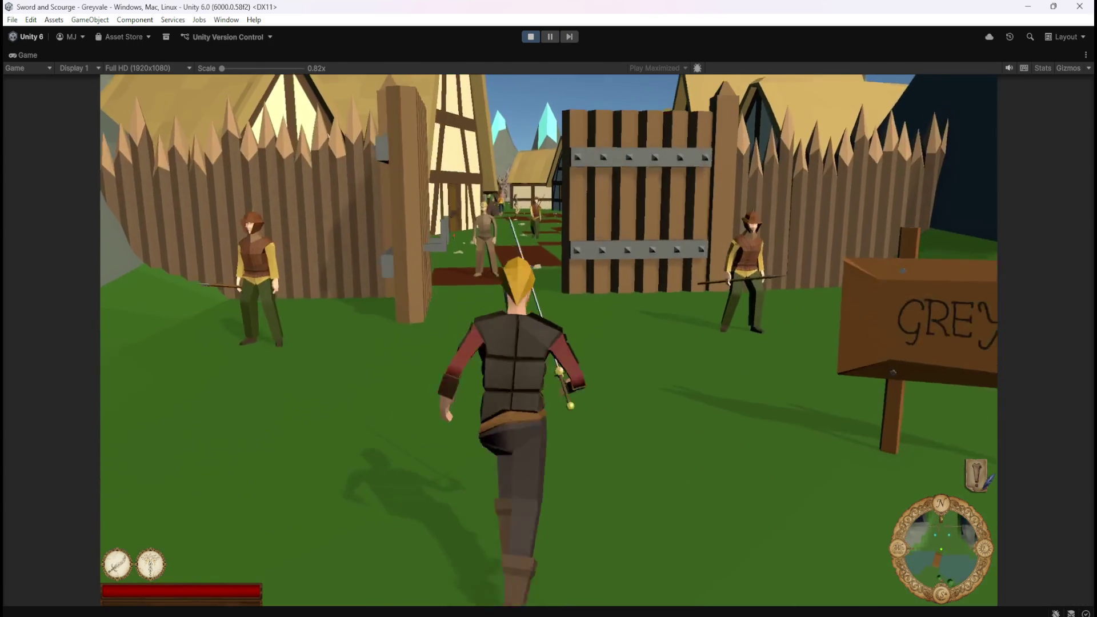
key("w")
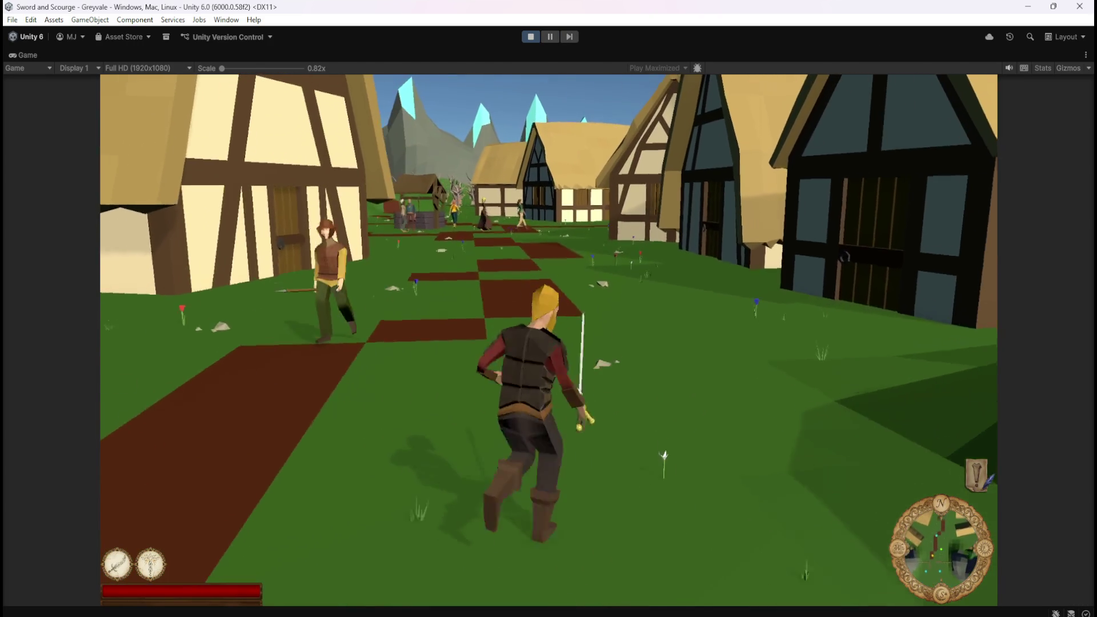
key("1")
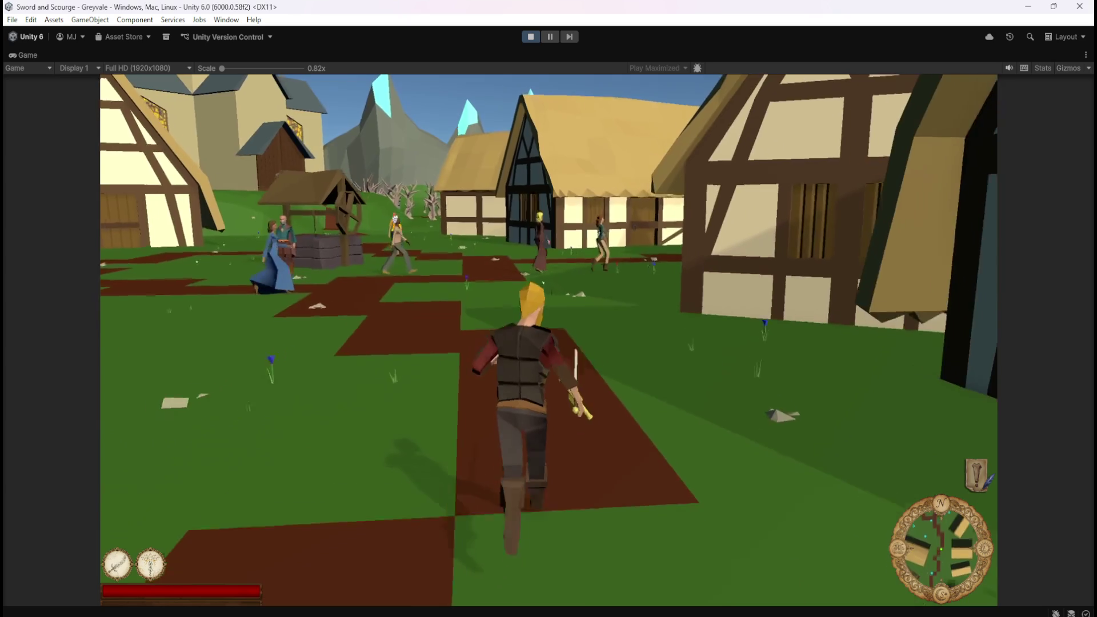
key("w")
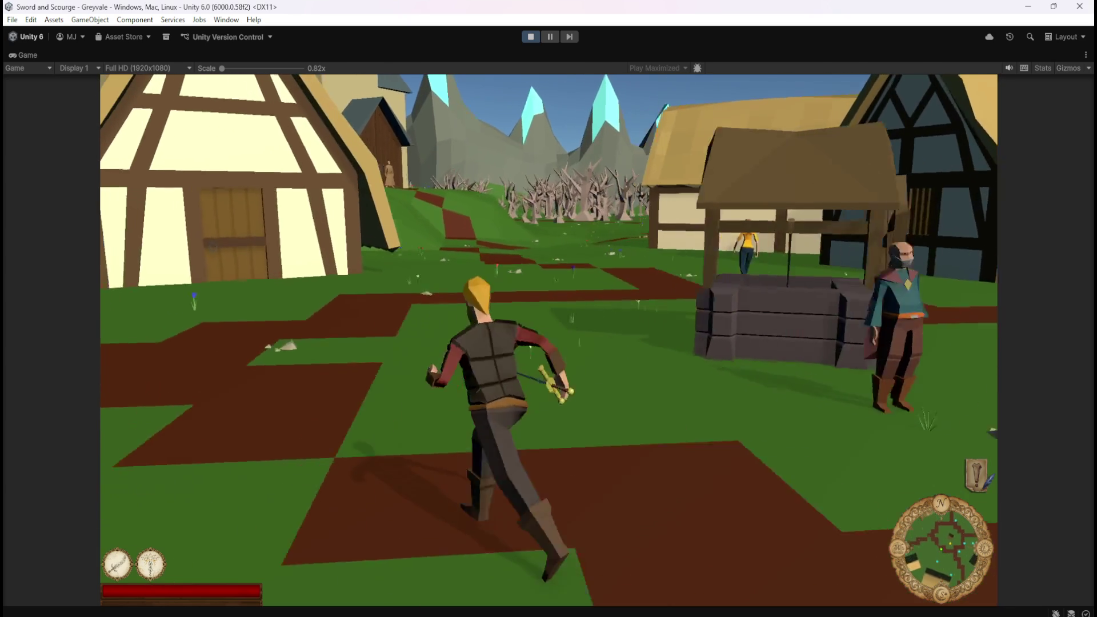
key("w")
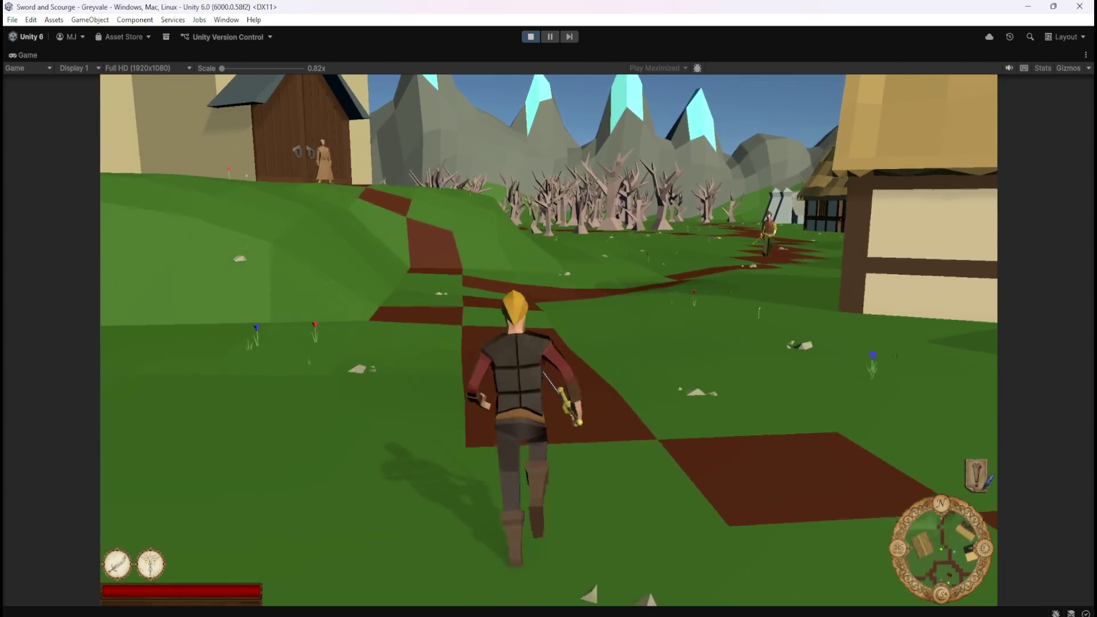
key("w")
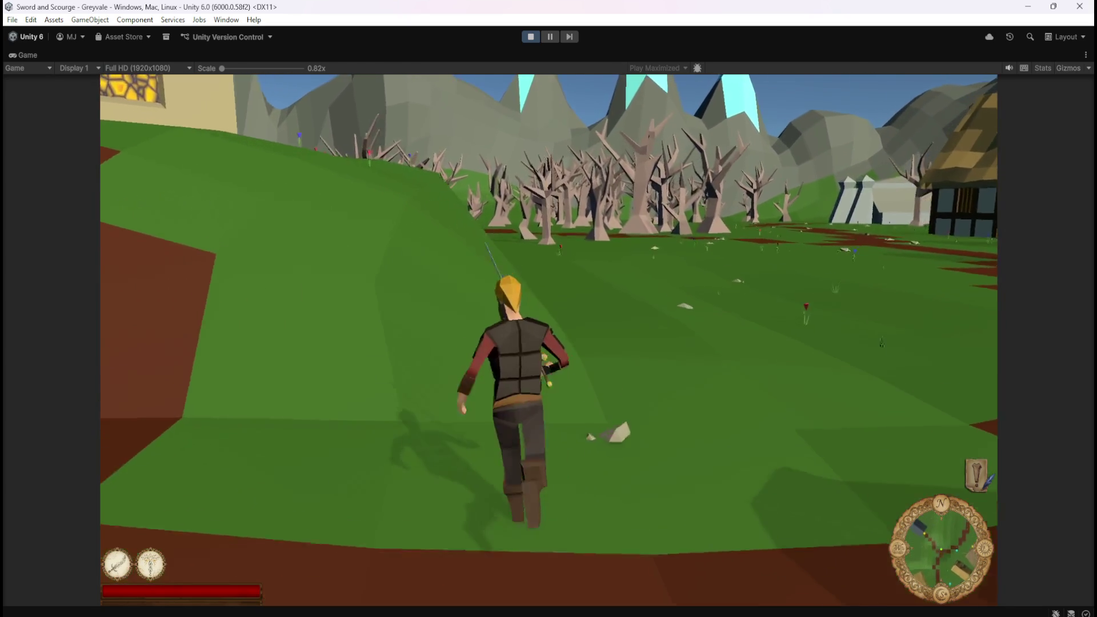
key("w")
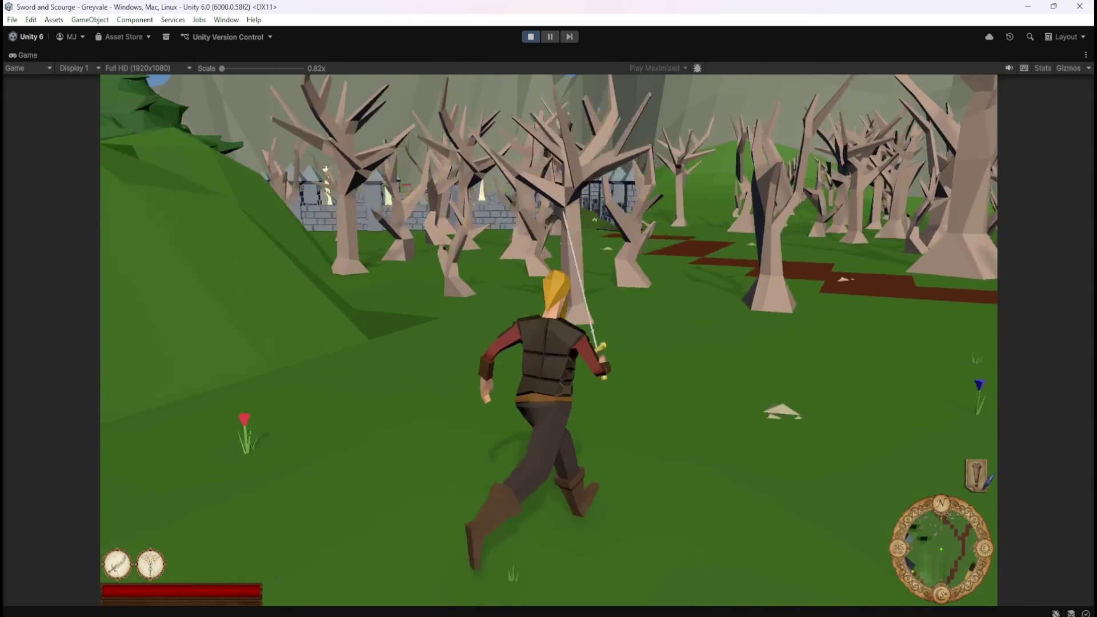
key("w")
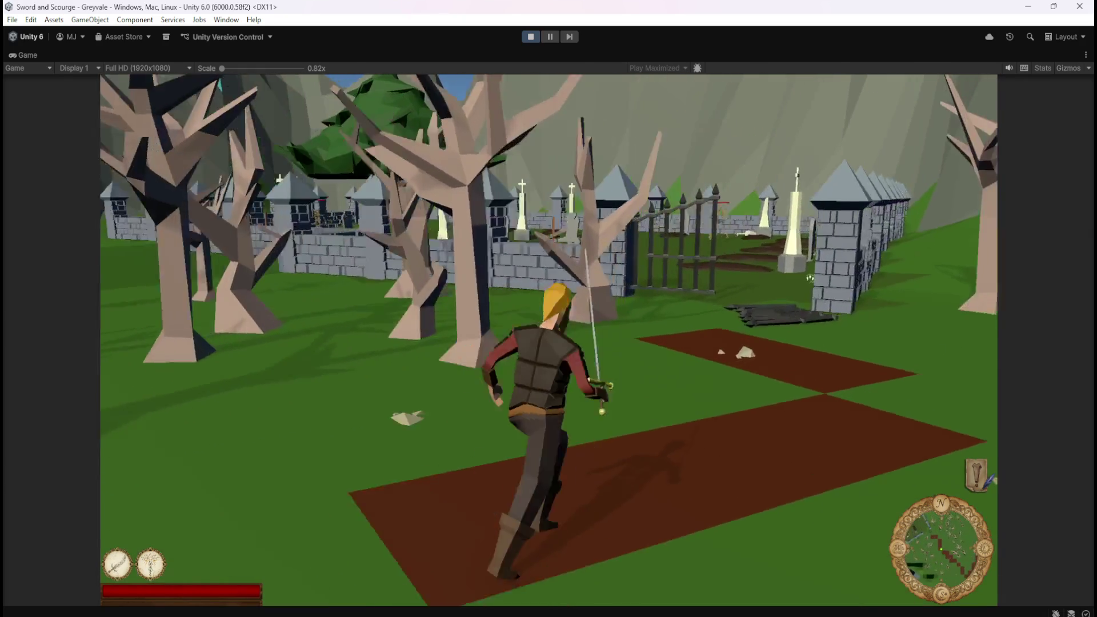
key("w")
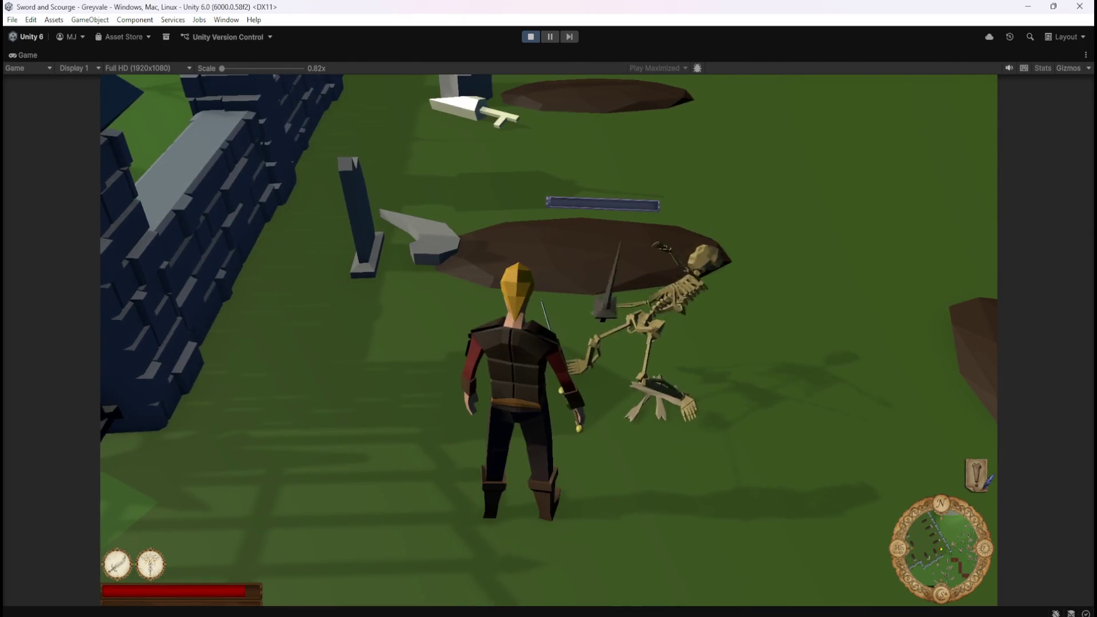
Step: Run past the fallen skeleton and strike down the next skeleton in the graveyard
key("w")
key("w")
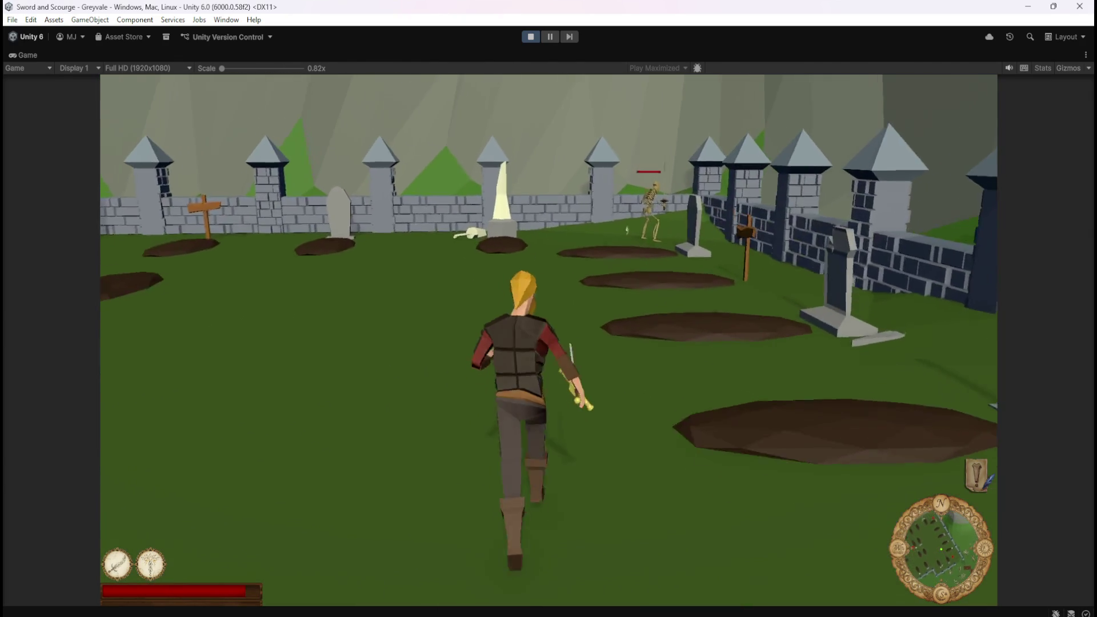
key("w")
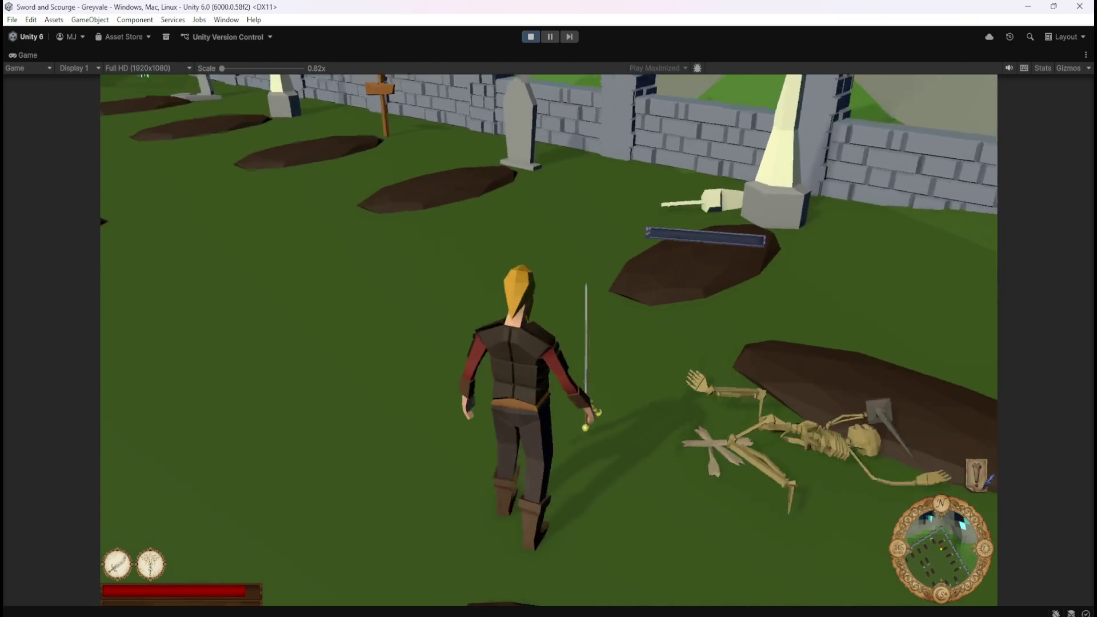
key("w")
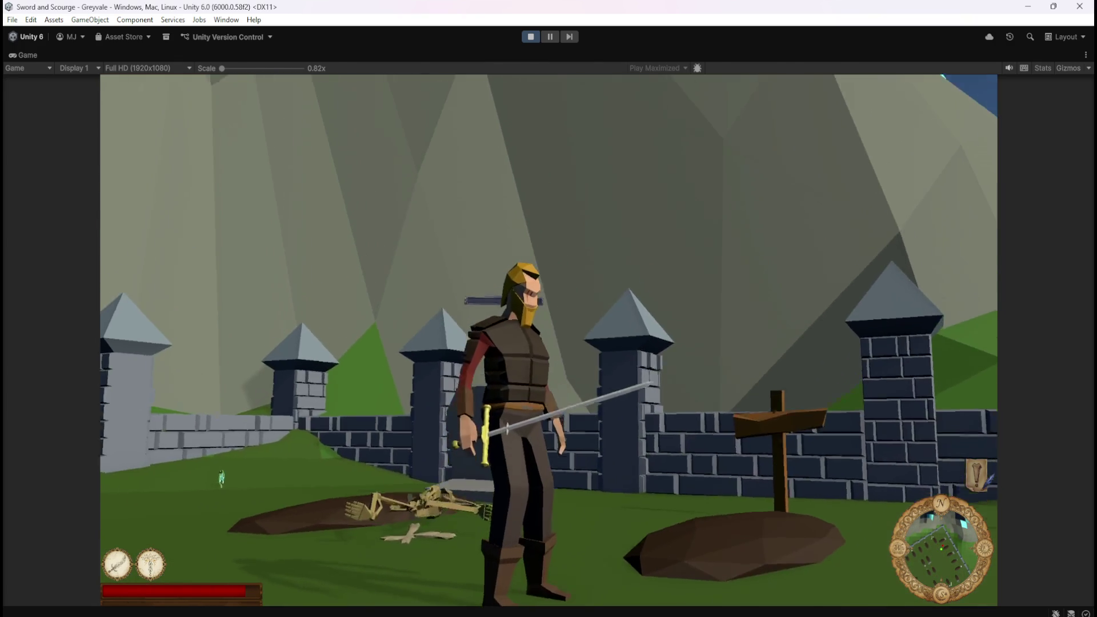
key("w")
key("w")
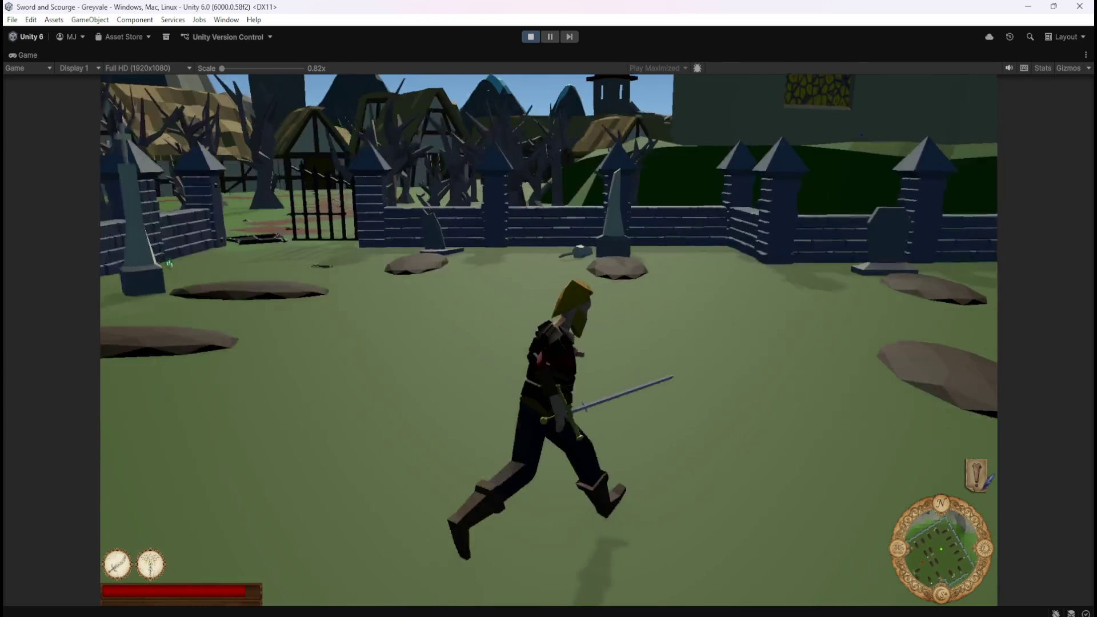
key("w")
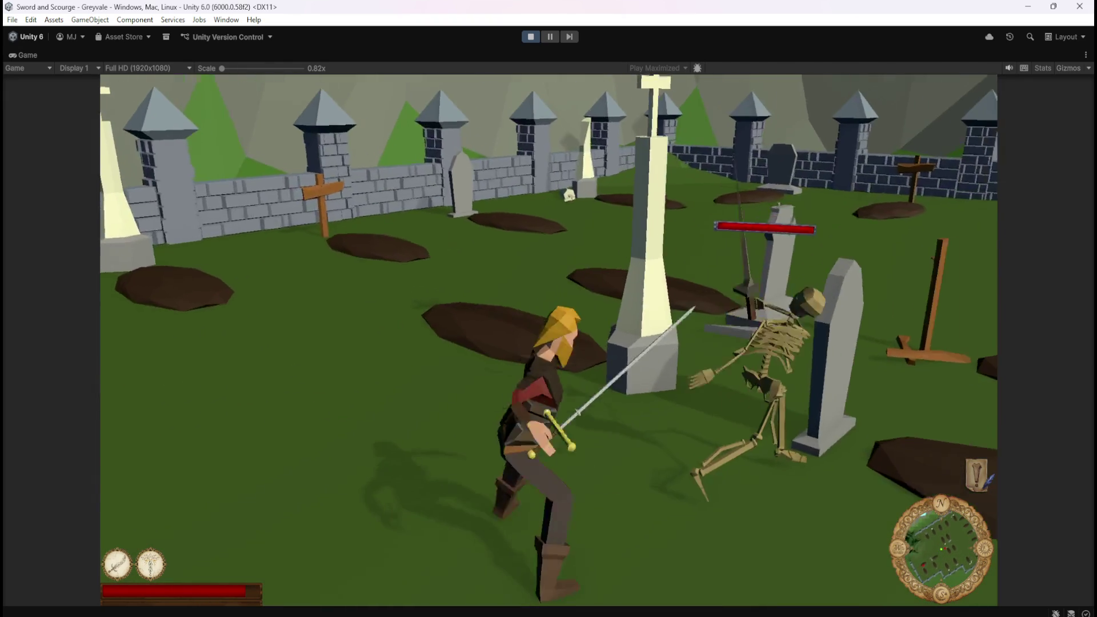
key("w")
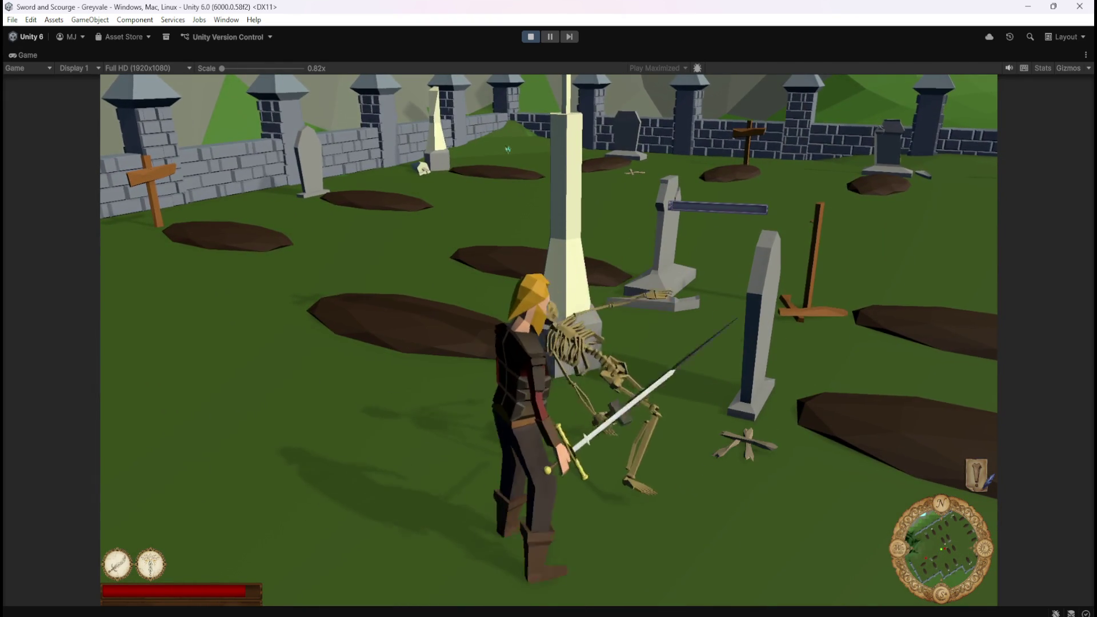
Step: Draw the sword, cross the graveyard and attack another skeleton
key("w")
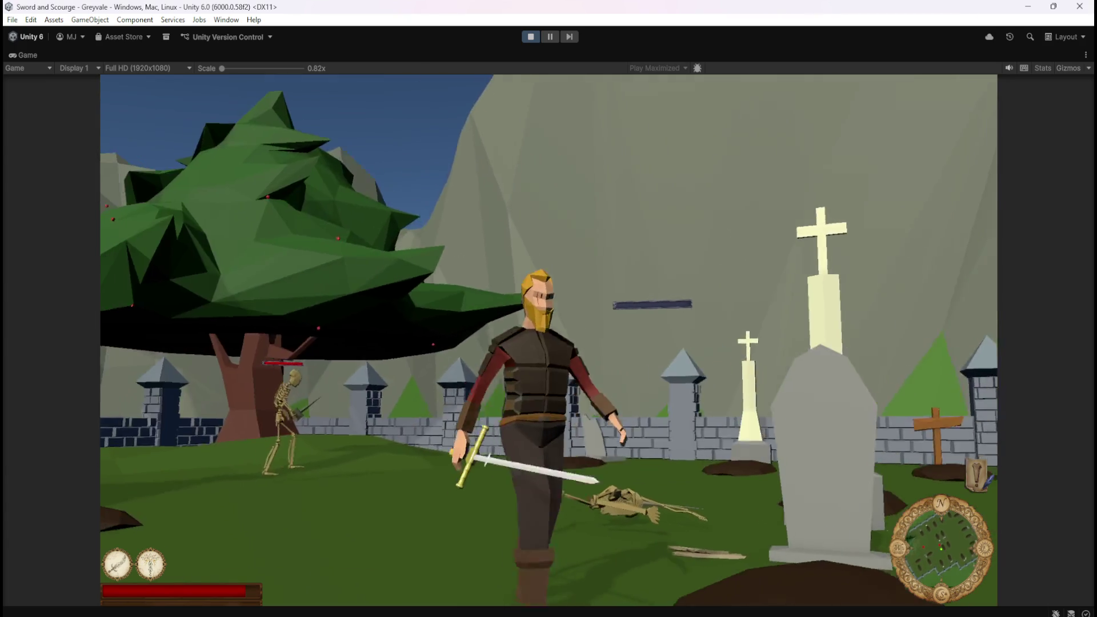
key("w")
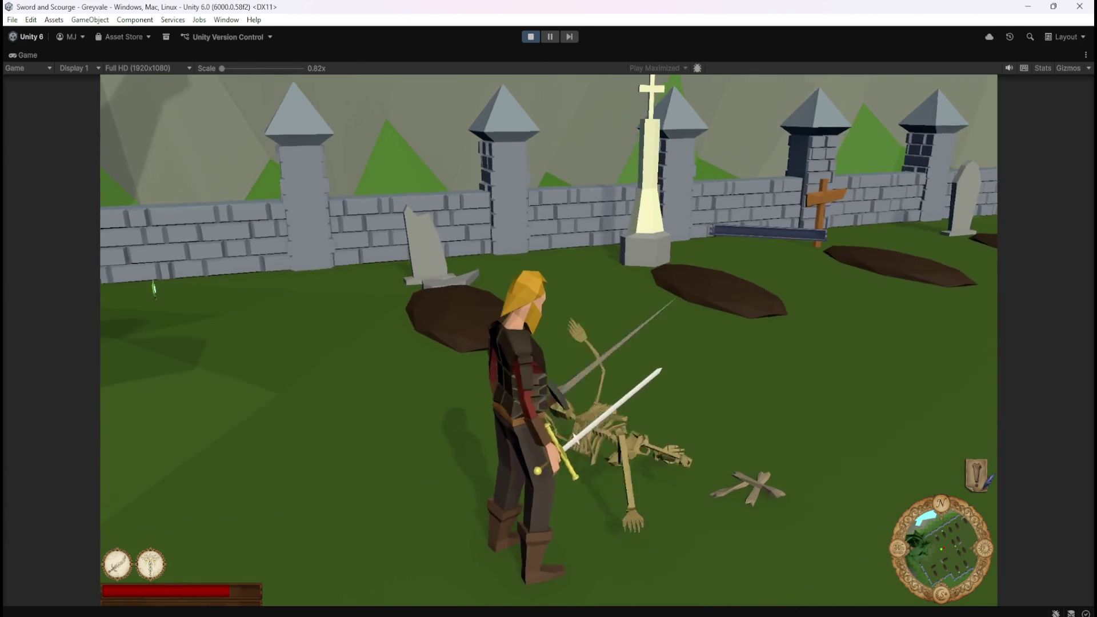
key("s")
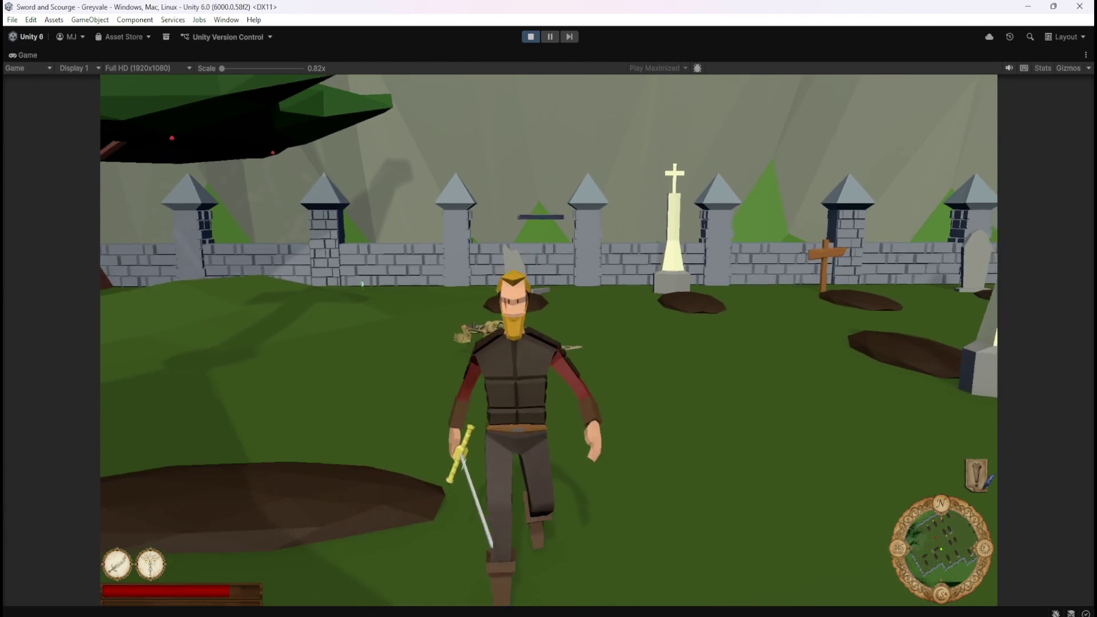
key("w")
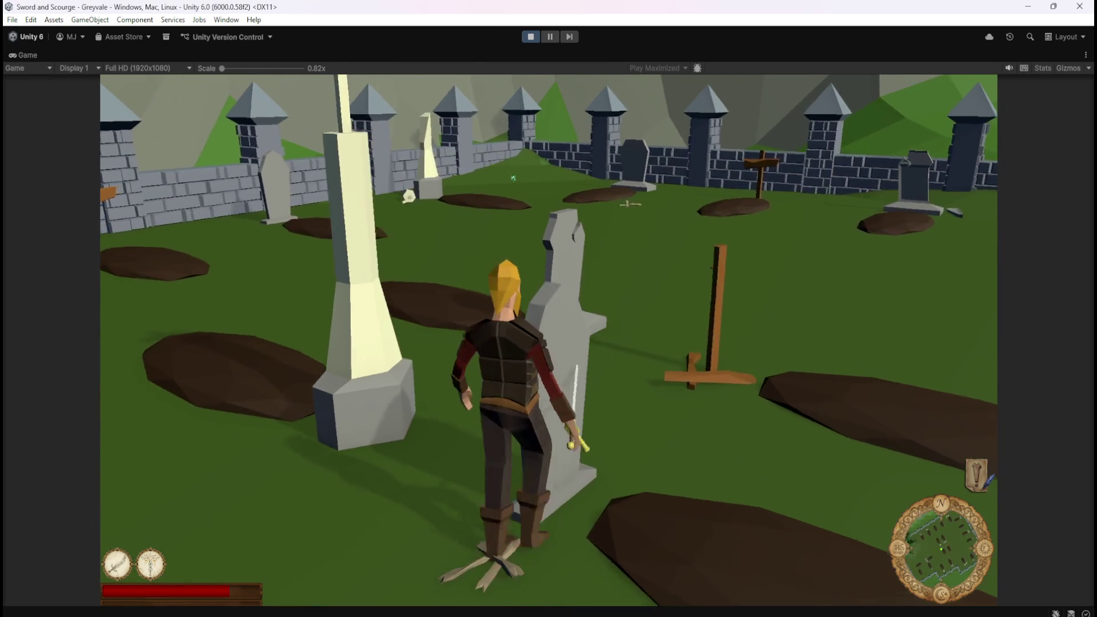
key("1")
key("w")
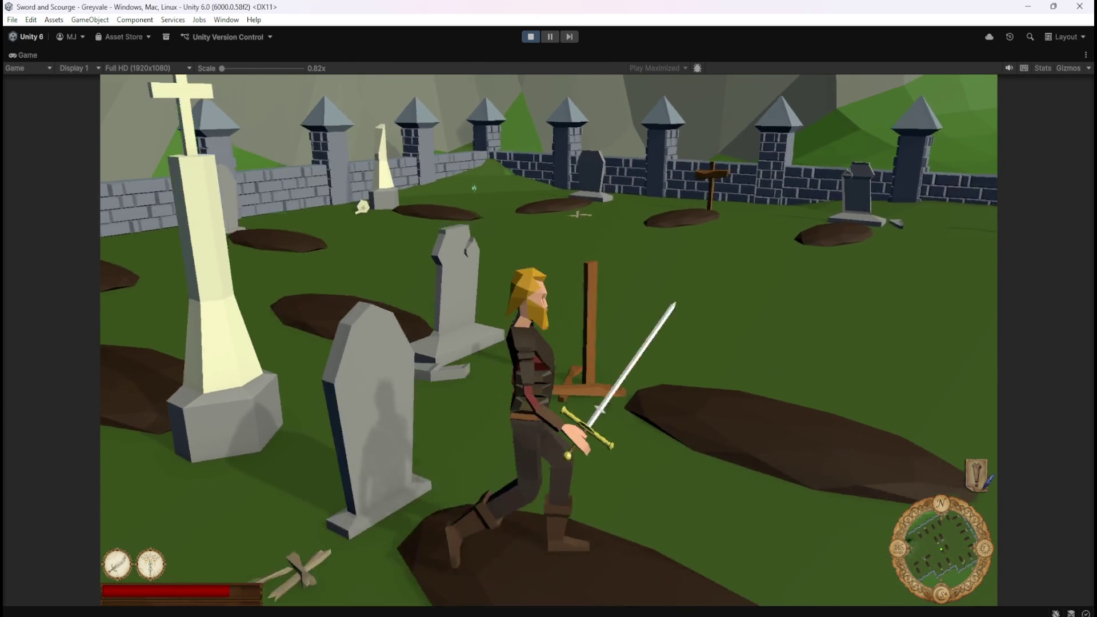
key("w")
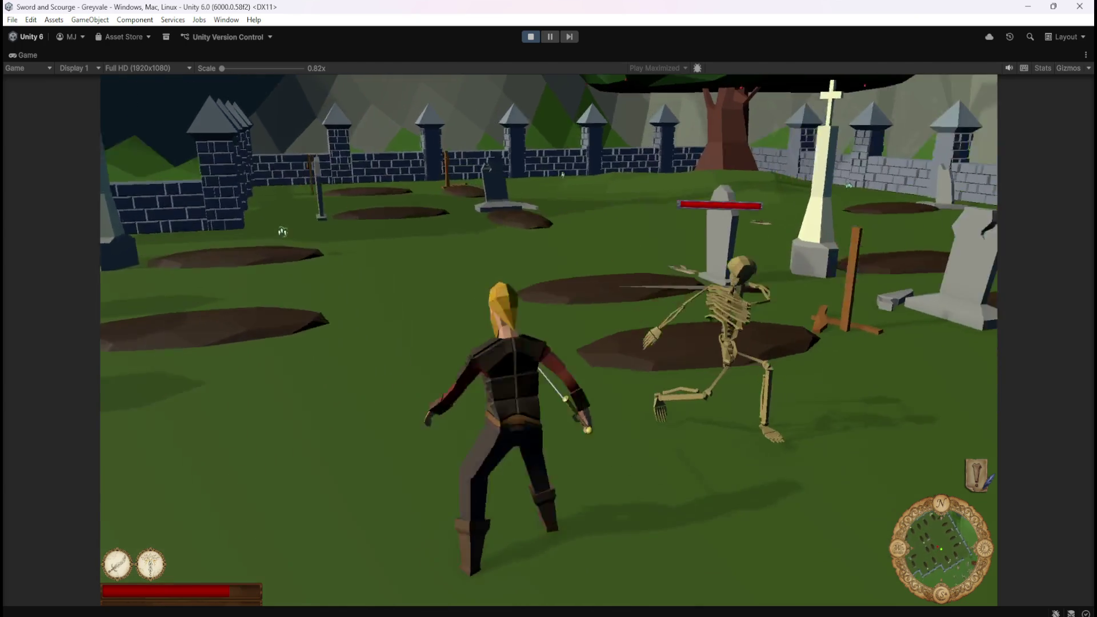
left_click(548, 308)
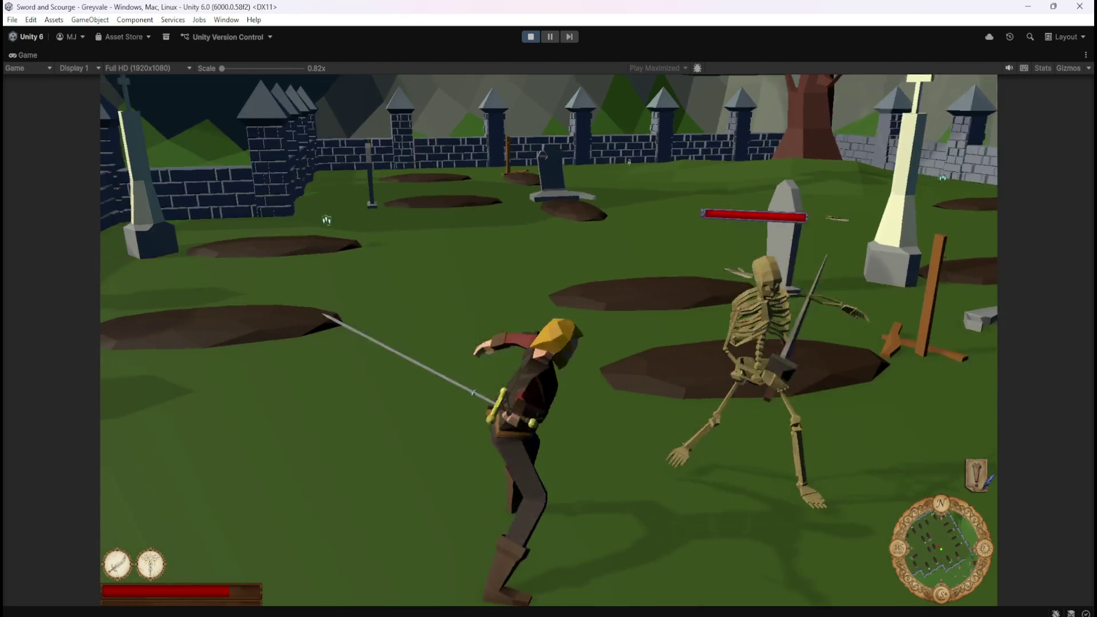
Step: Fight the next skeleton with sword swings and the first ability
key("w")
key("w")
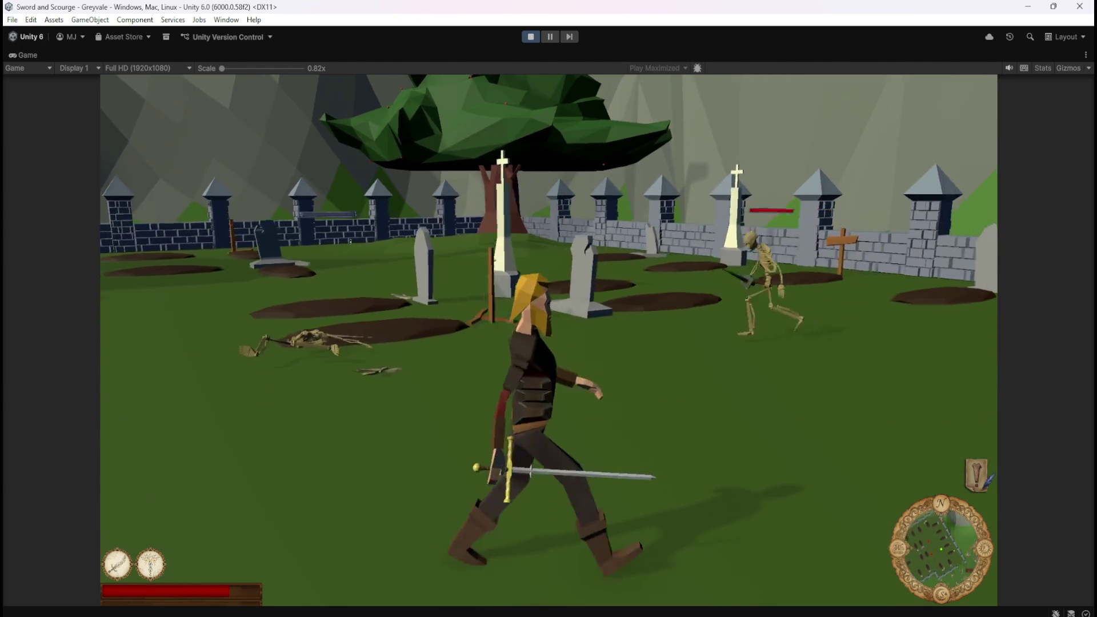
left_click(548, 309)
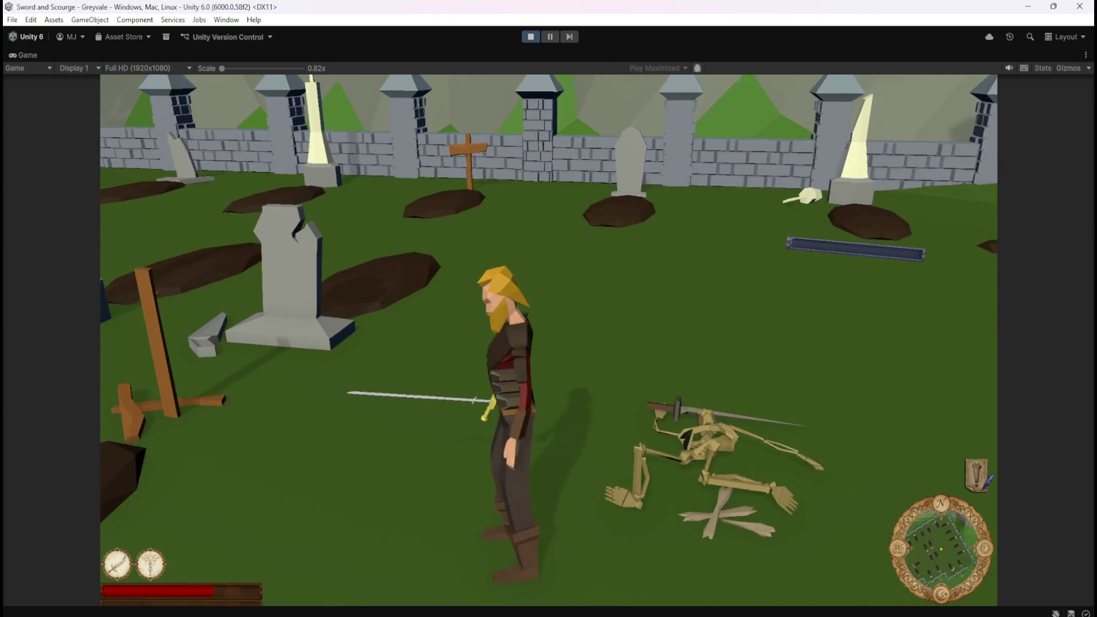
key("s")
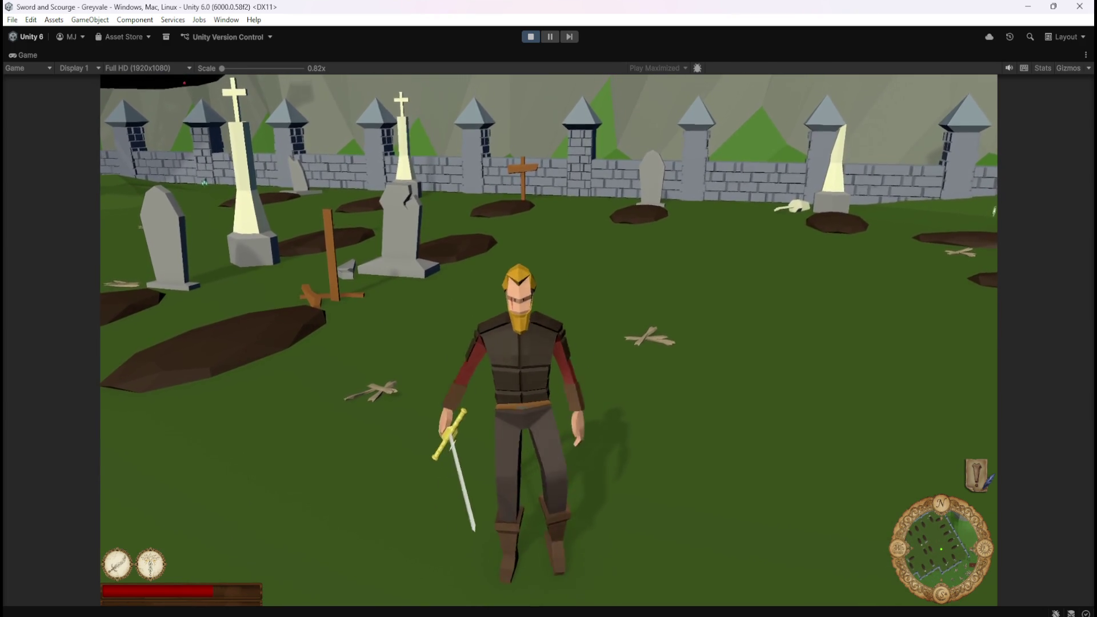
key("a")
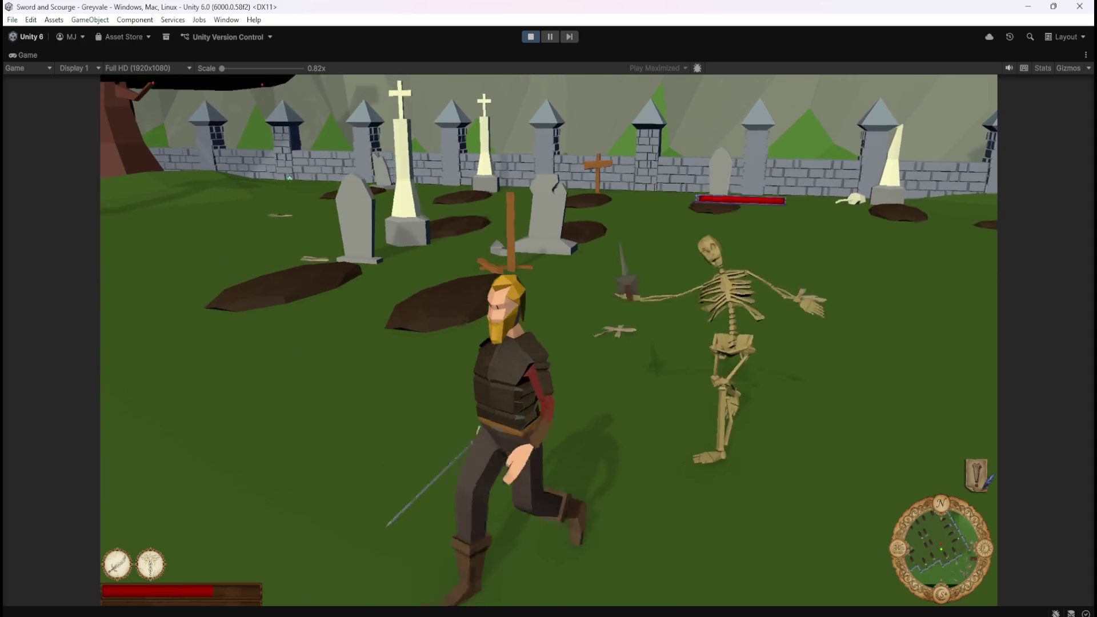
key("1")
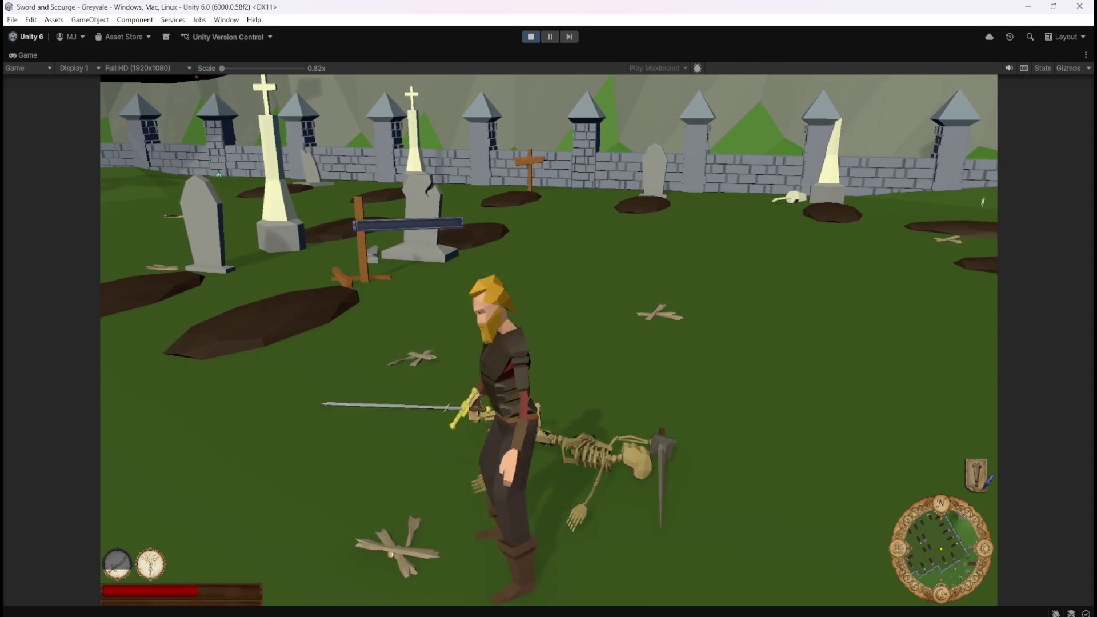
Step: Approach another skeleton, swing the sword at it twice, then head toward the wall
key("w")
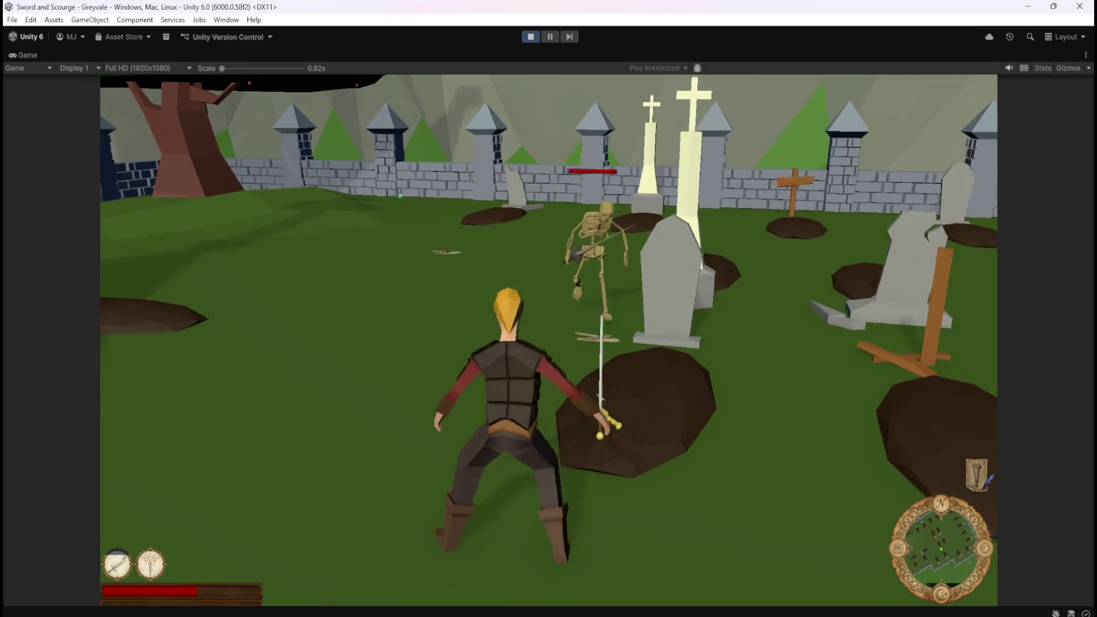
left_click(549, 308)
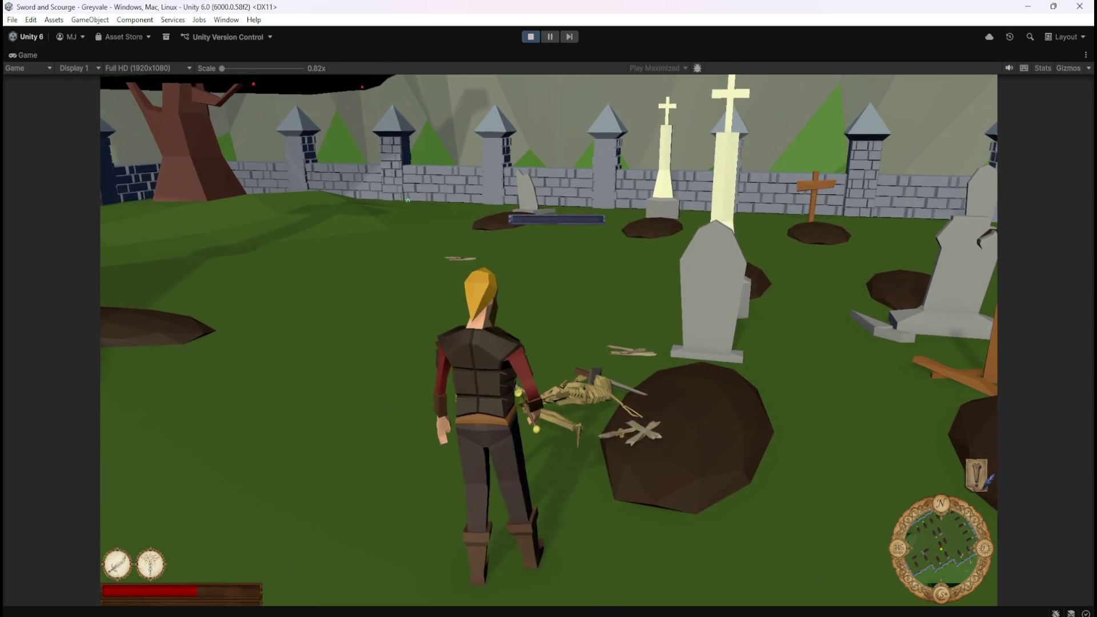
left_click(549, 308)
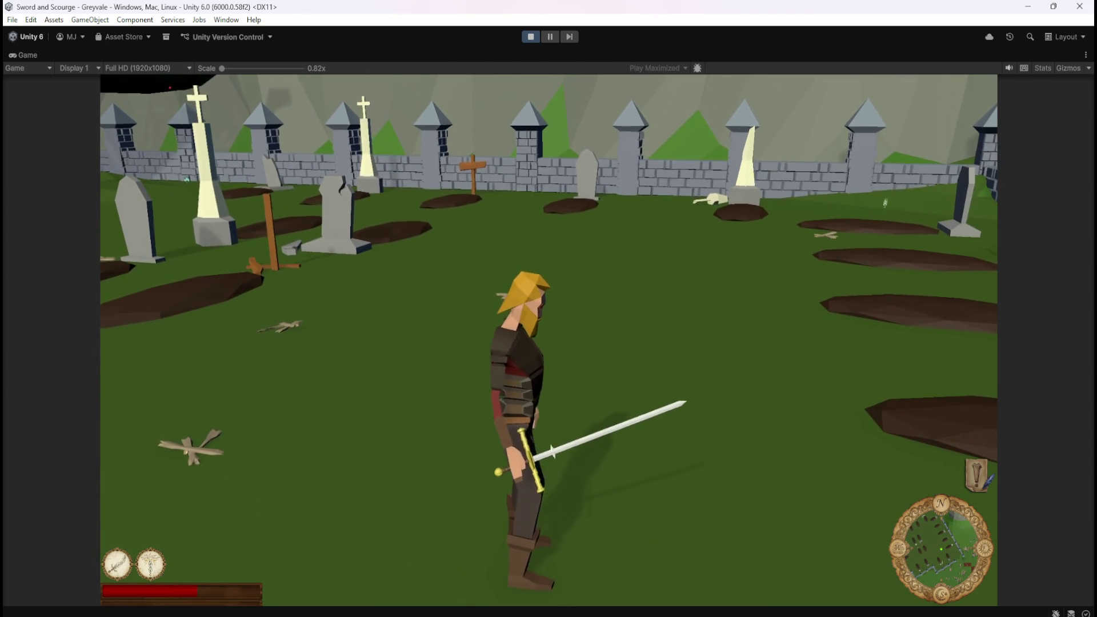
key("w")
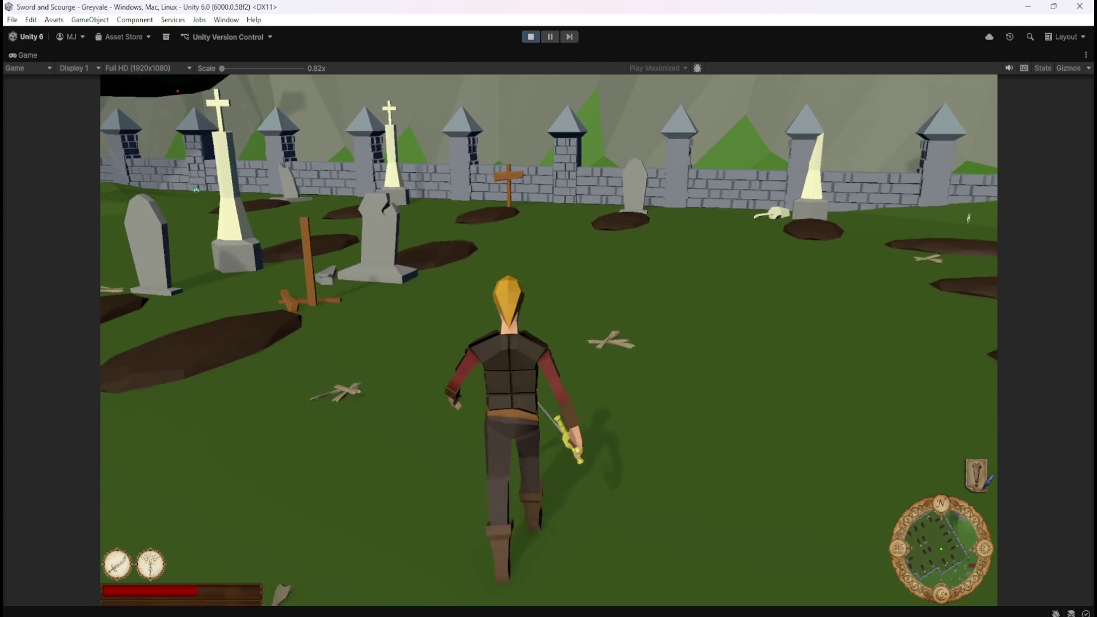
Step: Trigger the healing ability, then attack a skeleton until its health empties
key("e")
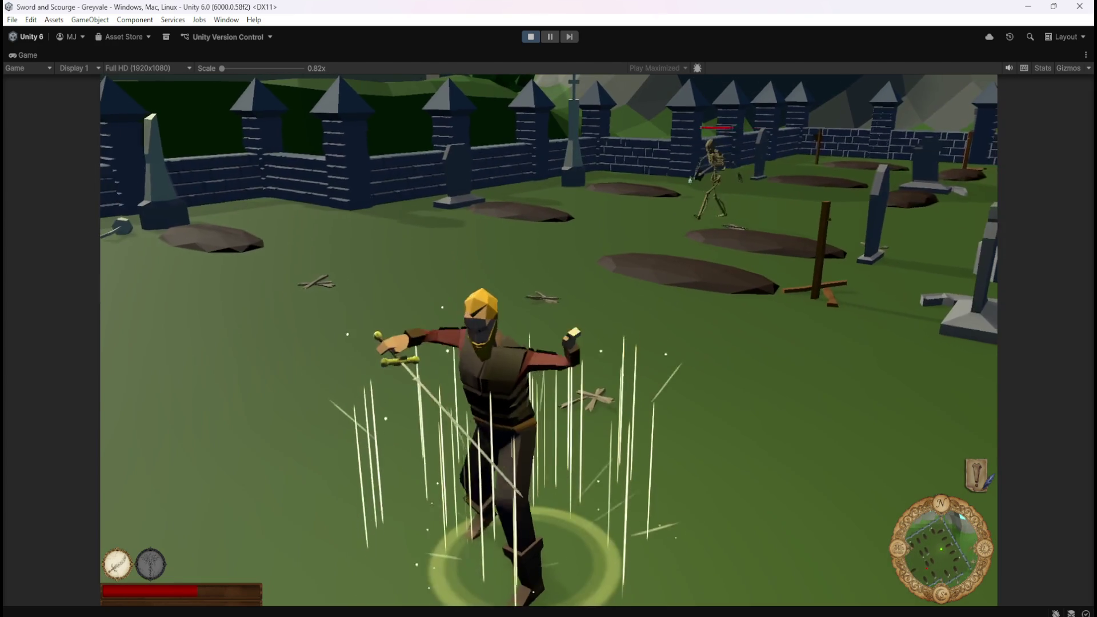
key("w")
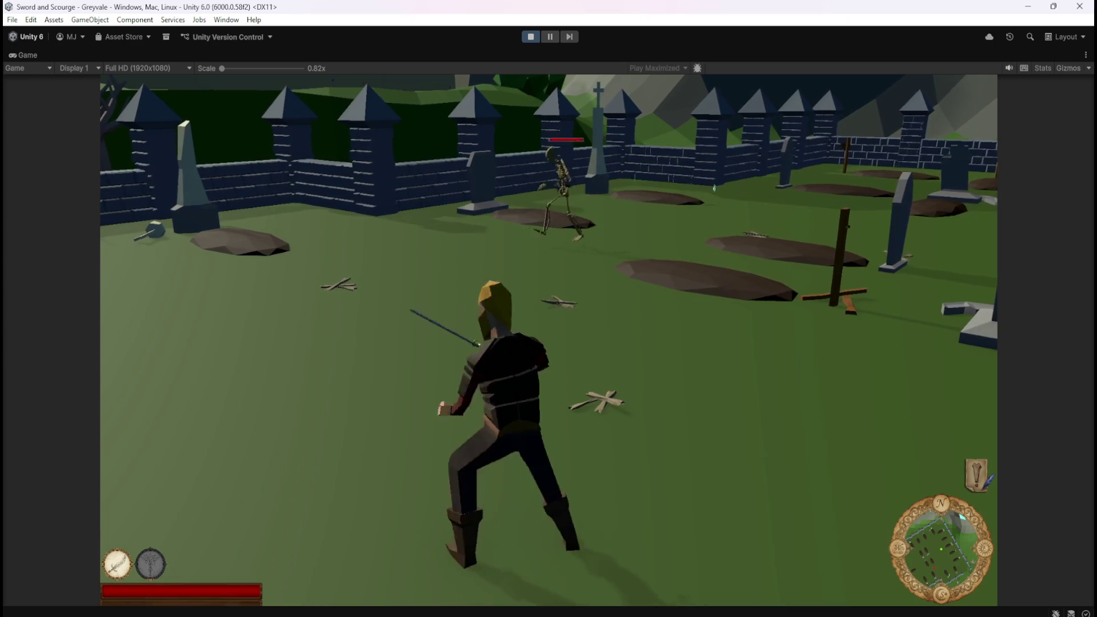
key("space")
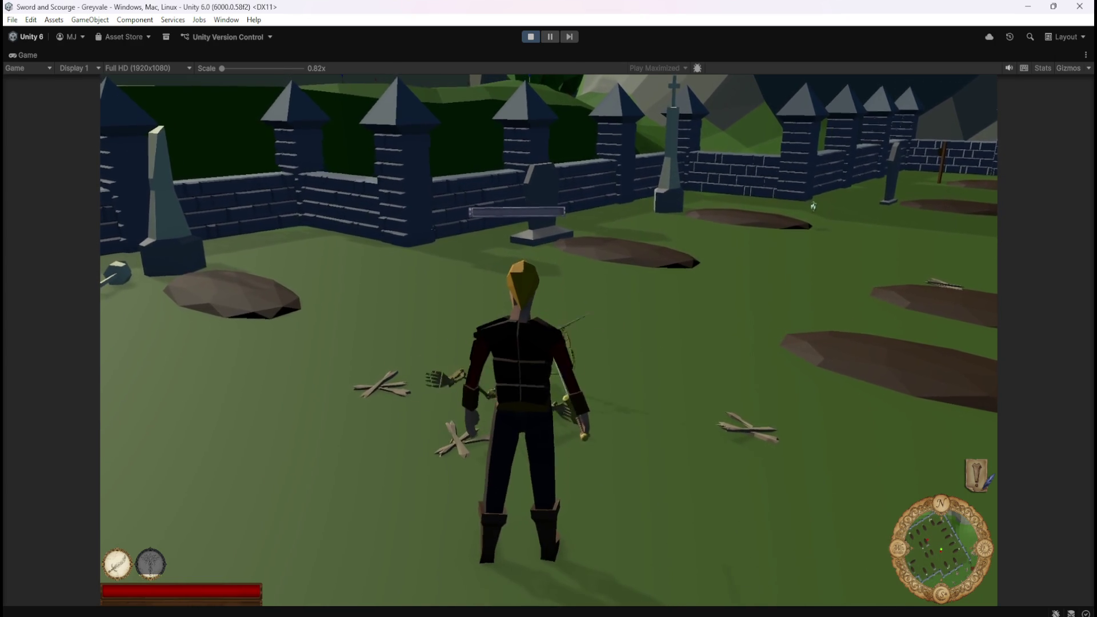
key("s")
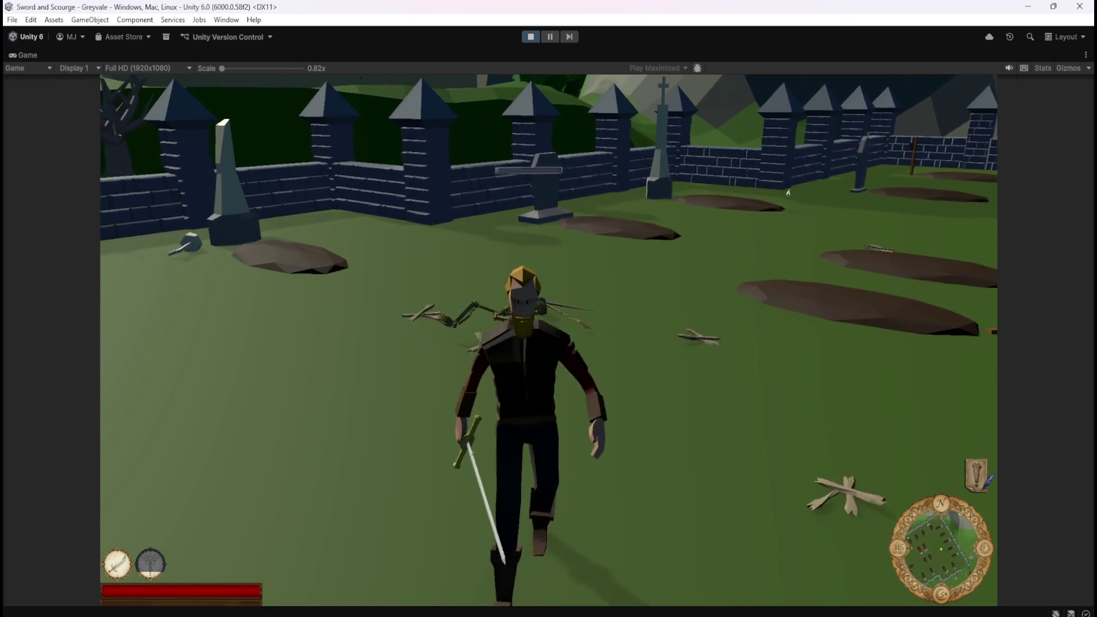
key("w")
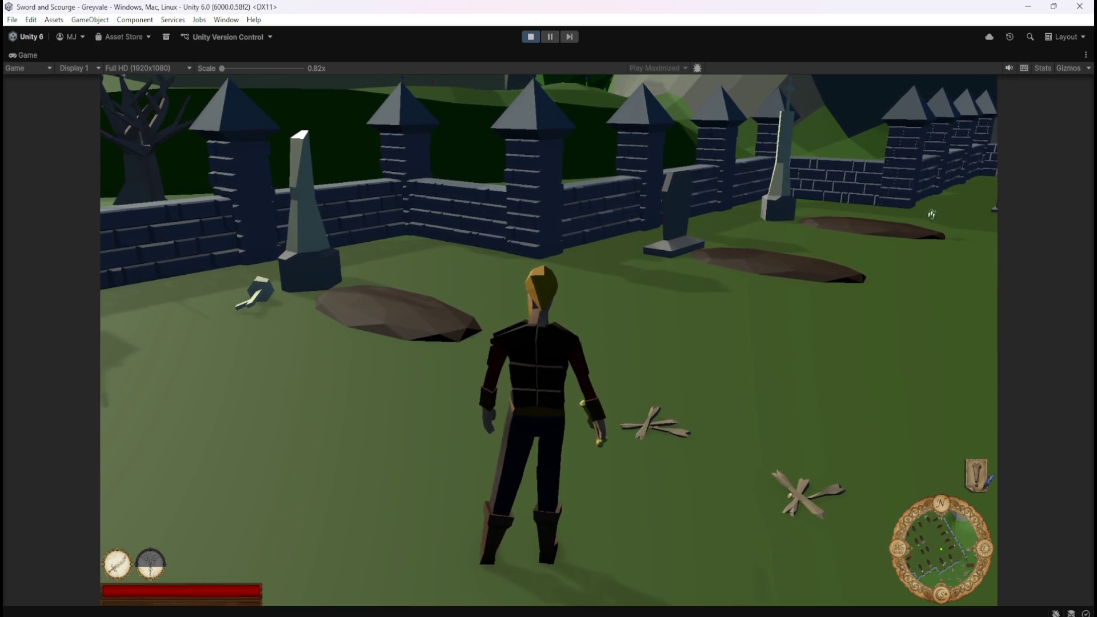
Step: Run to the skeleton by the wall and fell it with ability and sword strikes
key("w")
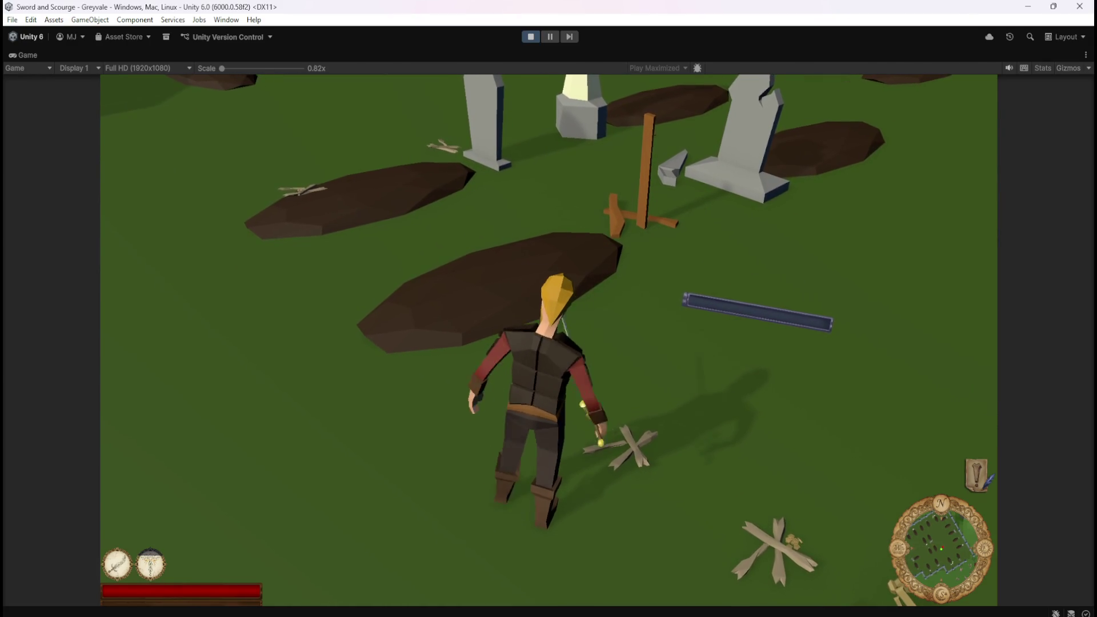
key("w")
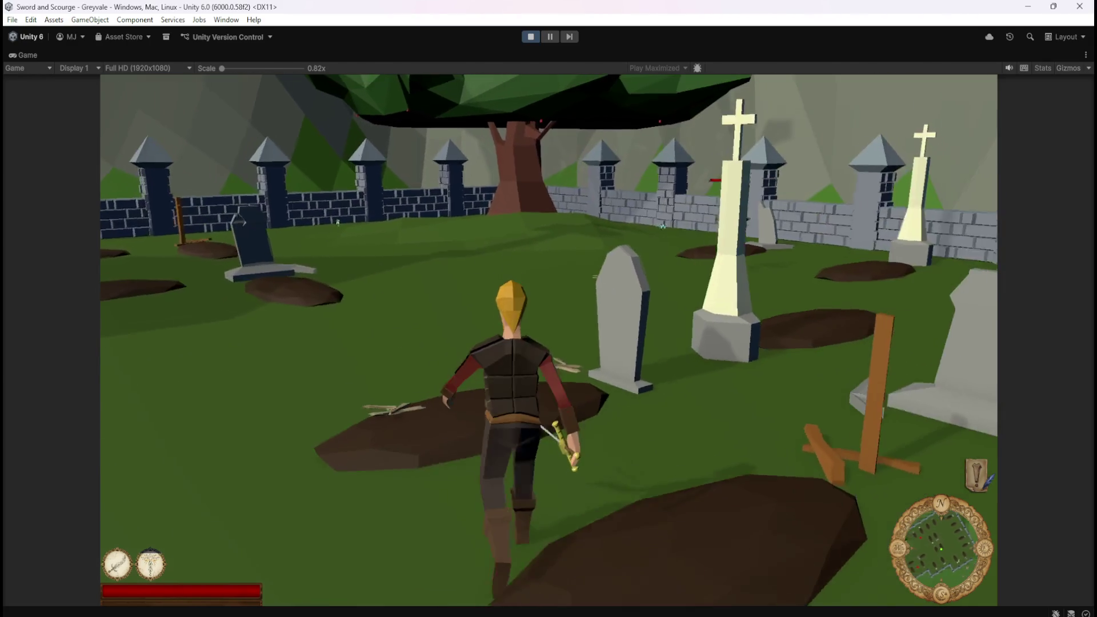
key("w")
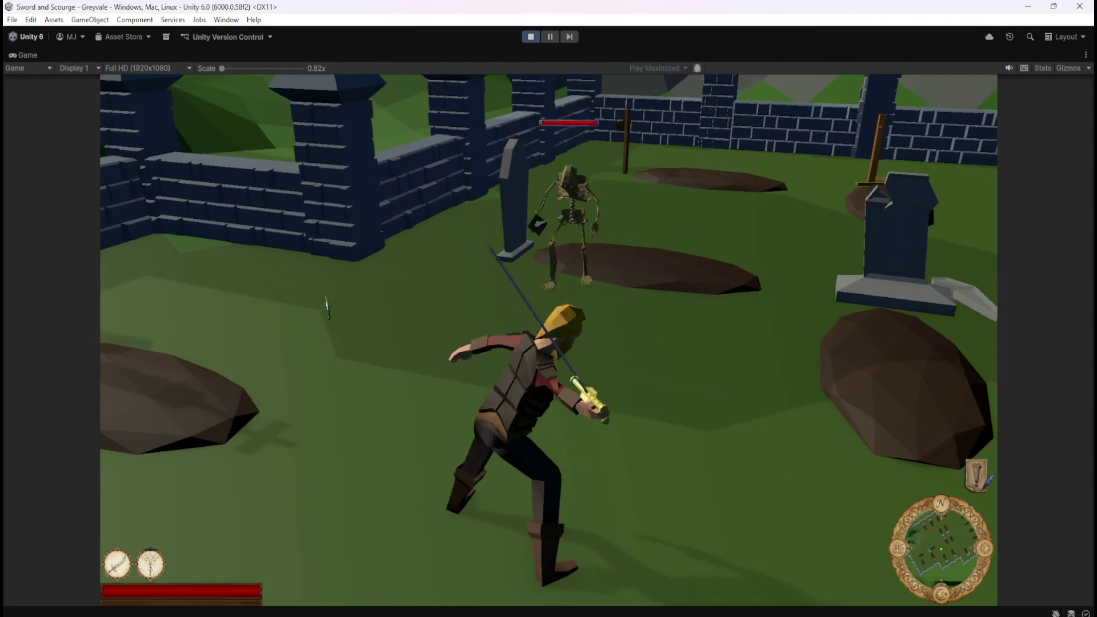
key("1")
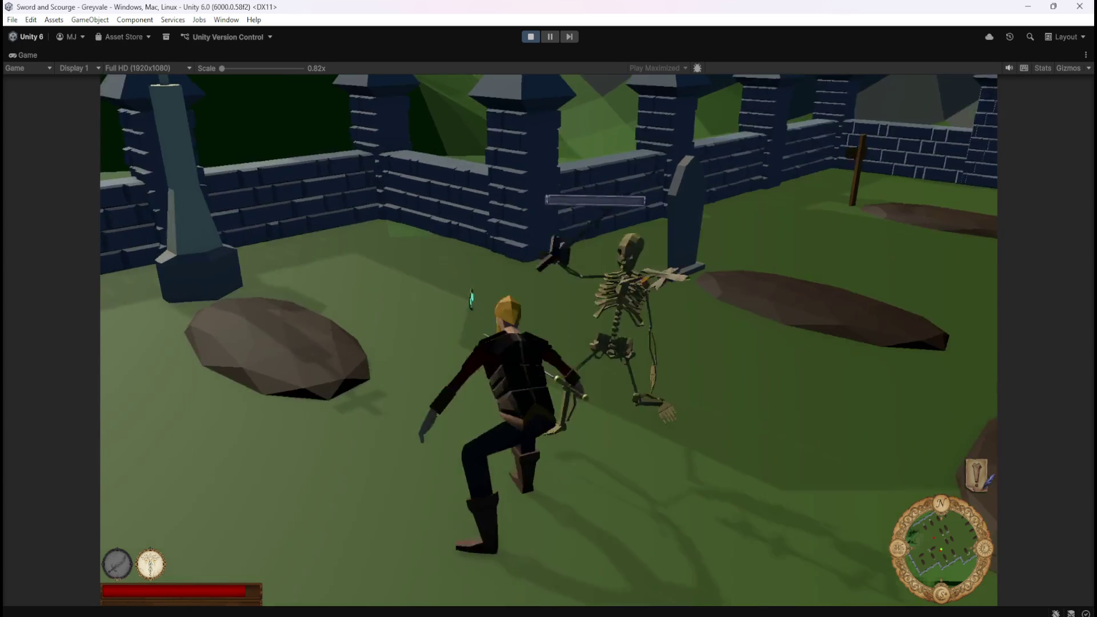
key("s")
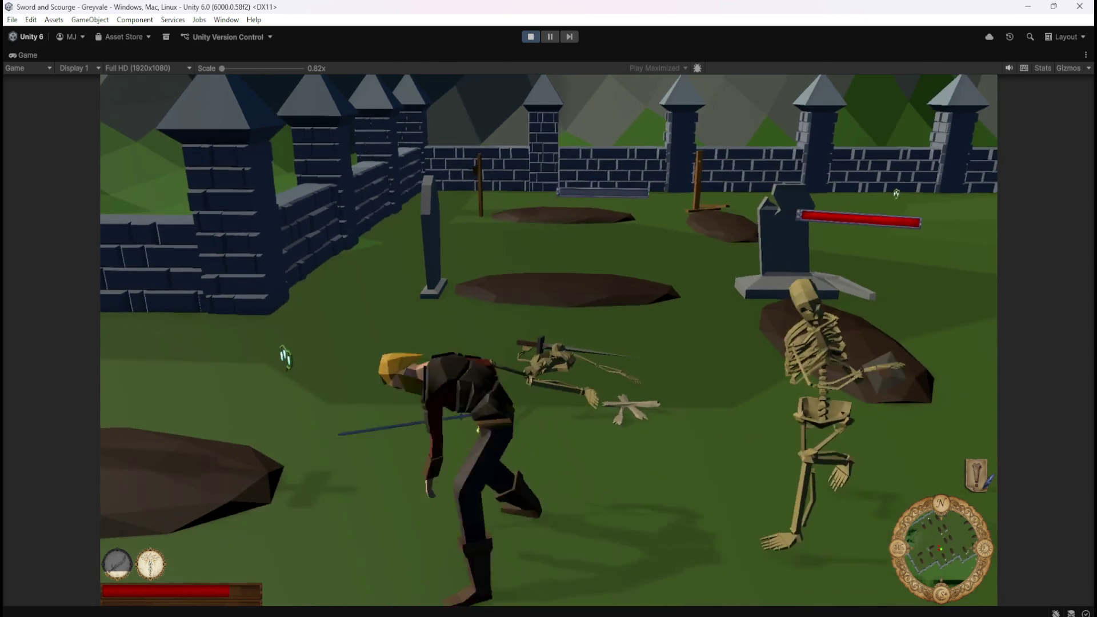
left_click(294, 346)
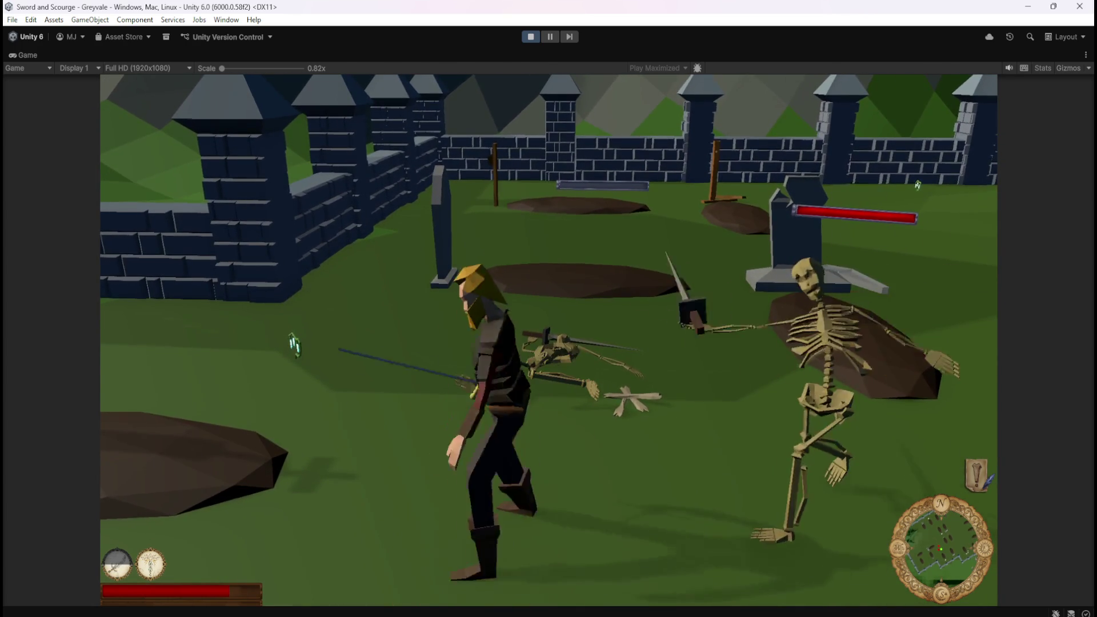
key("w")
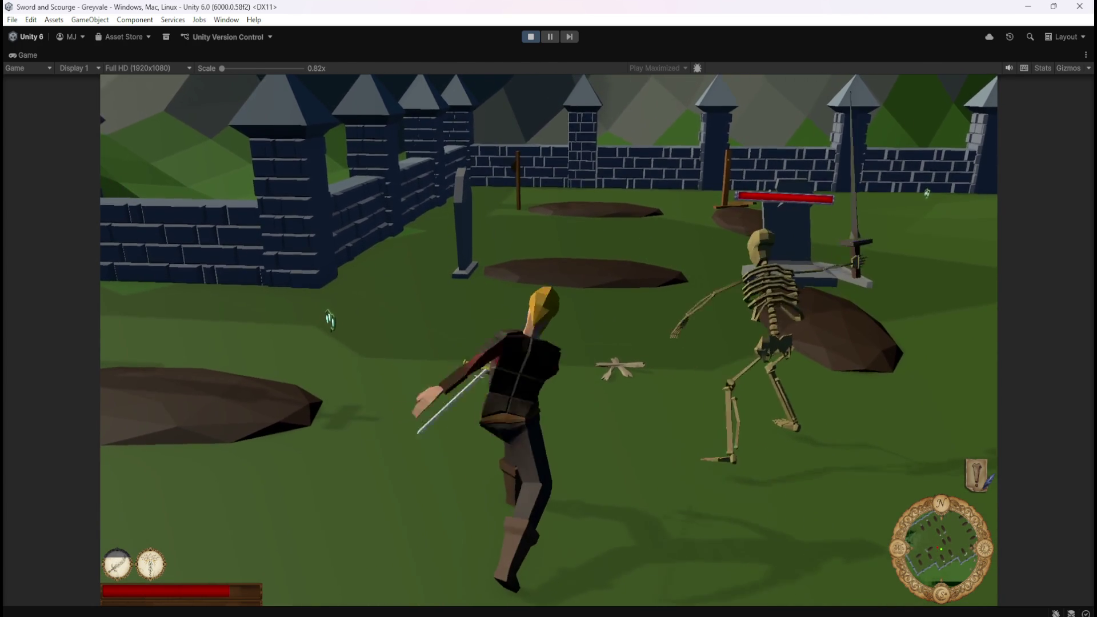
left_click(308, 335)
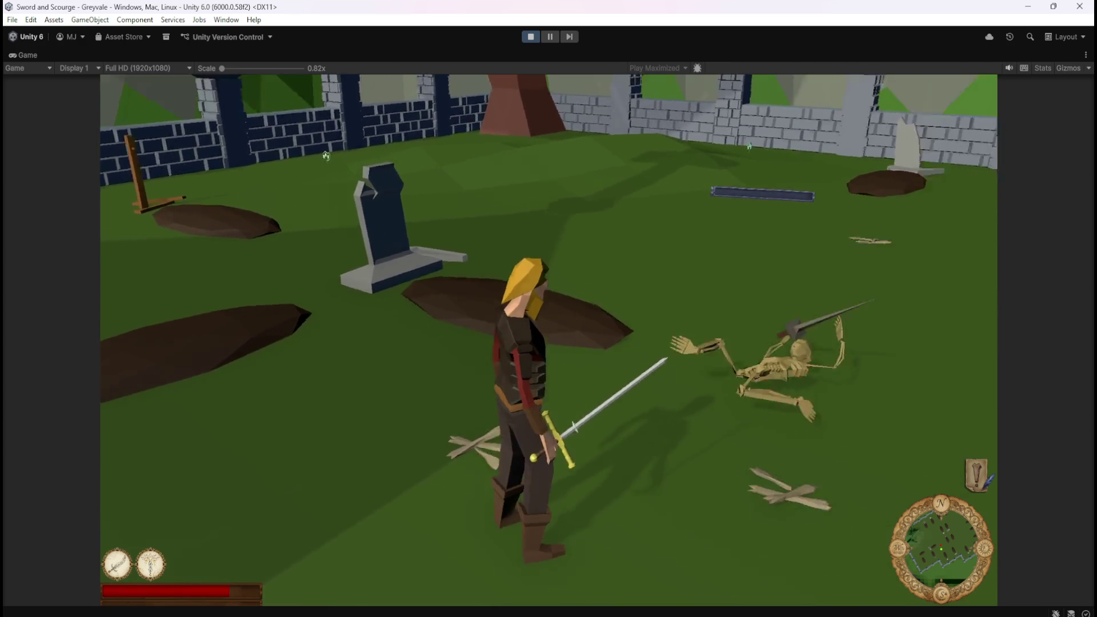
Step: Pause the game with Escape and stop Play mode to return to the editor
key("a")
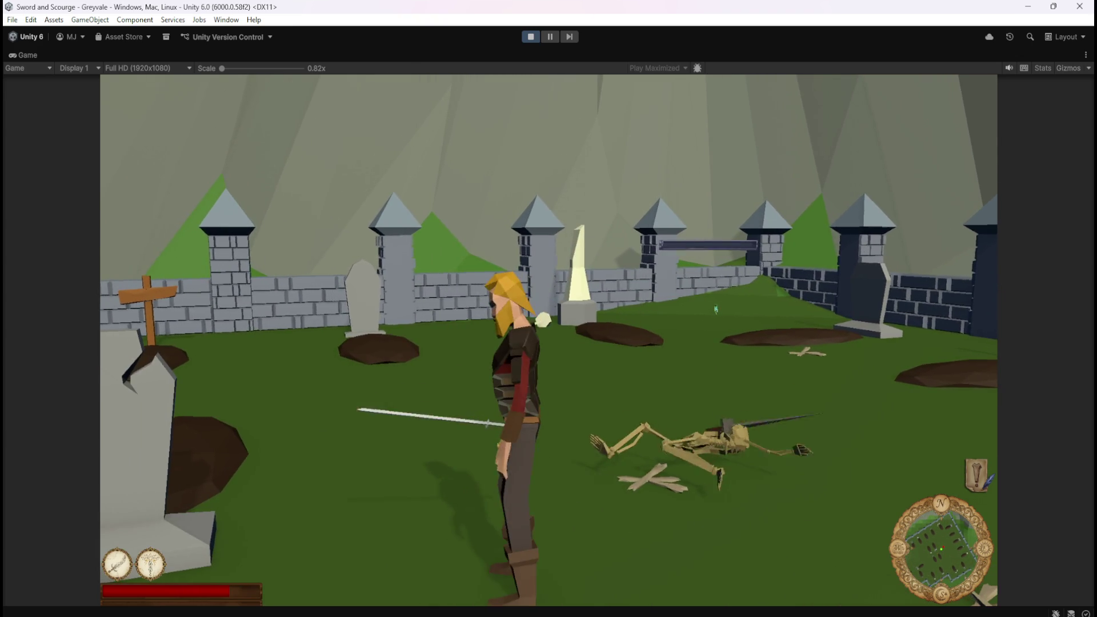
key("Escape")
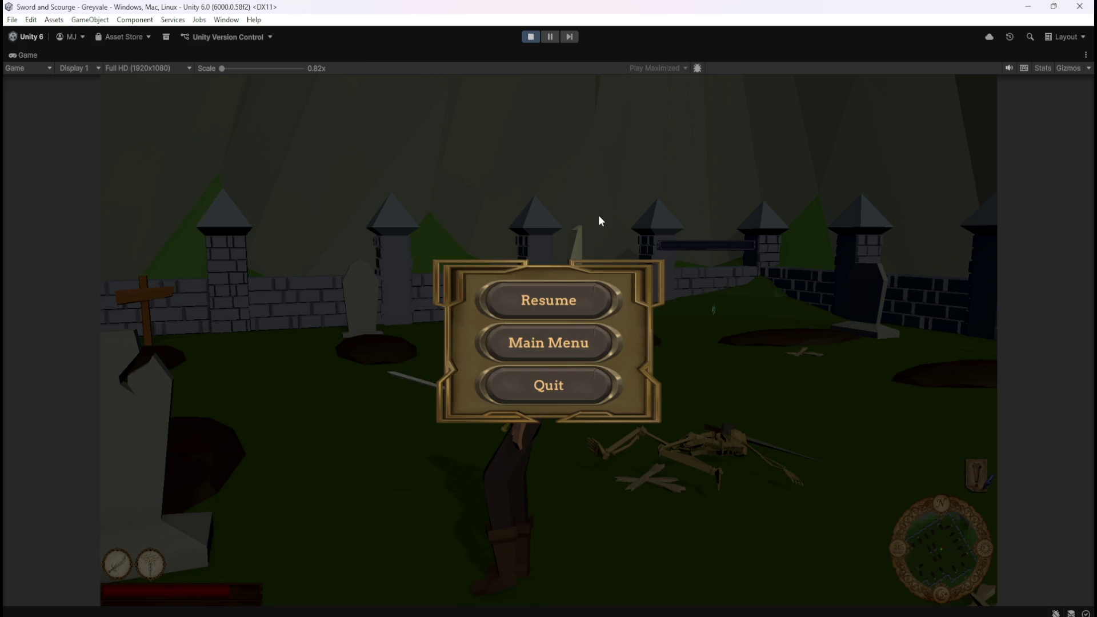
left_click(529, 38)
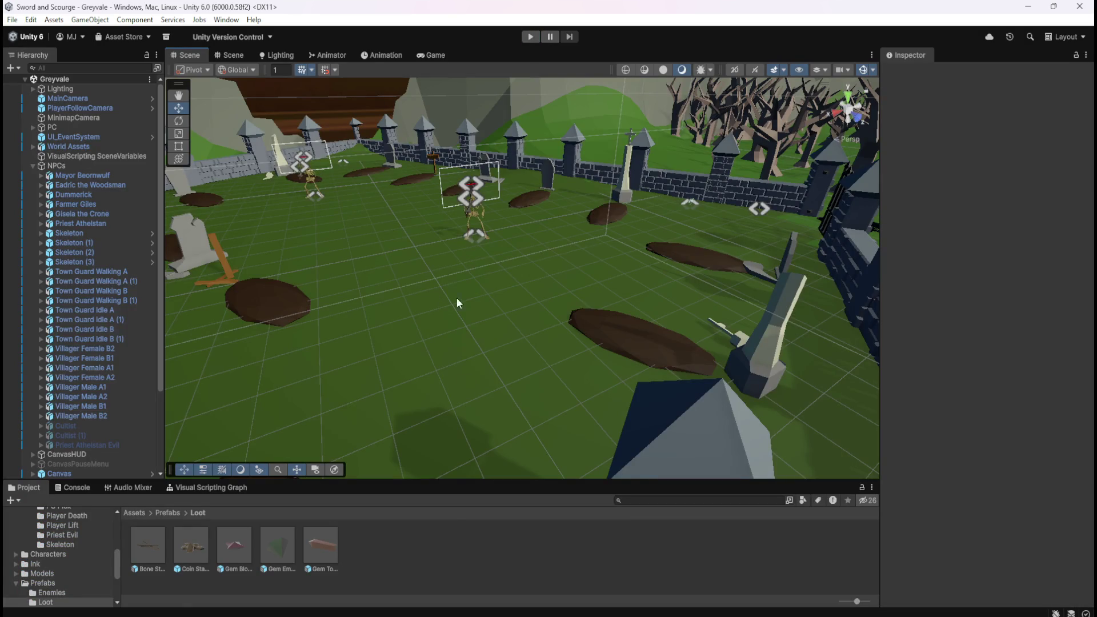
Step: Inspect Gem Topaz's Capsule Collider exclusions, then open the Bone Stack prefab for editing
left_click(315, 542)
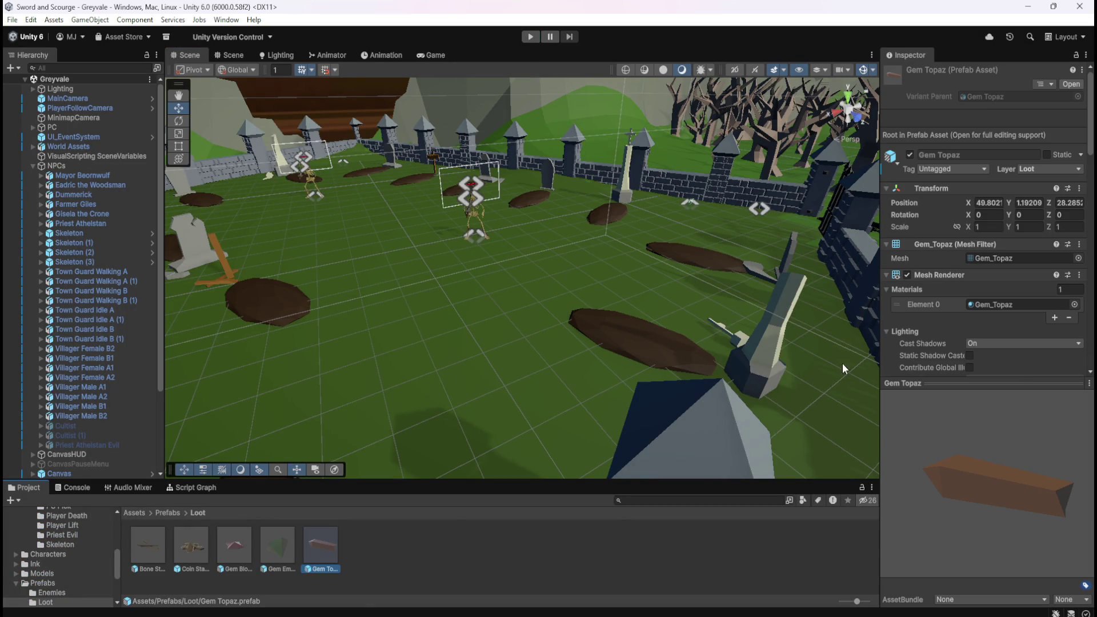
scroll(952, 323, "down", 15)
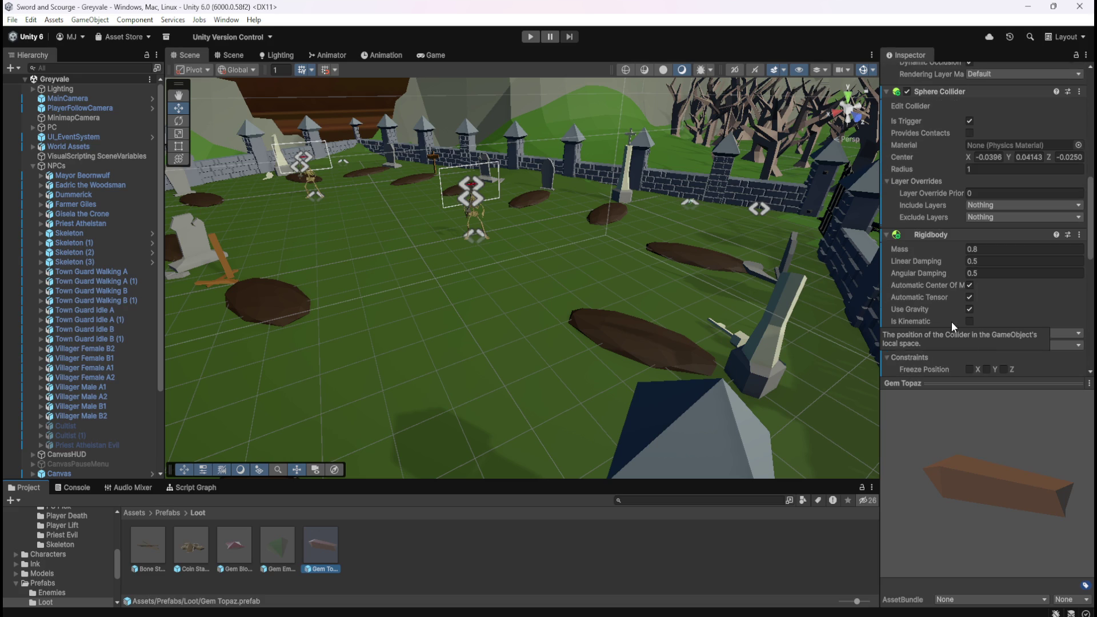
mouse_move(936, 274)
scroll(934, 271, "down", 3)
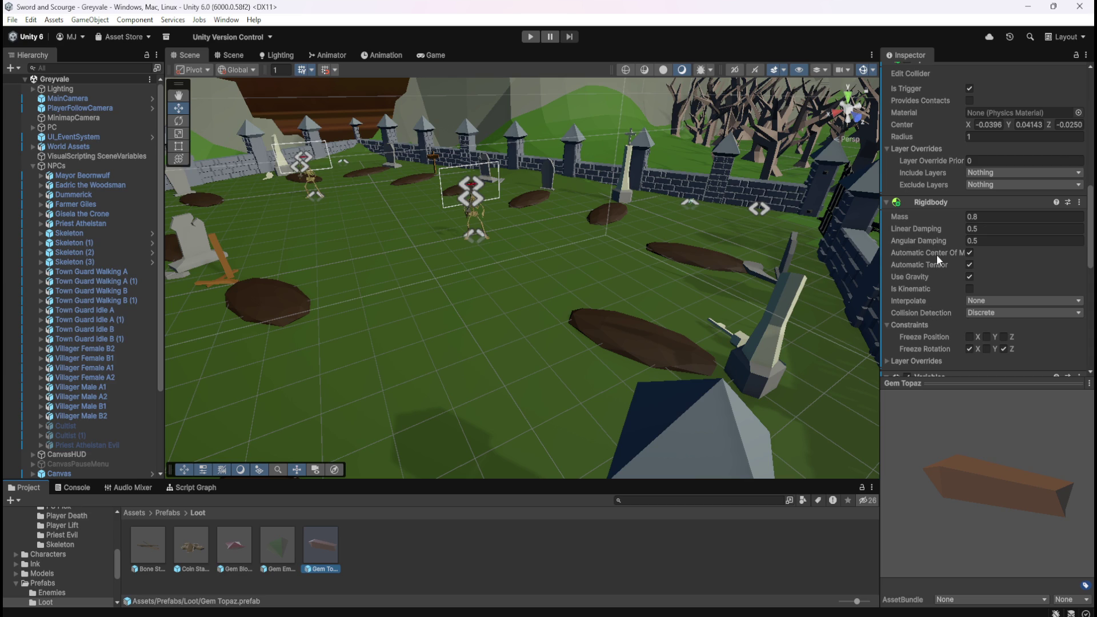
scroll(934, 304, "down", 5)
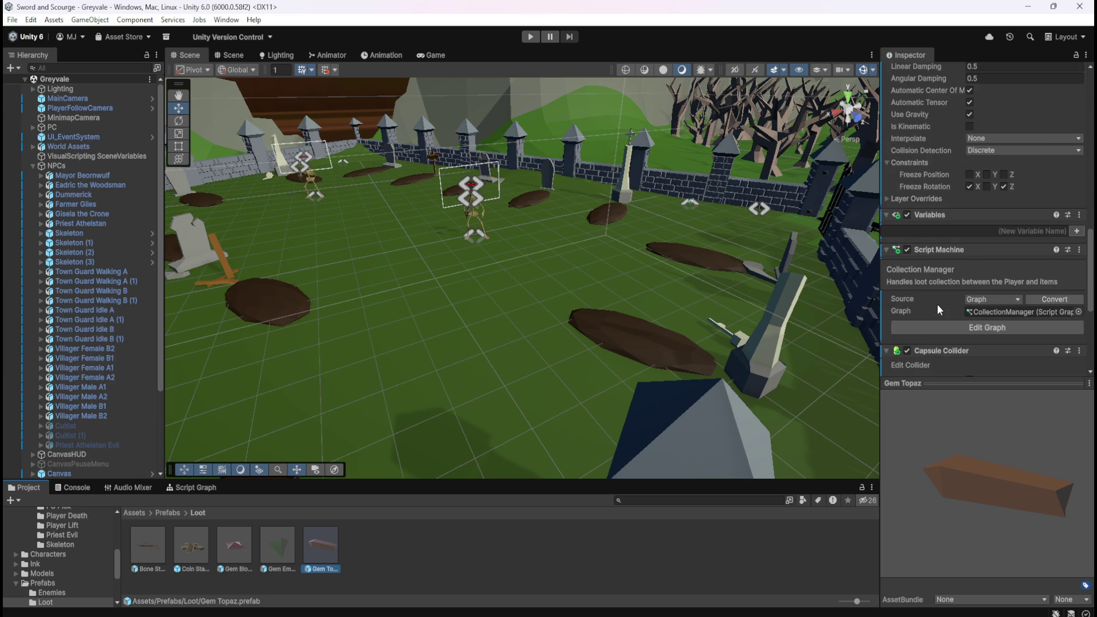
scroll(937, 303, "down", 6)
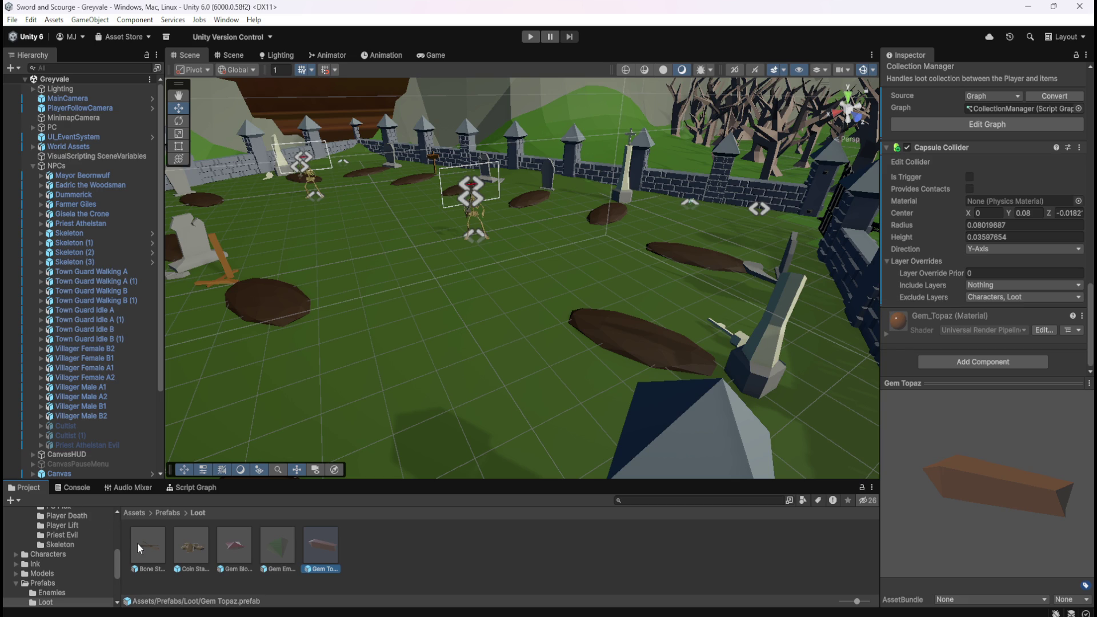
double_click(151, 537)
Step: Uncheck Loot in the Bone Stack capsule collider's Exclude Layers
scroll(446, 347, "down", 6)
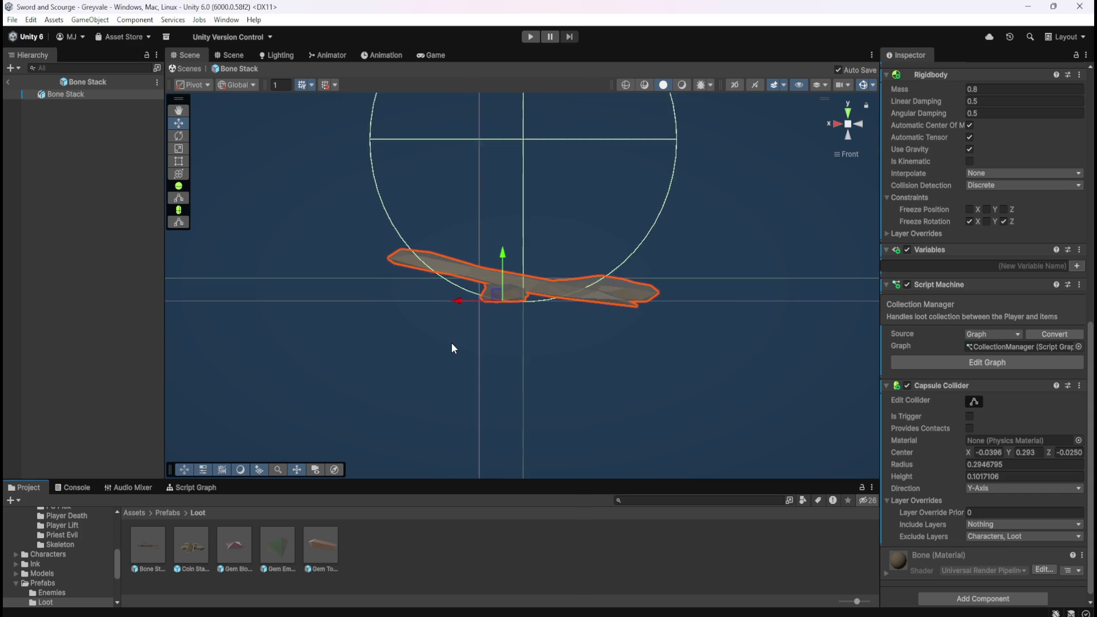
scroll(452, 344, "down", 6)
scroll(458, 346, "up", 3)
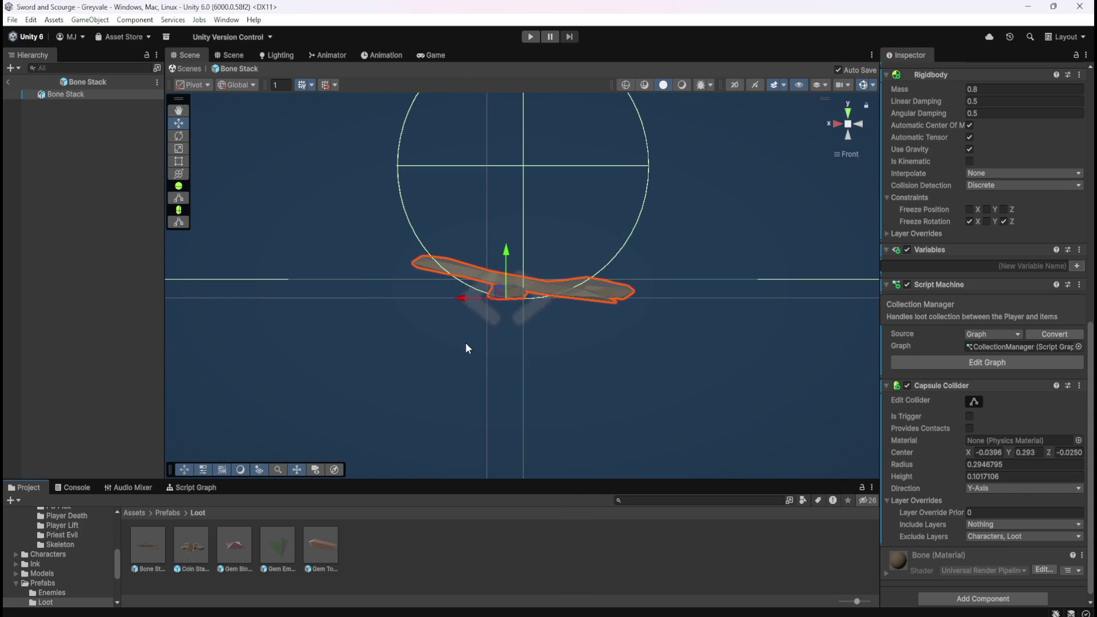
double_click(151, 539)
scroll(945, 498, "down", 1)
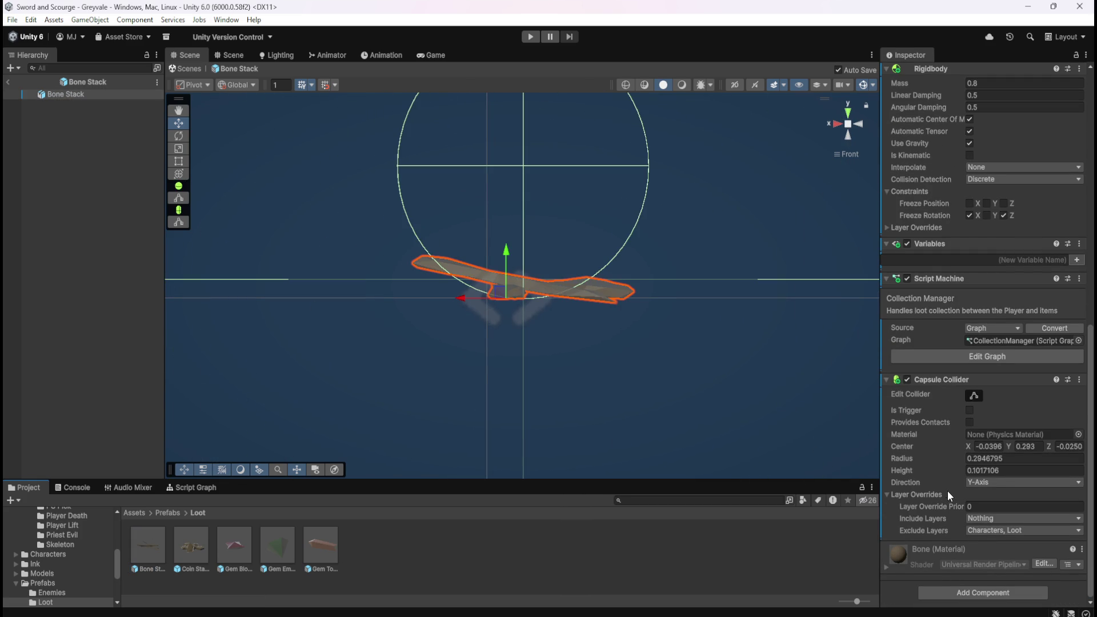
left_click(990, 531)
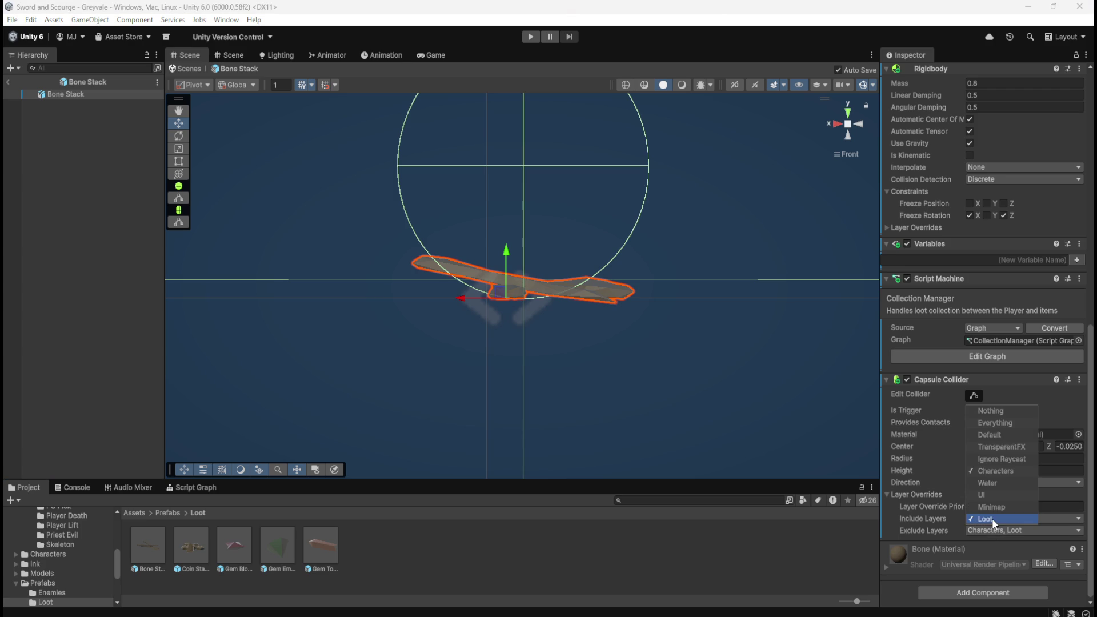
left_click(992, 518)
Step: Remove Loot from the Coin Stack and Gem Blood Ruby capsule colliders' Exclude Layers
double_click(199, 544)
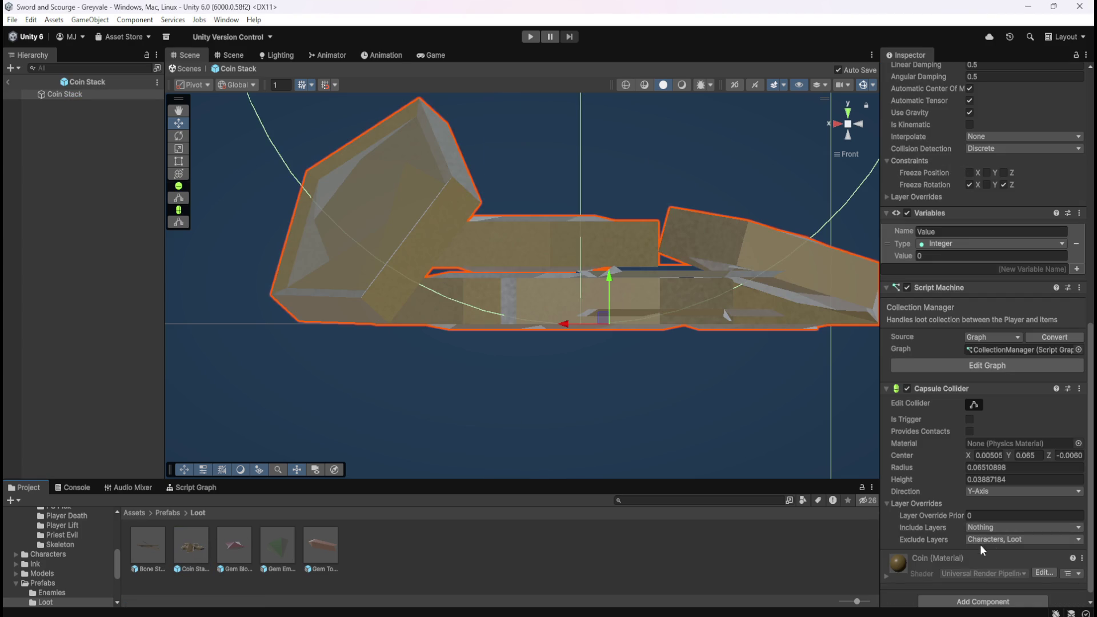
left_click(988, 539)
double_click(234, 545)
left_click(985, 529)
left_click(996, 519)
Step: Remove Loot from the Gem Emerald and Gem Topaz capsule colliders' Exclude Layers
double_click(273, 549)
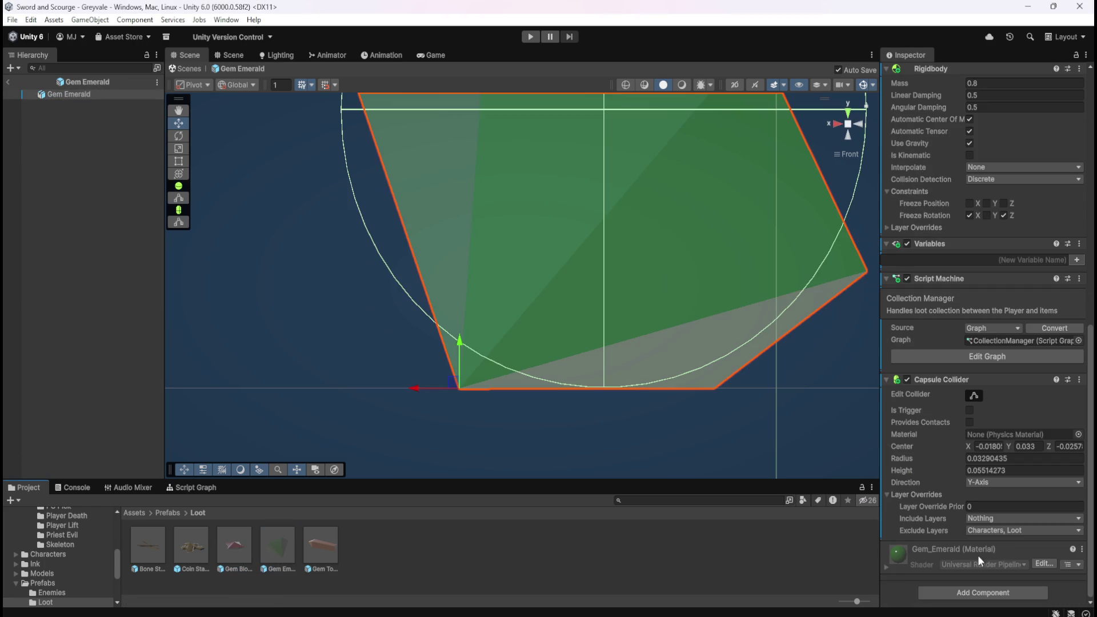
left_click(1002, 530)
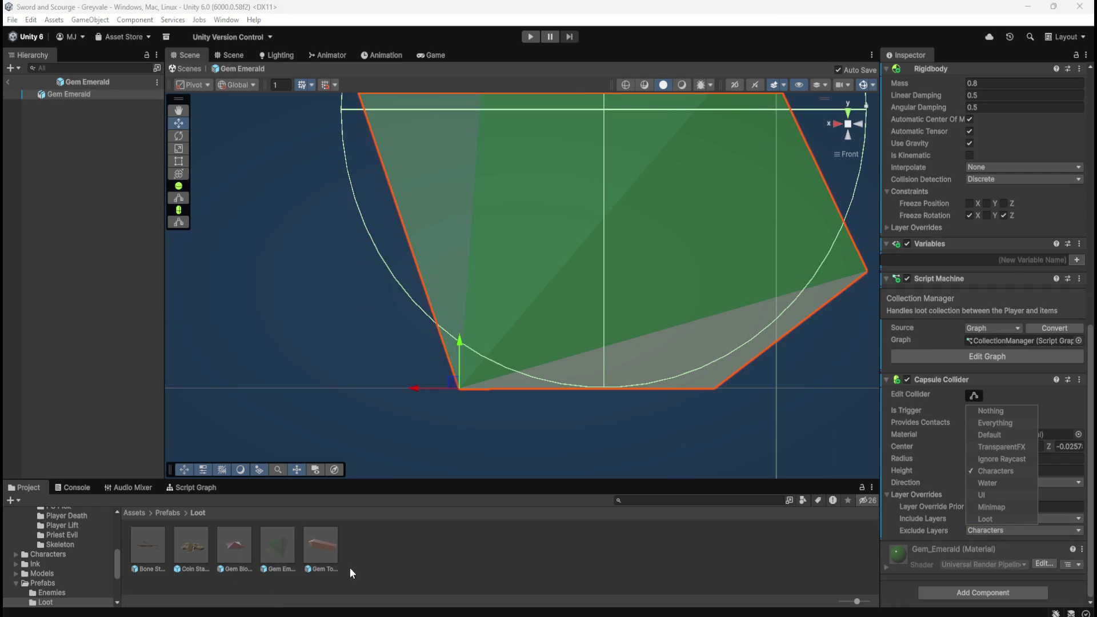
double_click(331, 550)
left_click(990, 529)
left_click(995, 517)
left_click(511, 555)
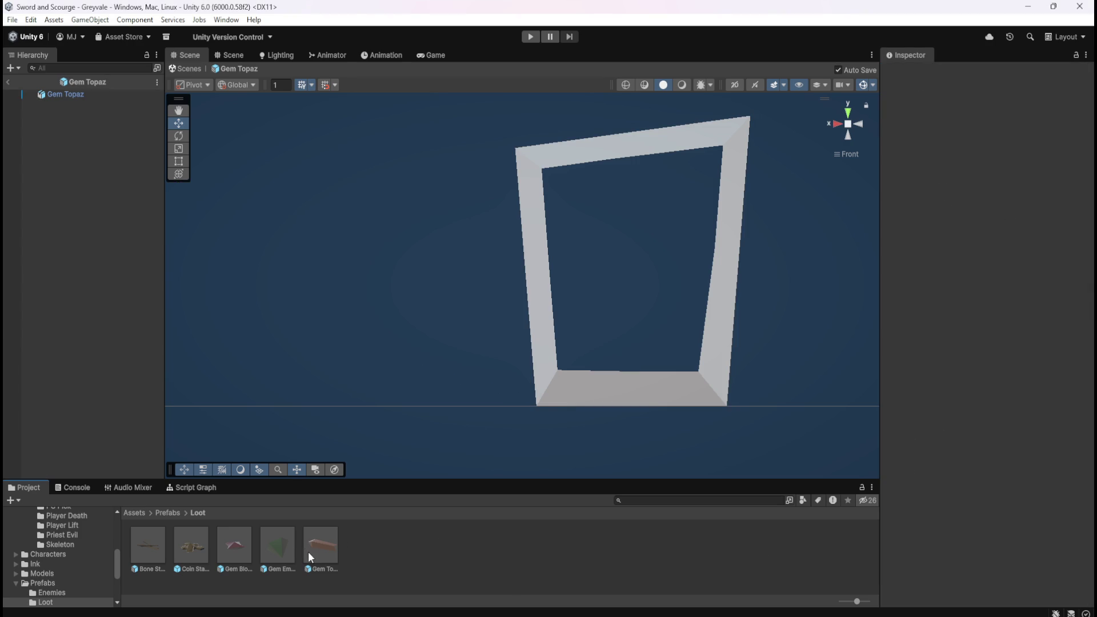
Step: Review Exclude Layers on Bone Stack, Coin Stack, Gem Blood Ruby, Gem Emerald and Gem Topaz
double_click(160, 547)
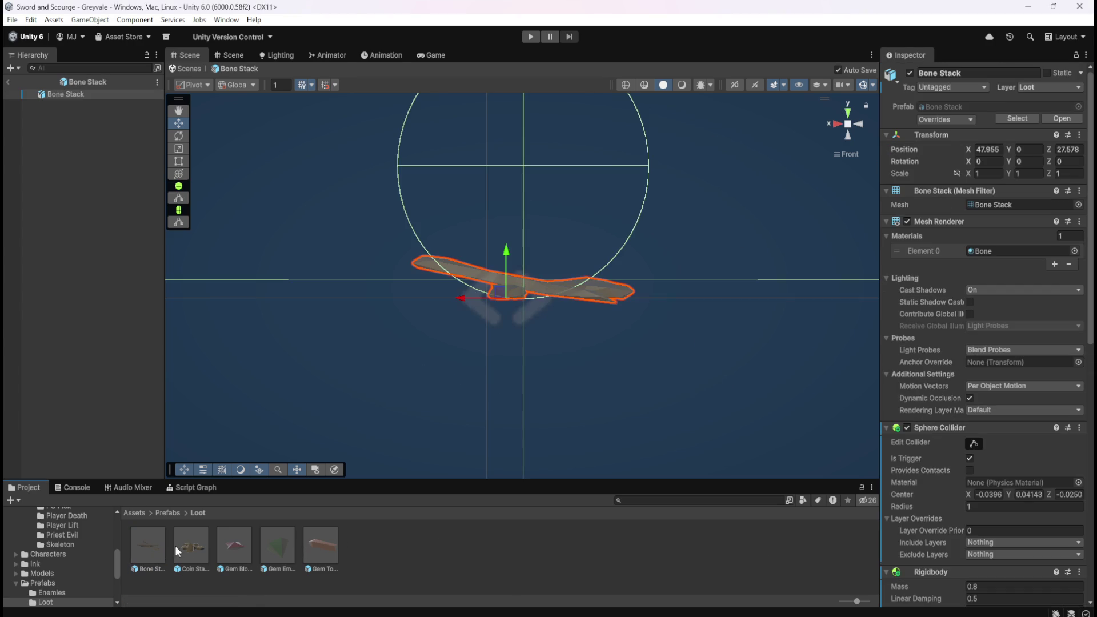
scroll(951, 529, "down", 2)
scroll(952, 529, "down", 10)
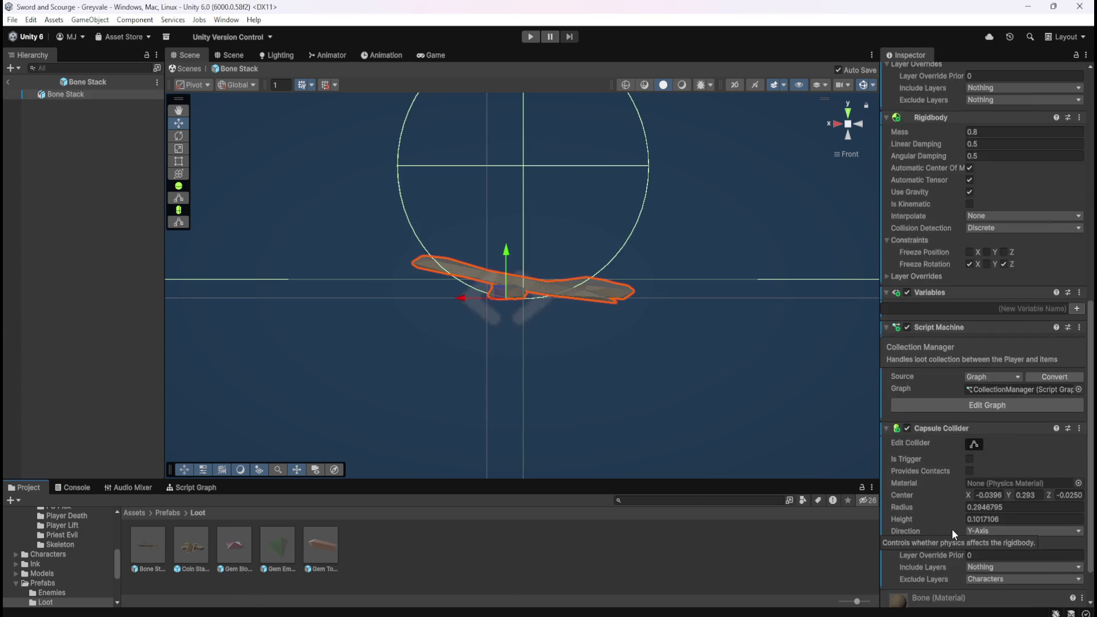
left_click(188, 553)
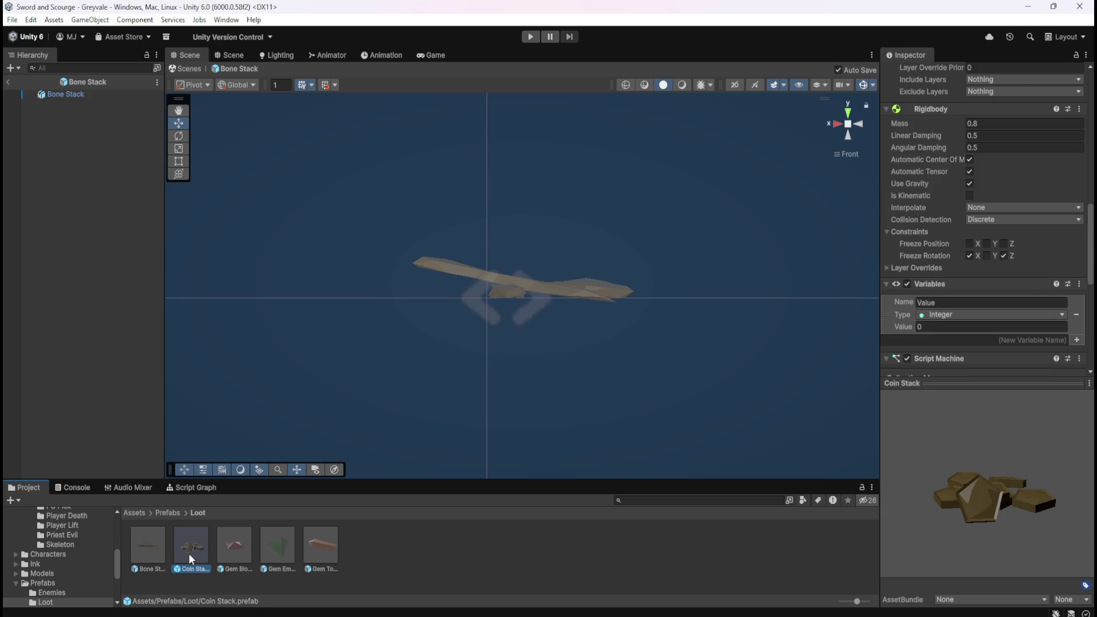
scroll(966, 300, "down", 10)
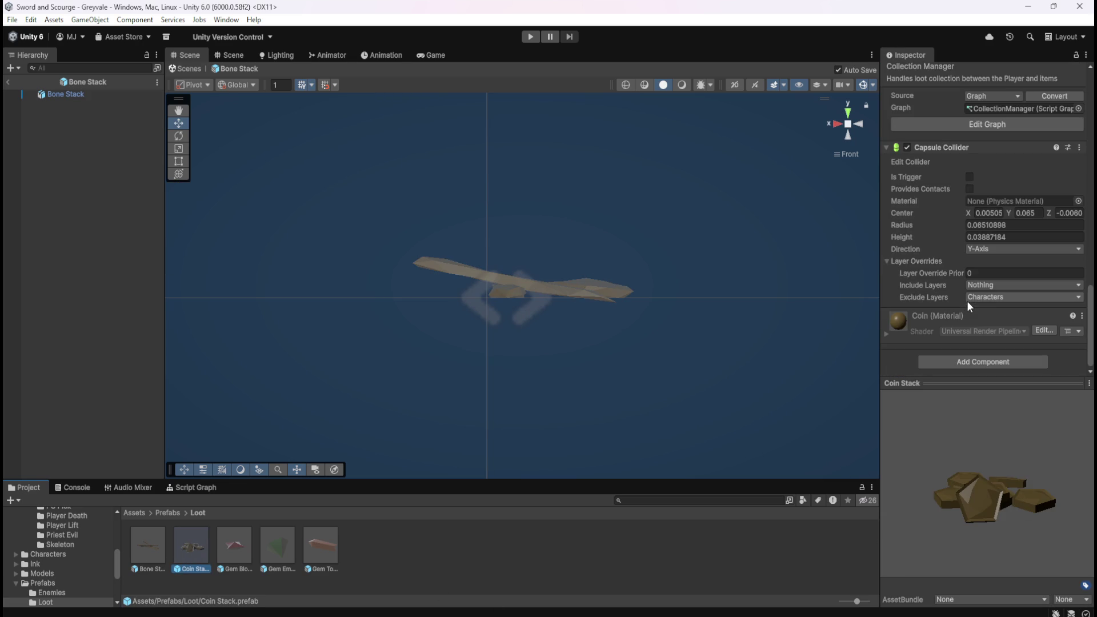
left_click(235, 556)
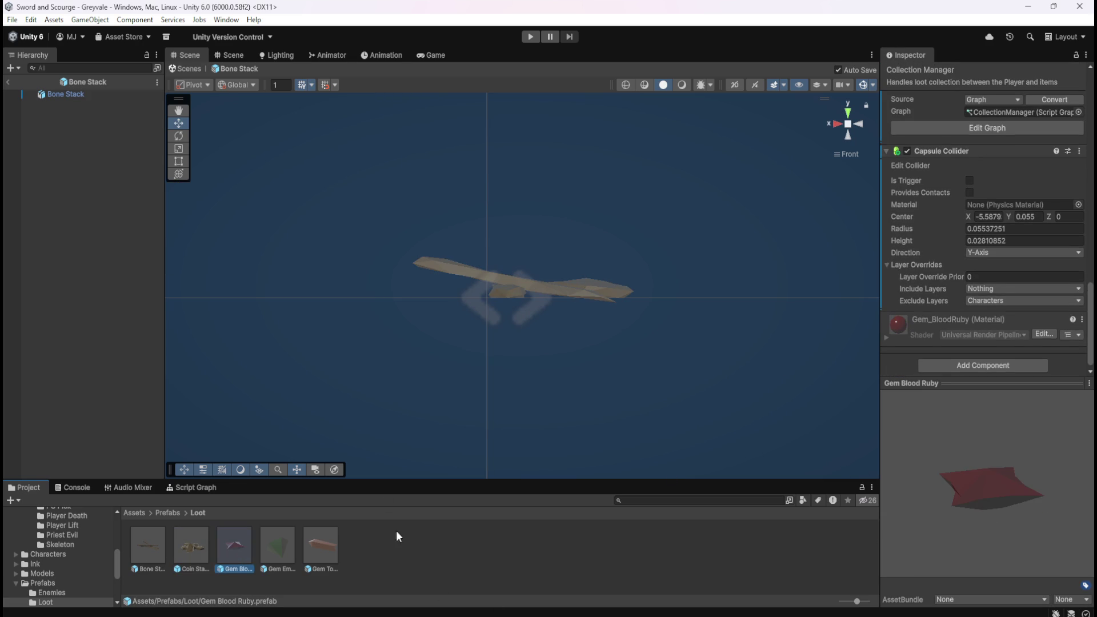
left_click(276, 554)
left_click(316, 550)
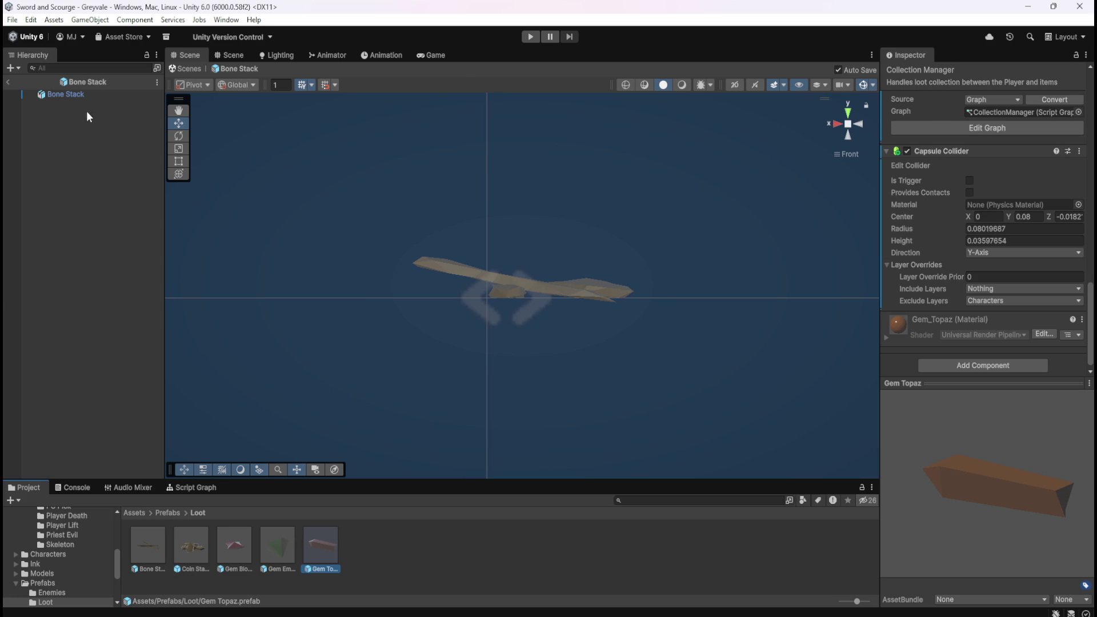
Step: Select the Bone Stack root object and frame it in the Scene view
left_click(85, 82)
key("f")
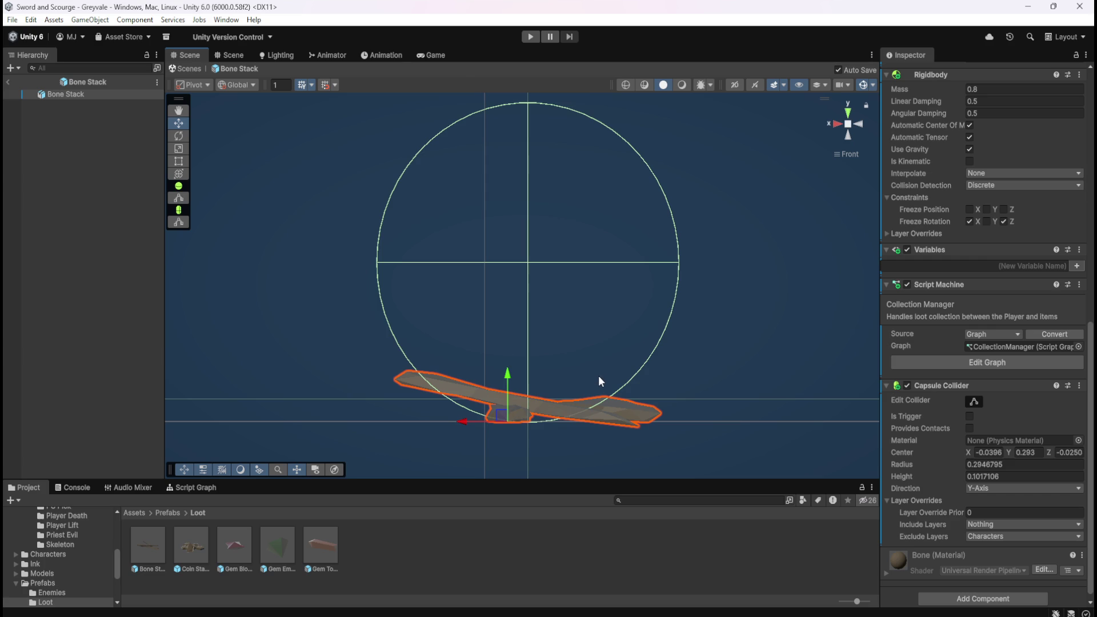
scroll(981, 443, "up", 9)
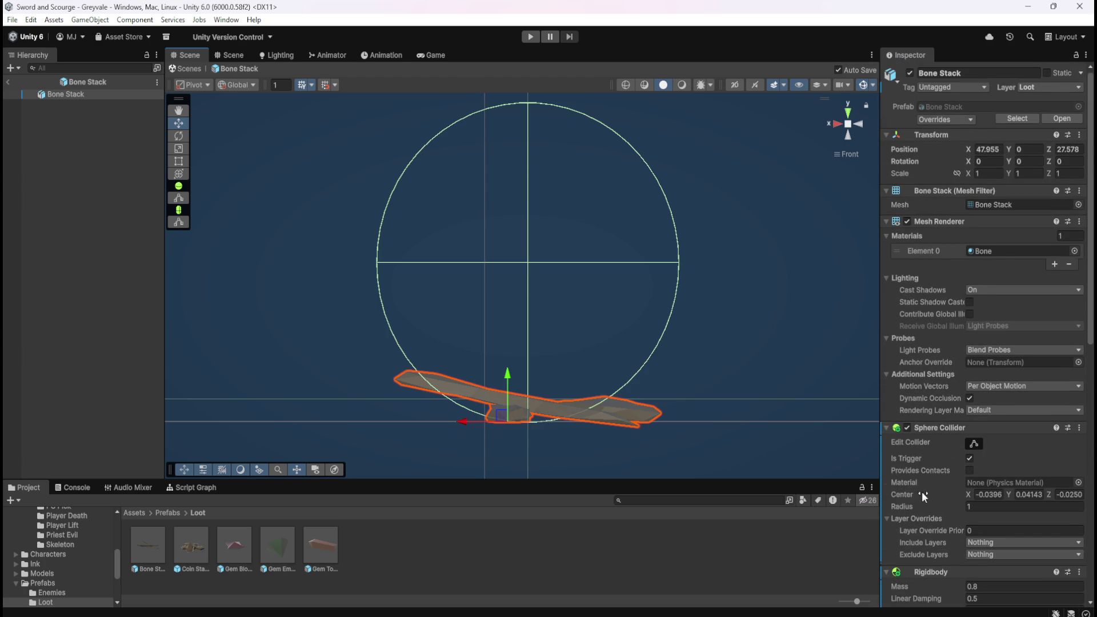
scroll(919, 493, "down", 8)
scroll(924, 486, "down", 1)
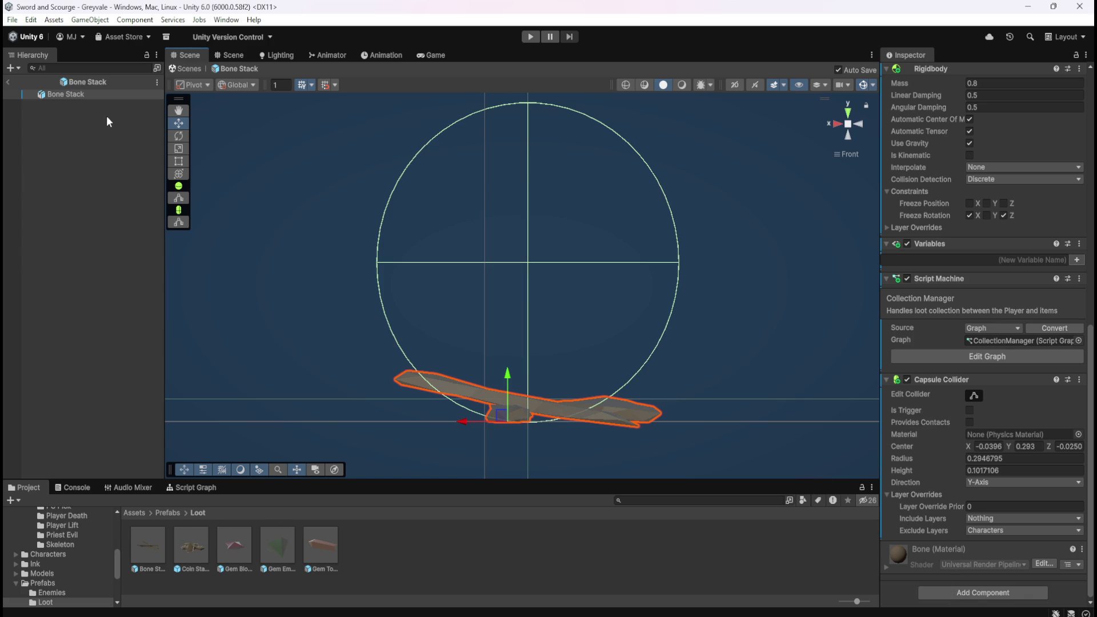
double_click(71, 95)
Step: Add a Mesh Collider component to the Bone Stack root object
left_click(75, 144)
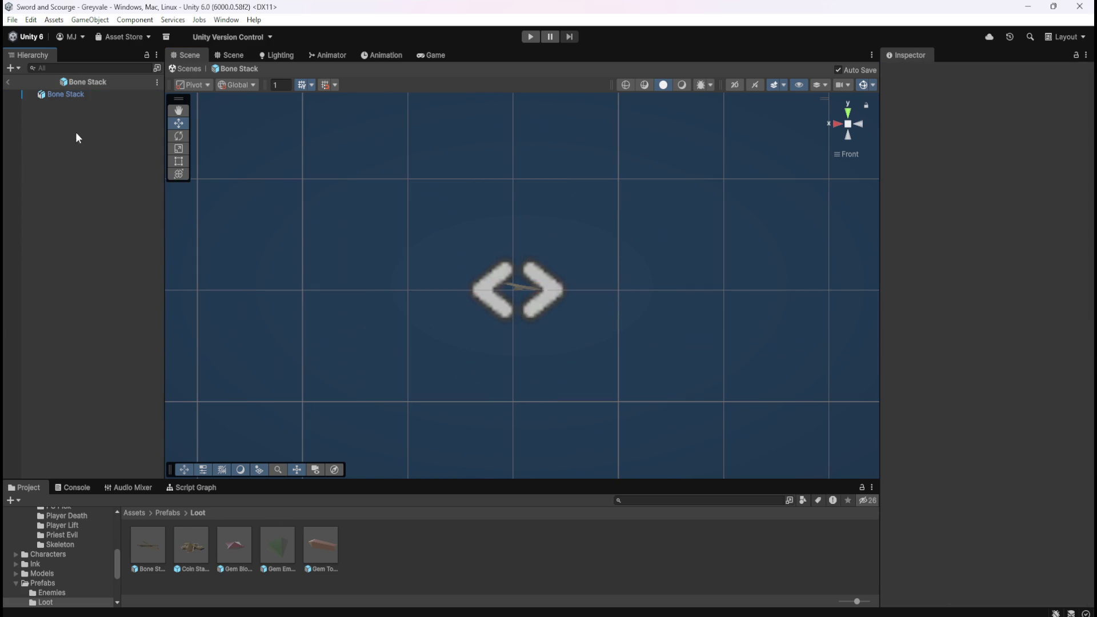
left_click(81, 96)
scroll(941, 460, "down", 5)
scroll(942, 459, "down", 3)
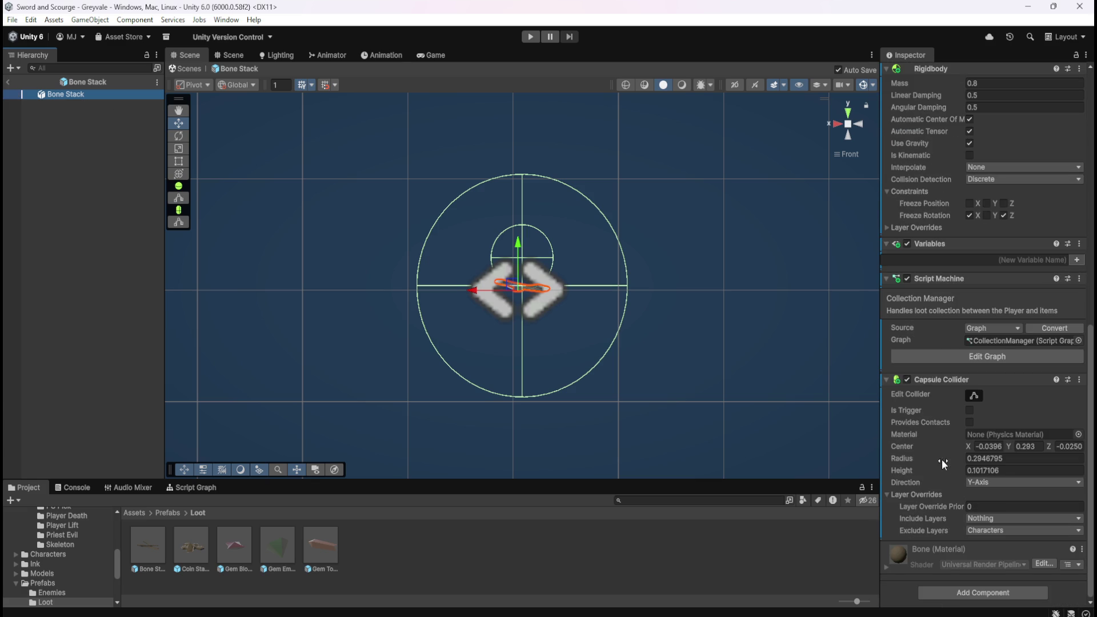
left_click(942, 591)
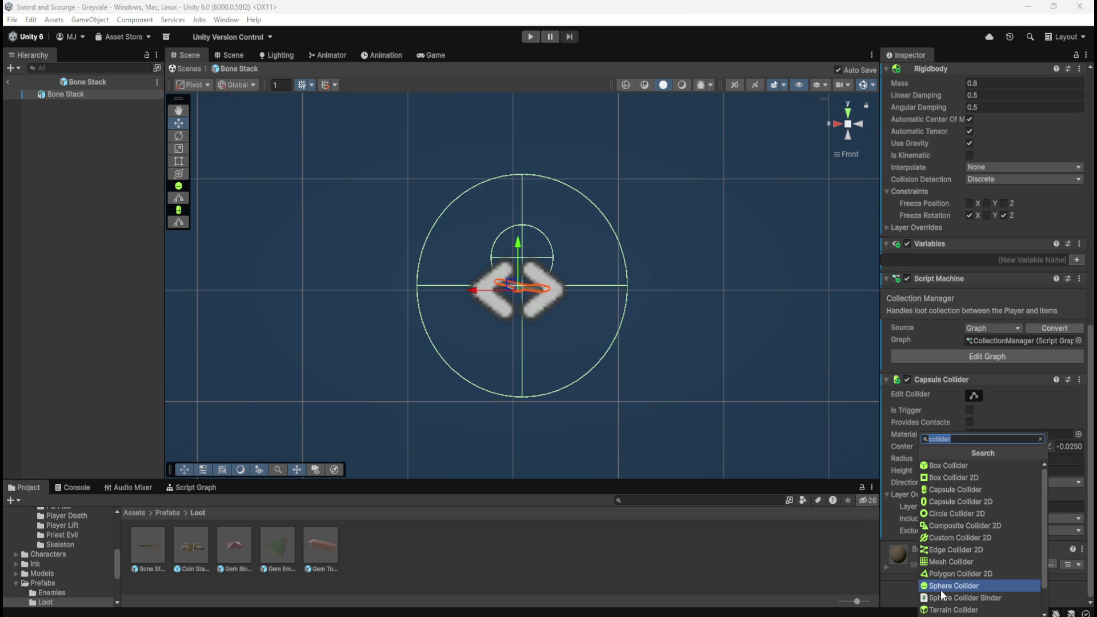
left_click(964, 562)
Step: Exclude the Characters layer in the Mesh Collider's Layer Overrides
scroll(964, 562, "down", 3)
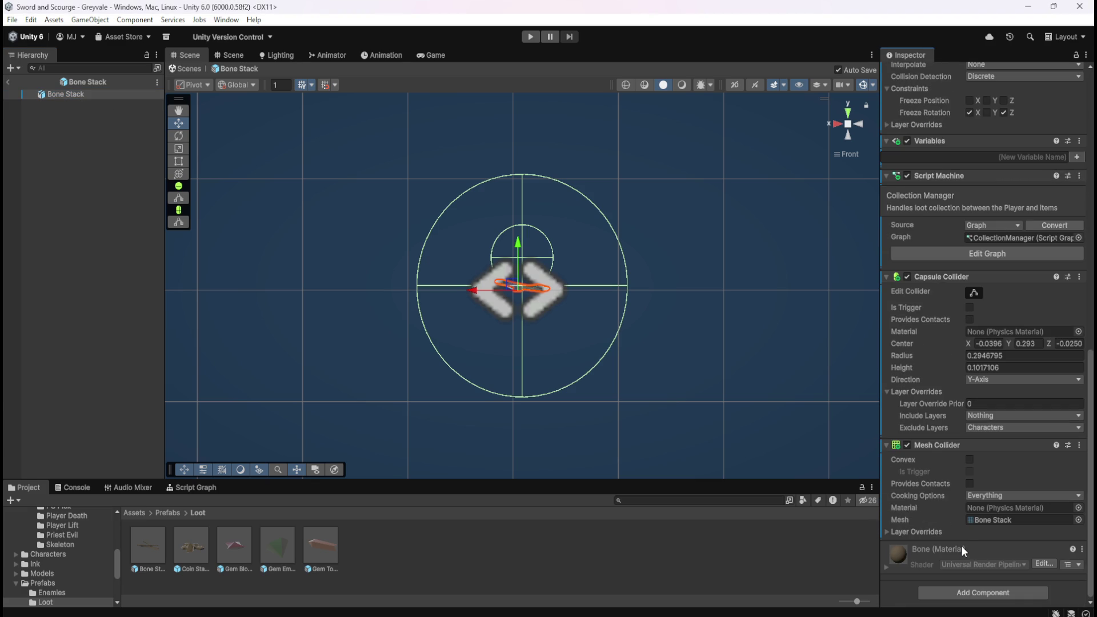
scroll(550, 245, "up", 5)
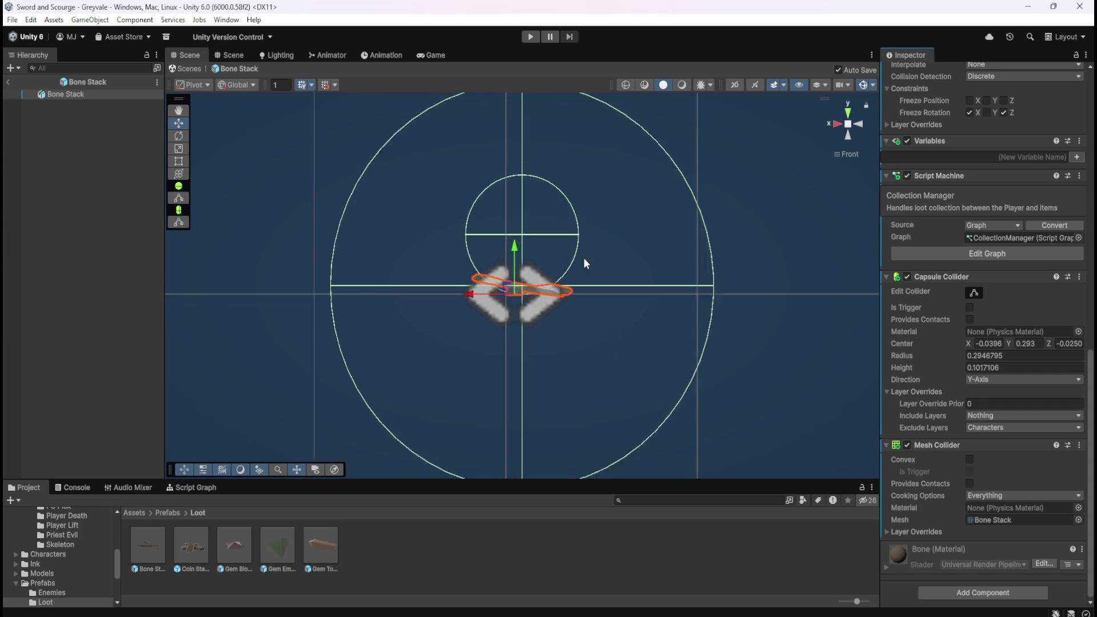
left_click(886, 532)
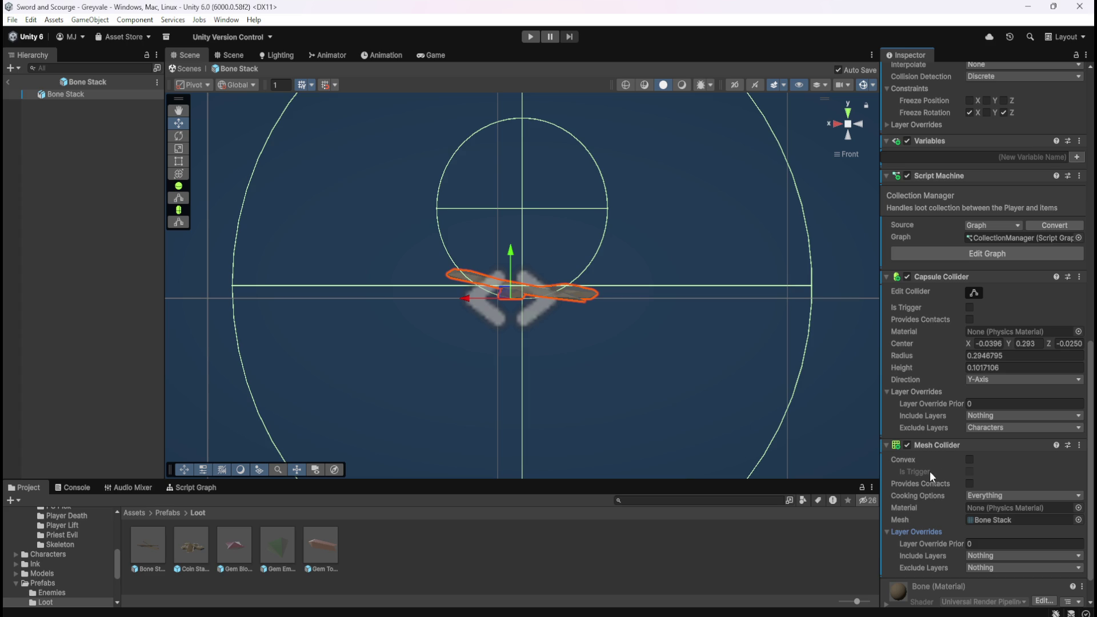
left_click(978, 567)
left_click(996, 506)
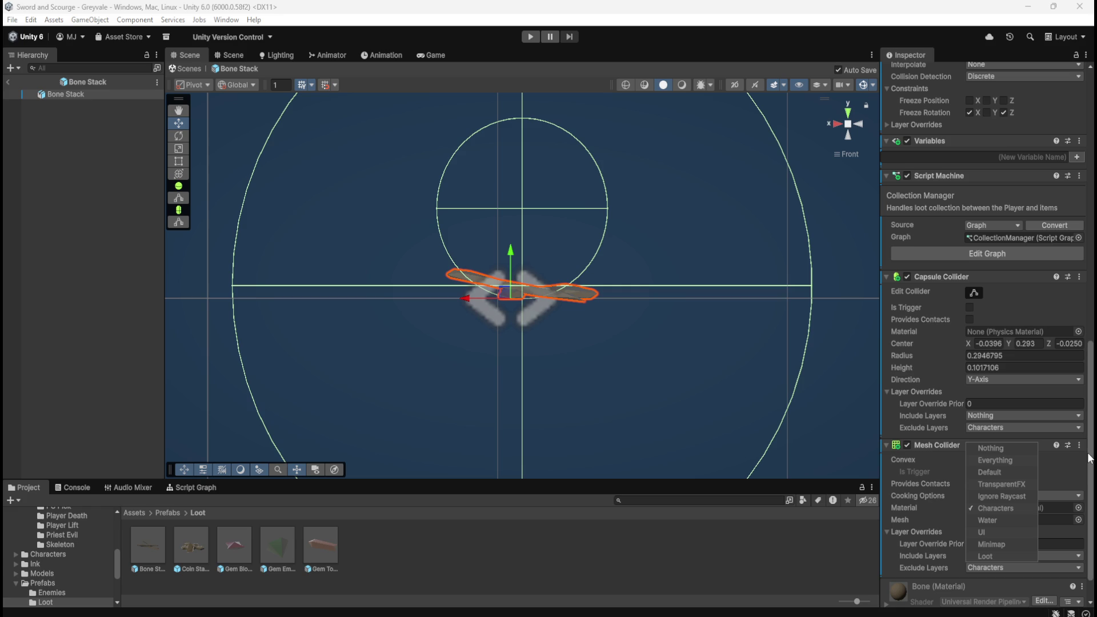
left_click(1084, 408)
scroll(1087, 423, "down", 2)
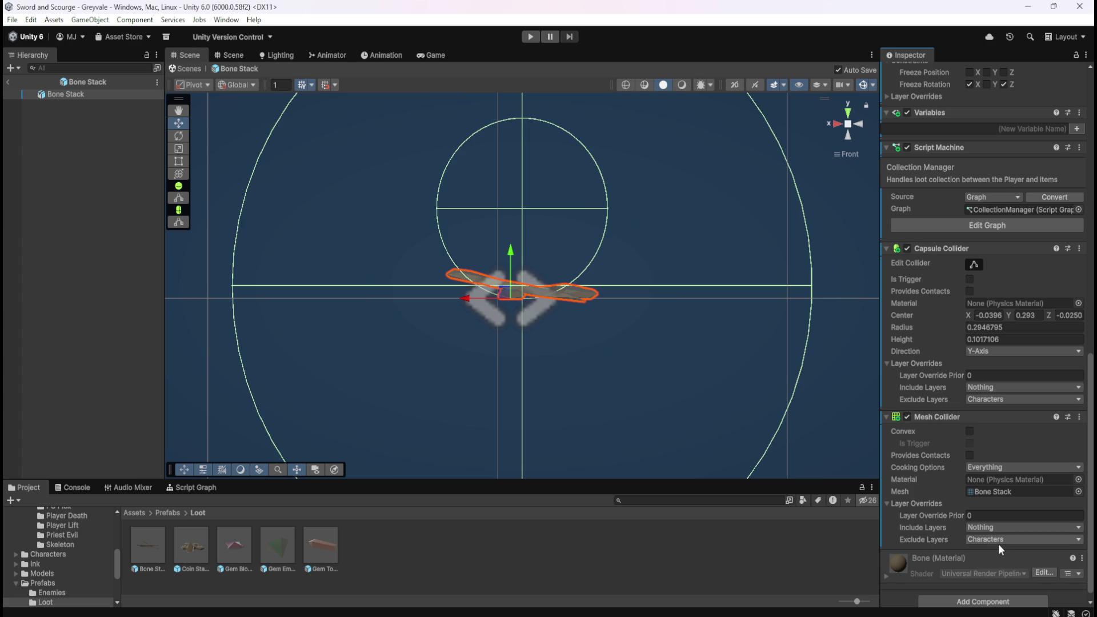
right_click(940, 252)
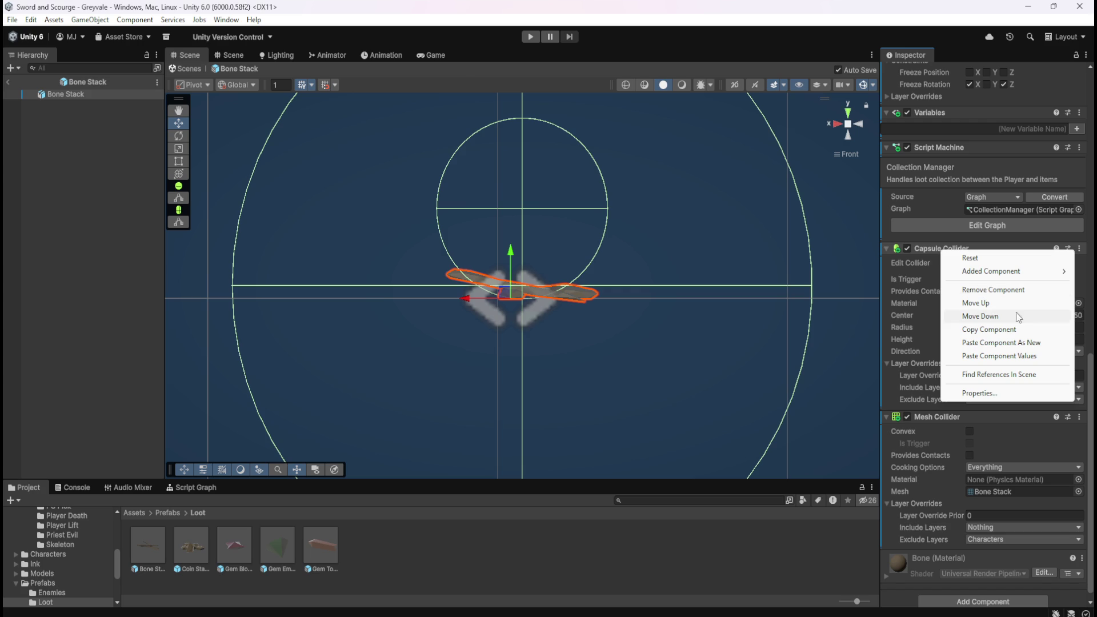
Step: Remove Bone Stack's Capsule Collider, then open the Coin Stack prefab
left_click(988, 329)
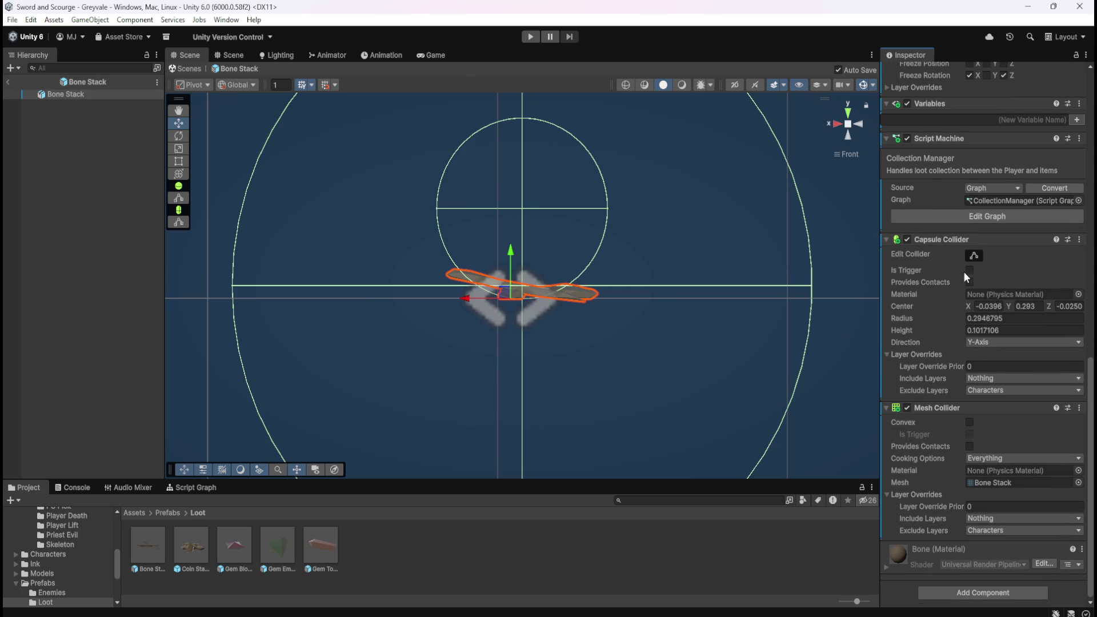
right_click(947, 238)
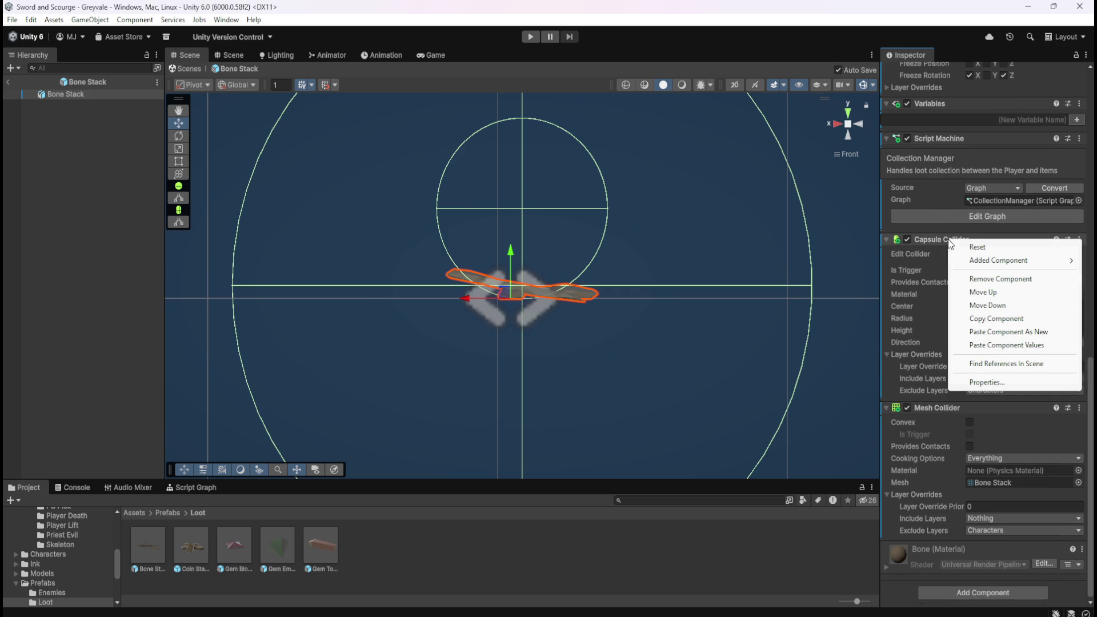
left_click(984, 279)
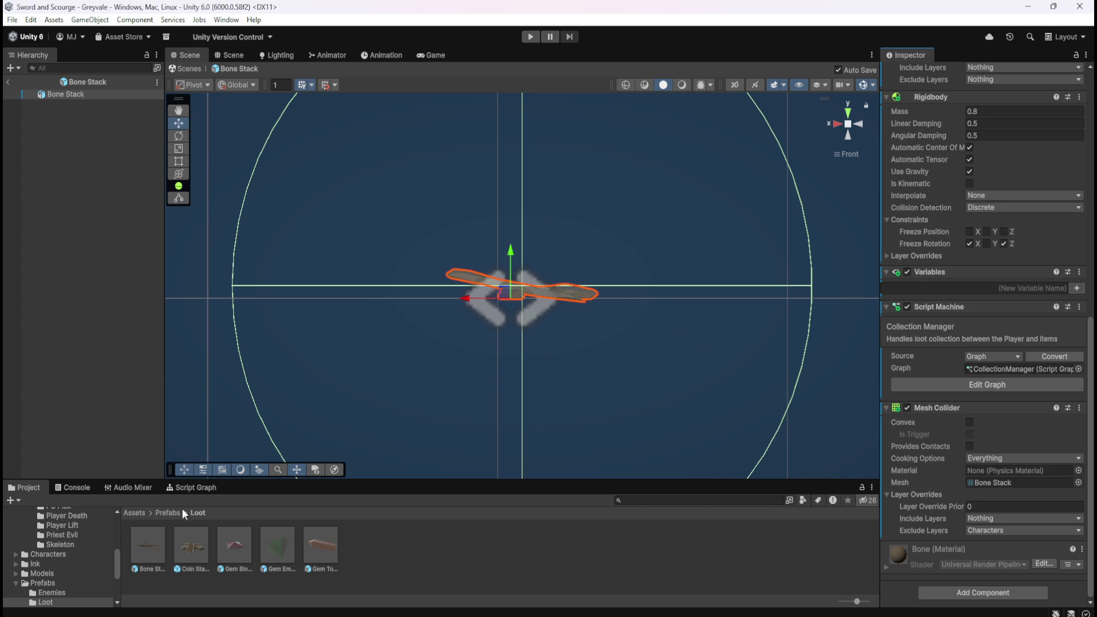
double_click(192, 547)
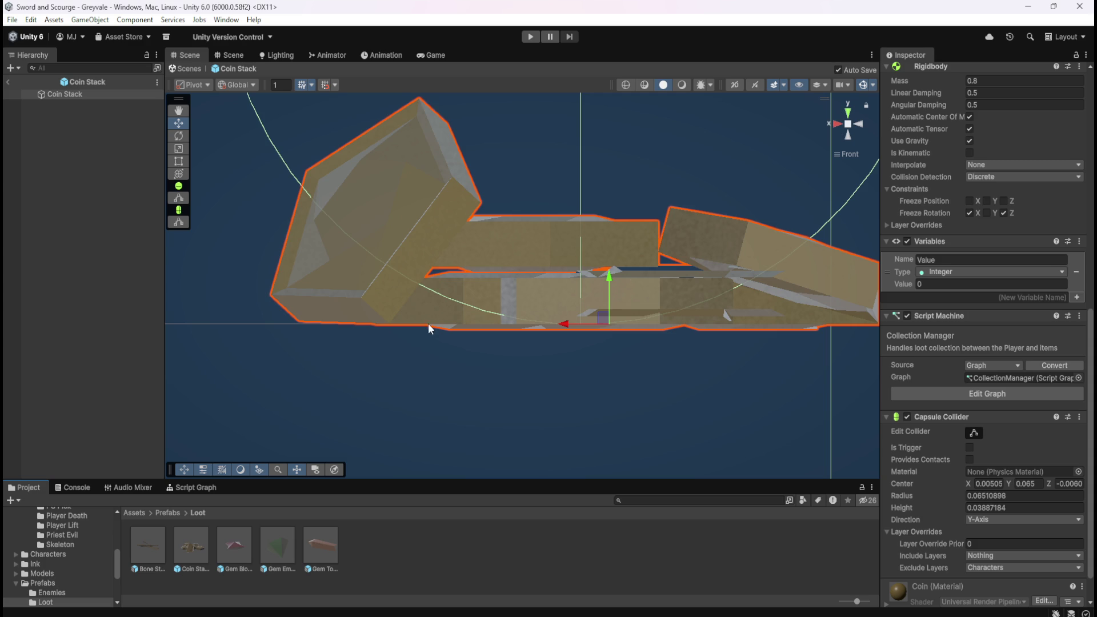
Step: Add a Mesh Collider to Coin Stack that excludes the Characters layer
double_click(157, 545)
scroll(956, 455, "down", 1)
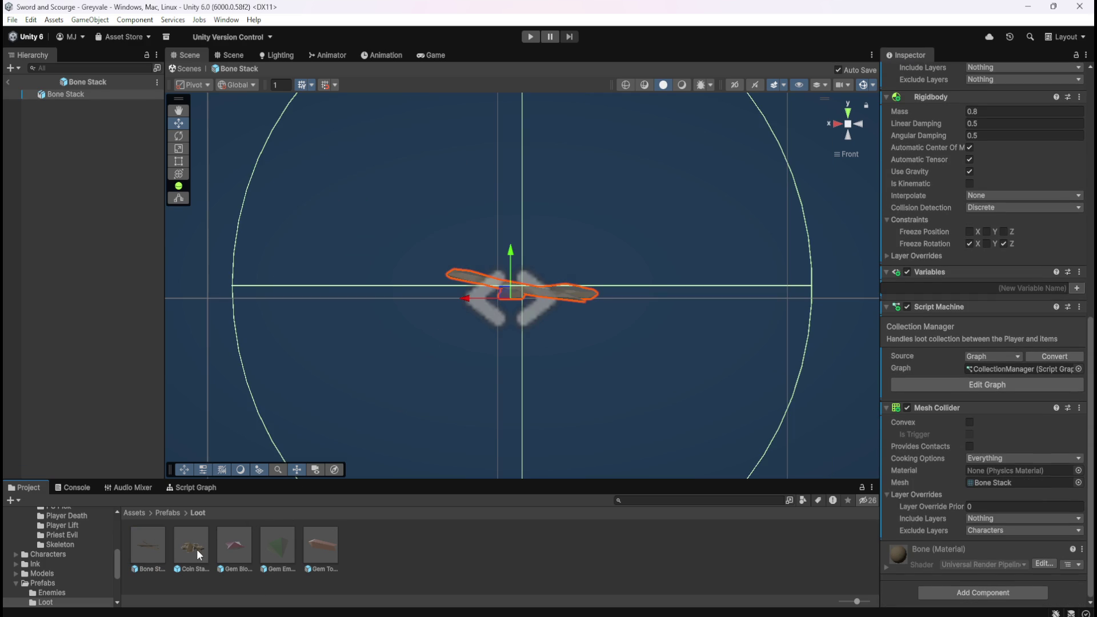
double_click(196, 548)
scroll(955, 457, "down", 2)
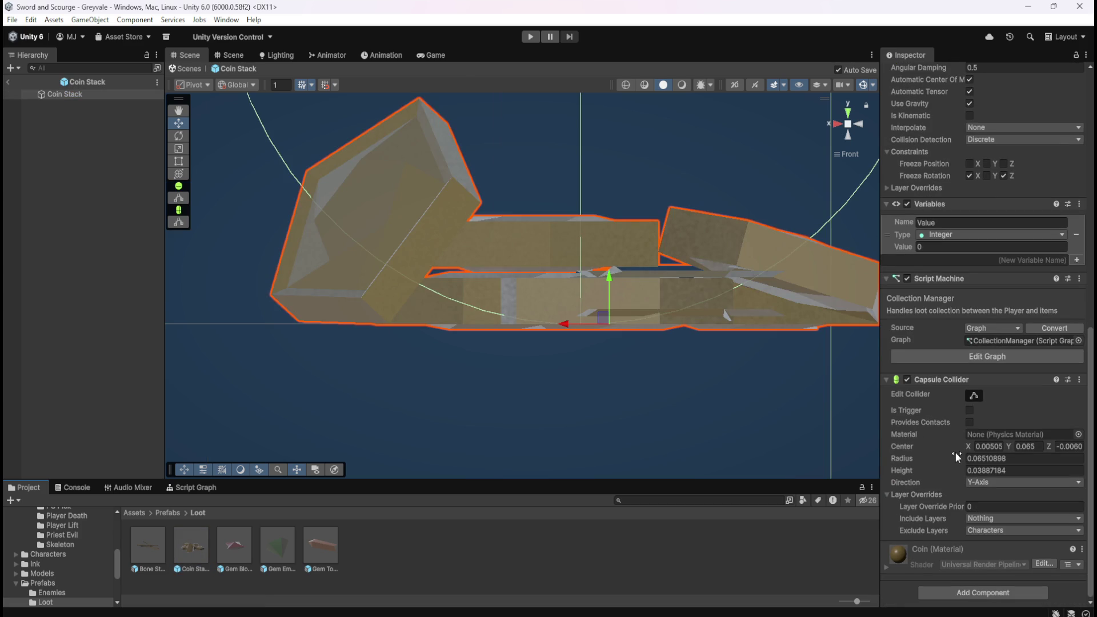
left_click(974, 593)
left_click(964, 562)
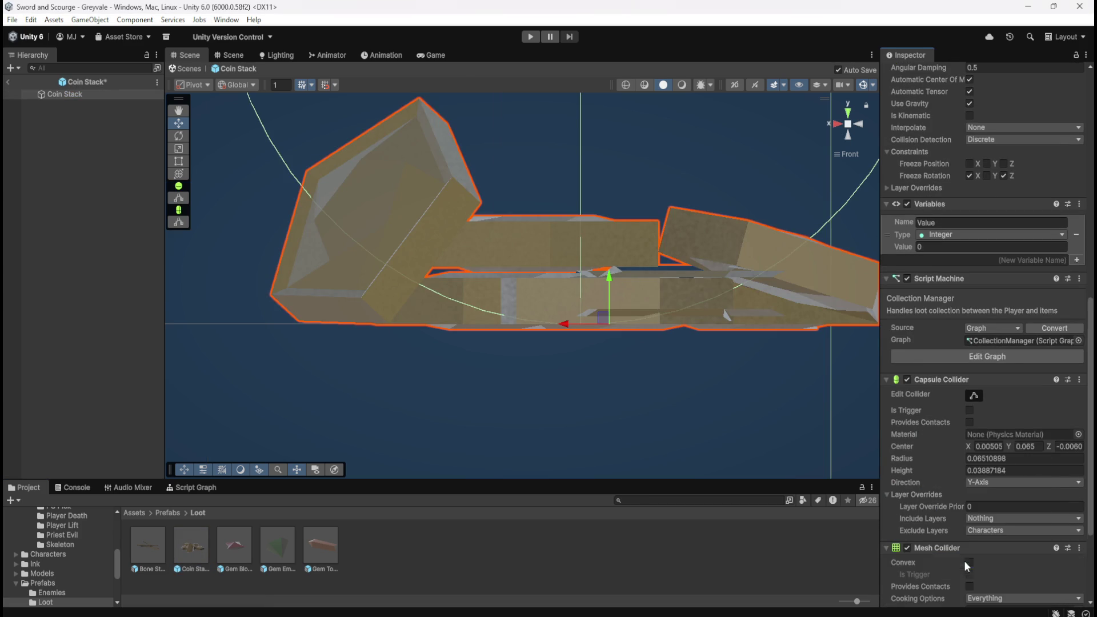
scroll(944, 509, "down", 5)
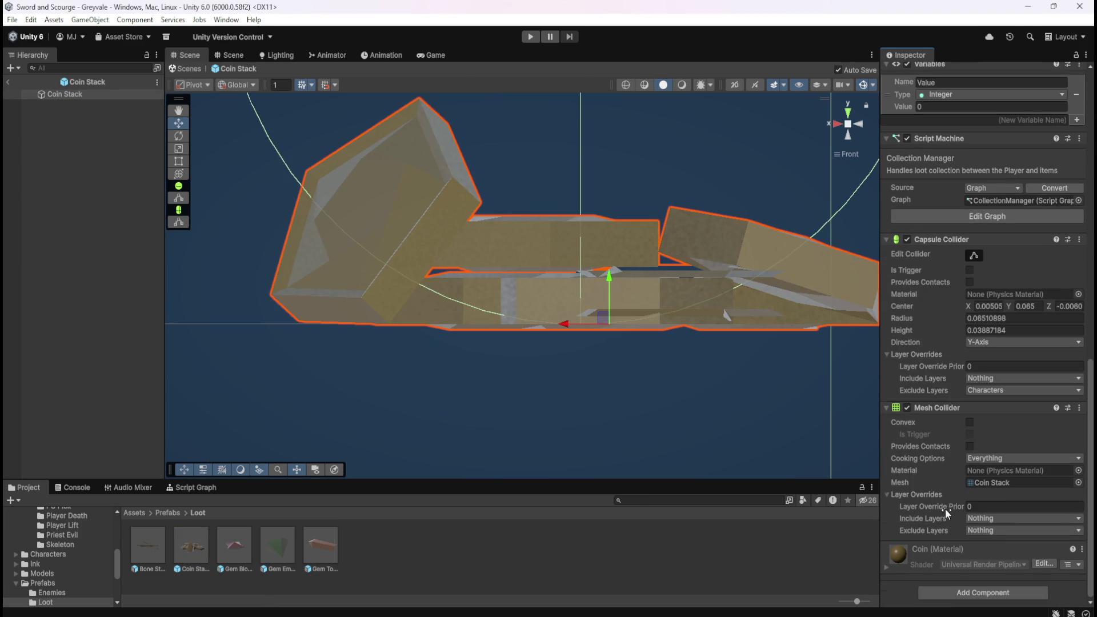
left_click(978, 530)
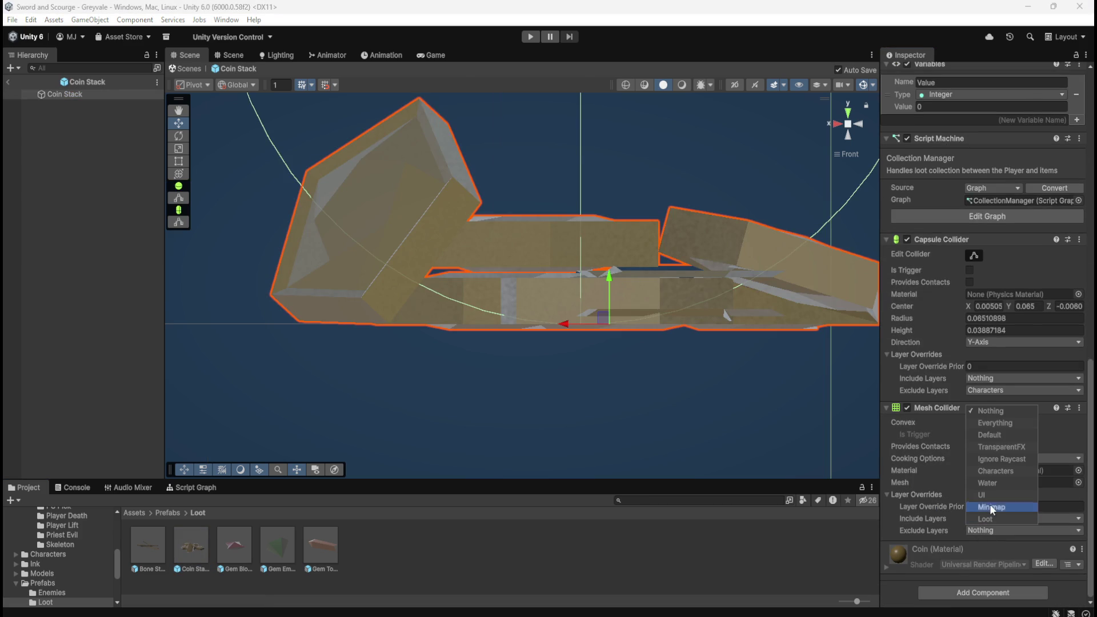
left_click(993, 470)
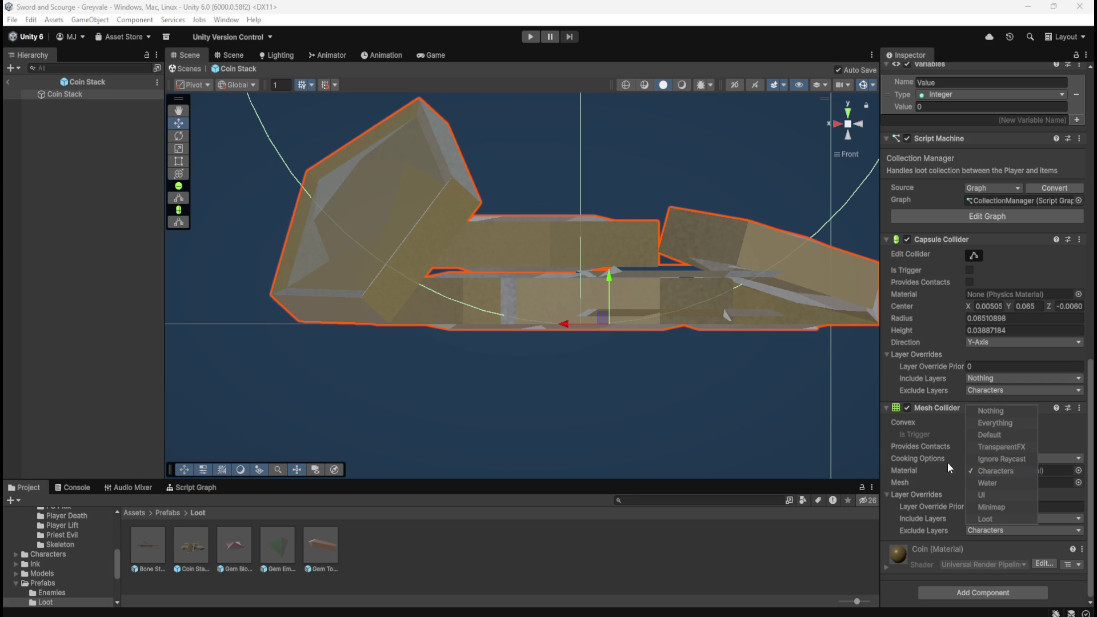
Step: Remove Coin Stack's Capsule Collider and open the Gem Blood Ruby prefab
right_click(955, 238)
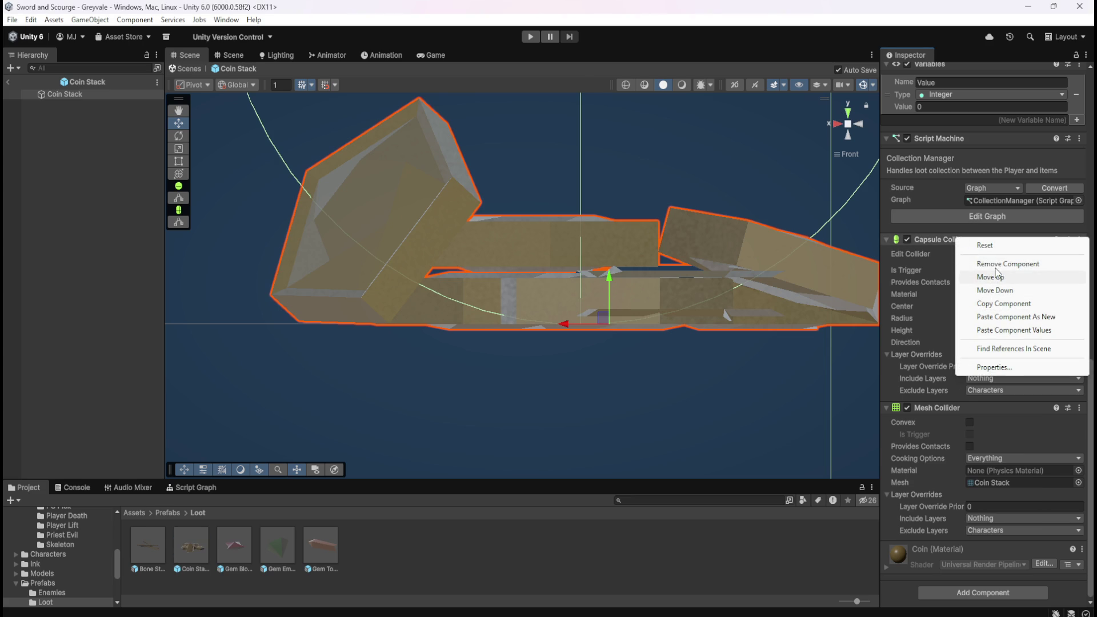
left_click(997, 266)
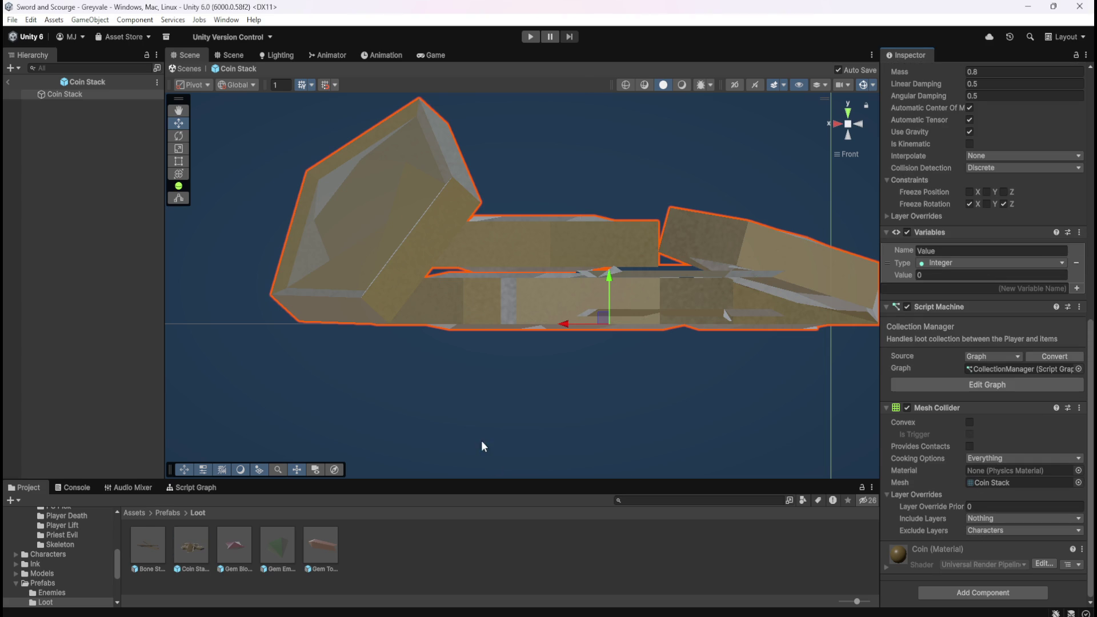
double_click(231, 547)
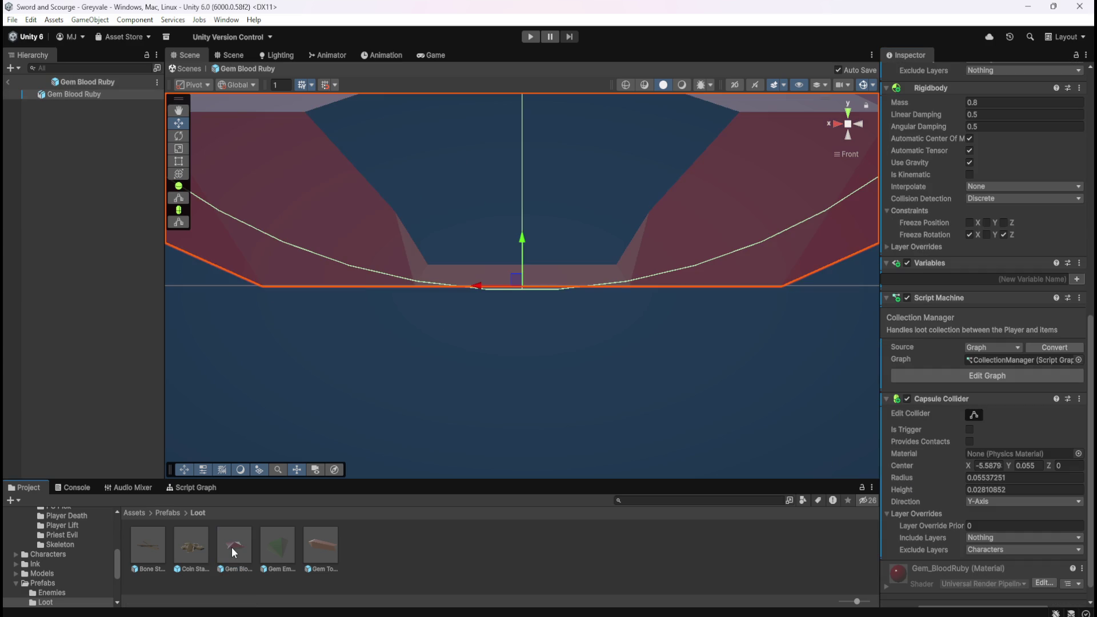
Step: Add a Mesh Collider to Gem Blood Ruby with Exclude Layers set to Characters
scroll(937, 403, "down", 1)
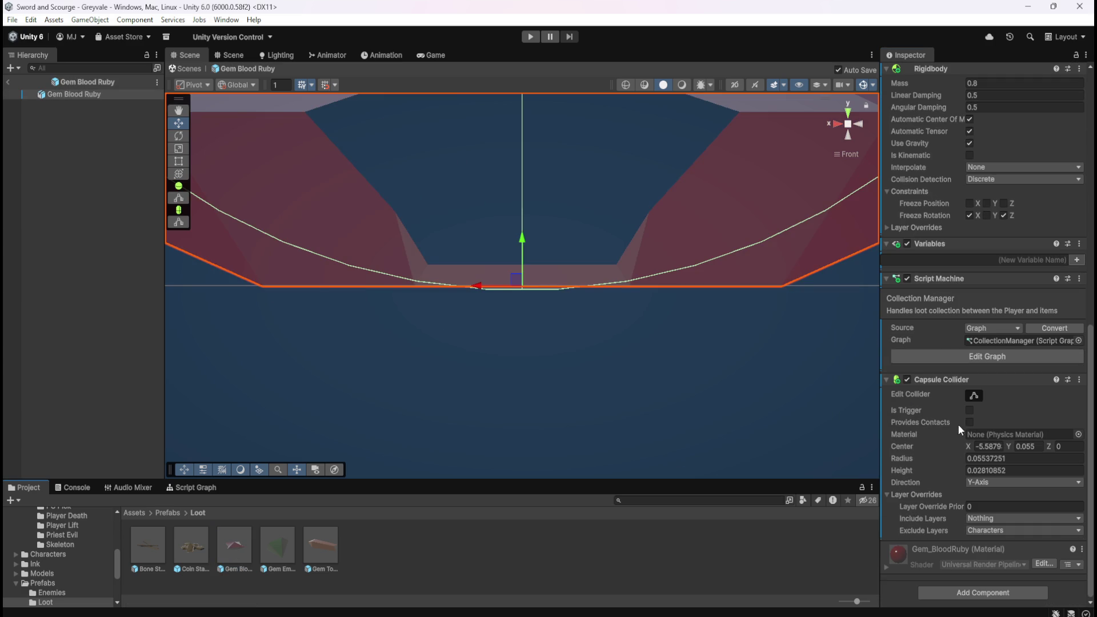
left_click(981, 593)
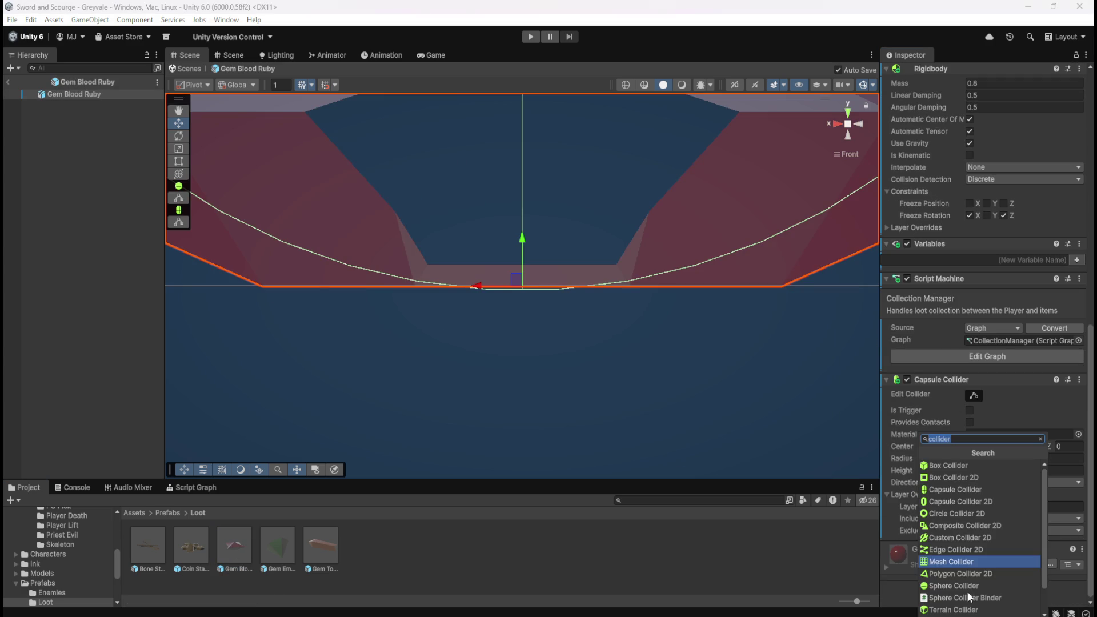
left_click(955, 562)
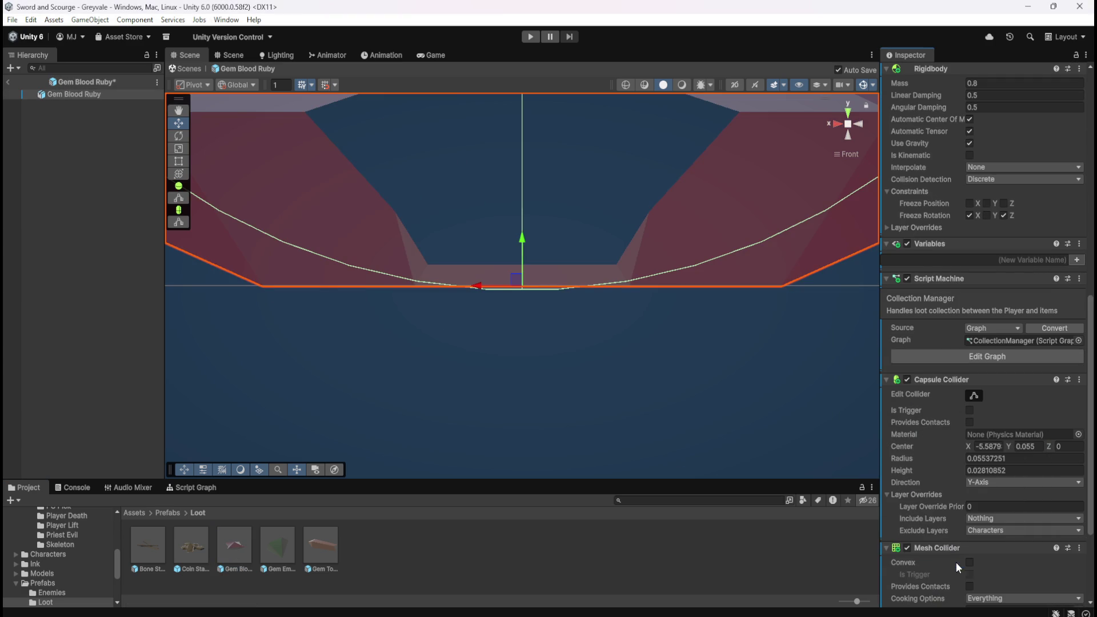
left_click(988, 530)
left_click(989, 471)
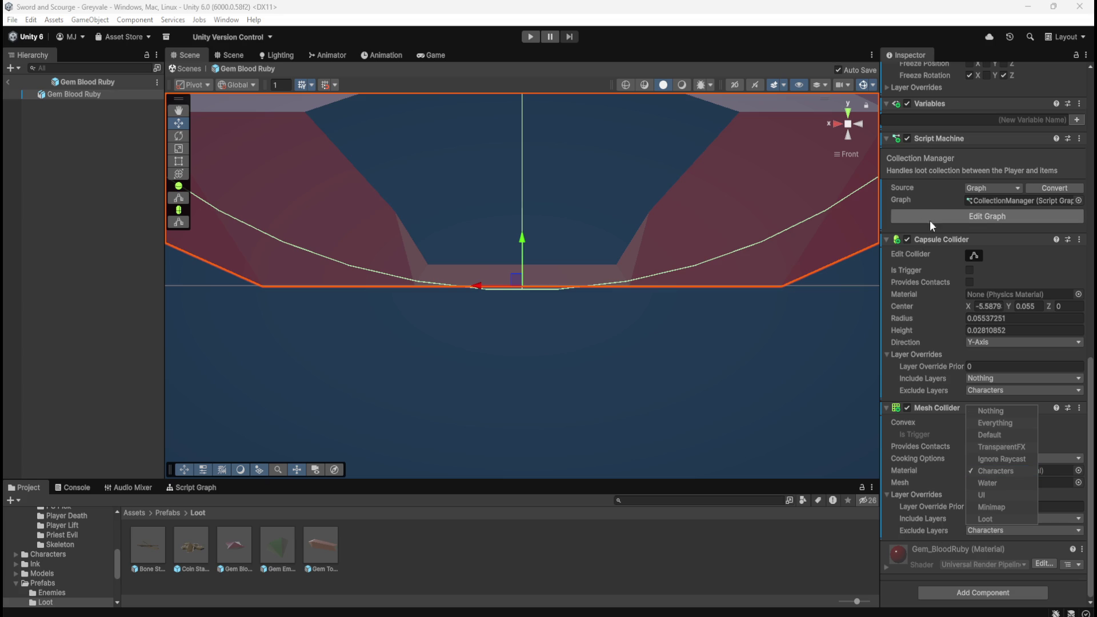
Step: Remove Gem Blood Ruby's Capsule Collider and open the Gem Emerald prefab
left_click(941, 239)
right_click(941, 239)
left_click(985, 281)
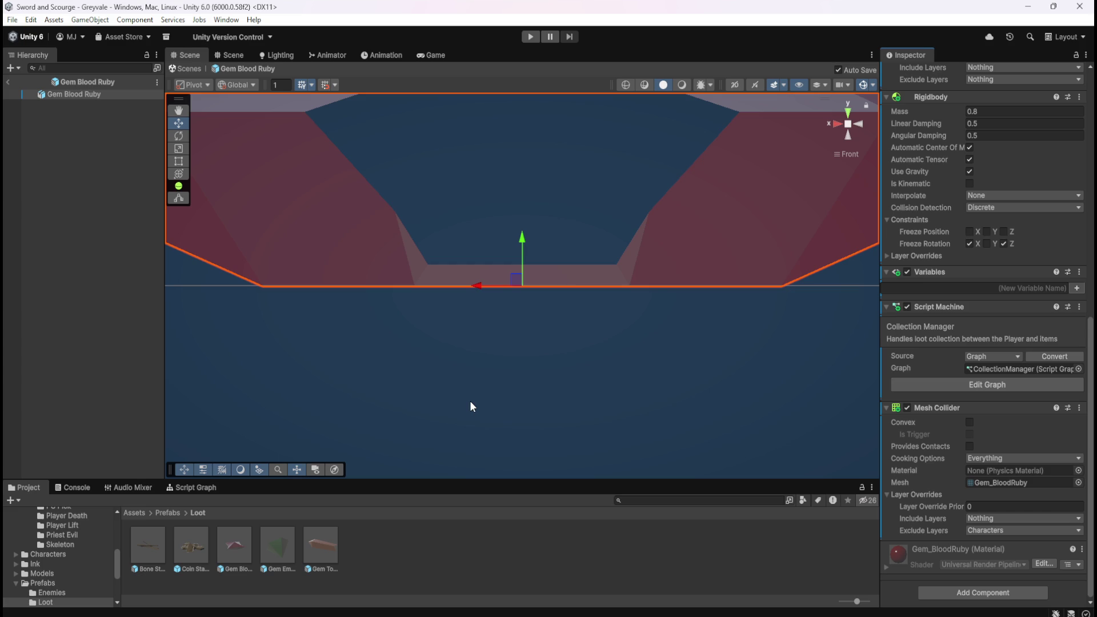
double_click(284, 548)
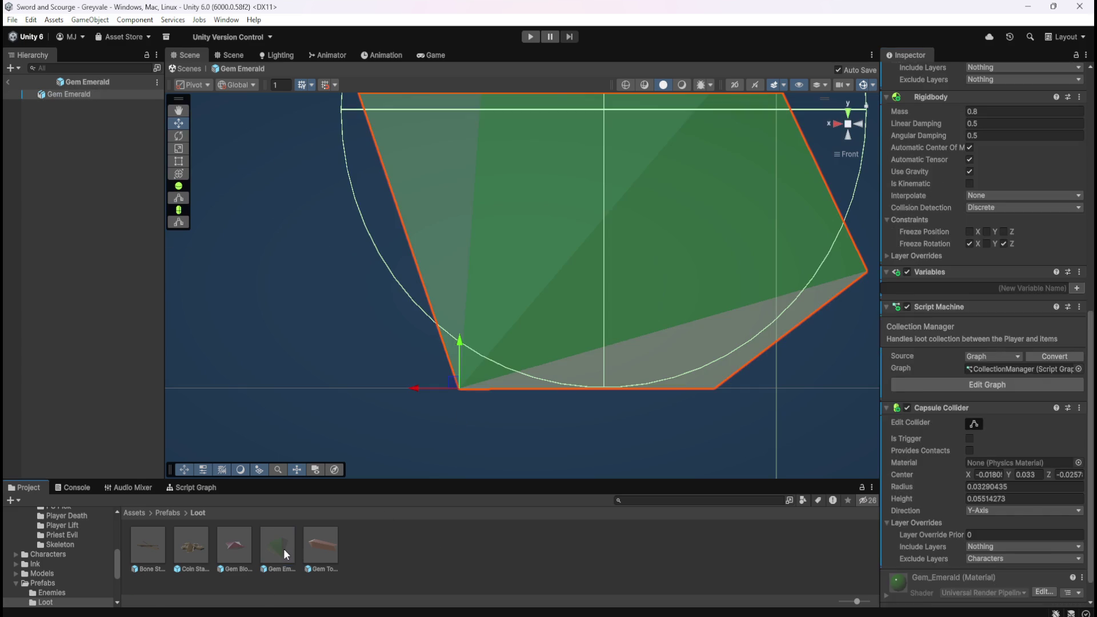
Step: Replace Gem Emerald's Capsule Collider with a Mesh Collider that excludes the Characters layer
scroll(900, 488, "down", 2)
left_click(960, 593)
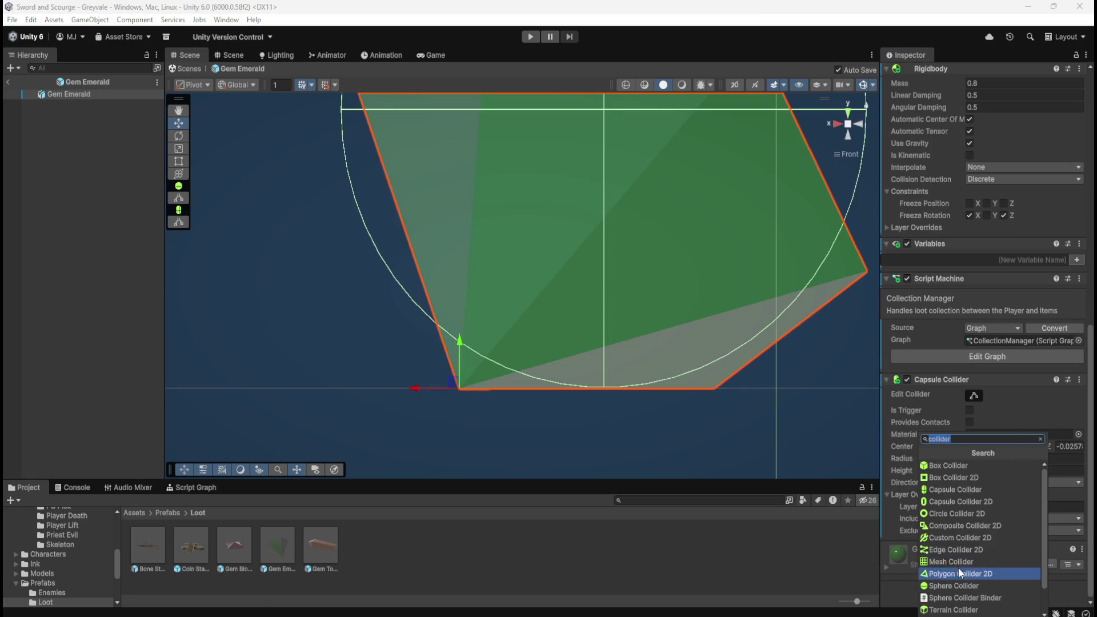
left_click(958, 563)
right_click(948, 381)
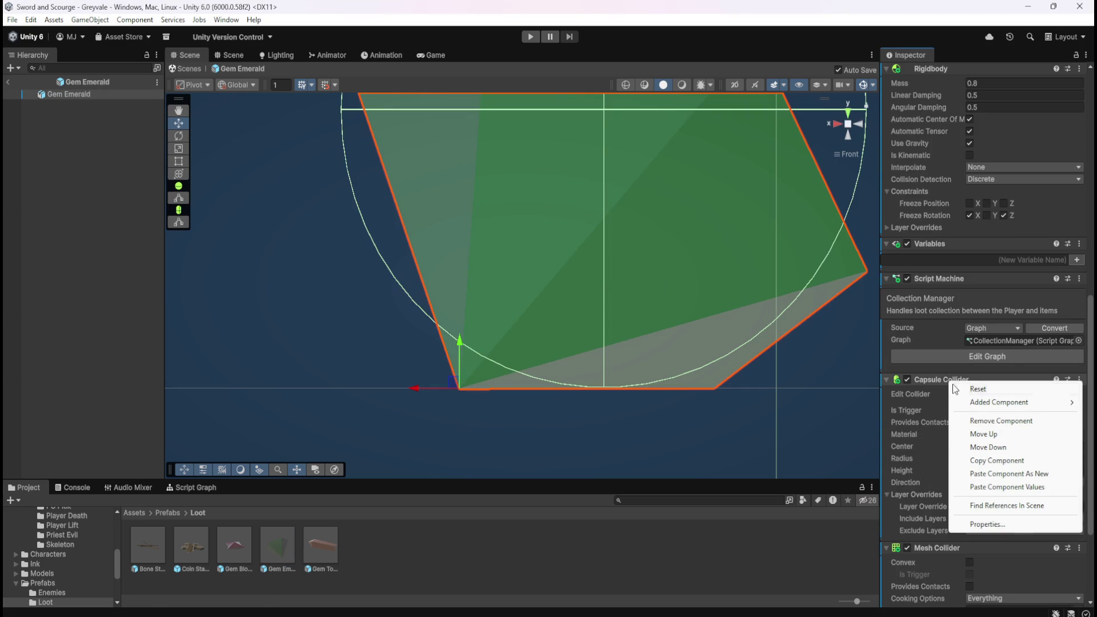
left_click(986, 421)
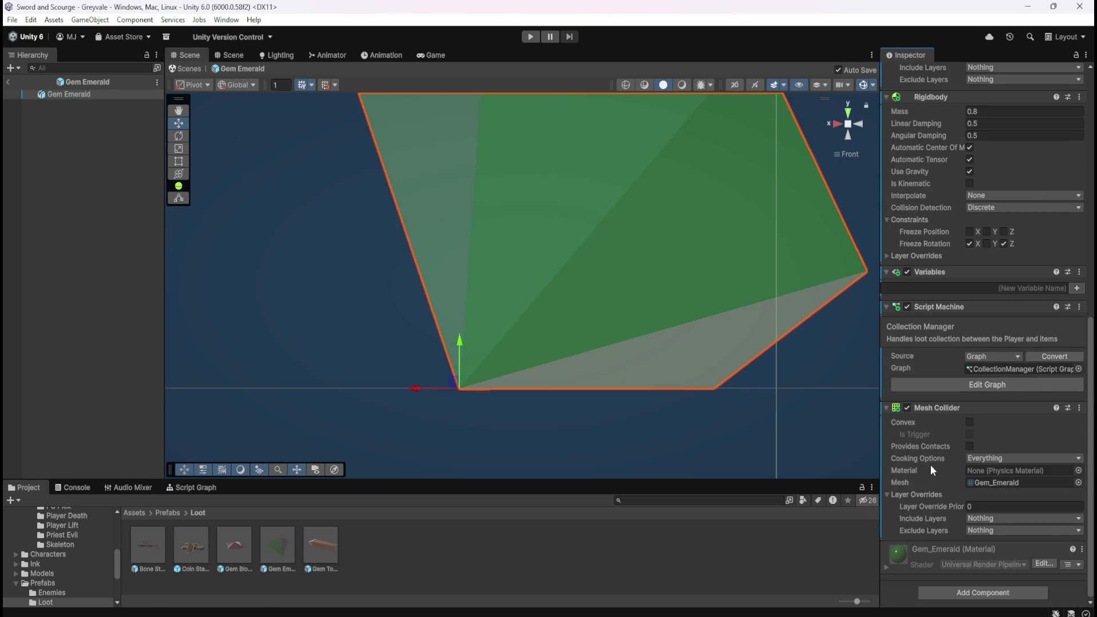
left_click(977, 533)
left_click(1005, 472)
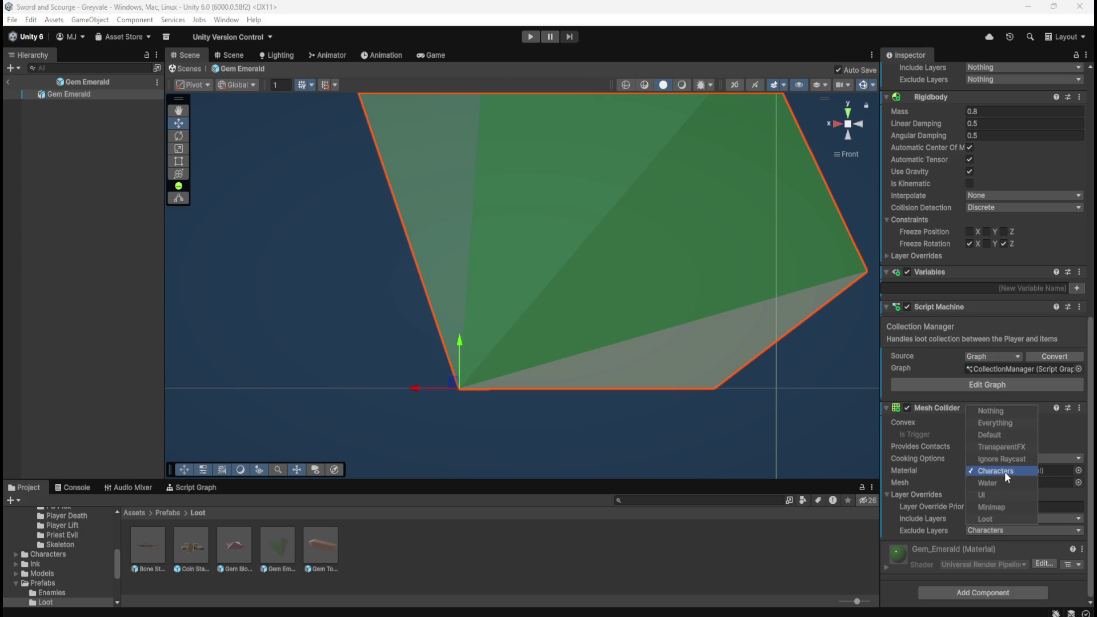
Step: Open the Gem Topaz prefab and add a Mesh Collider to it
left_click(332, 536)
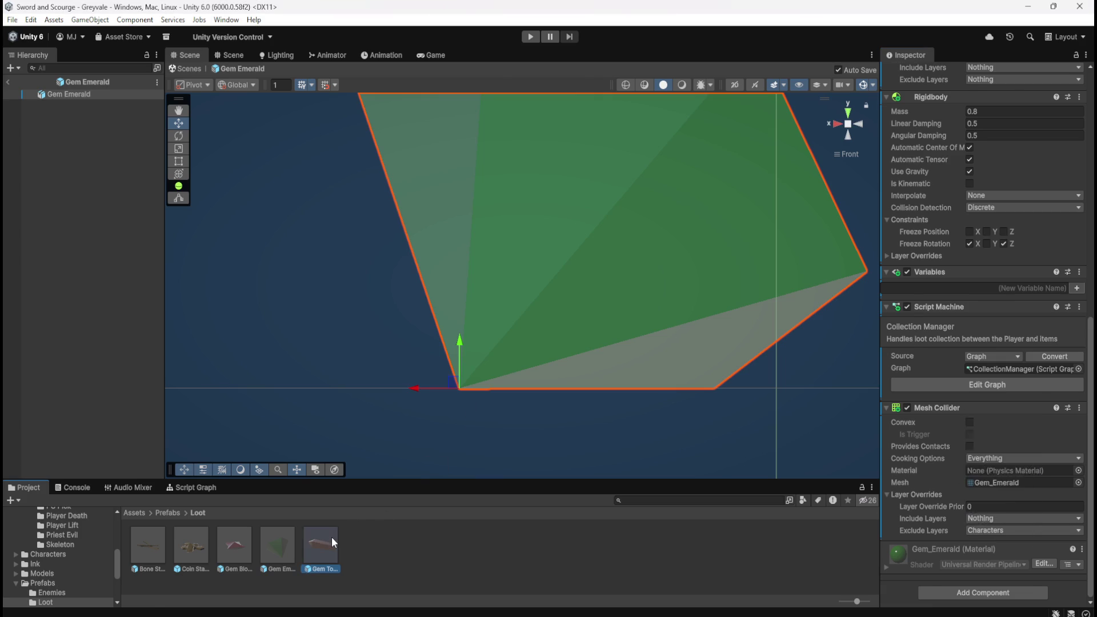
left_click(313, 544)
double_click(324, 540)
scroll(941, 487, "down", 1)
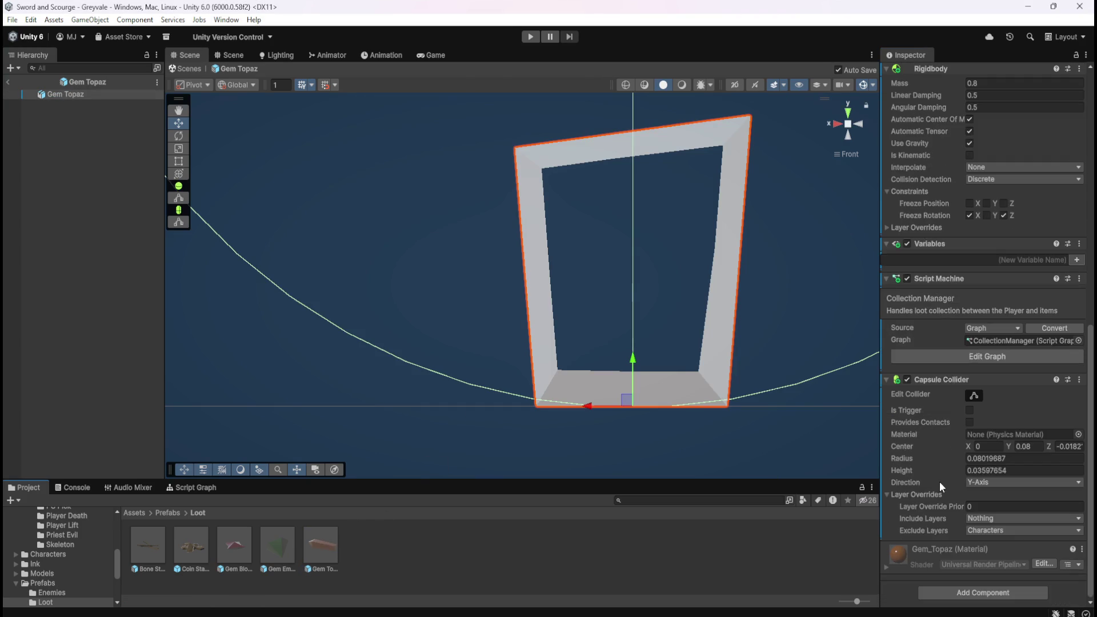
left_click(952, 592)
left_click(955, 560)
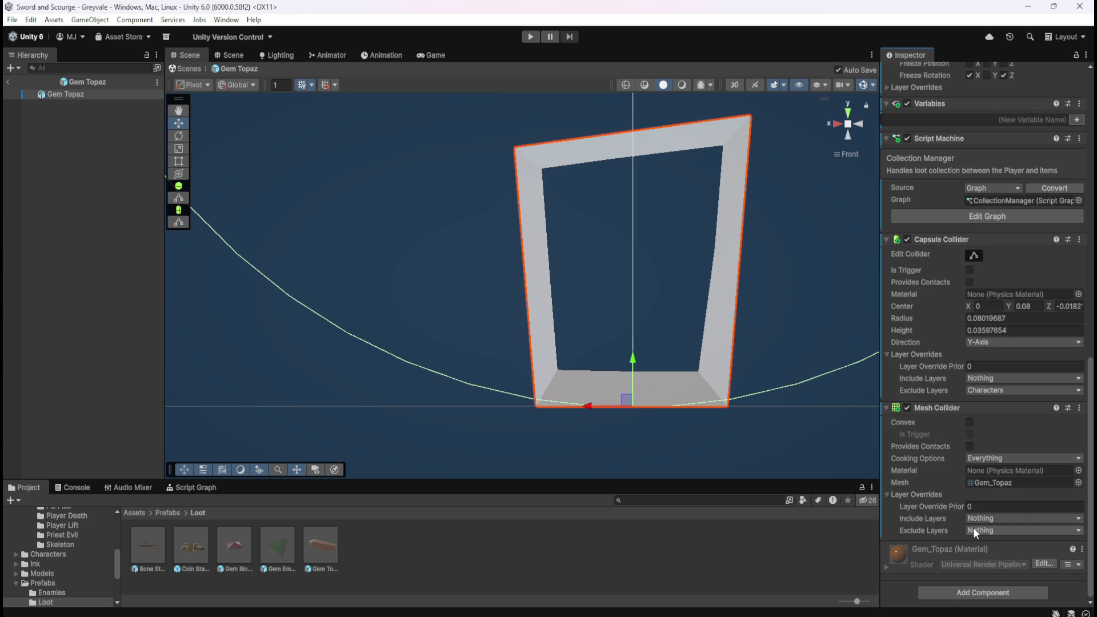
Step: Make Gem Topaz's Mesh Collider exclude Characters, remove its Capsule Collider, and open Bone Stack
left_click(973, 528)
left_click(992, 472)
right_click(934, 239)
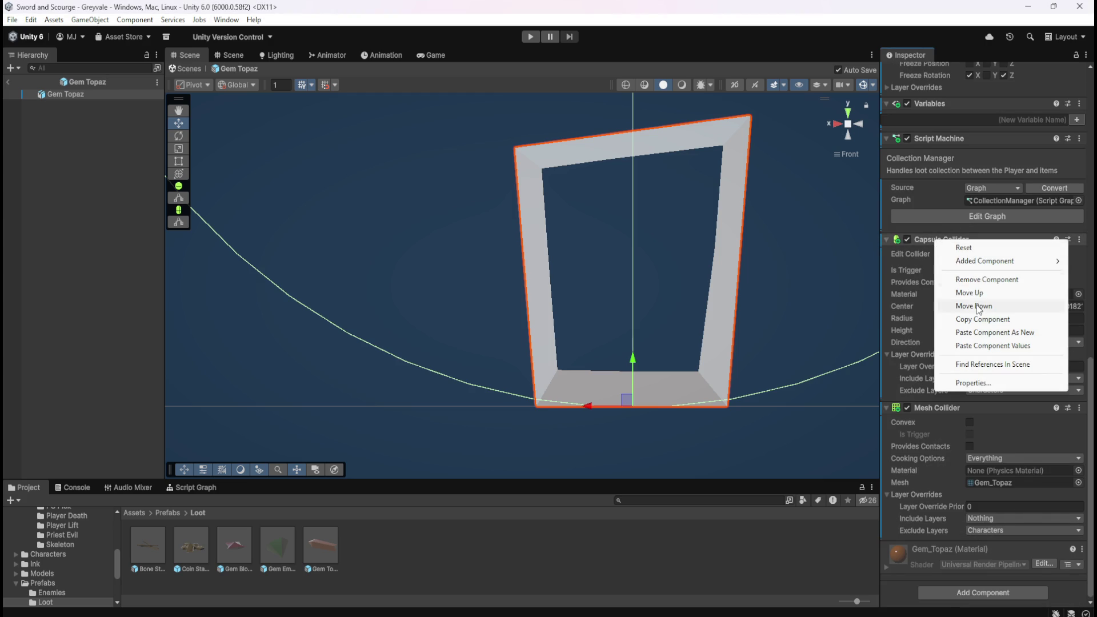
left_click(980, 280)
double_click(156, 550)
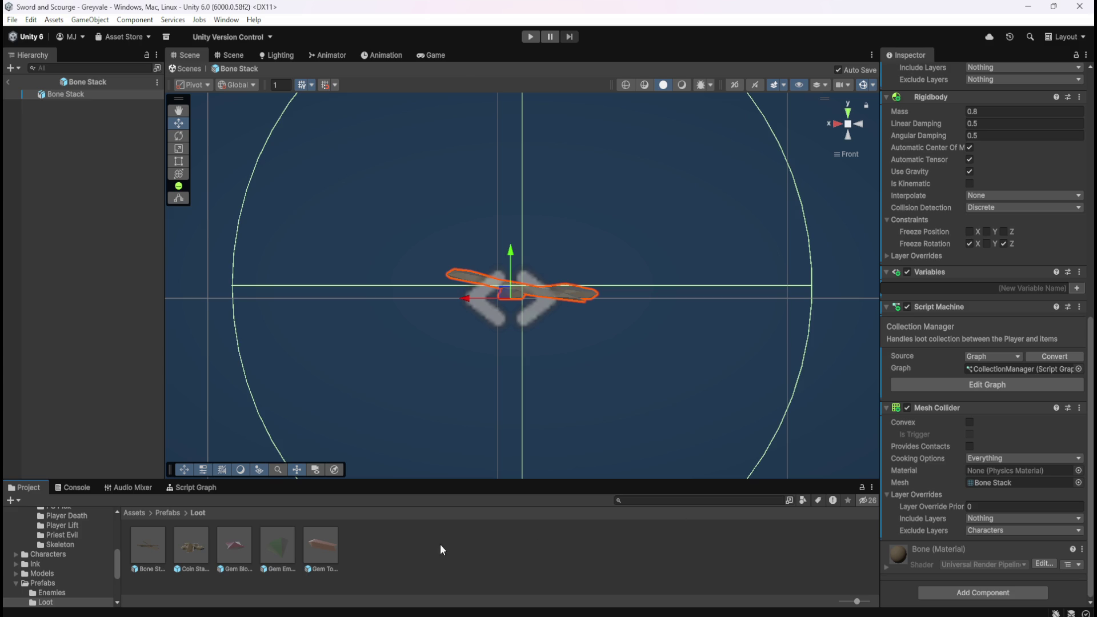
Step: Check the Coin Stack, Gem Blood Ruby, Gem Emerald and Gem Topaz colliders, then return to Greyvale
double_click(191, 539)
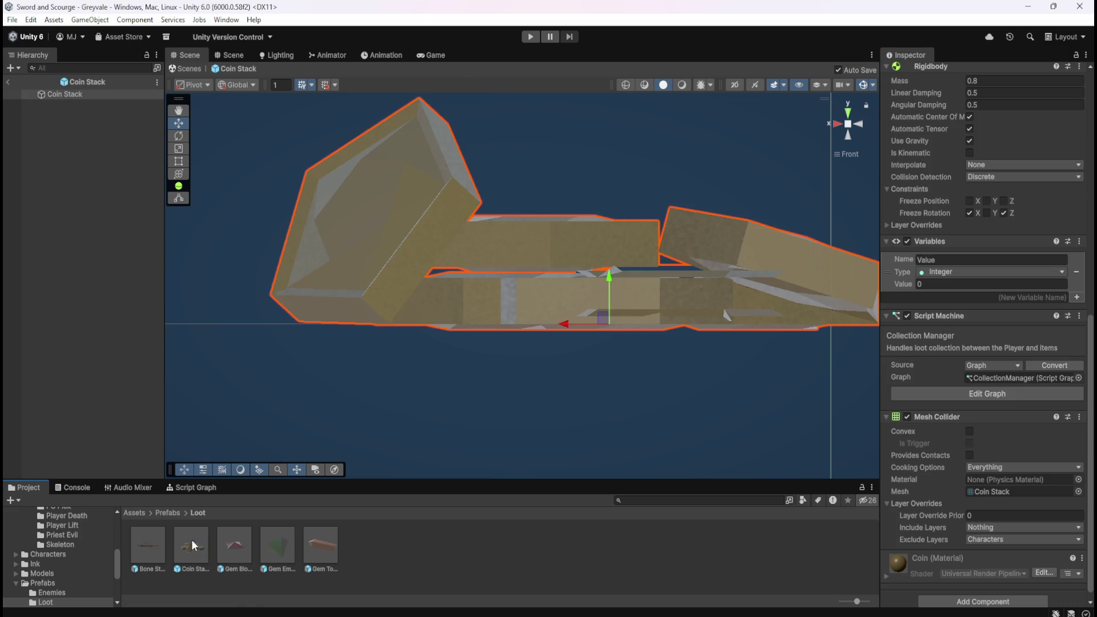
double_click(242, 549)
double_click(280, 550)
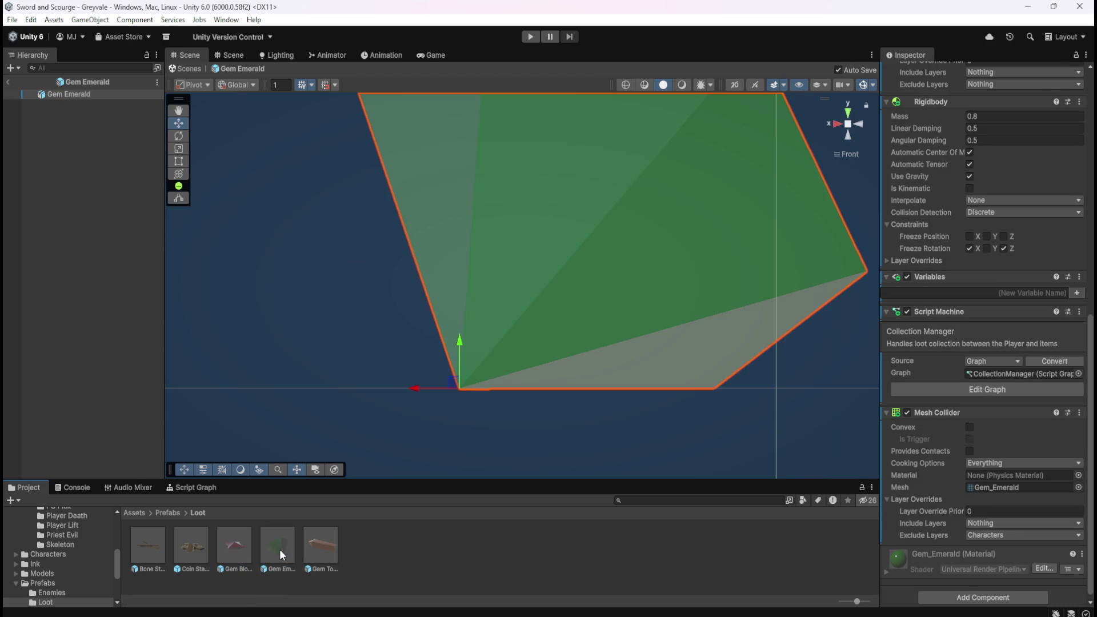
double_click(314, 551)
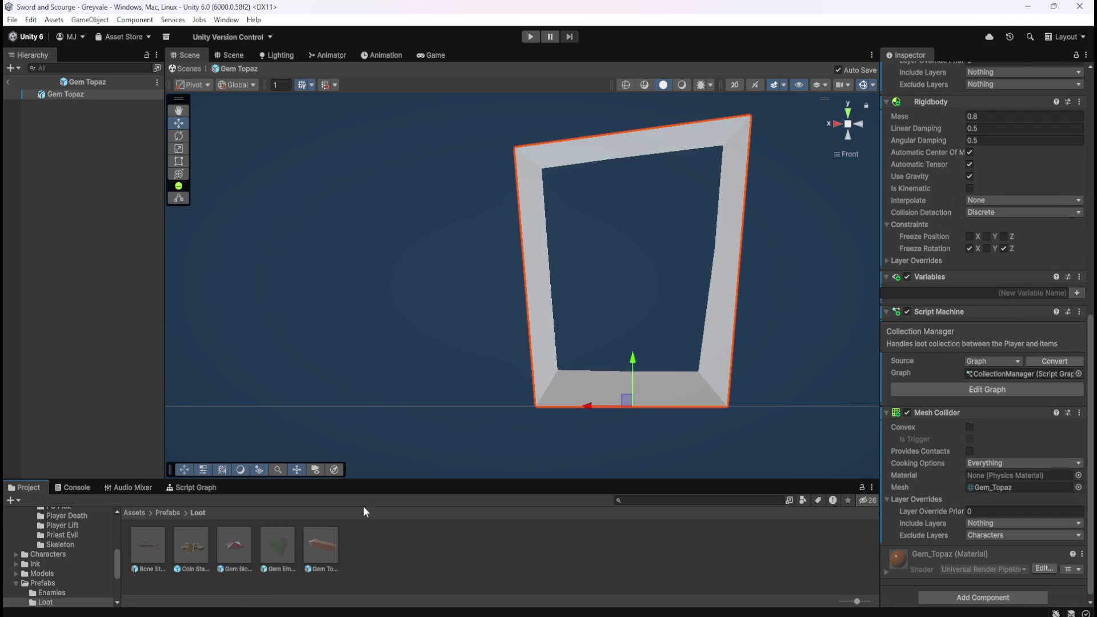
left_click(8, 81)
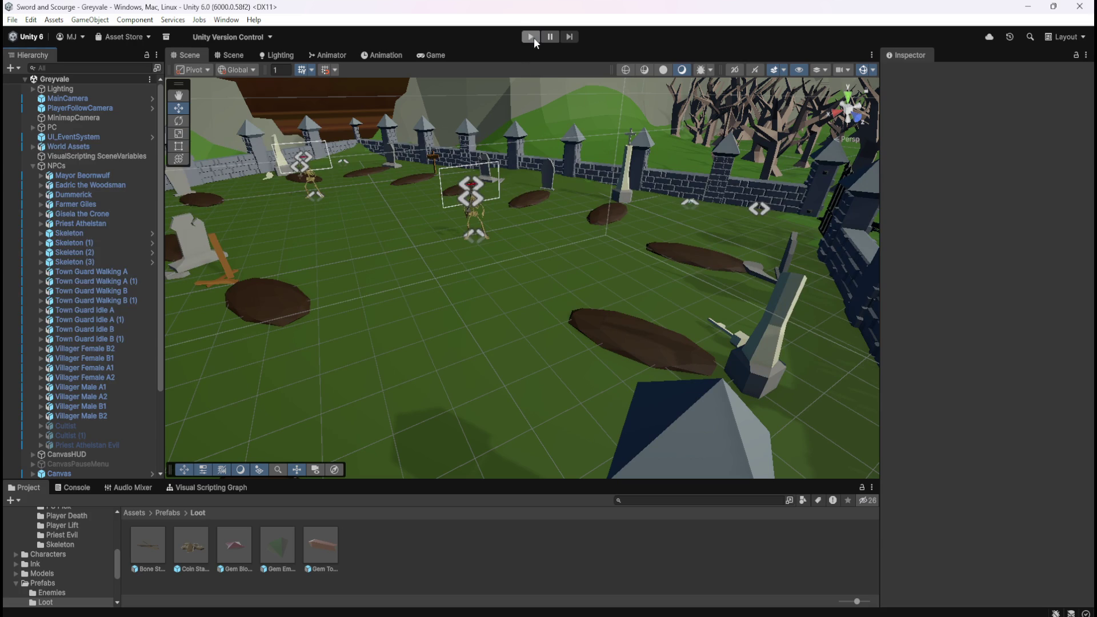
Step: Play-test the game, running the hero over the bridge and through the village into the graveyard
left_click(534, 38)
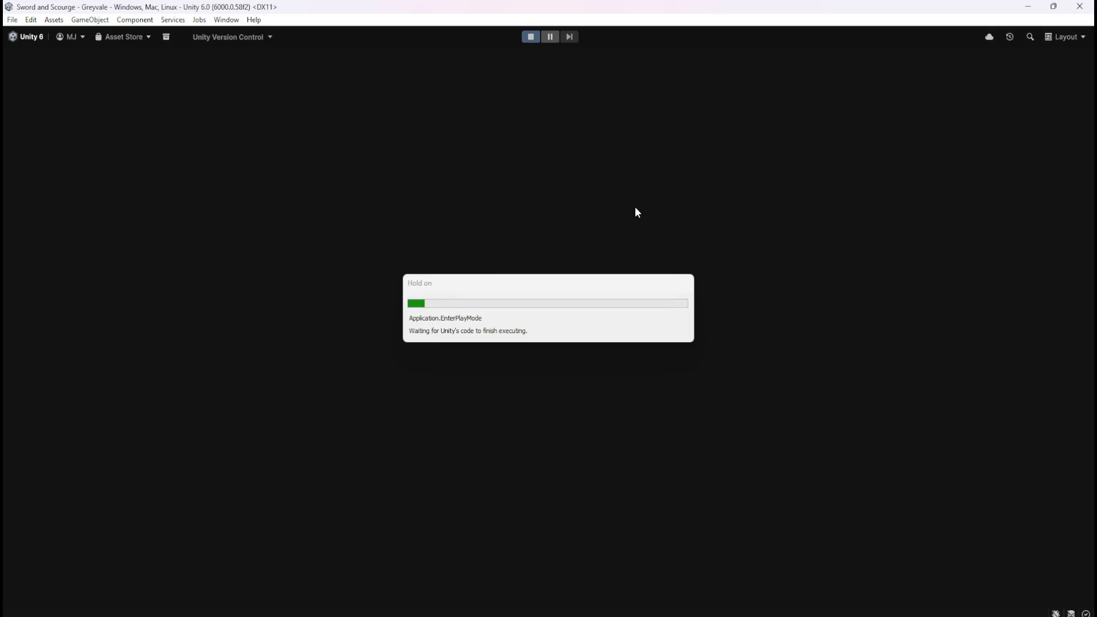
key("w")
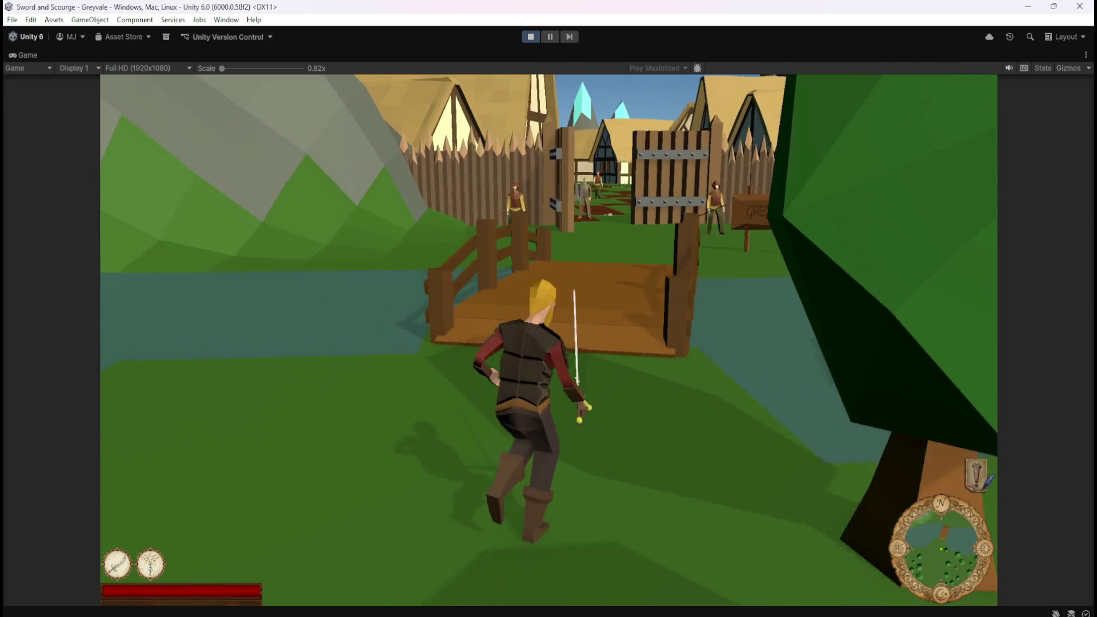
key("w")
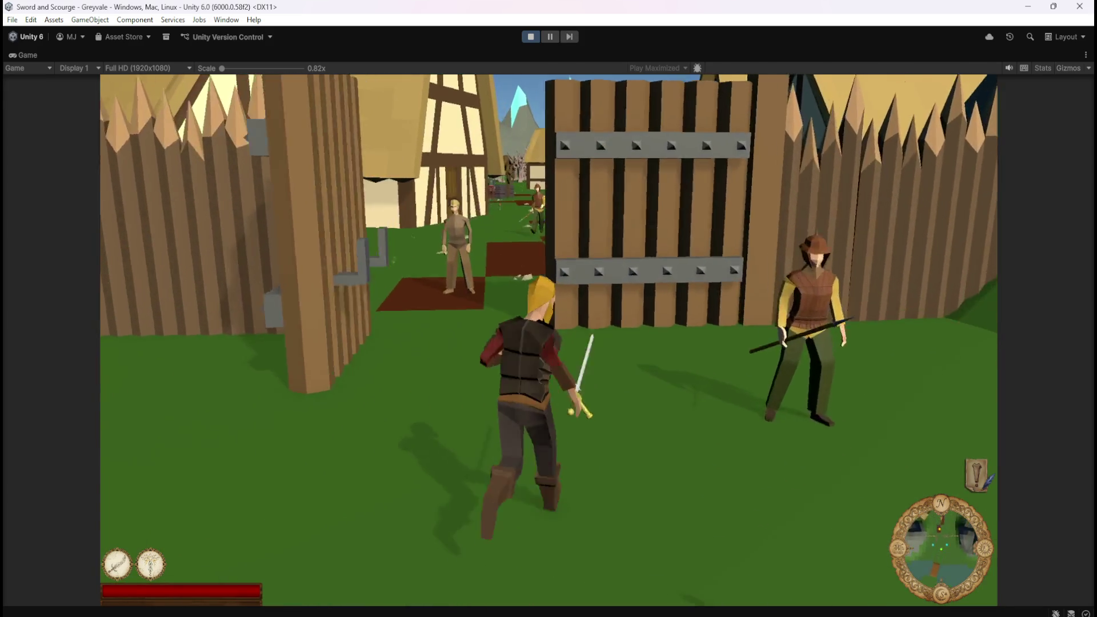
key("w")
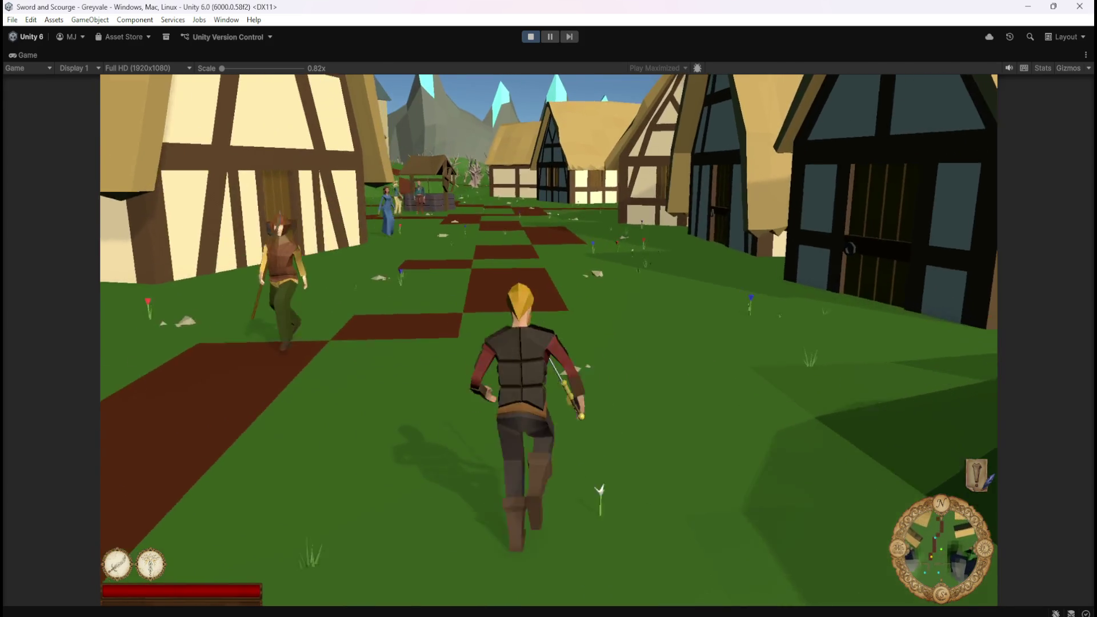
key("w")
key("w")
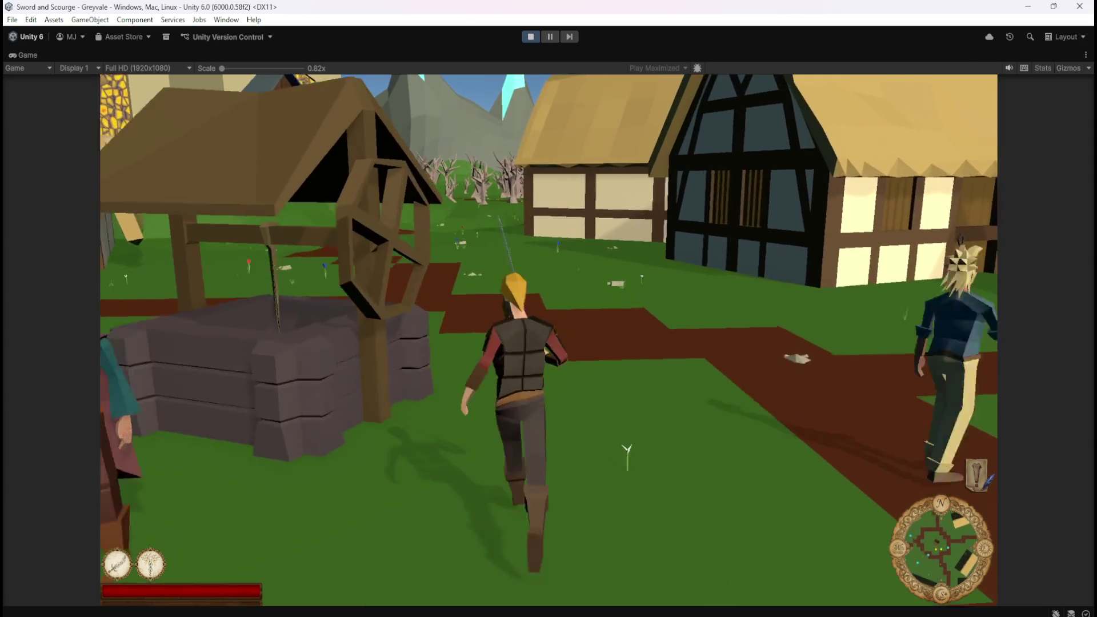
key("w")
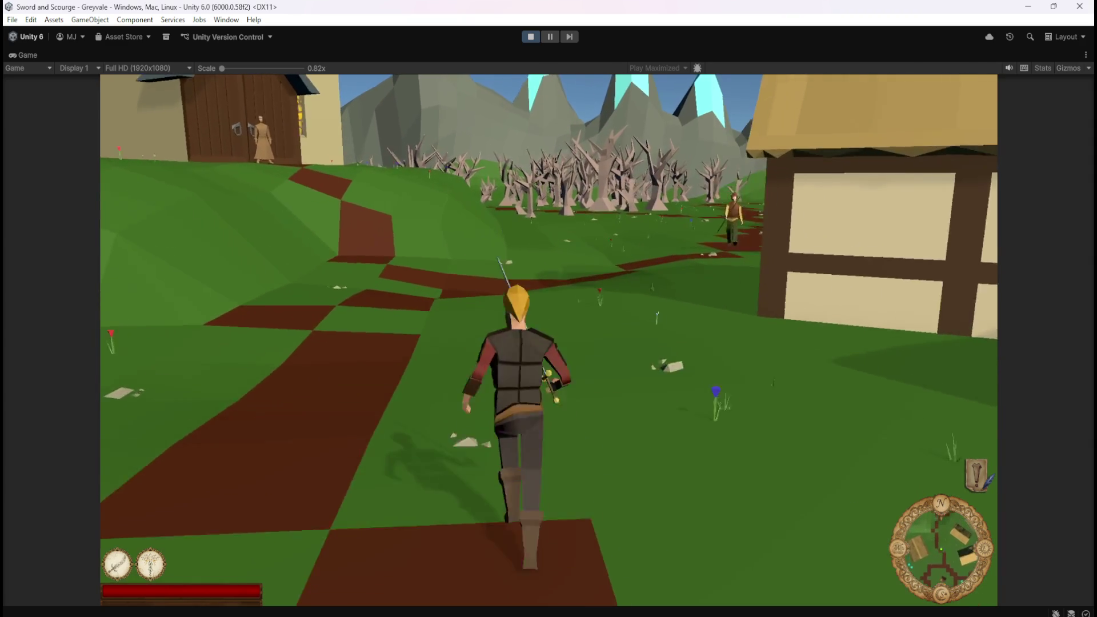
key("w")
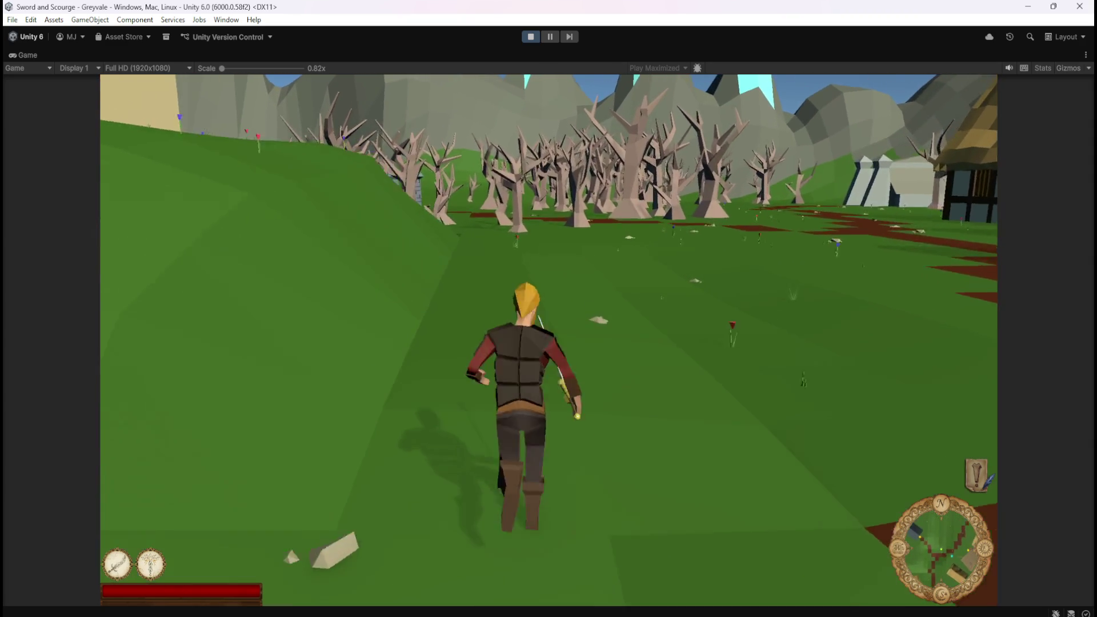
key("w")
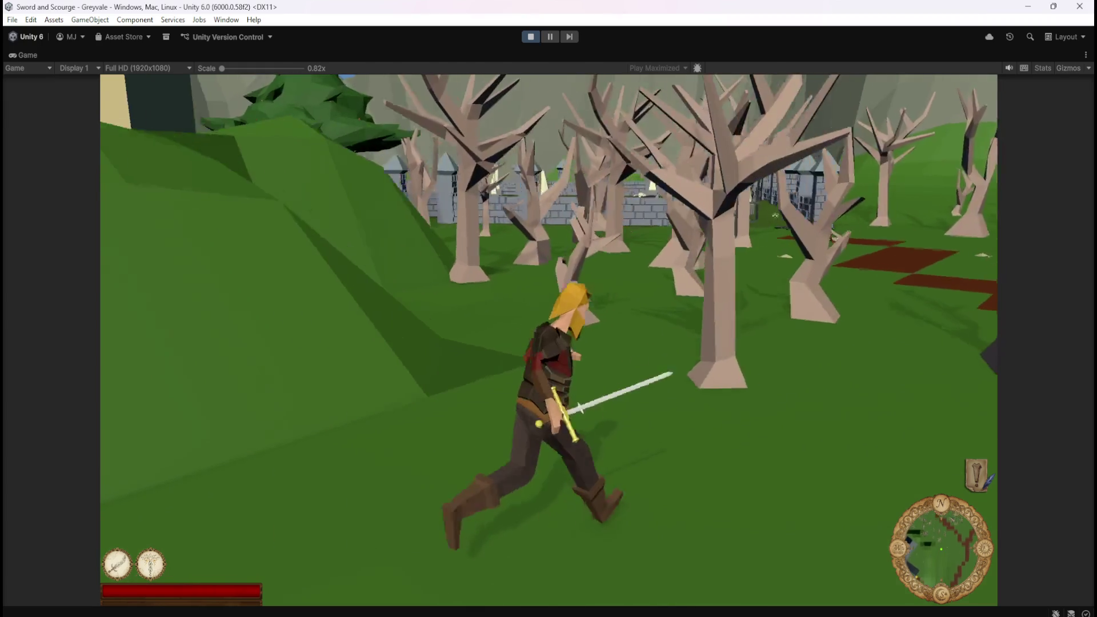
key("w")
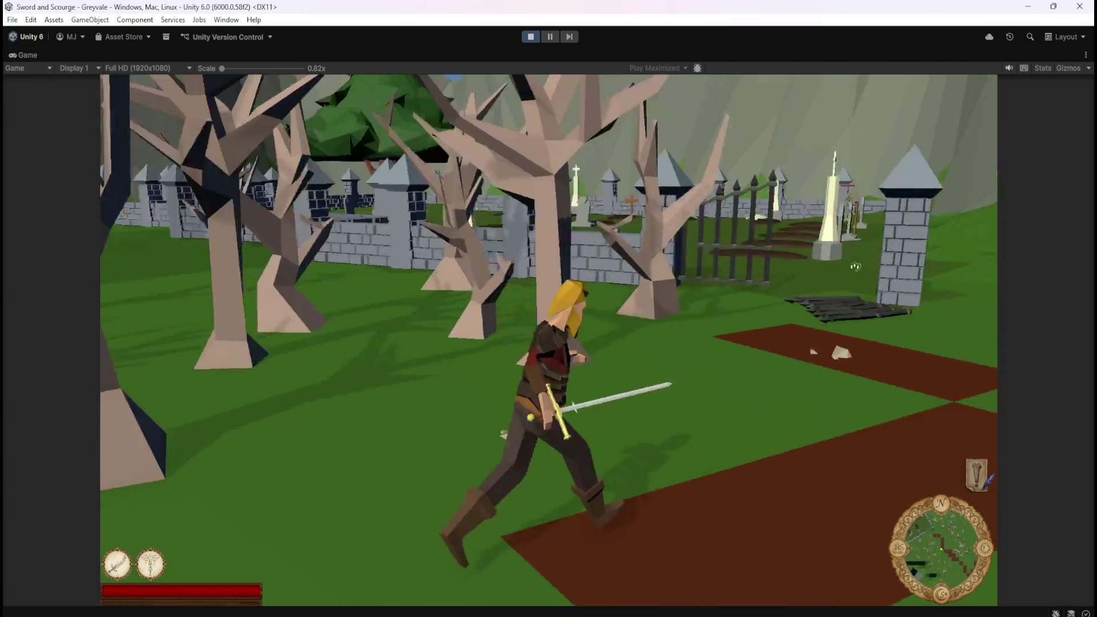
key("w")
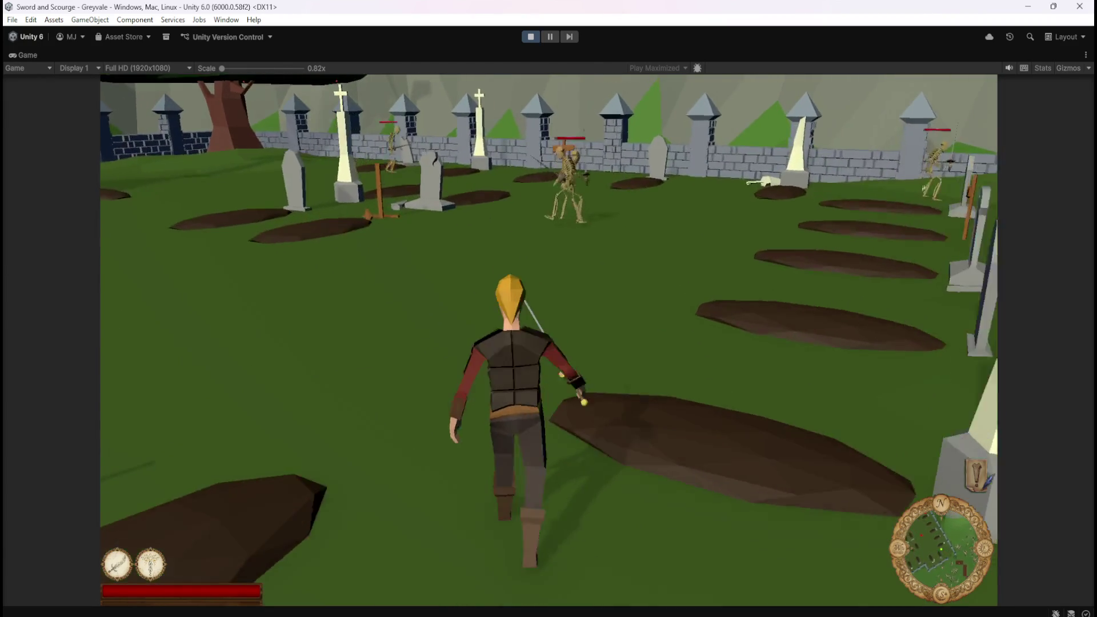
Step: Fight the graveyard skeletons, knocking several down, then pause the game with Escape
key("w")
key("w")
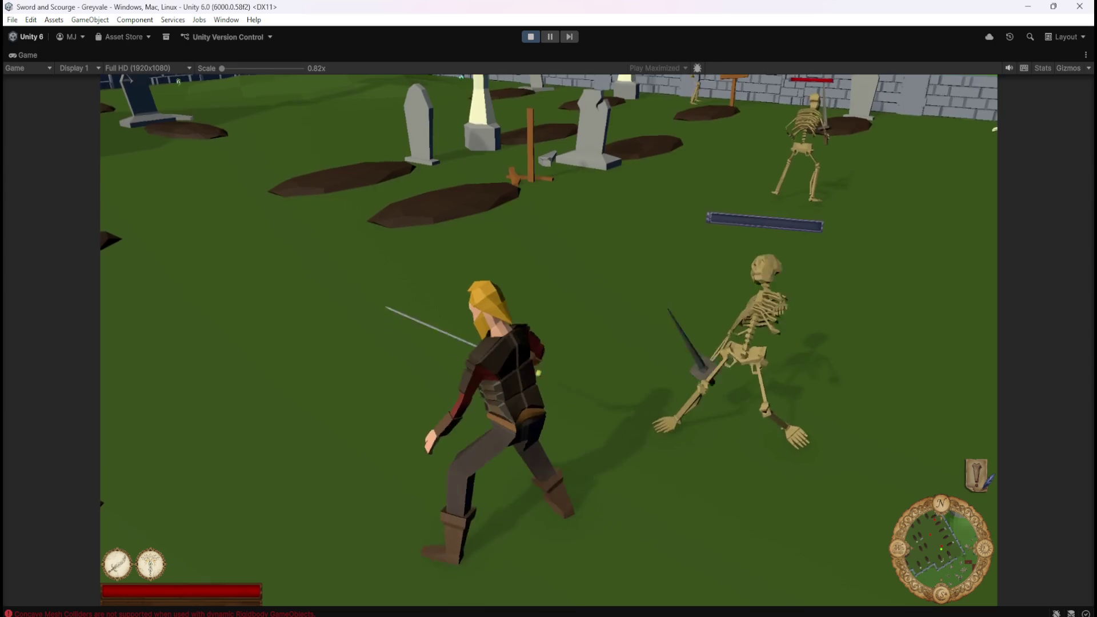
key("w")
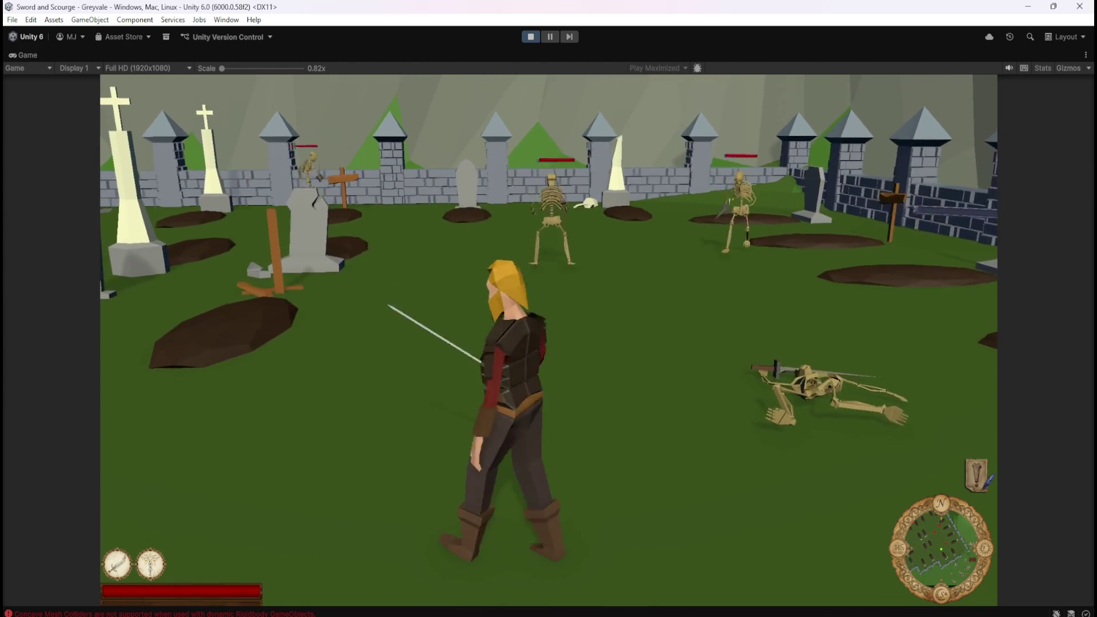
key("w")
key("w")
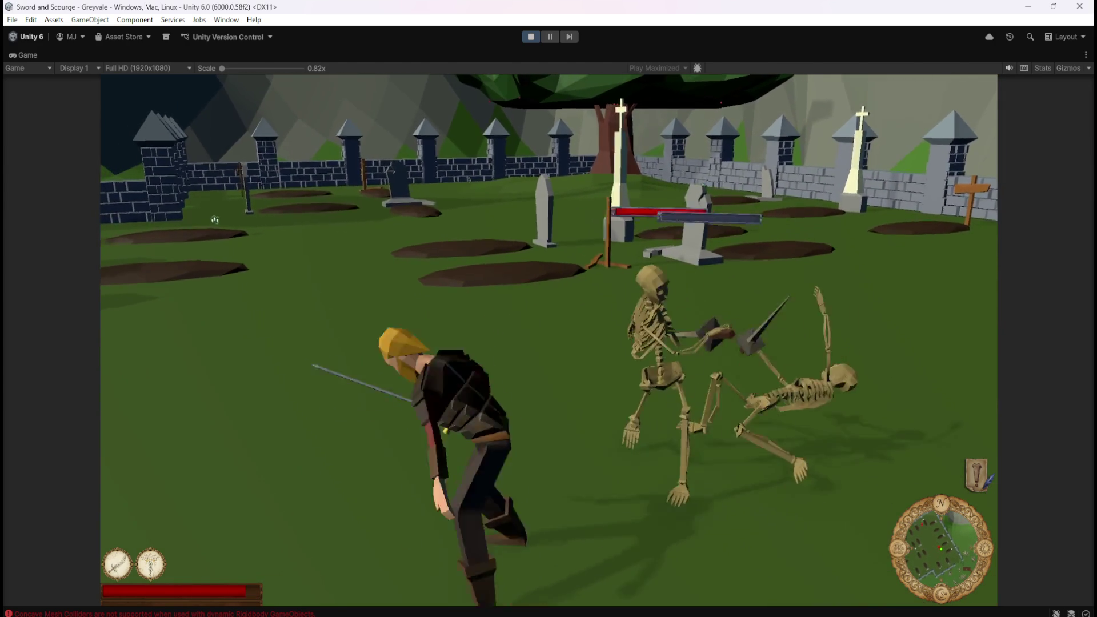
key("w")
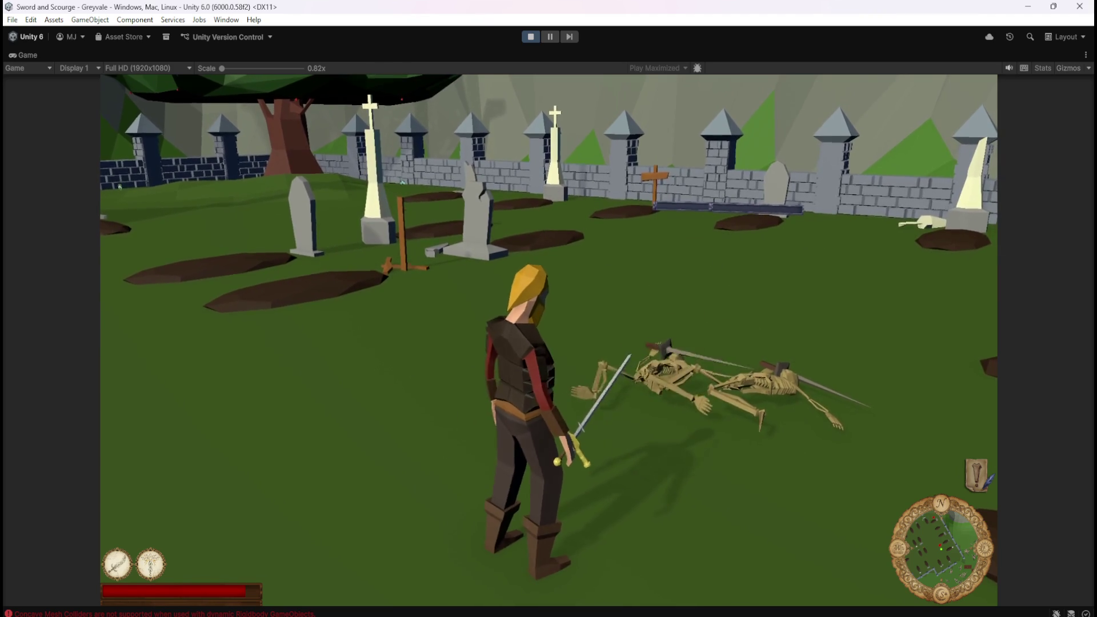
key("s")
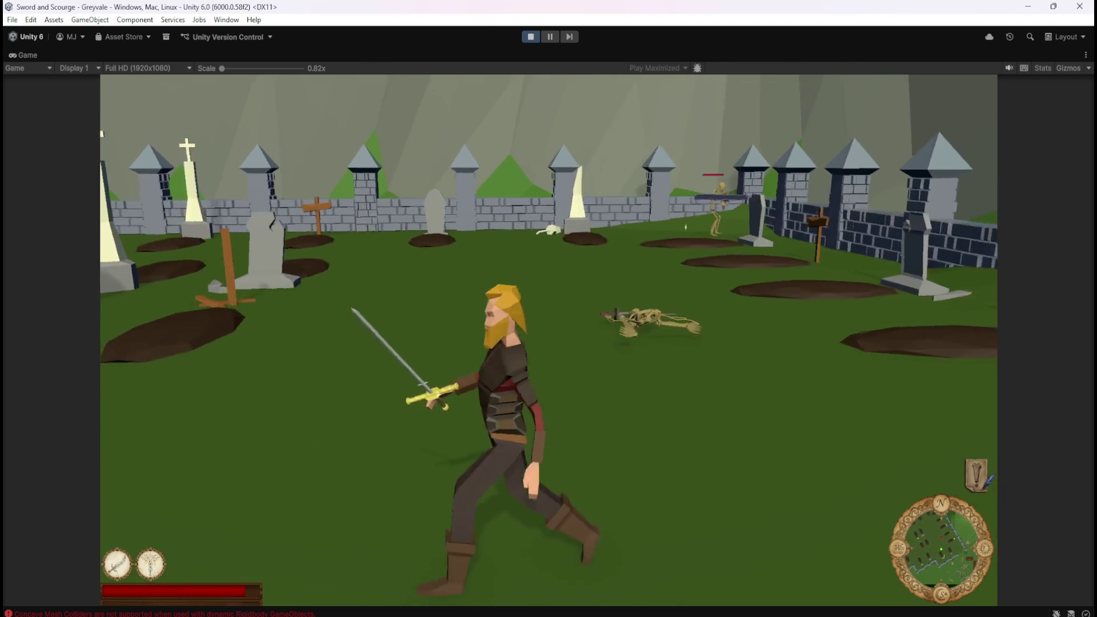
key("w")
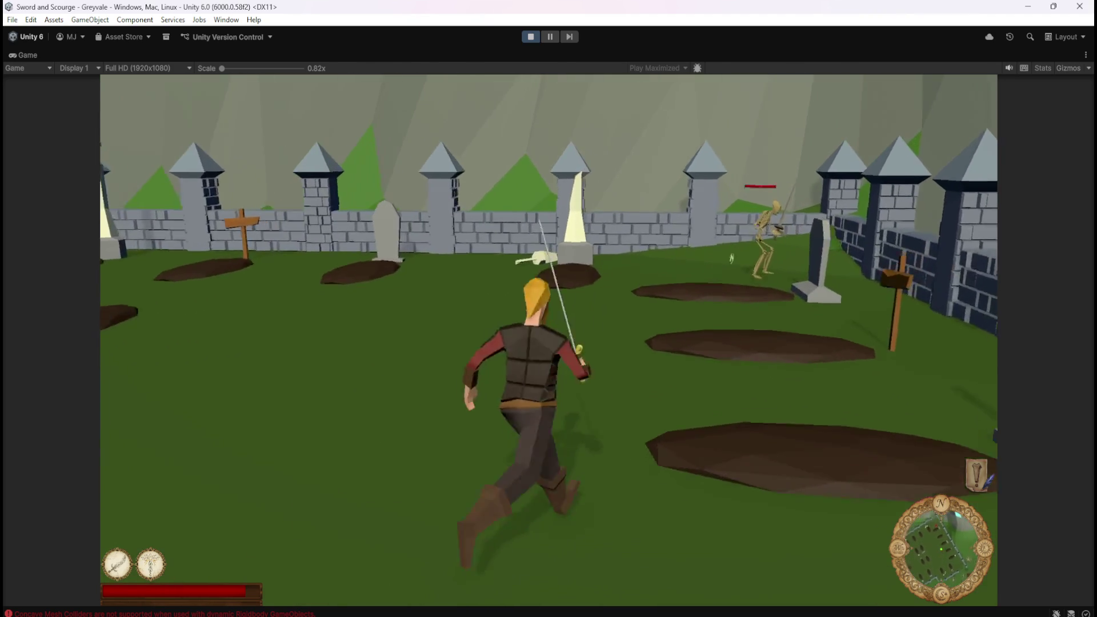
key("w")
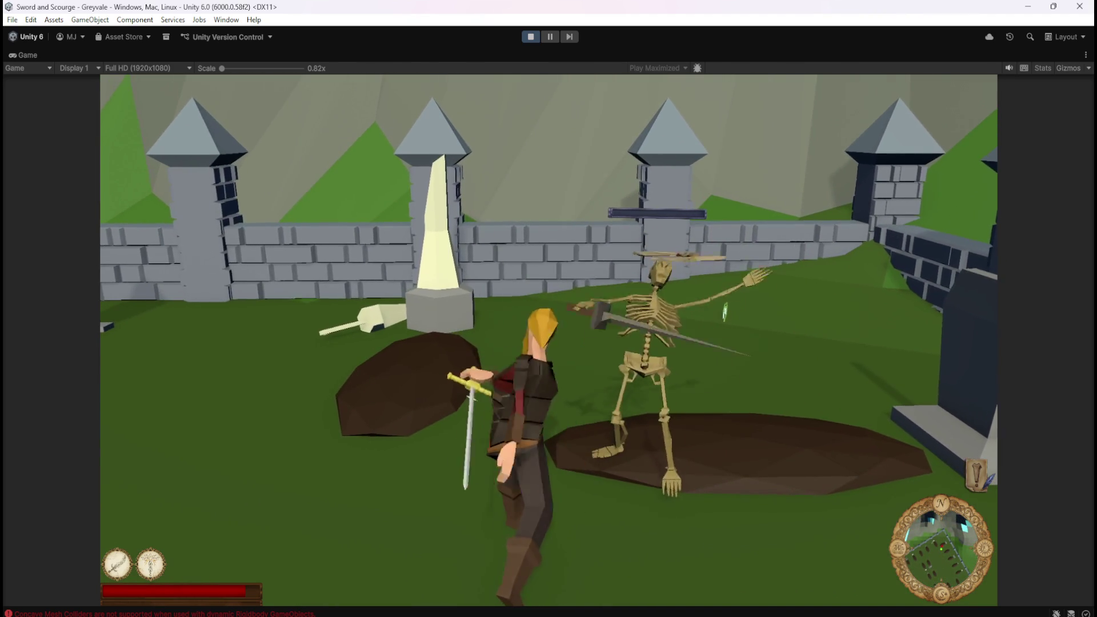
key("Escape")
Step: Stop Play mode, open Bone Stack, and set its Mesh Collider's Include Layers to Everything
left_click(528, 36)
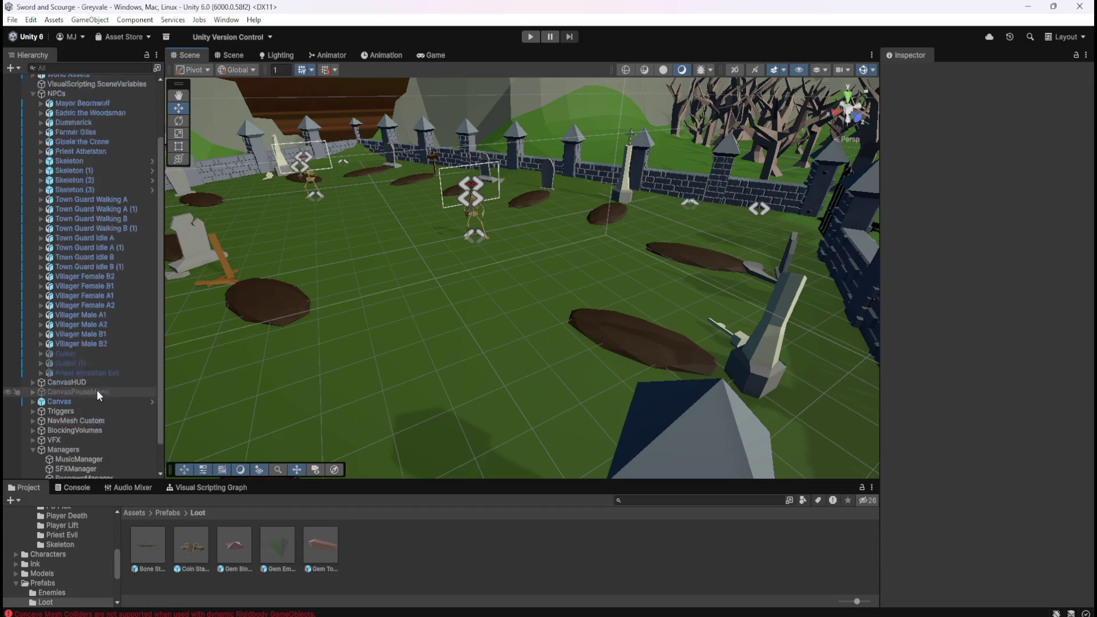
scroll(97, 389, "down", 3)
double_click(147, 545)
scroll(926, 454, "down", 10)
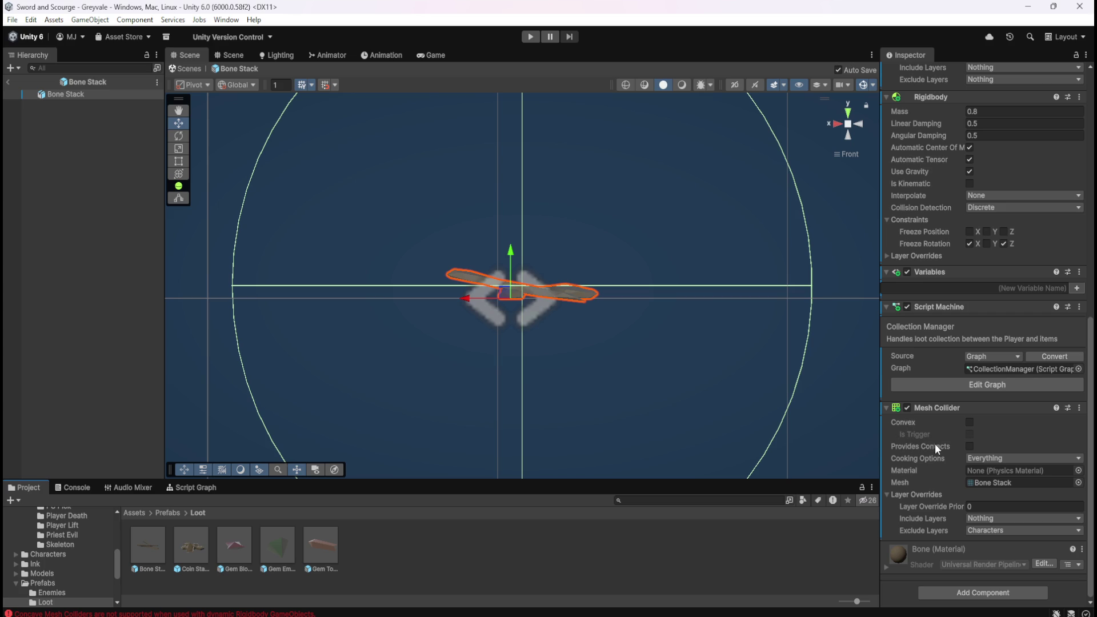
mouse_move(934, 446)
mouse_move(933, 519)
left_click(980, 519)
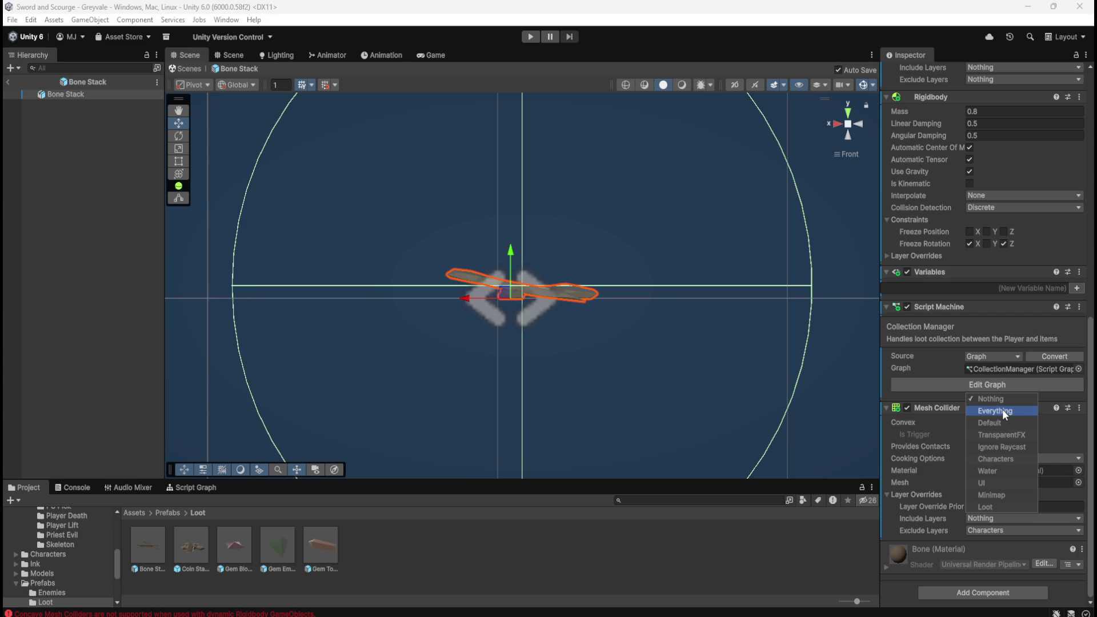
left_click(1002, 410)
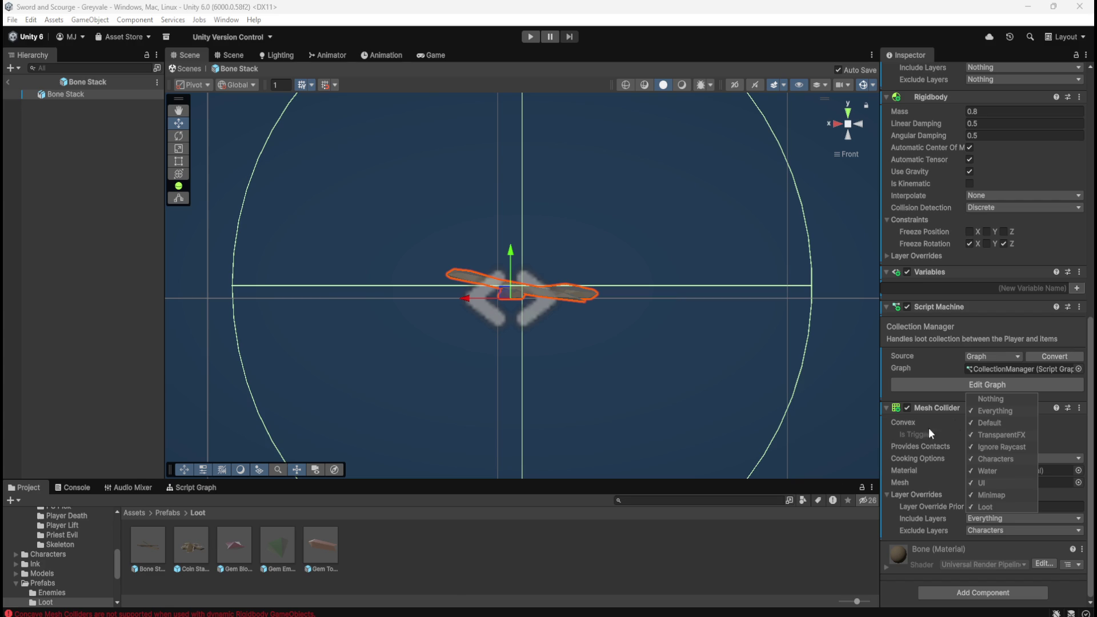
Step: Set Bone Stack's Mesh Collider Include Layers to Nothing and make it Convex
left_click(992, 399)
left_click(1086, 438)
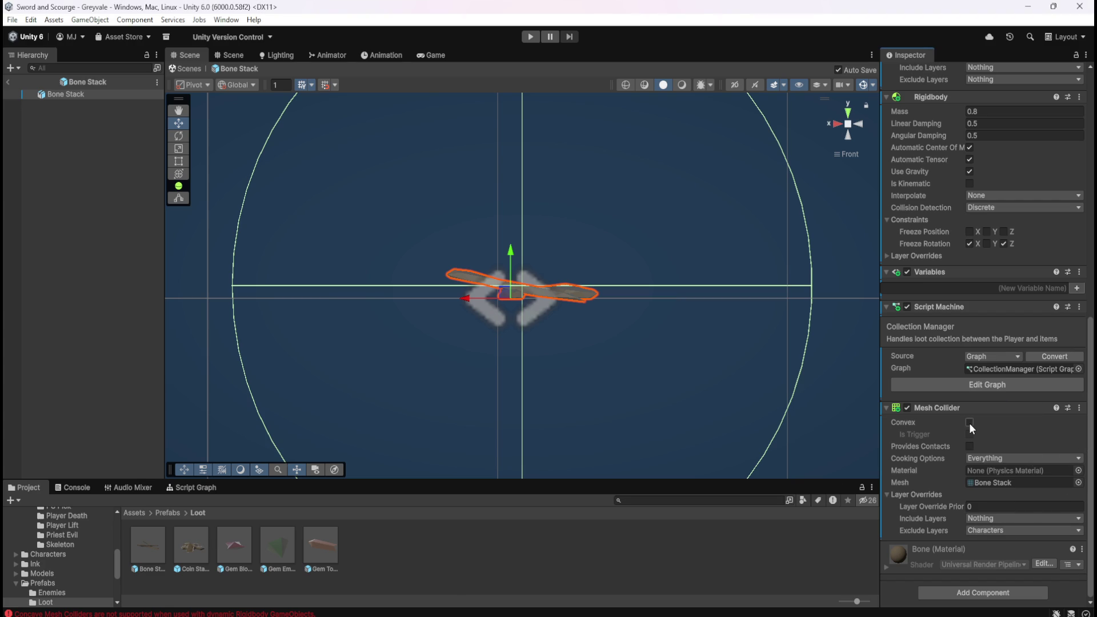
left_click(971, 423)
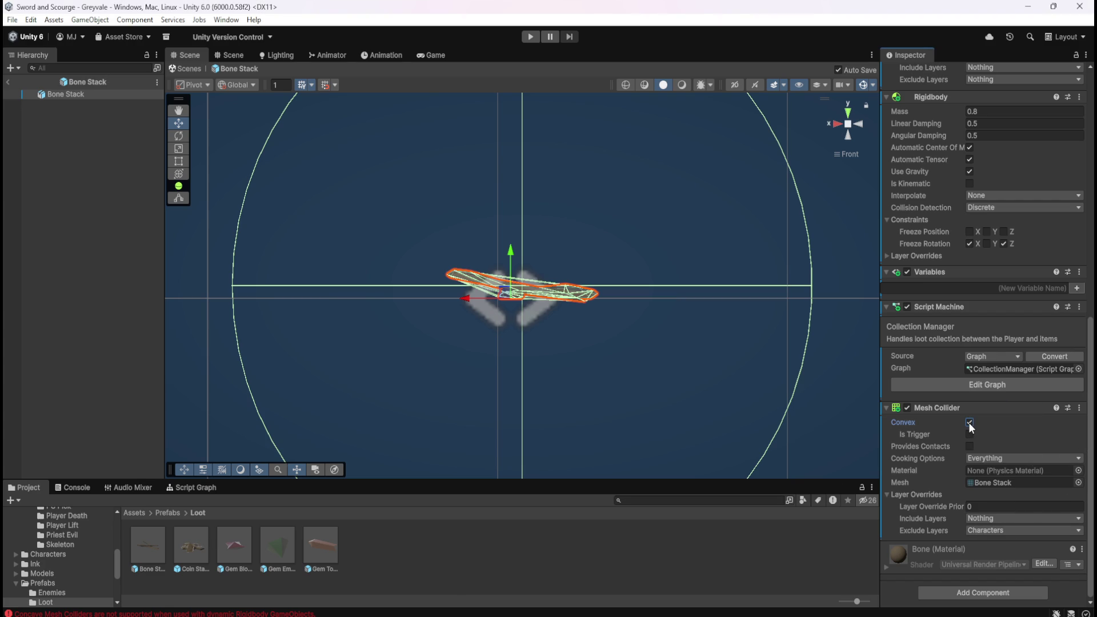
left_click(968, 422)
left_click(970, 423)
left_click(970, 422)
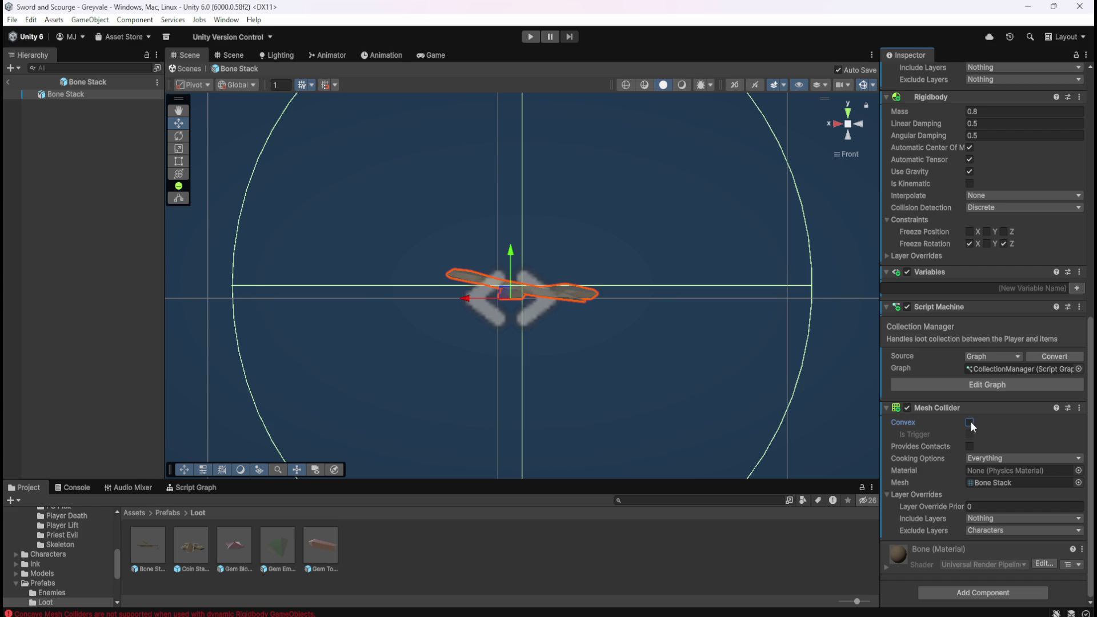
left_click(969, 421)
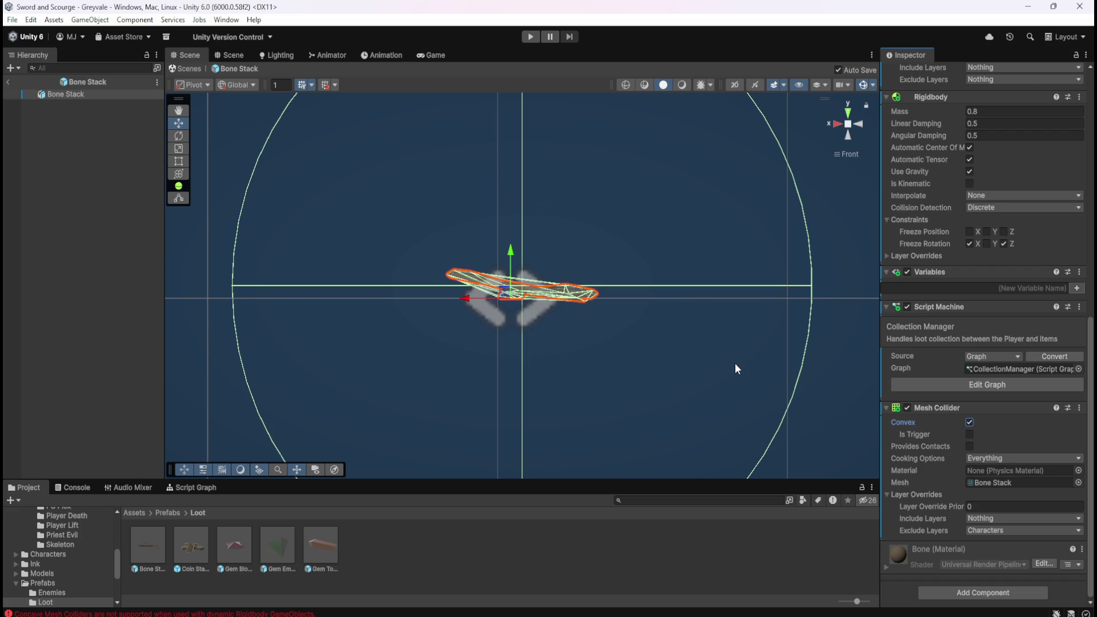
Step: Make the Coin Stack and Gem Blood Ruby Mesh Colliders convex
double_click(184, 546)
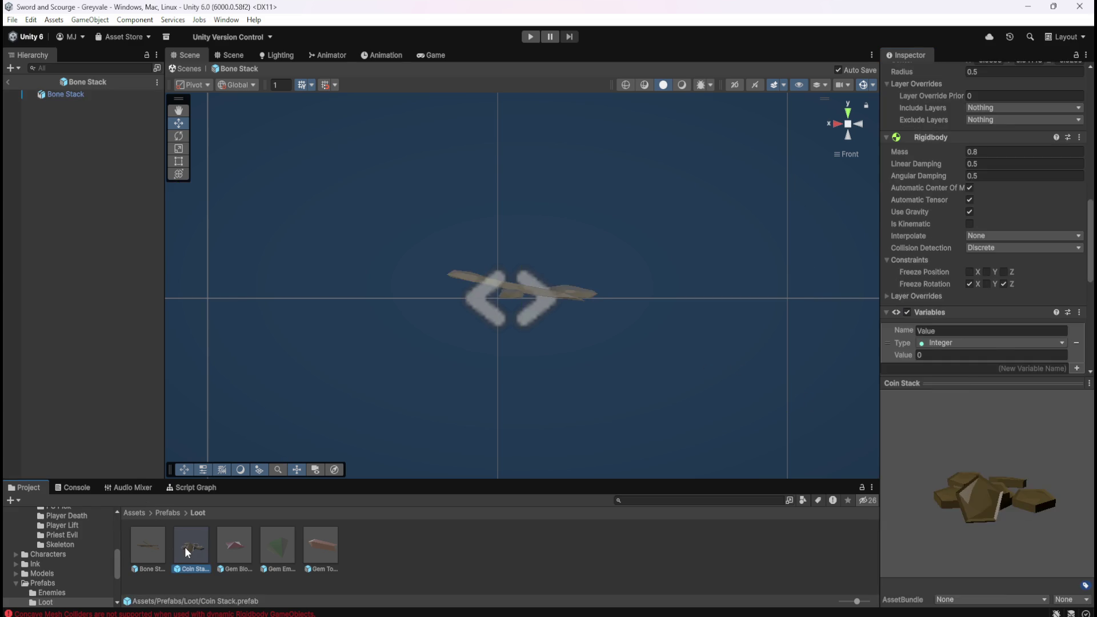
left_click(969, 431)
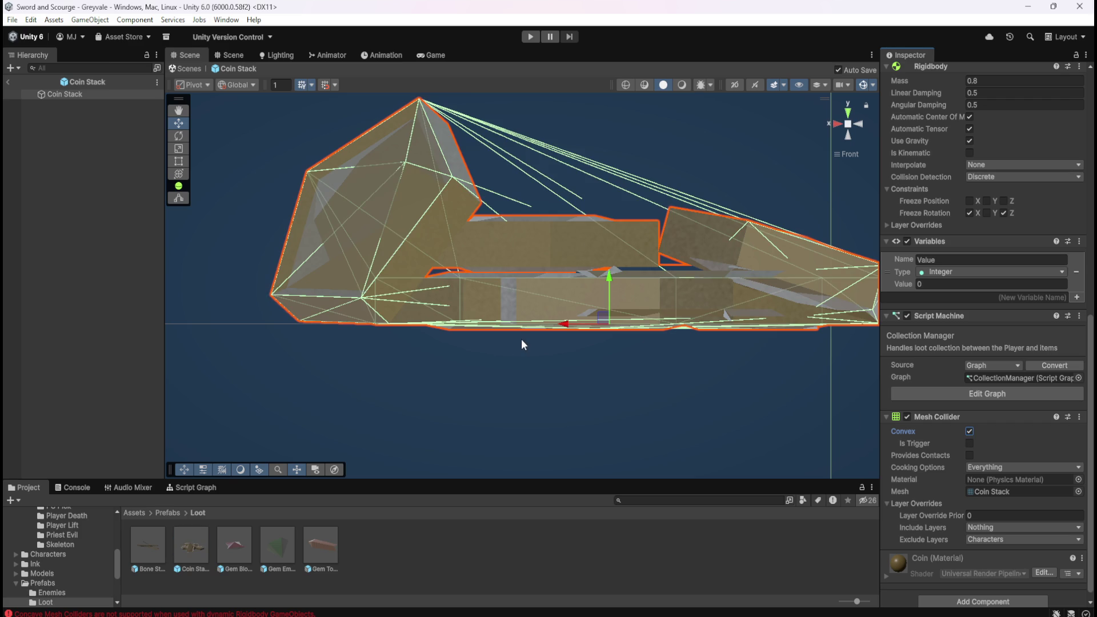
left_click(238, 545)
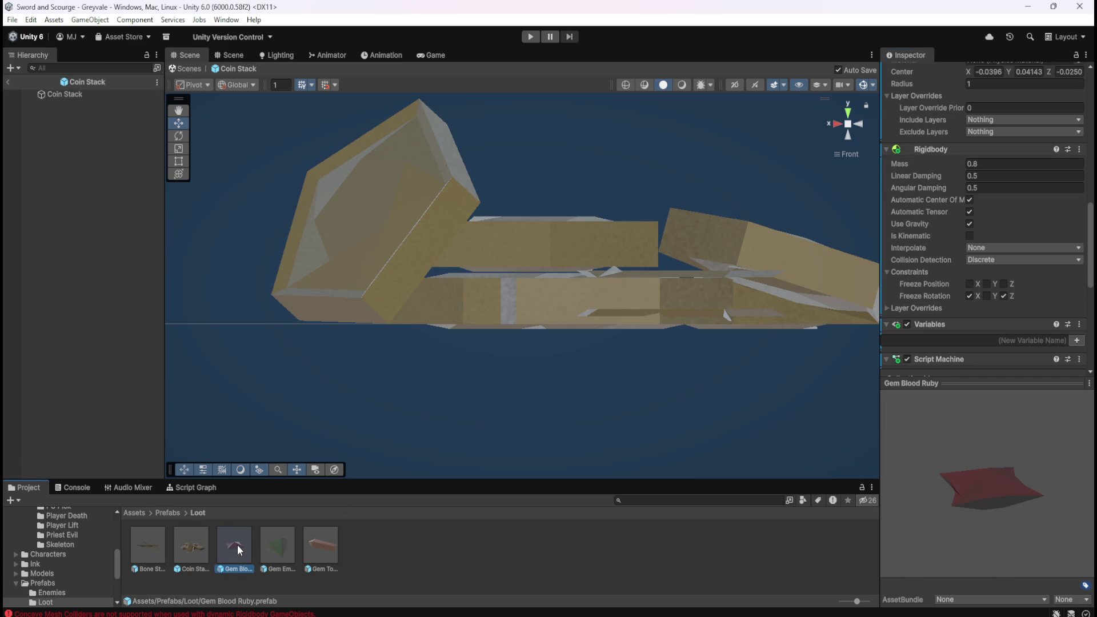
double_click(237, 544)
scroll(622, 388, "down", 5)
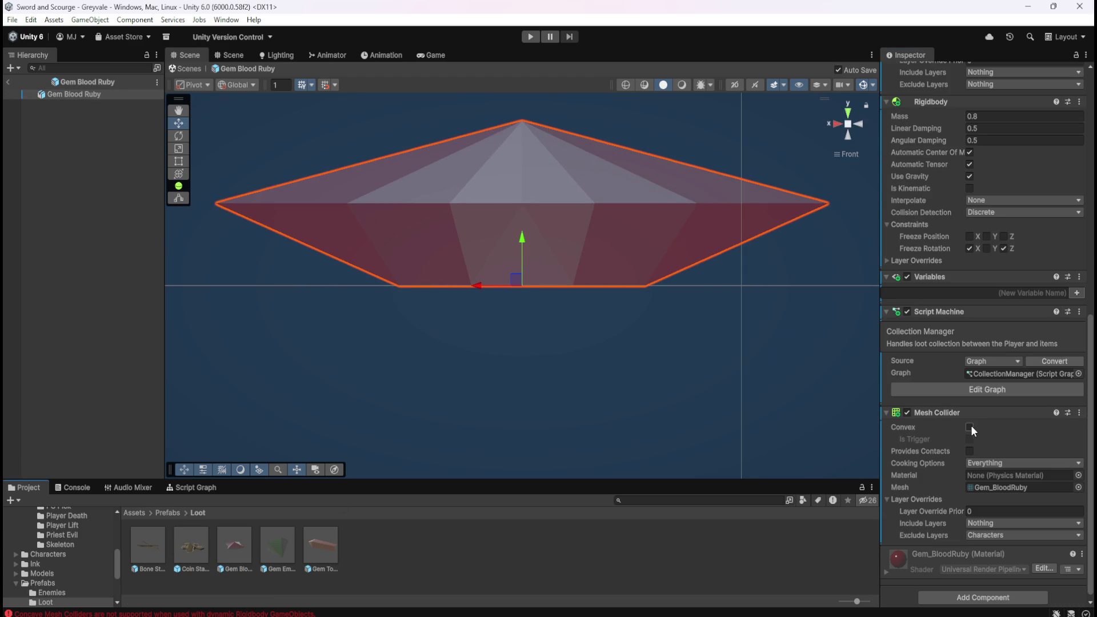
left_click(969, 427)
Step: Make the Gem Emerald and Gem Topaz Mesh Colliders convex
double_click(272, 543)
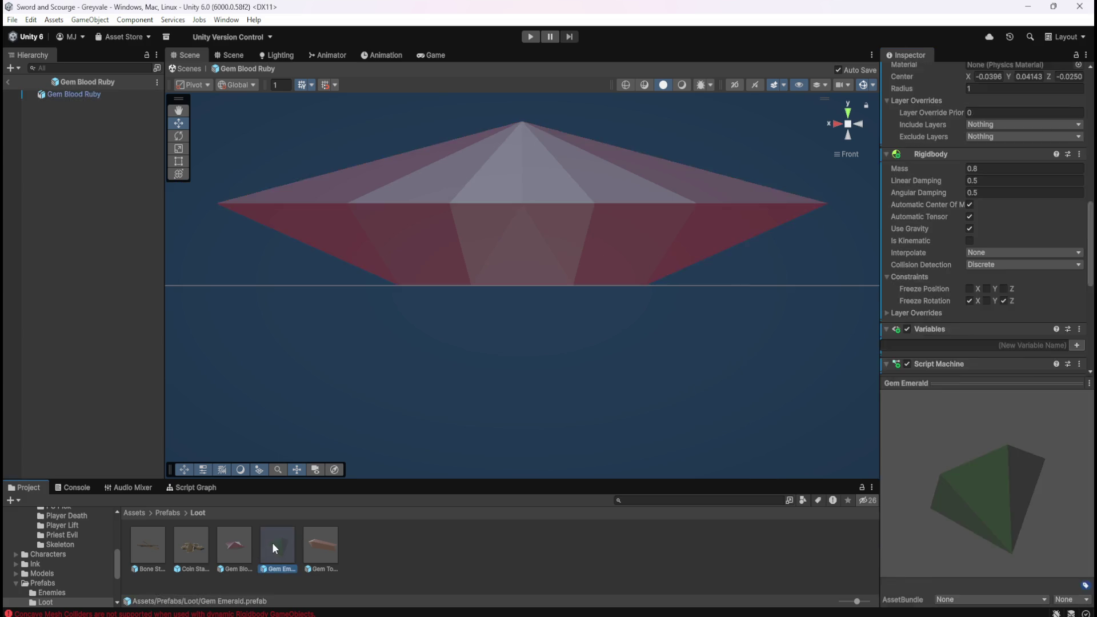
scroll(721, 398, "down", 4)
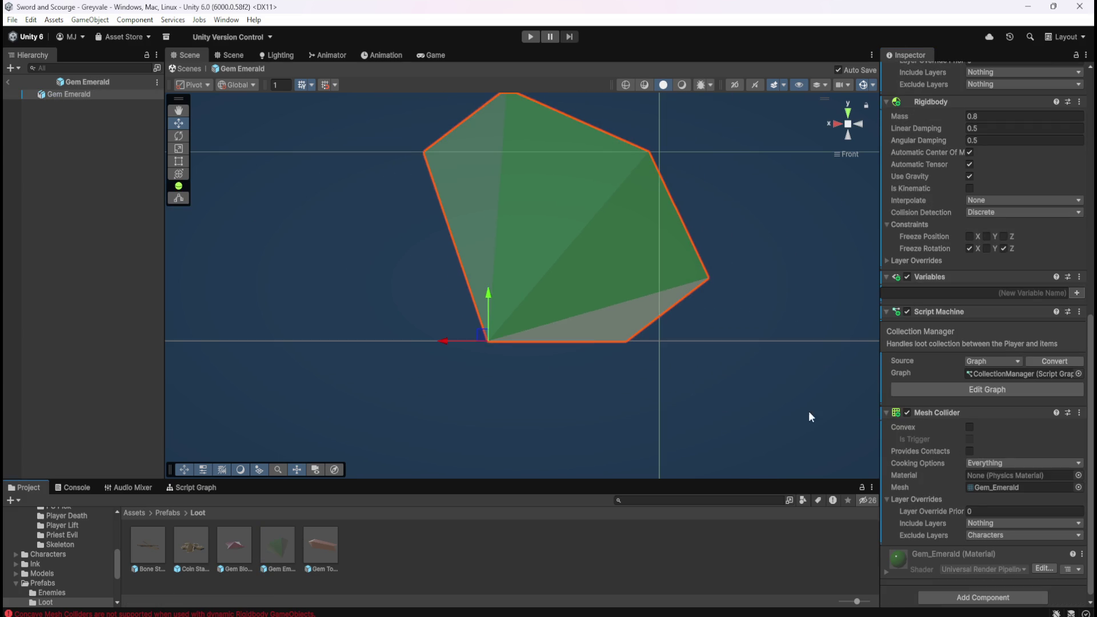
left_click(969, 427)
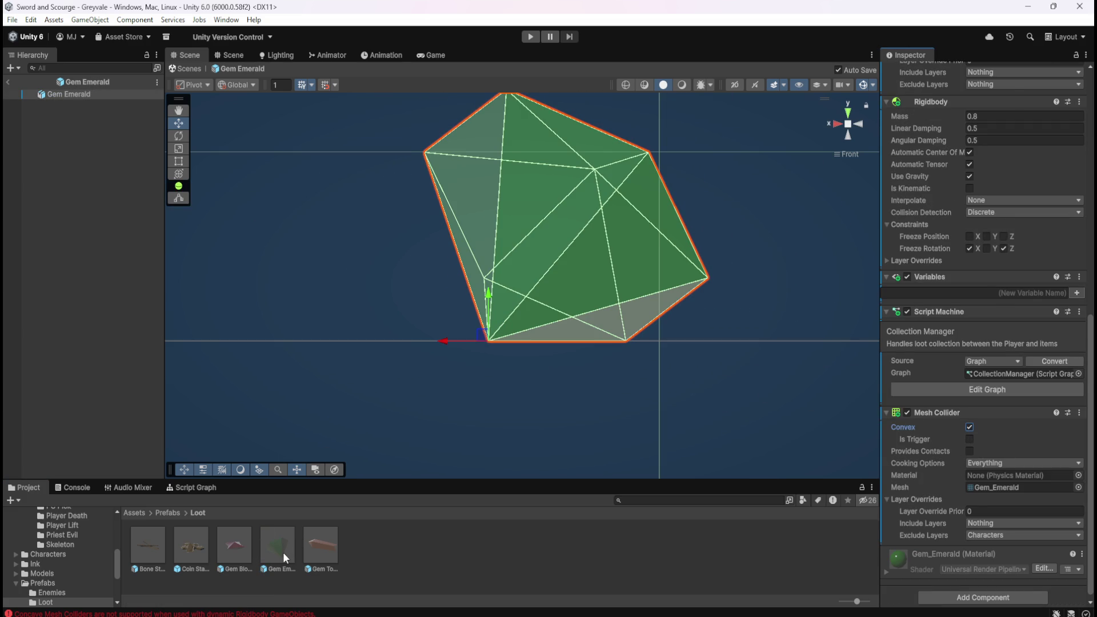
left_click(319, 547)
double_click(314, 543)
left_click(969, 426)
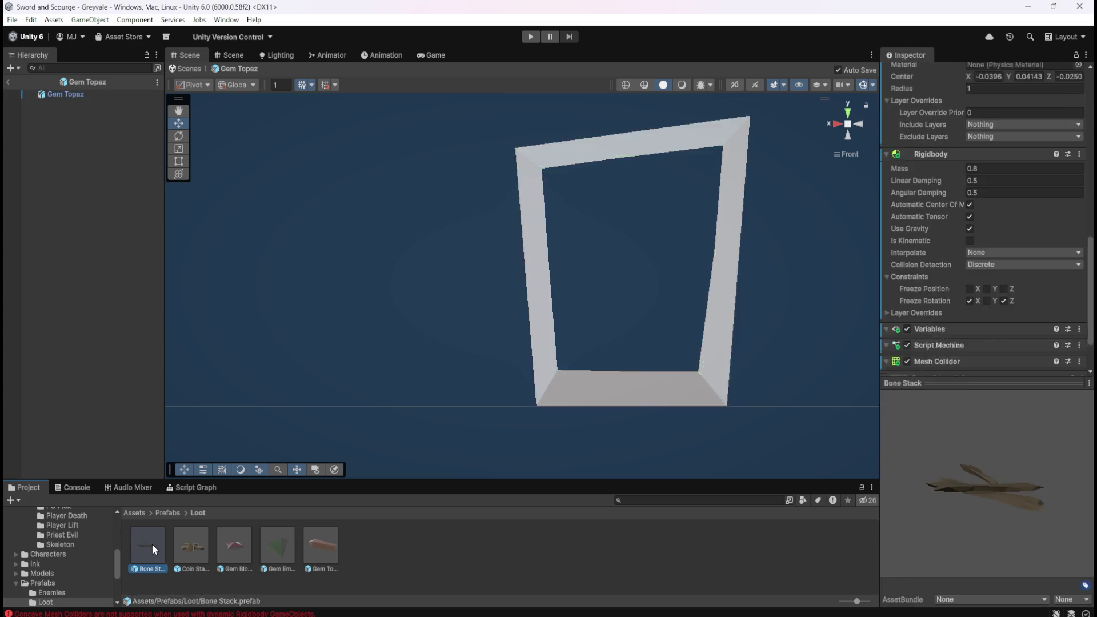
Step: Recheck the Coin Stack and gem colliders, return to the scene and enter Play mode
double_click(178, 543)
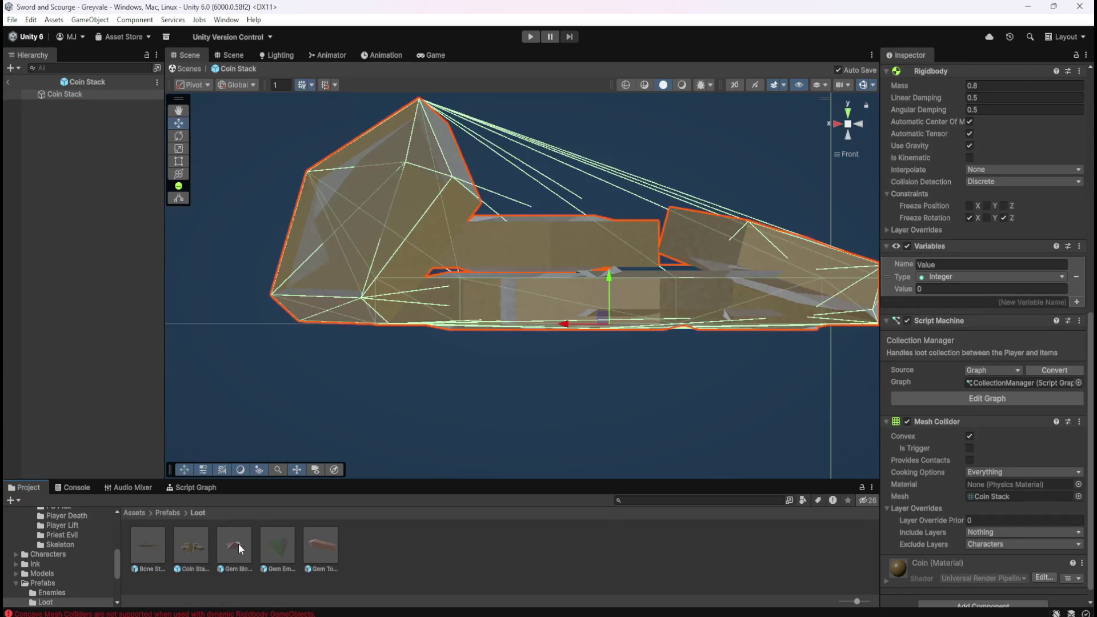
double_click(238, 543)
double_click(279, 543)
left_click(331, 548)
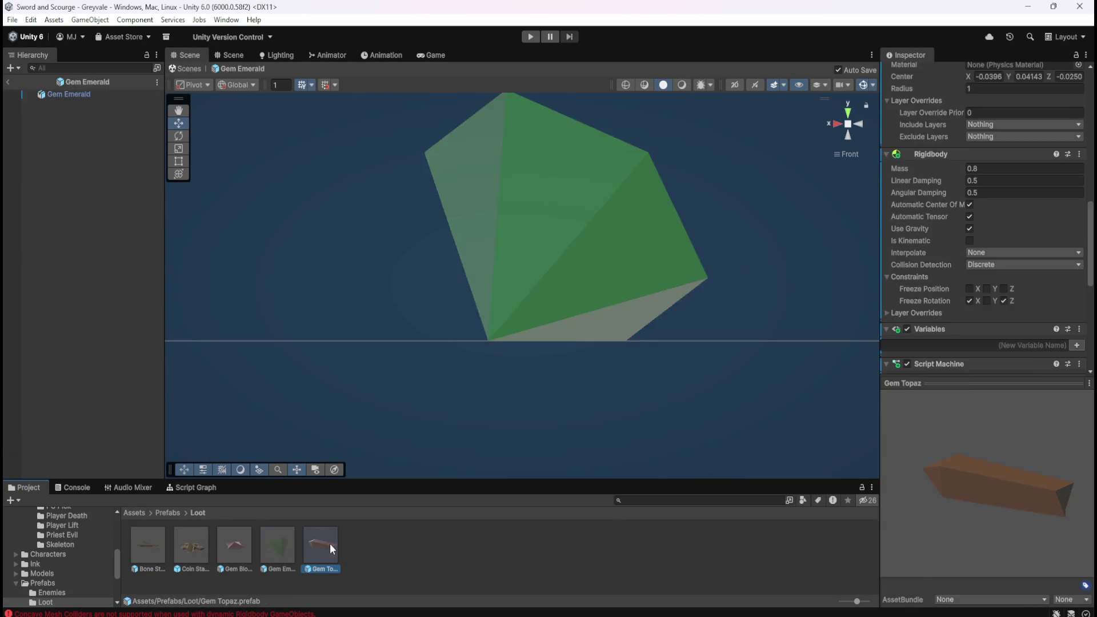
double_click(330, 543)
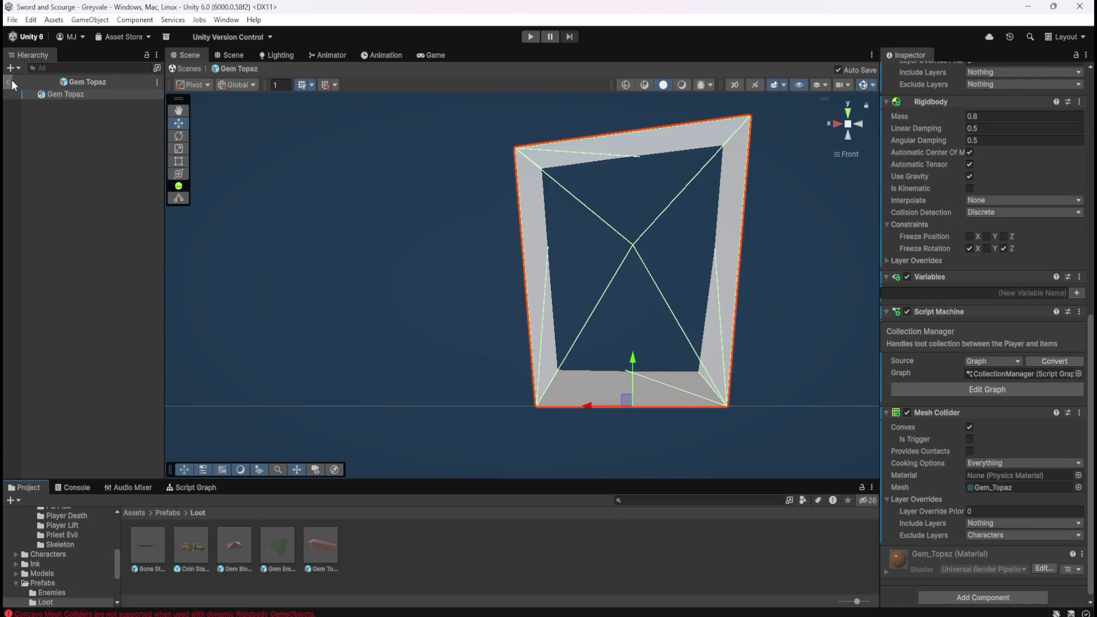
left_click(11, 83)
left_click(528, 36)
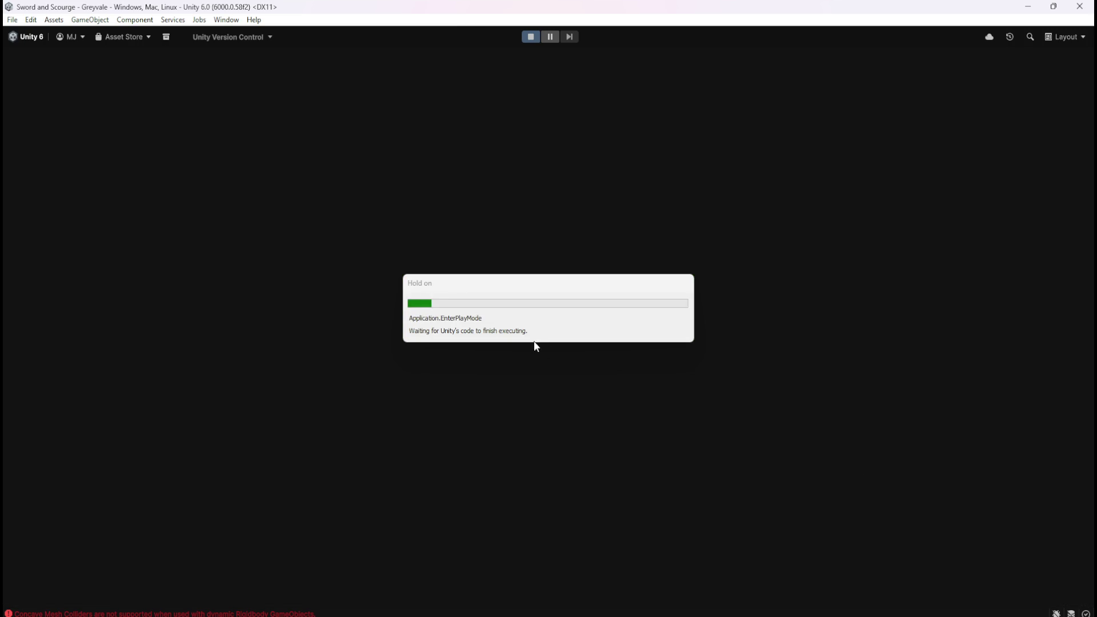
Step: Run the hero across the bridge, through Greyvale village past the well toward the trees
key("w")
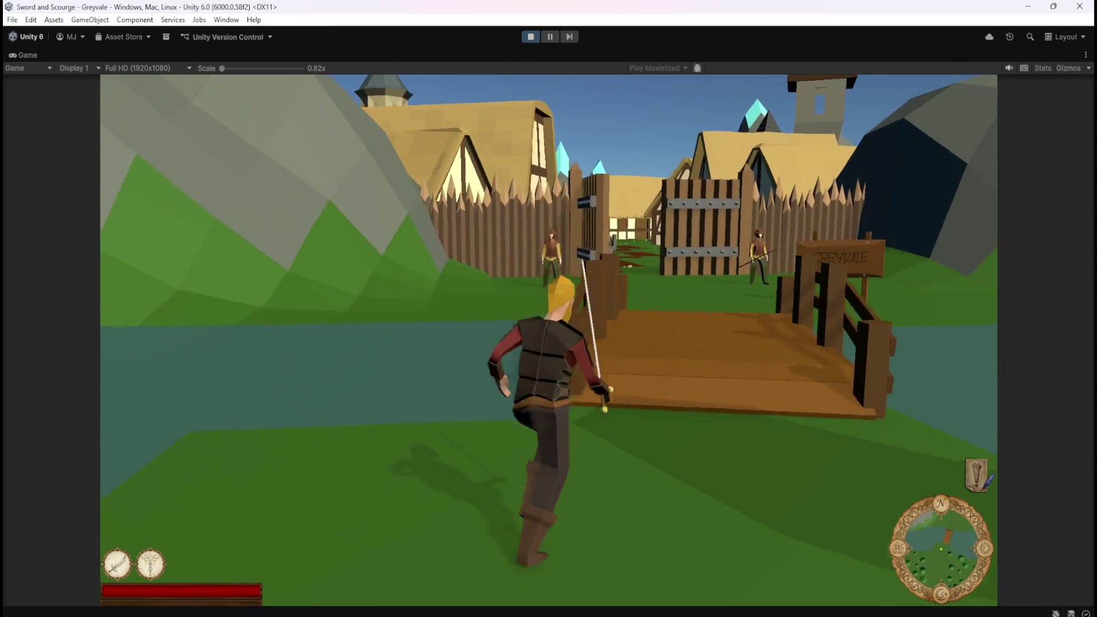
key("w")
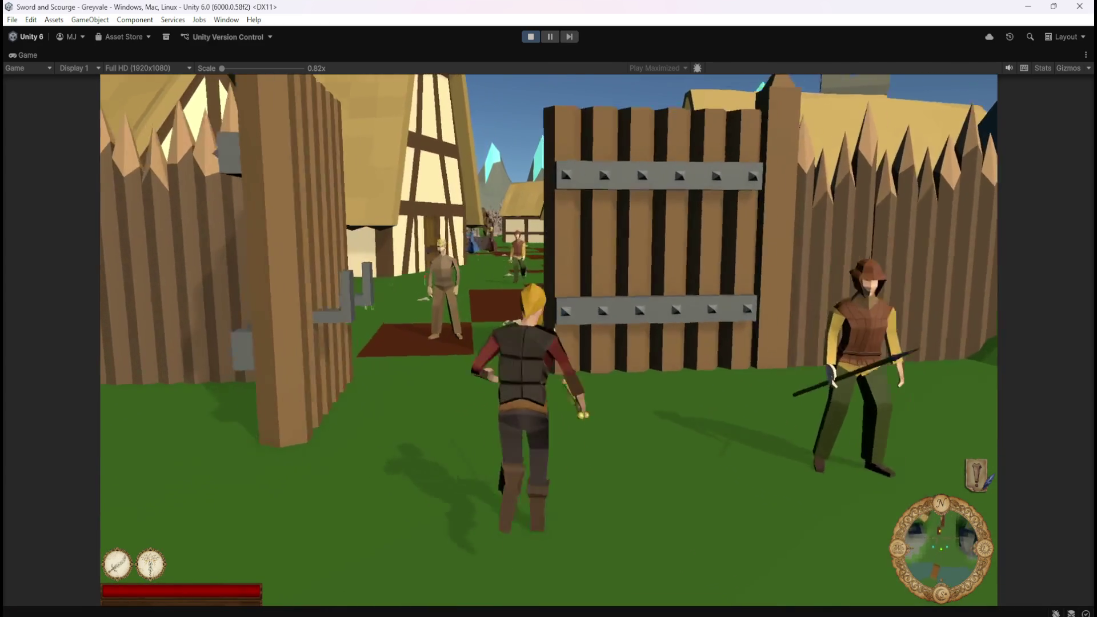
key("w")
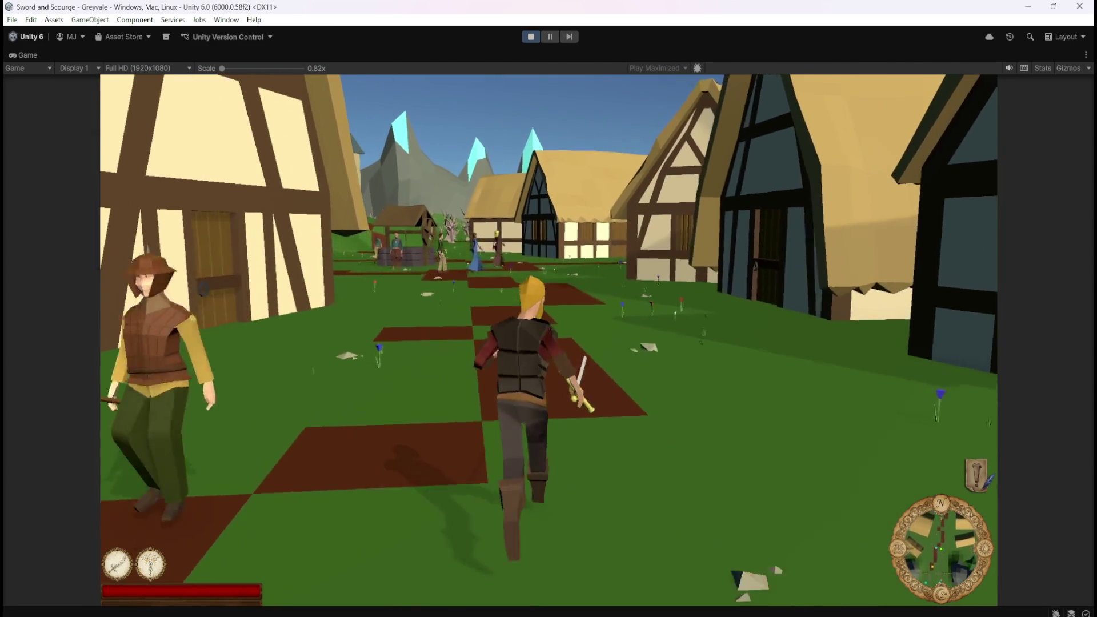
key("w")
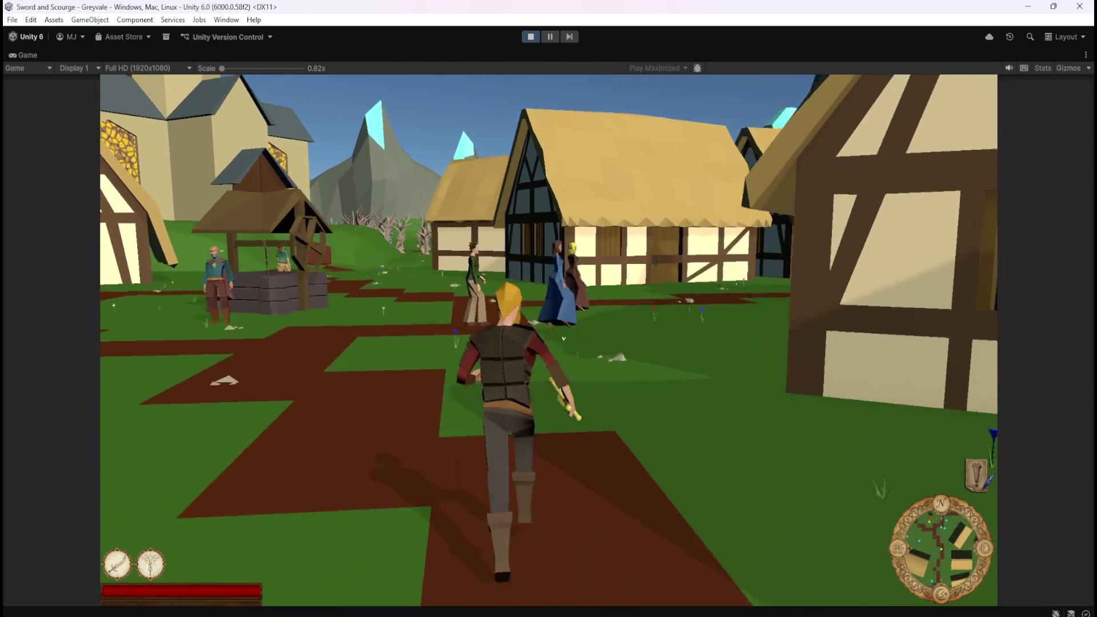
key("w")
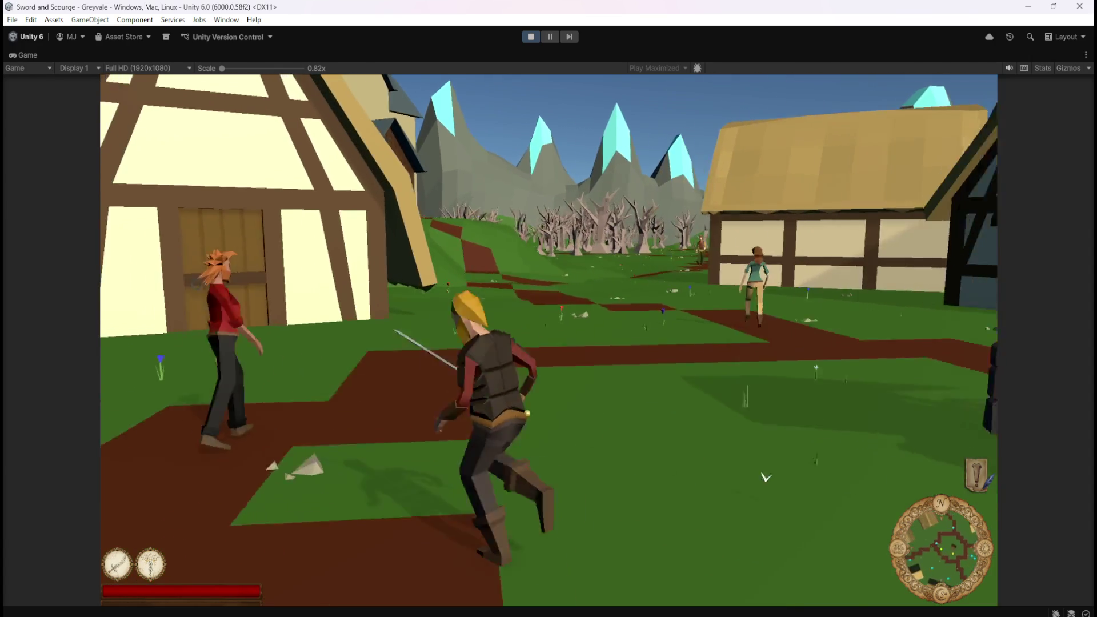
key("w")
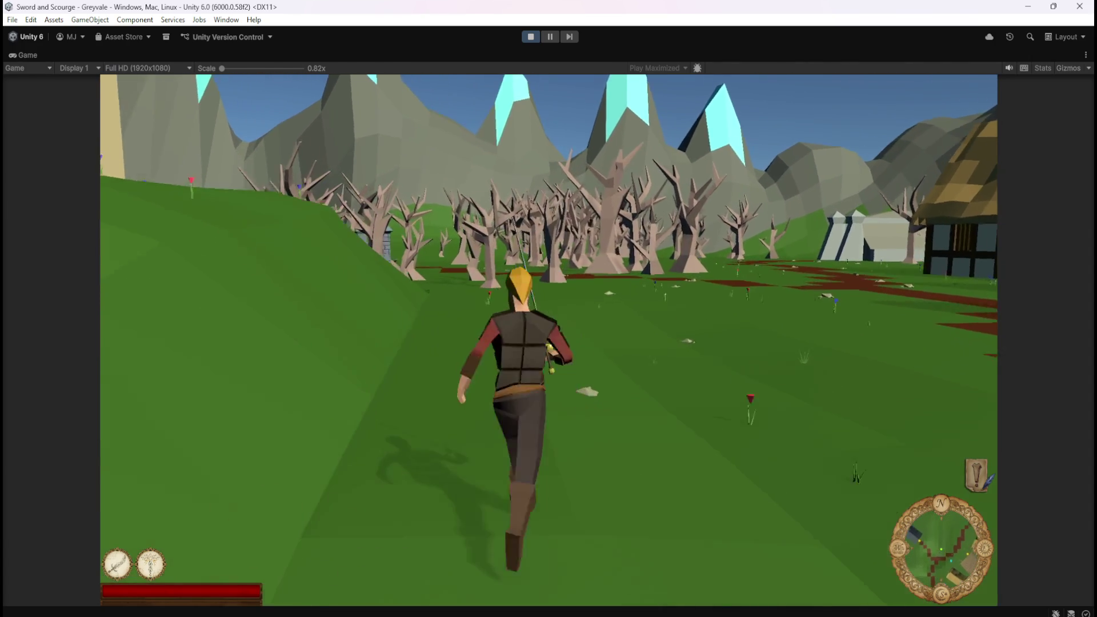
Step: Draw the sword, run into the graveyard and cut down the first skeleton
key("1")
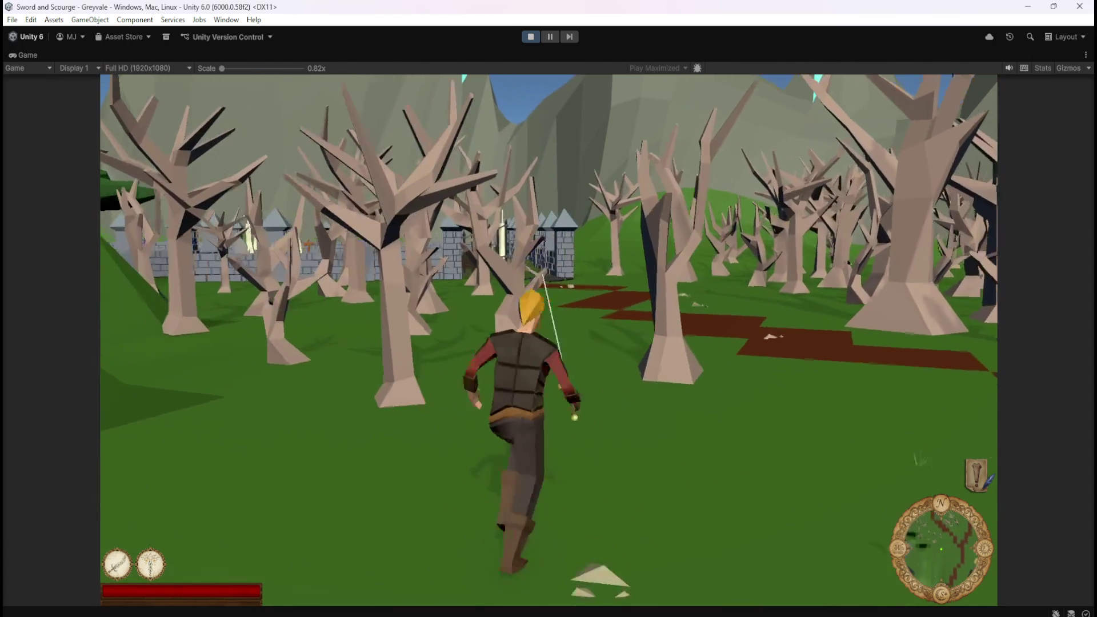
key("w")
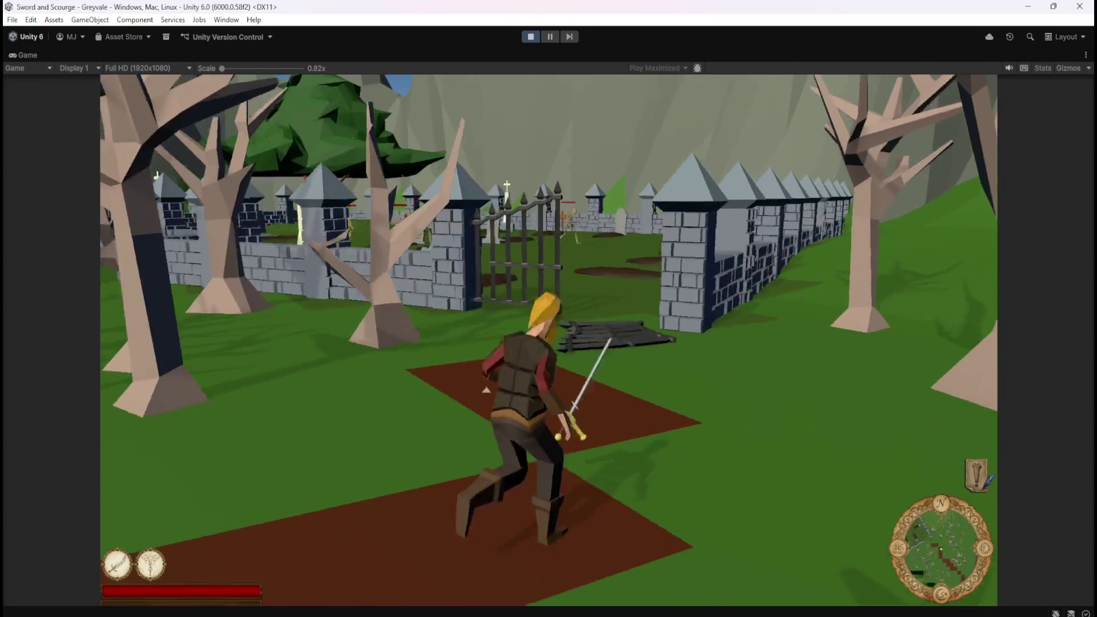
key("w")
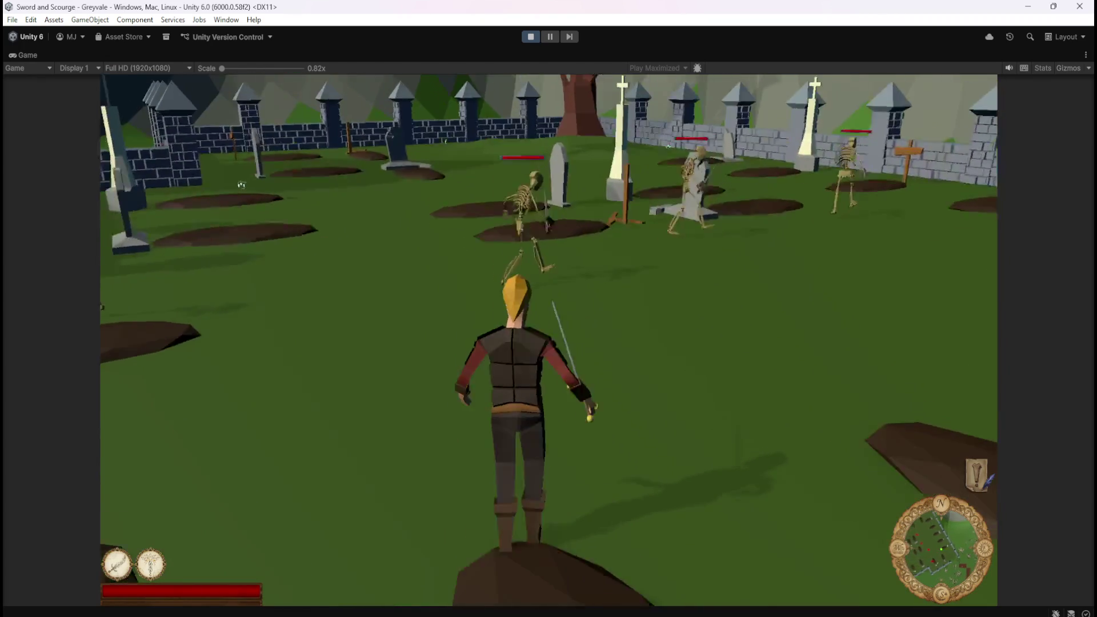
left_click(241, 185)
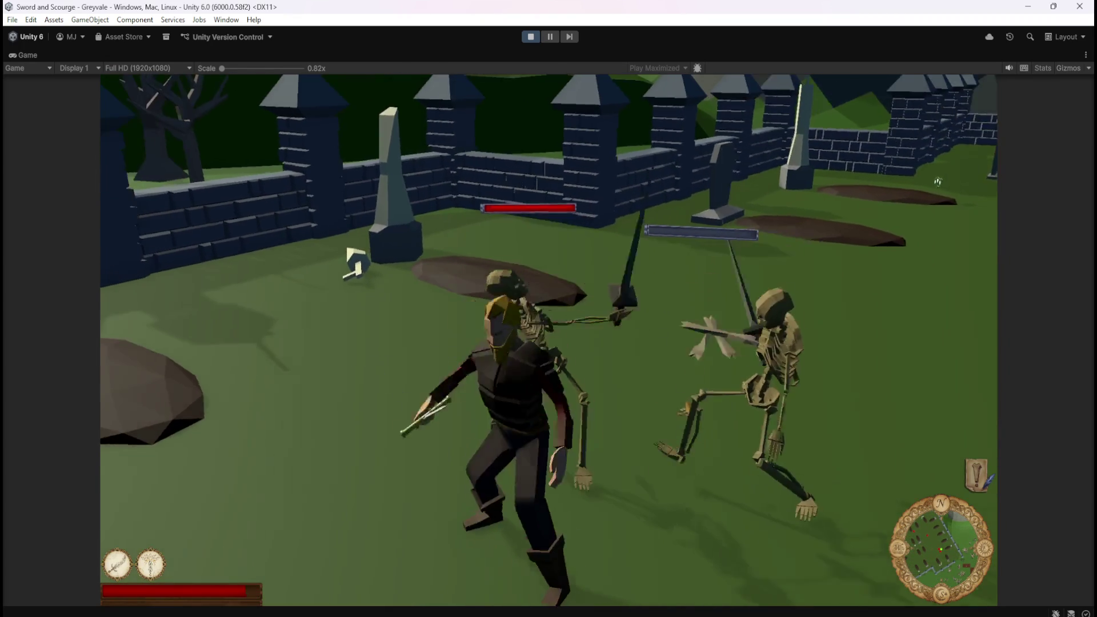
key("w")
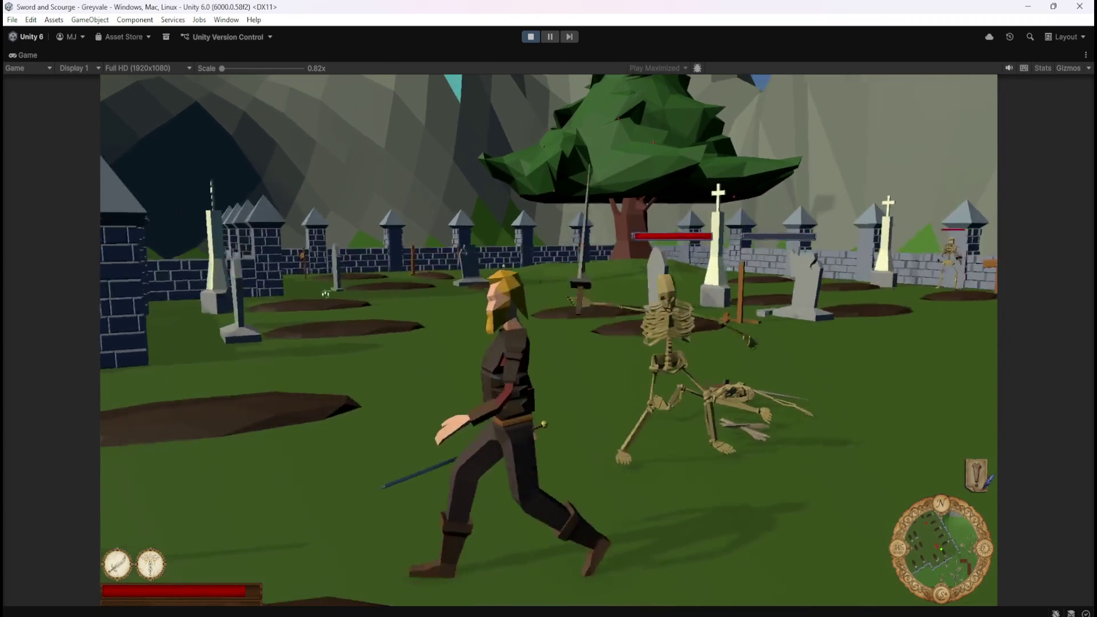
left_click(548, 340)
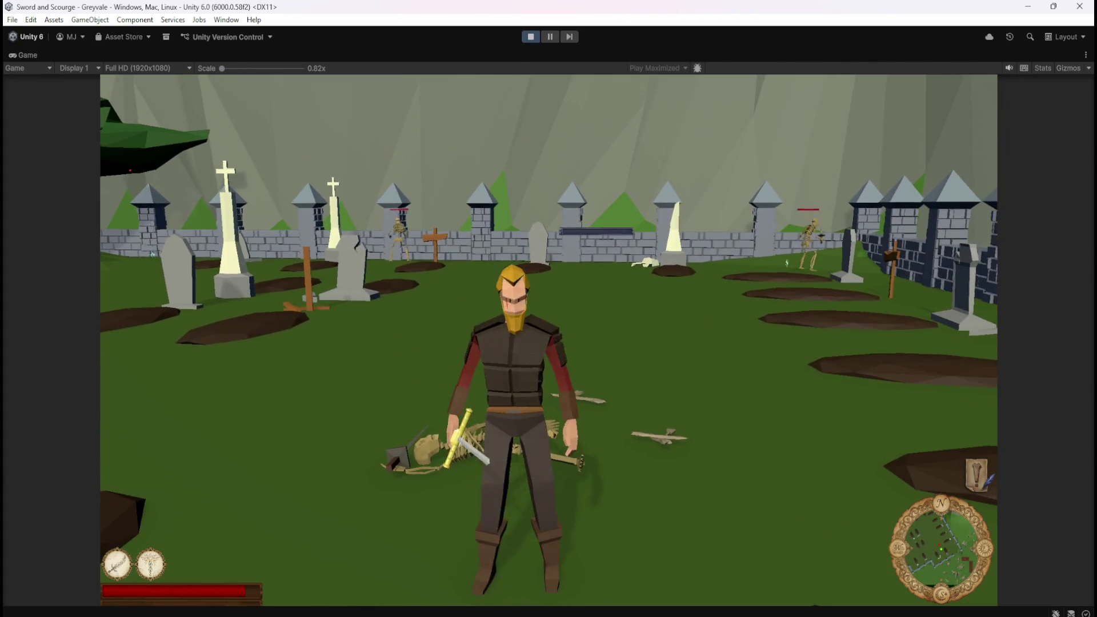
key("w")
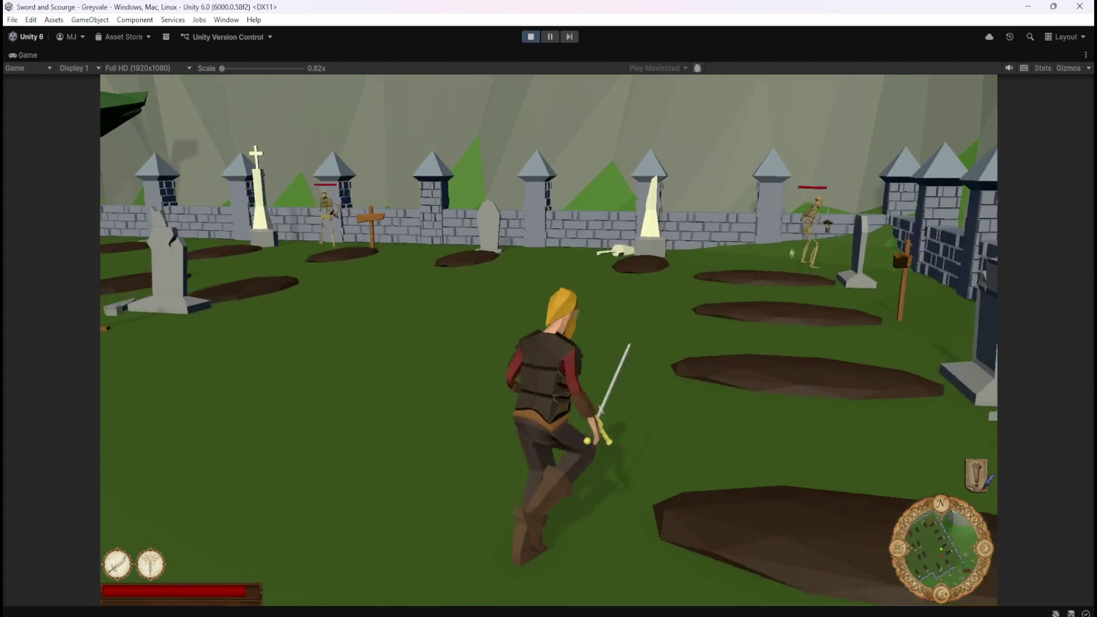
left_click(549, 308)
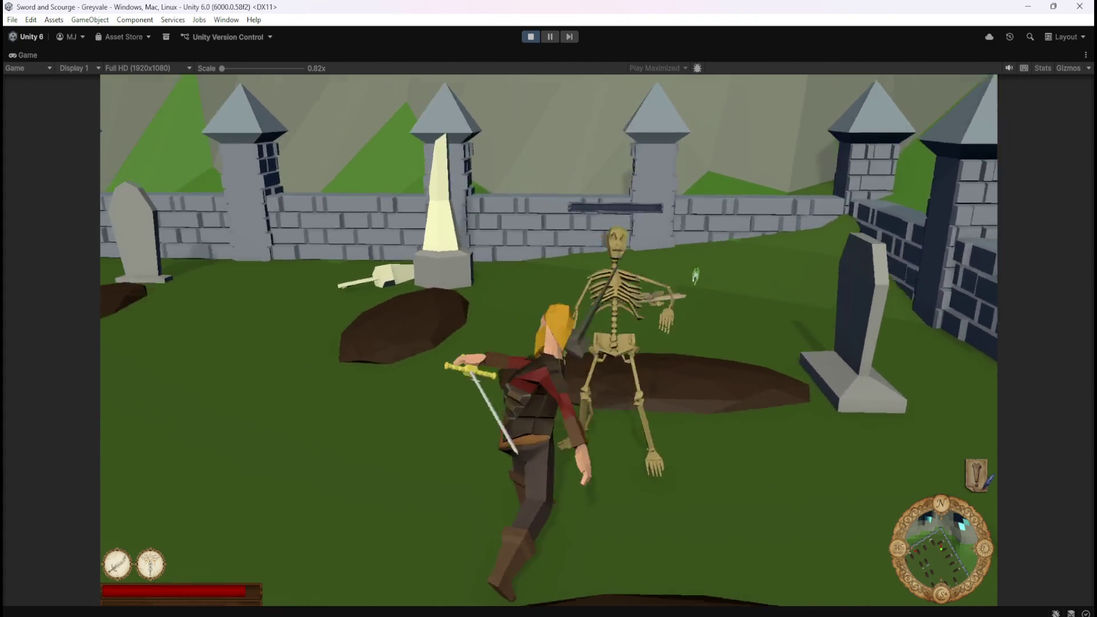
key("w")
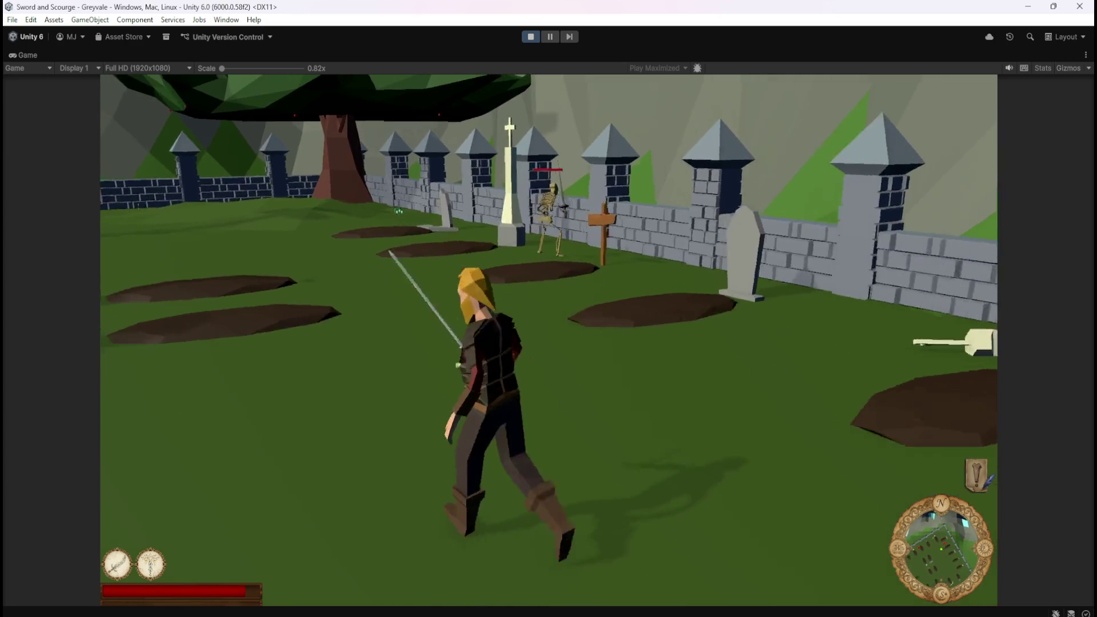
left_click(548, 308)
left_click(548, 308)
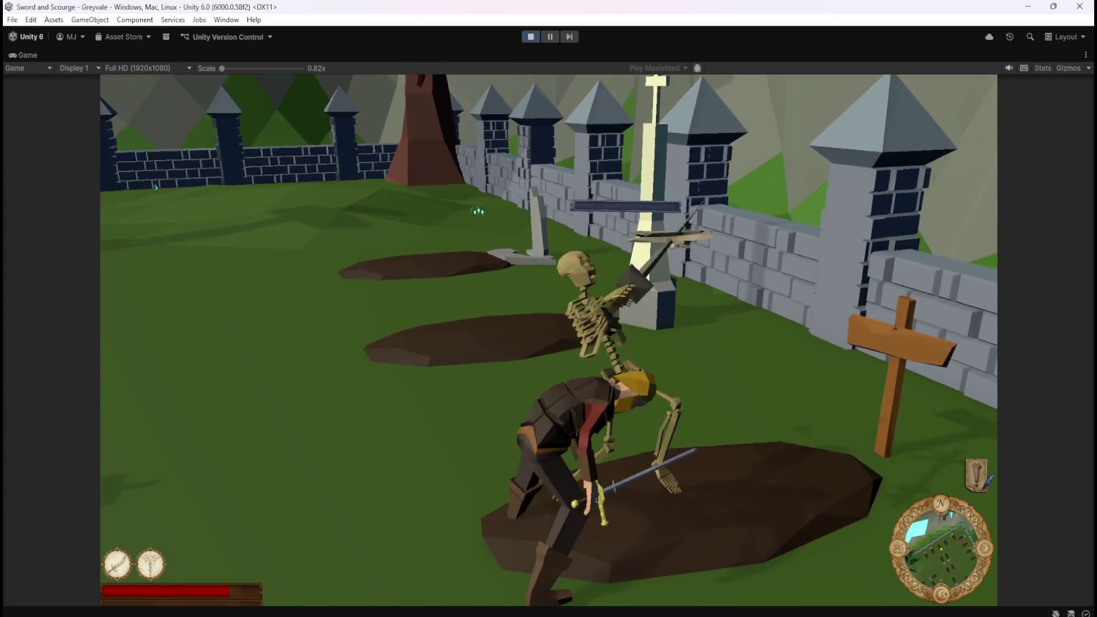
Step: Circle through the graveyard toward the tree and finish off a skeleton there
key("s")
key("w")
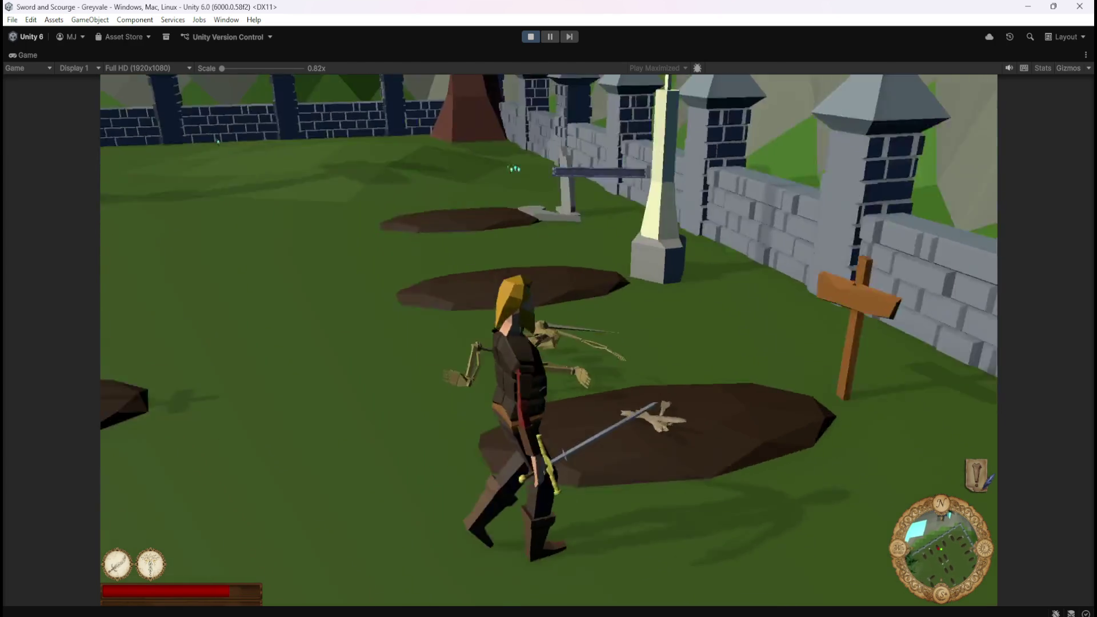
key("w")
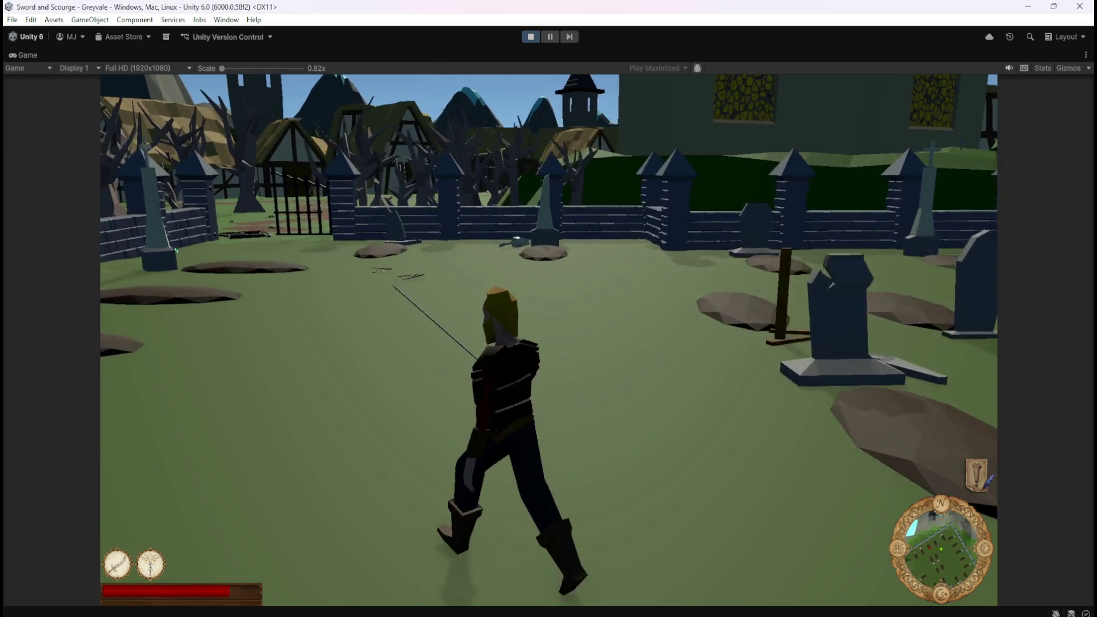
key("w")
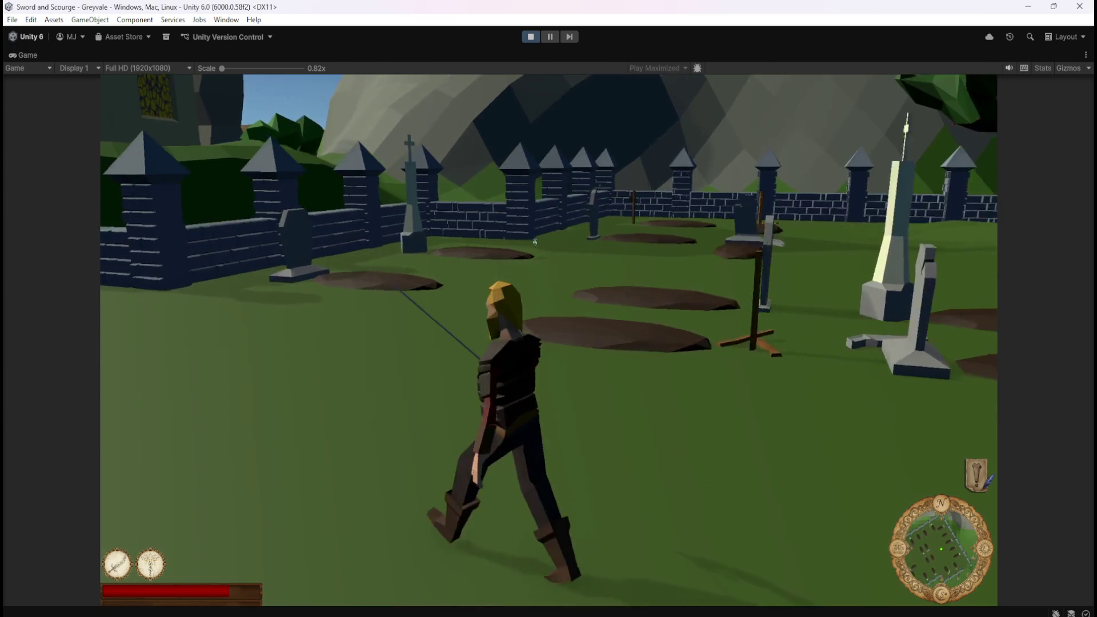
key("s")
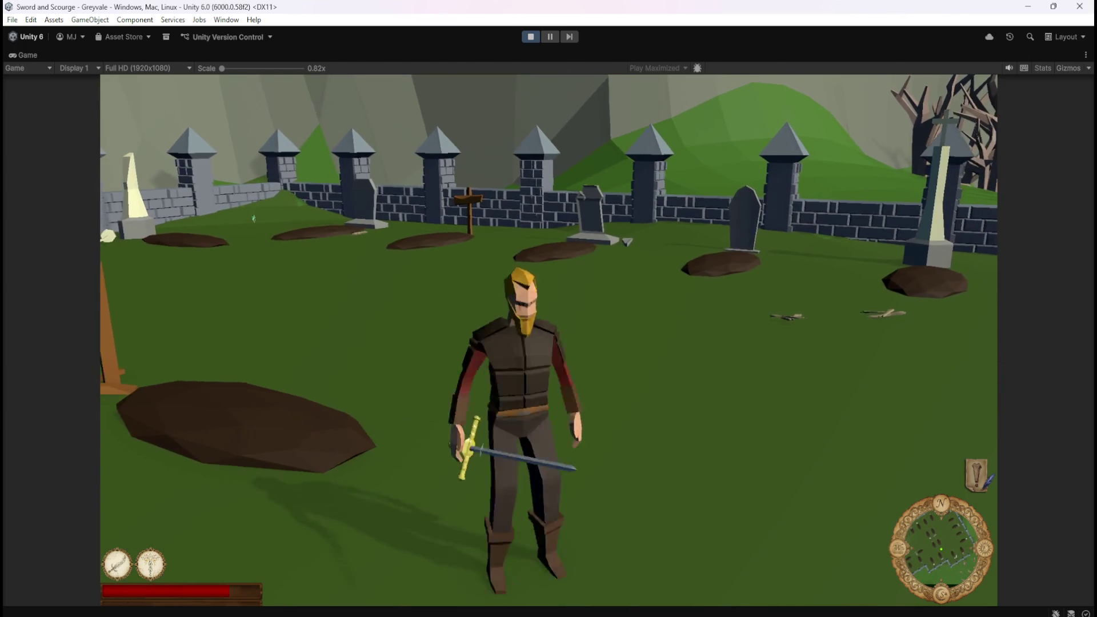
key("w")
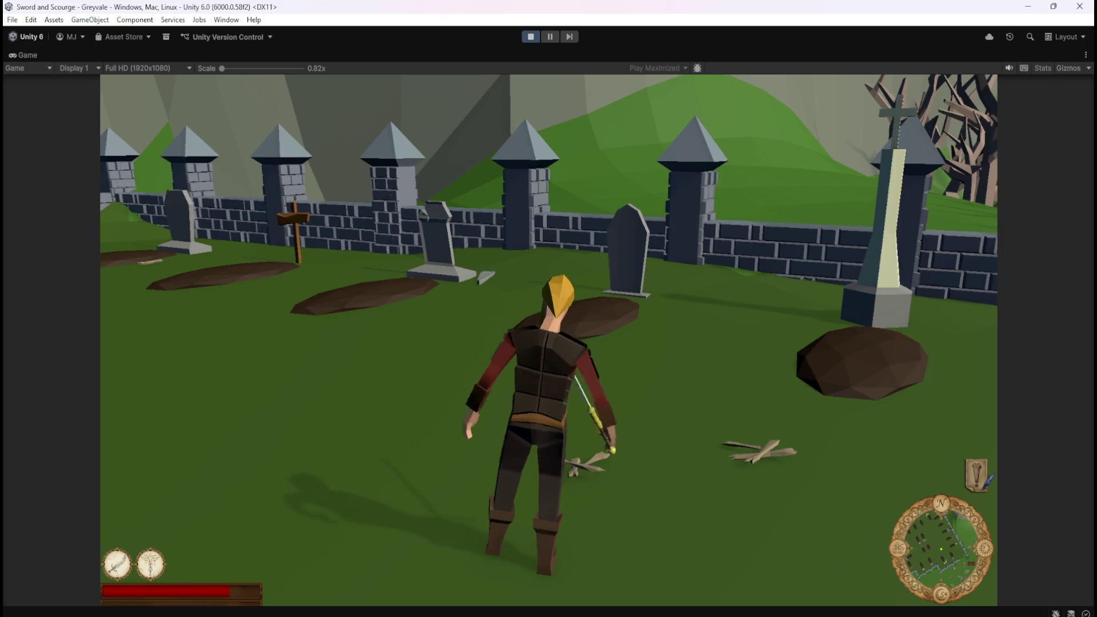
key("s")
key("a")
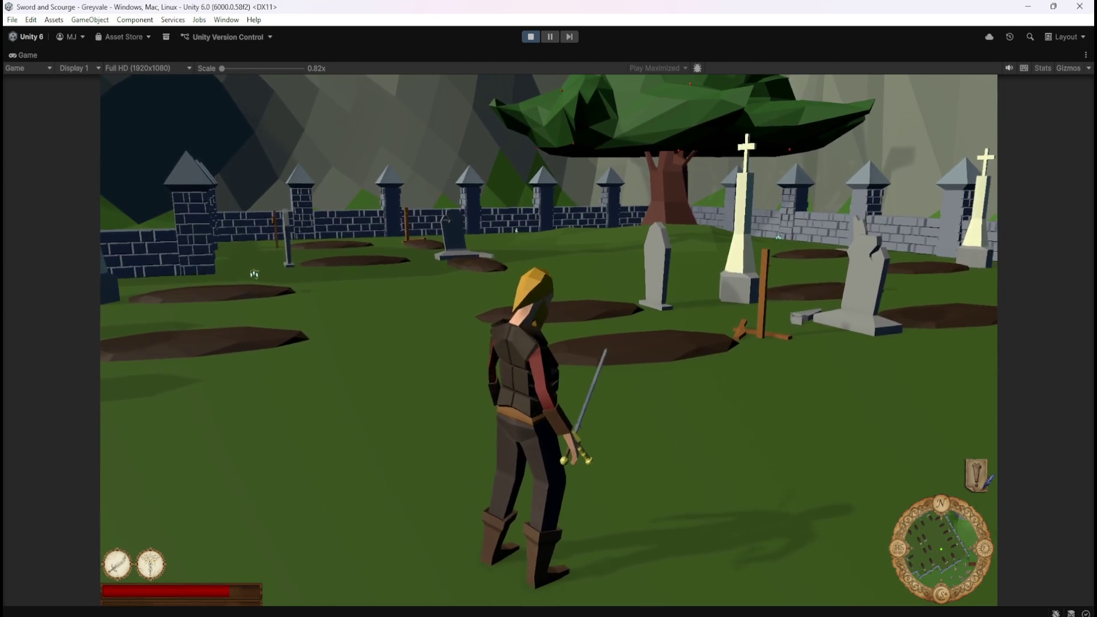
key("a")
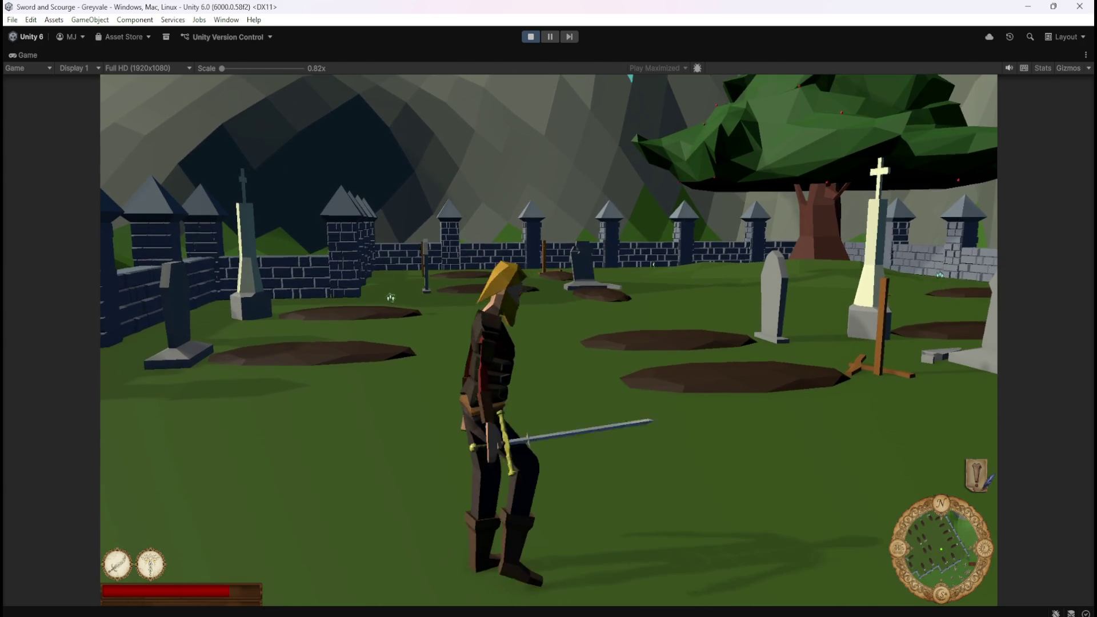
key("w")
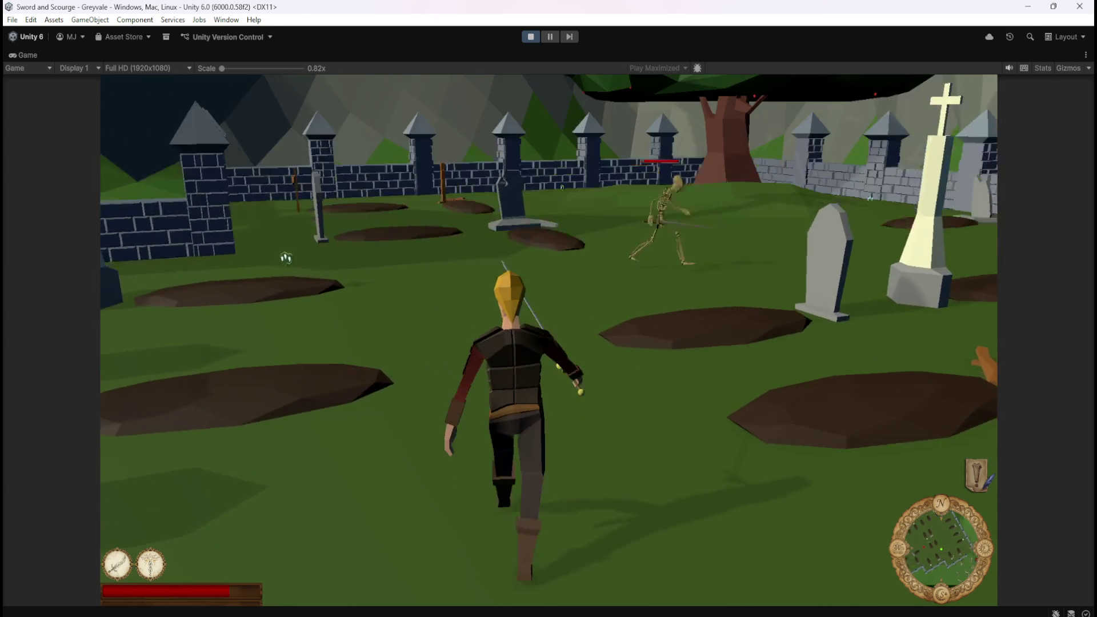
key("space")
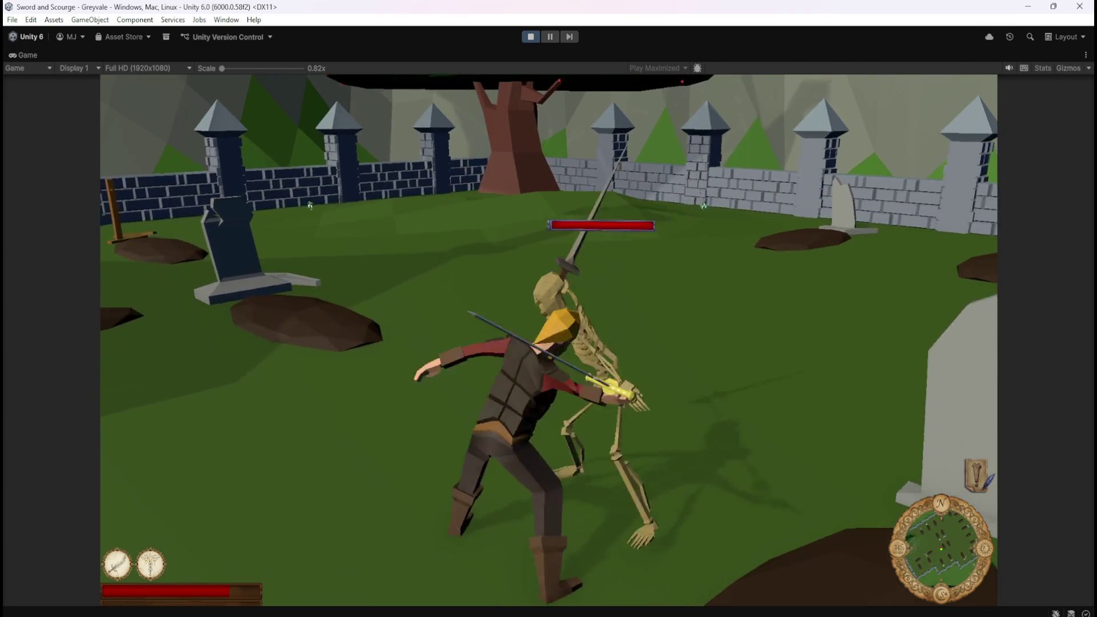
key("s")
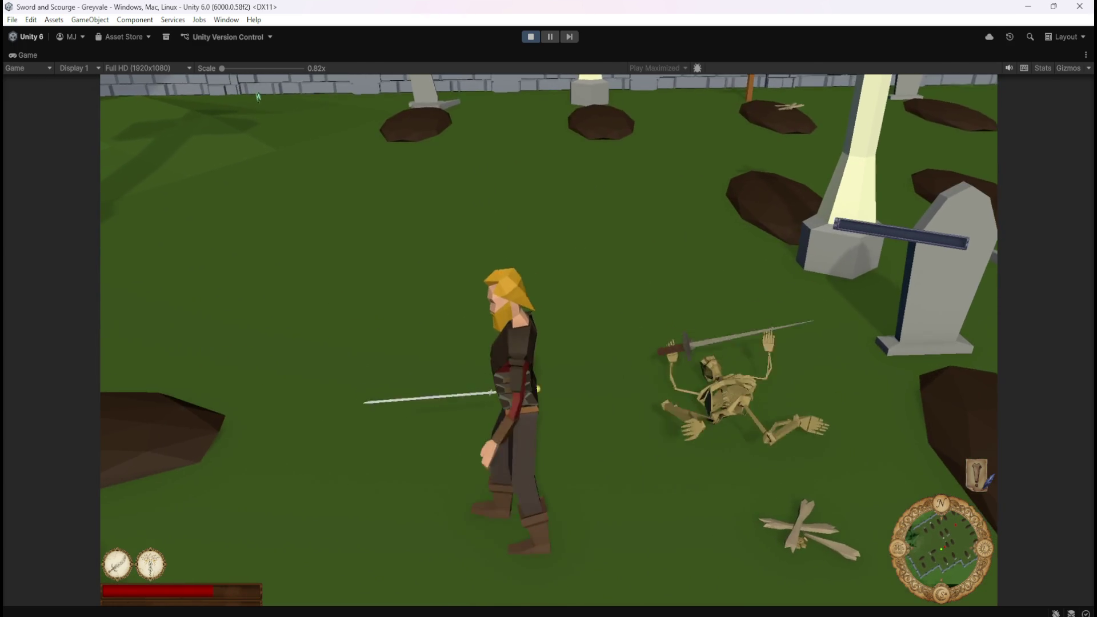
Step: Defeat the skeleton by the far wall and the risen one nearby
key("w")
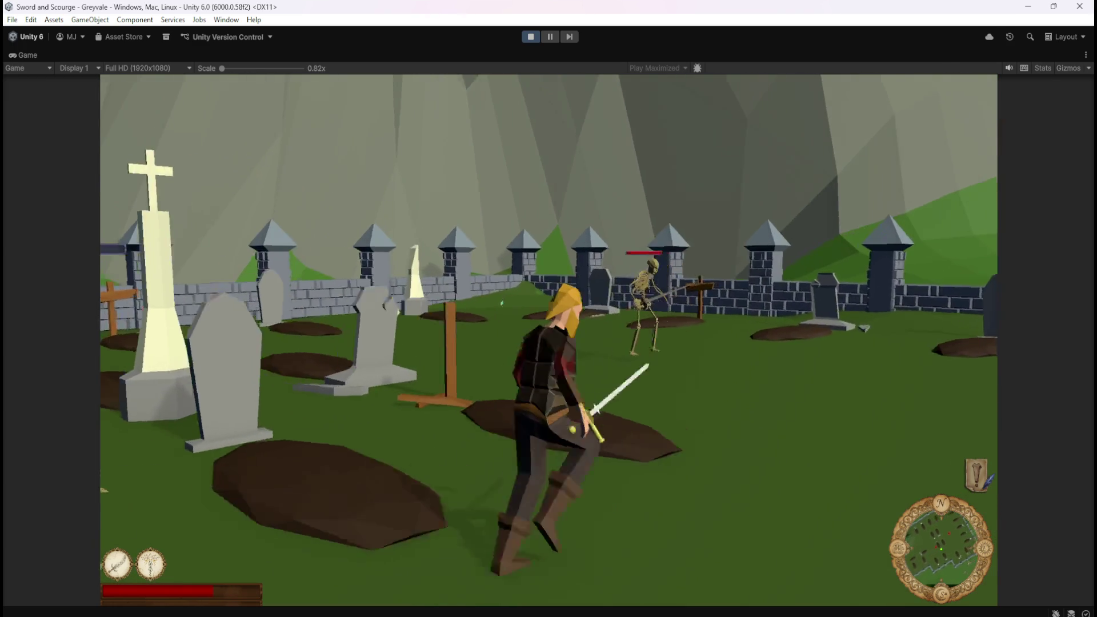
key("space")
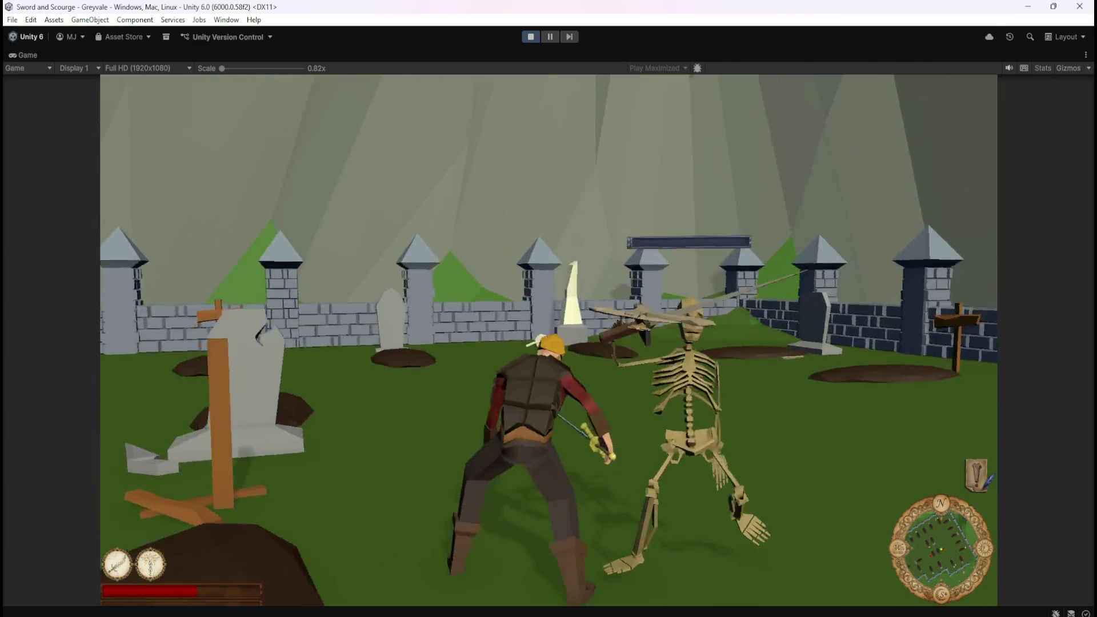
key("s")
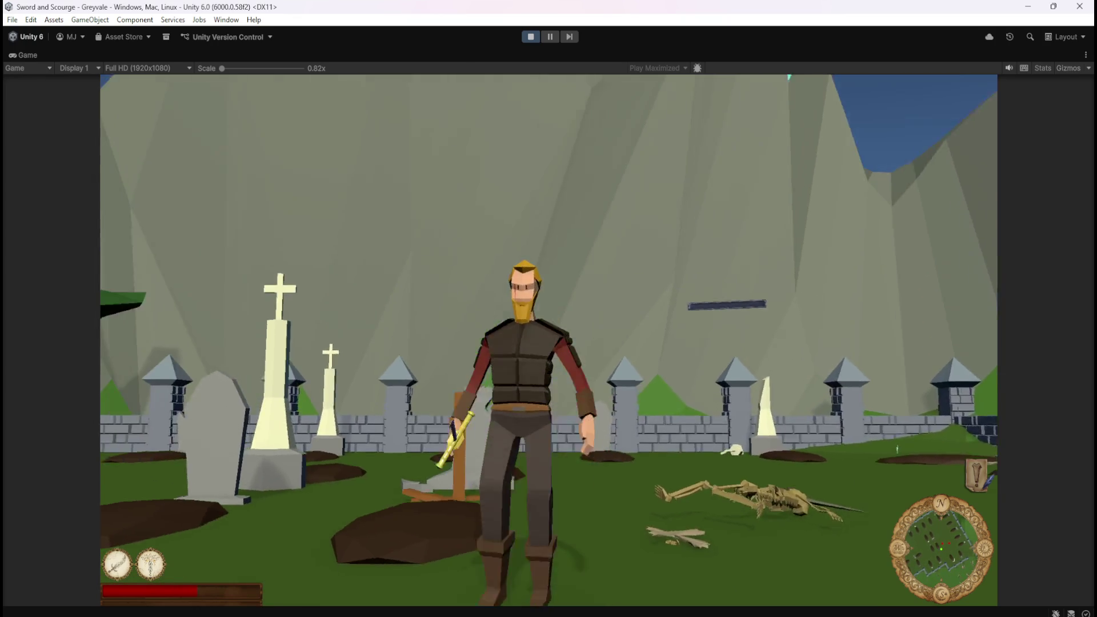
key("s")
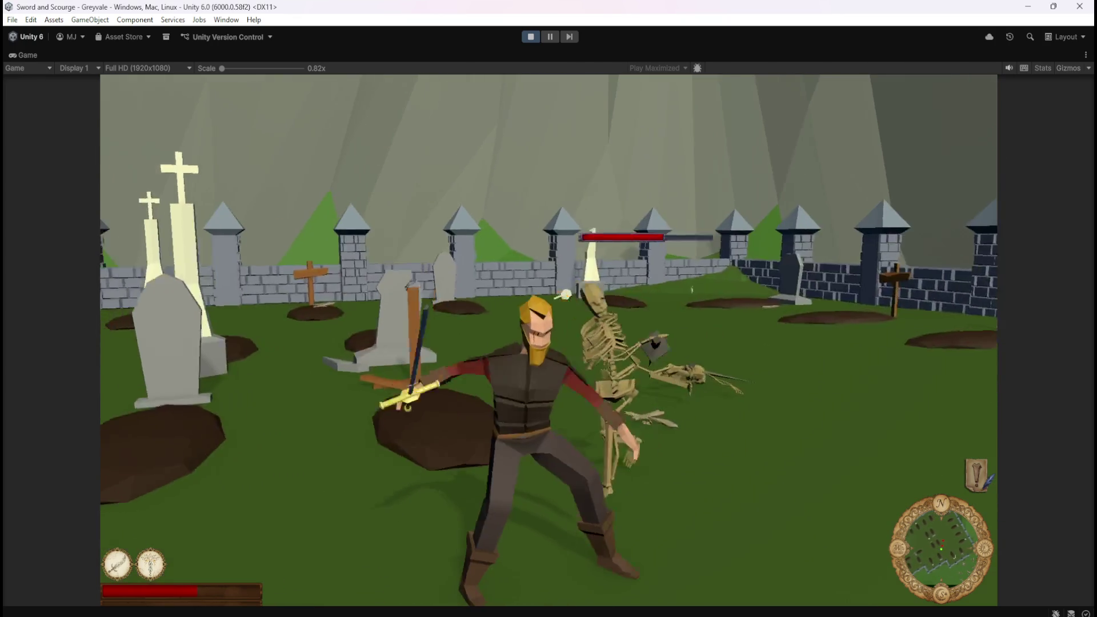
key("w")
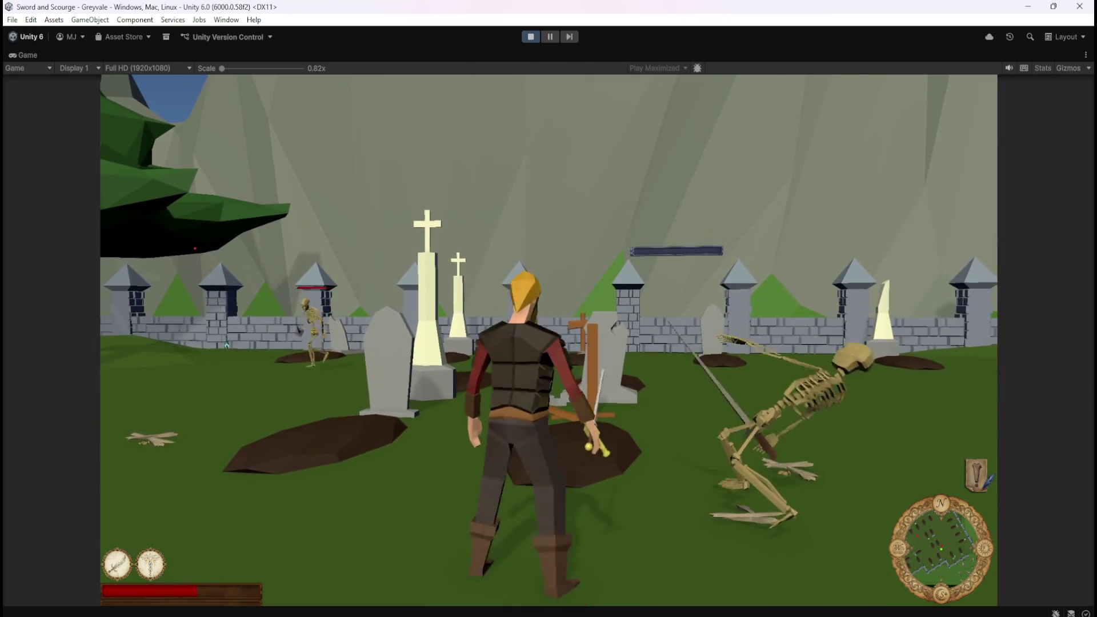
key("w")
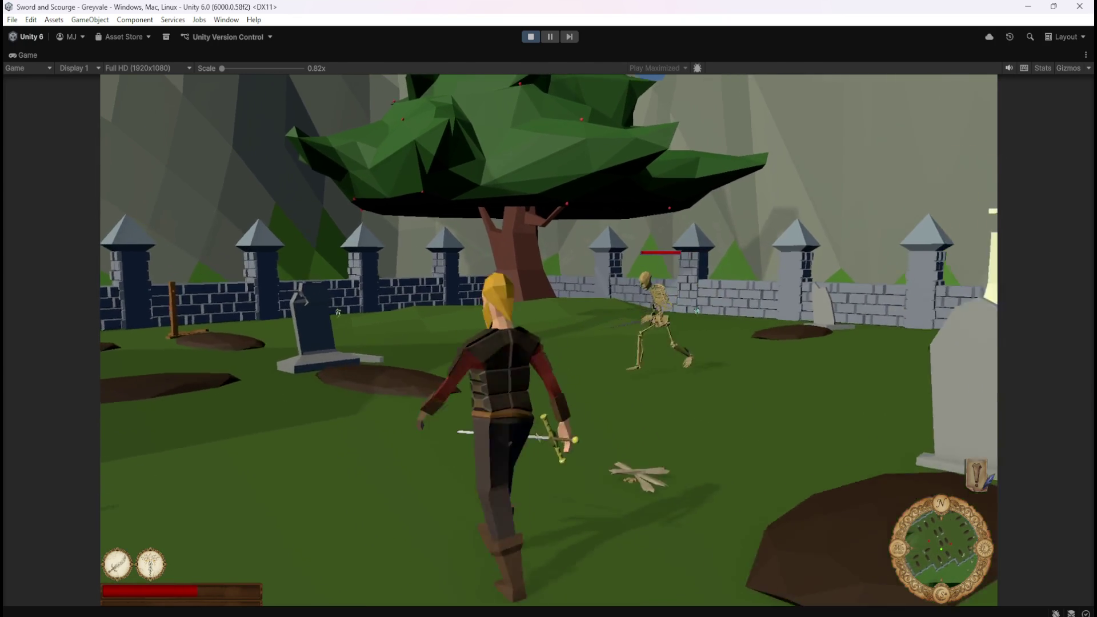
key("w")
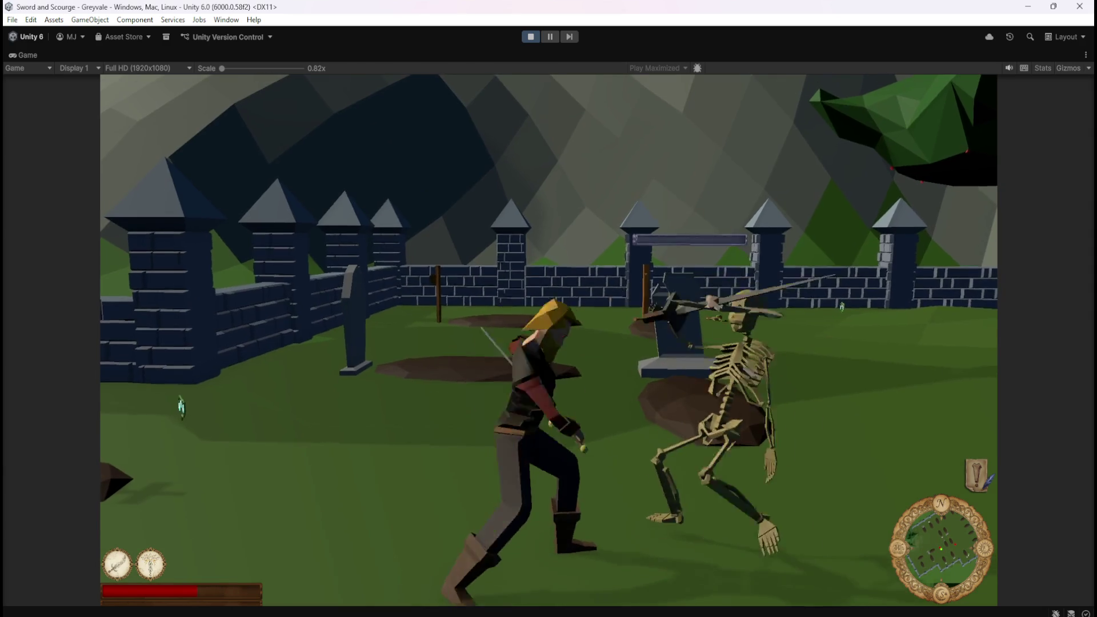
key("s")
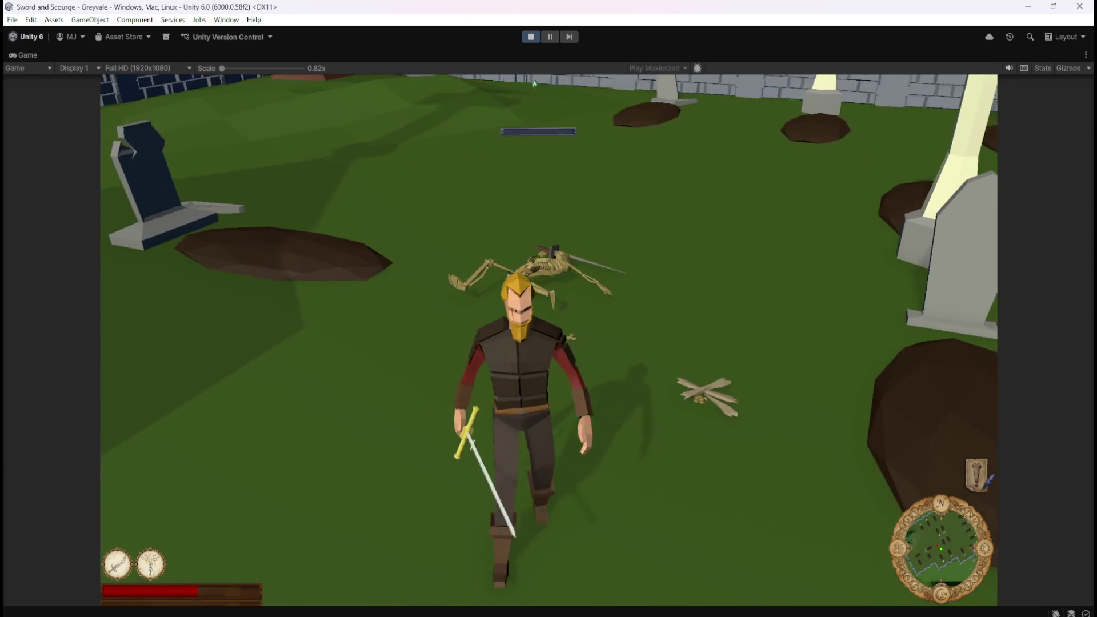
Step: Walk around the graveyard and defeat another skeleton
key("w")
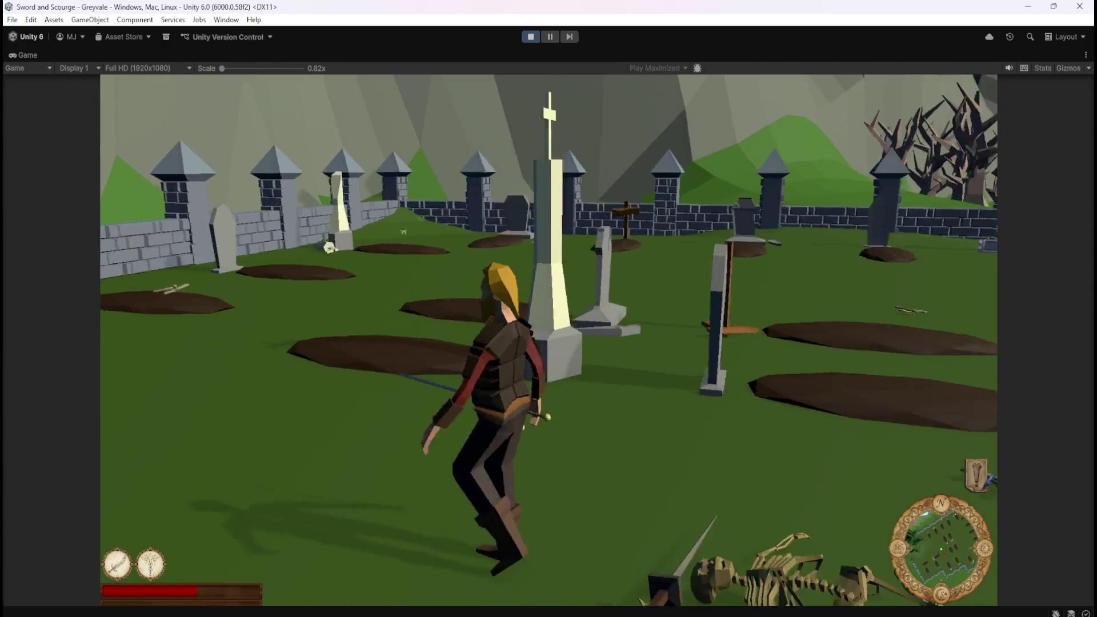
key("w")
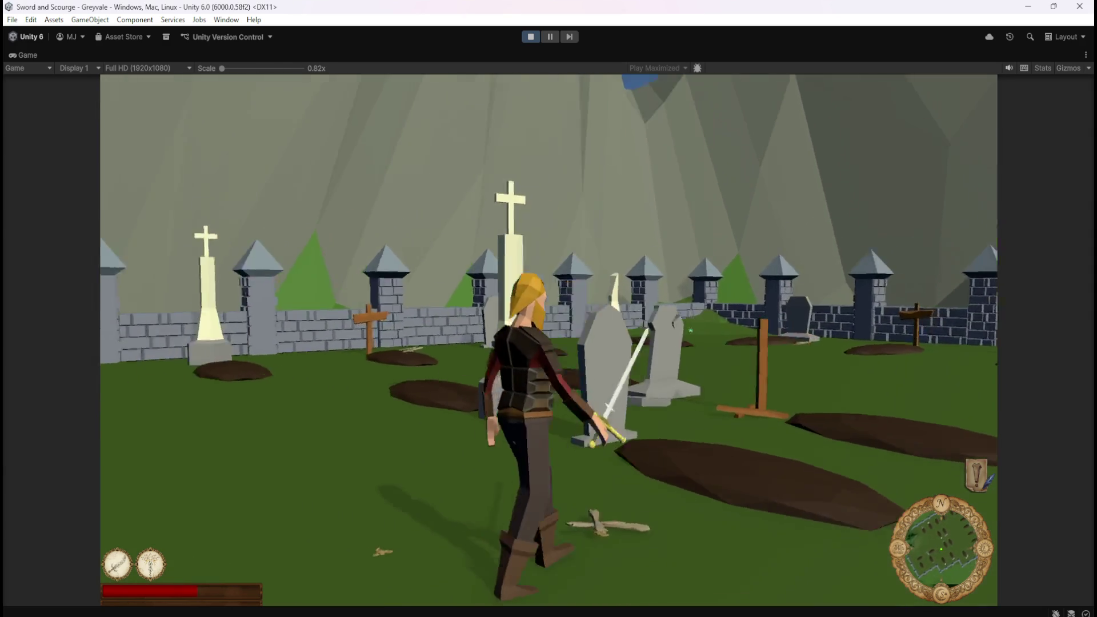
key("w")
key("w")
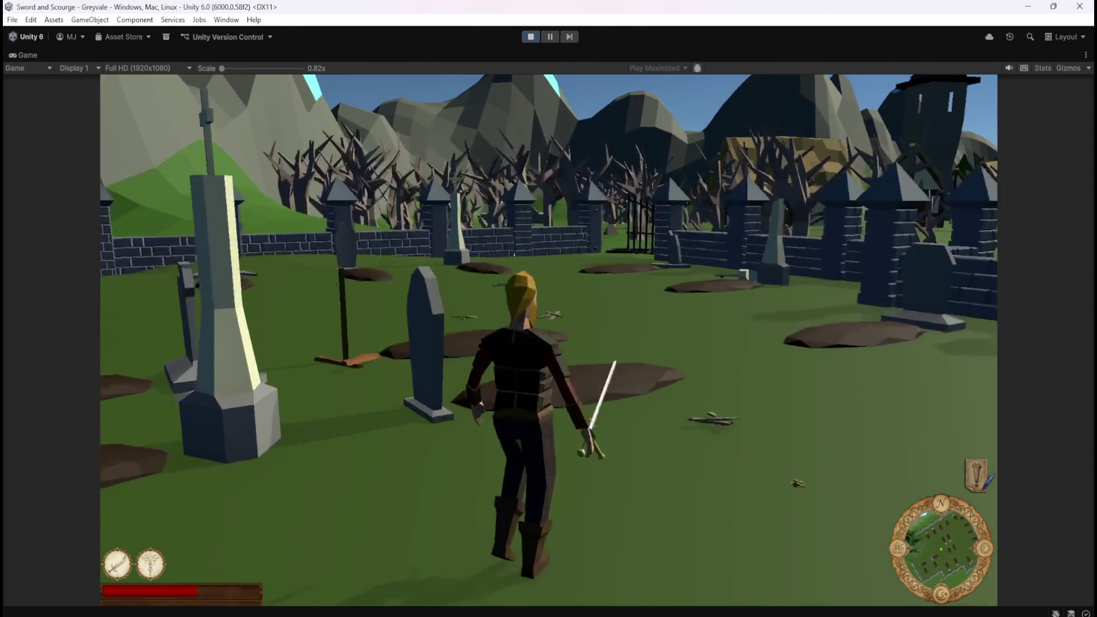
key("w")
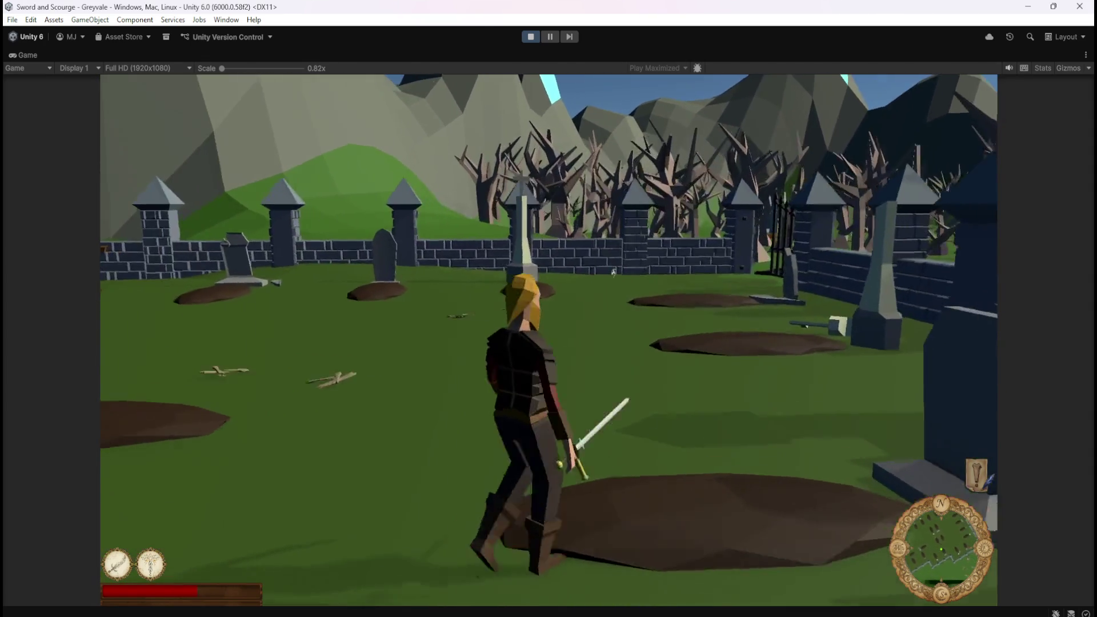
key("w")
key("w")
key("w")
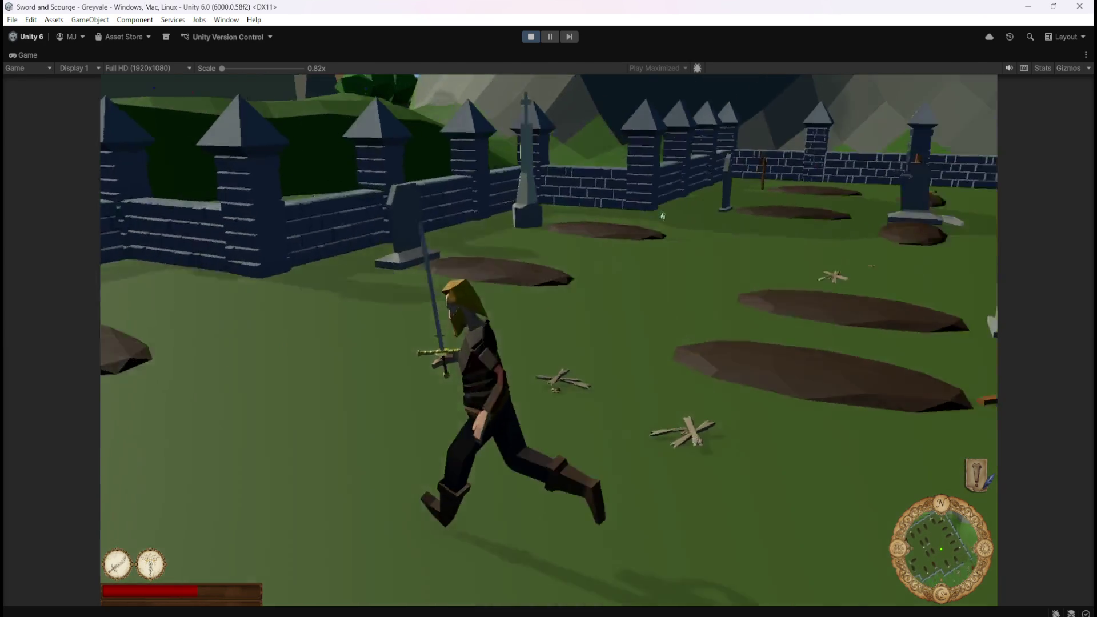
key("w")
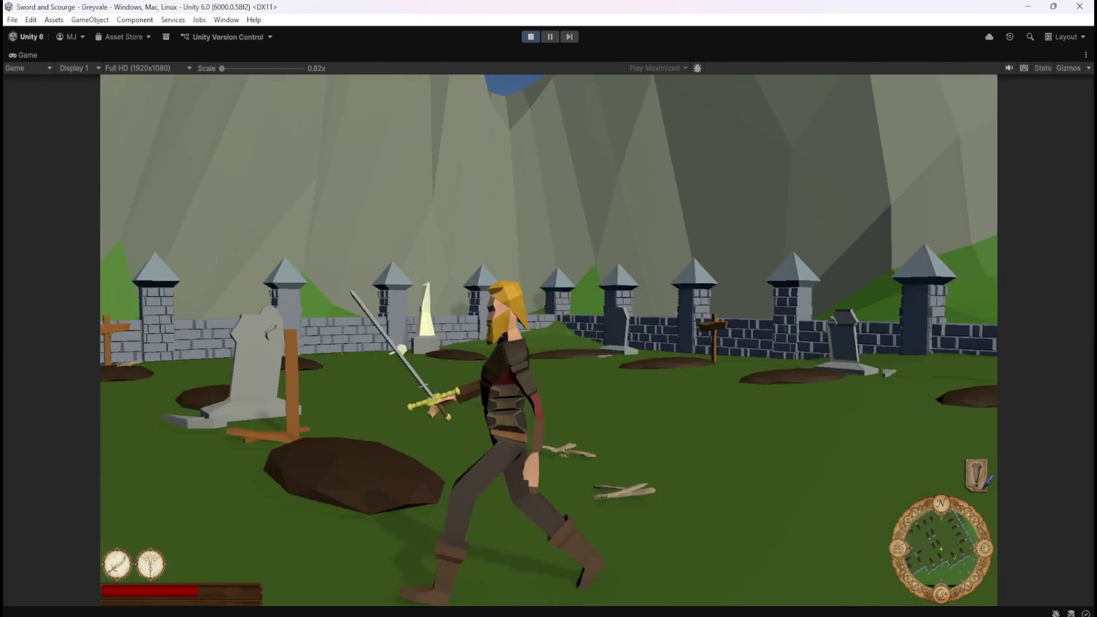
key("w")
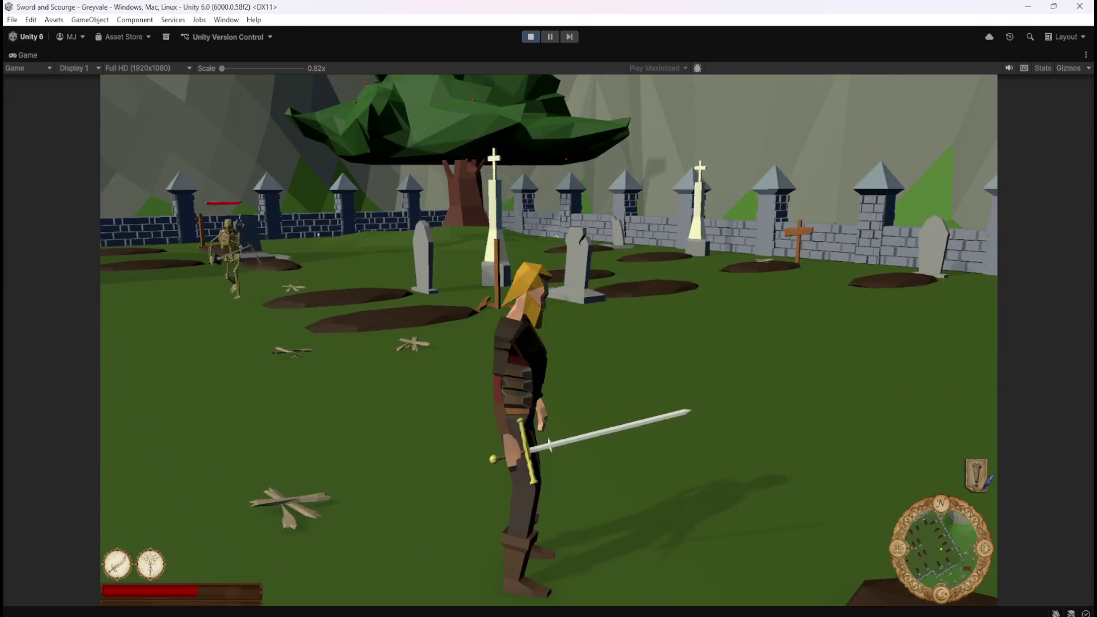
key("w")
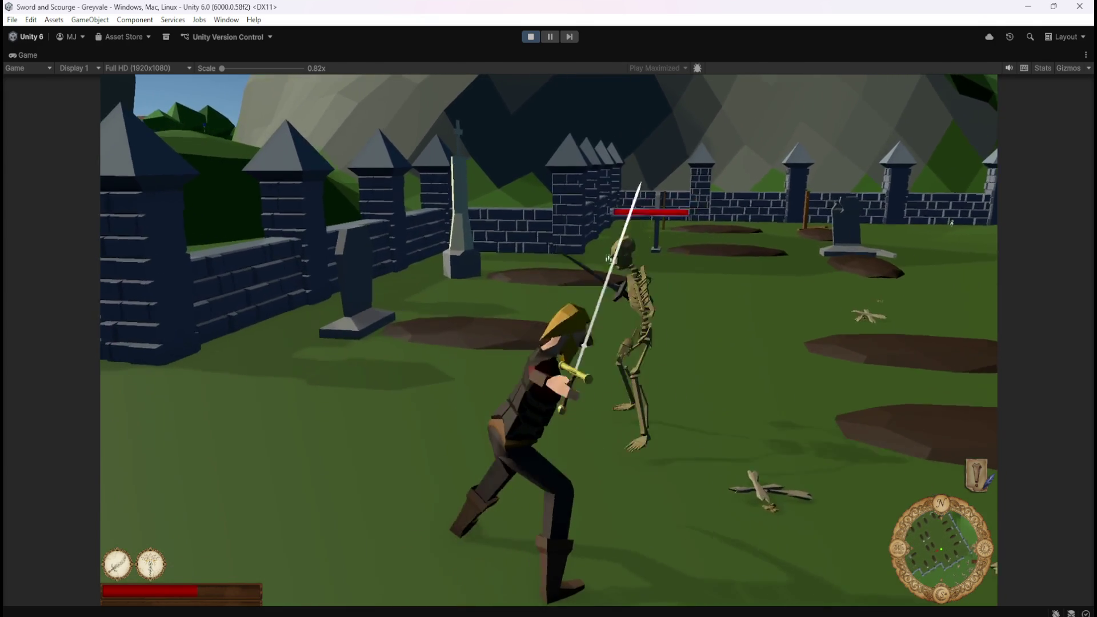
key("w")
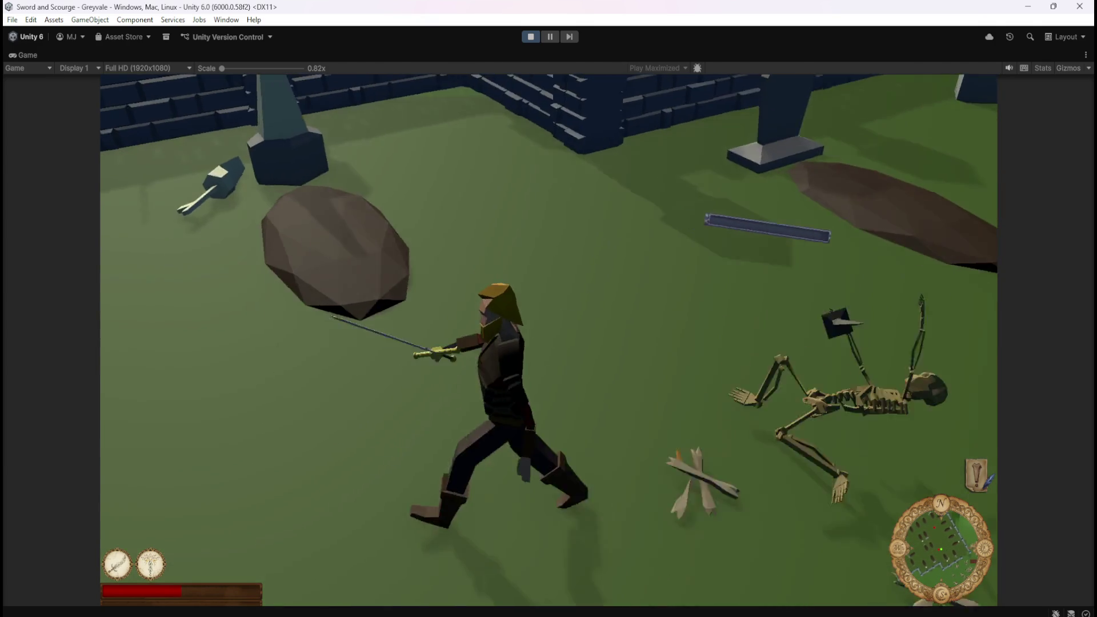
Step: Fight the remaining skeletons using the special ability (2) and sword strikes
key("w")
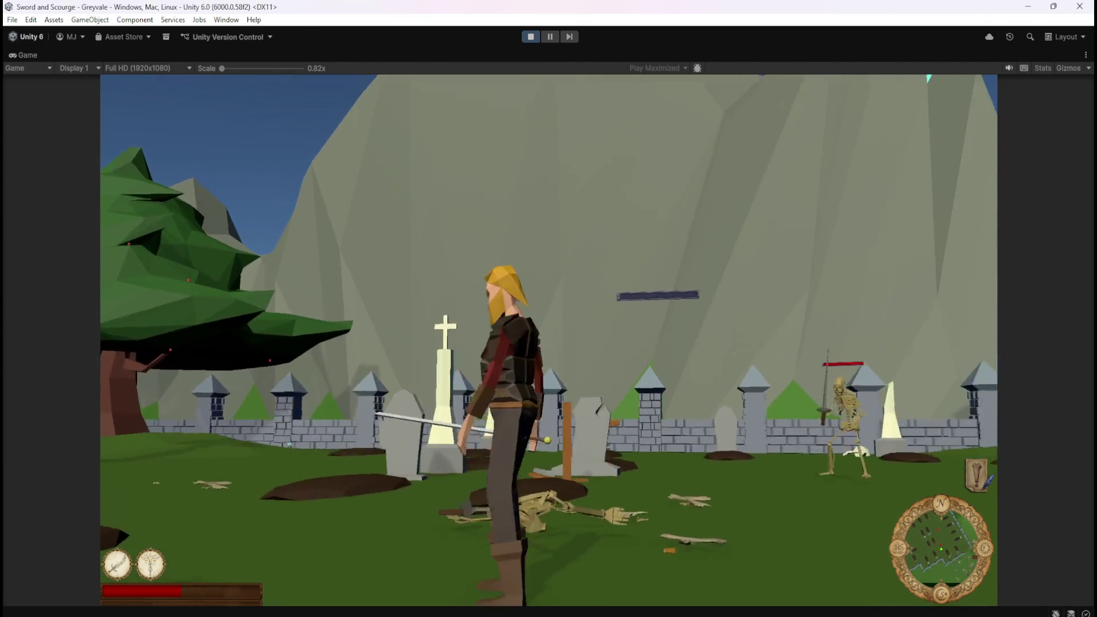
key("w")
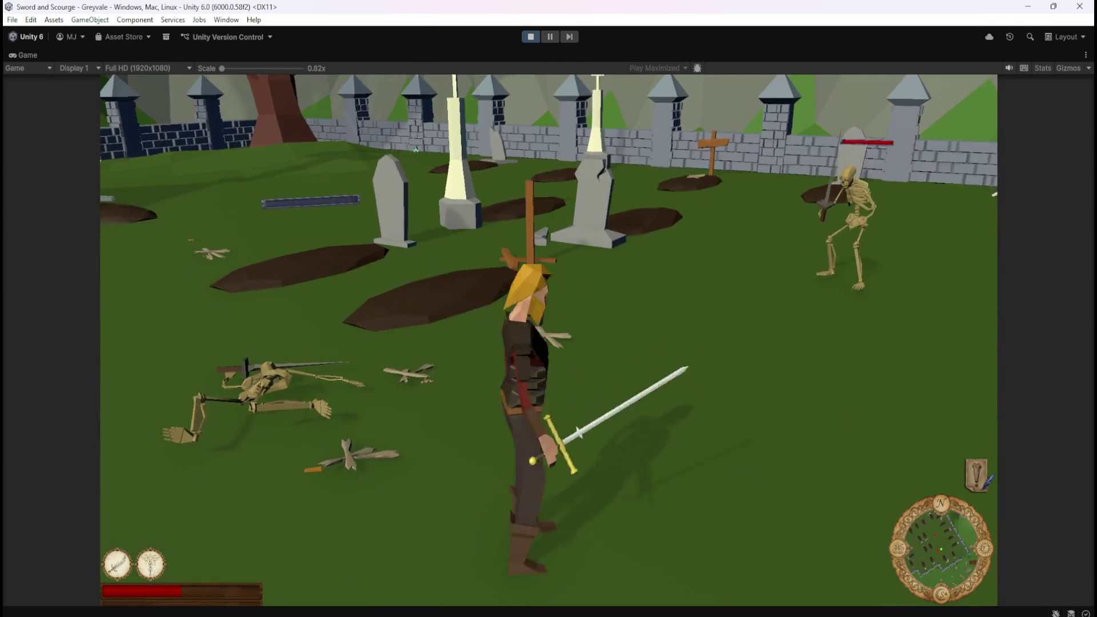
key("w")
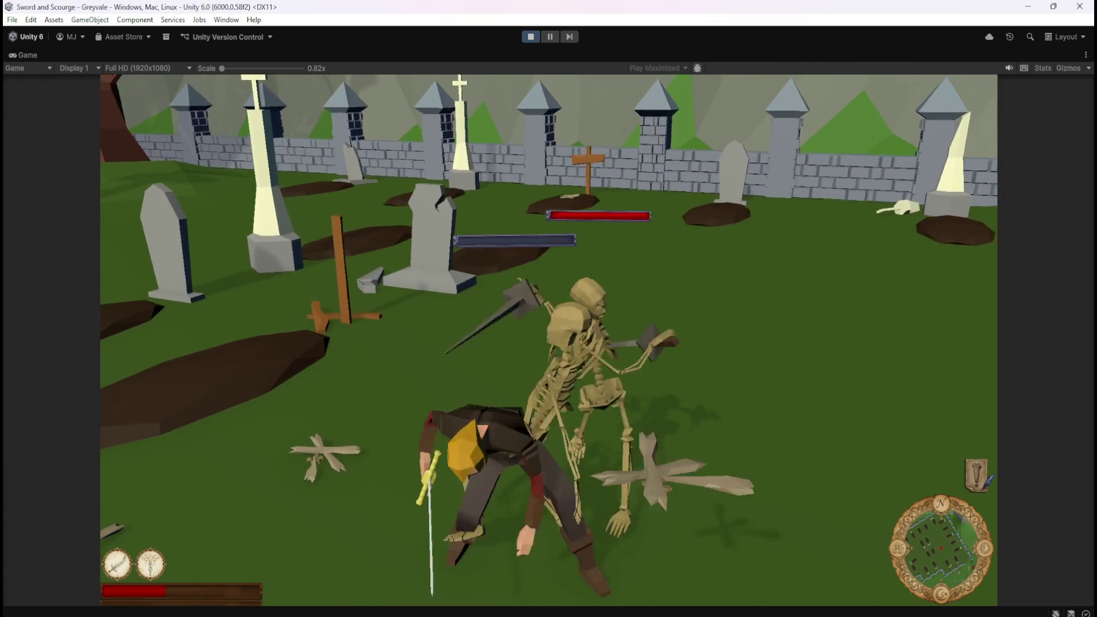
key("w")
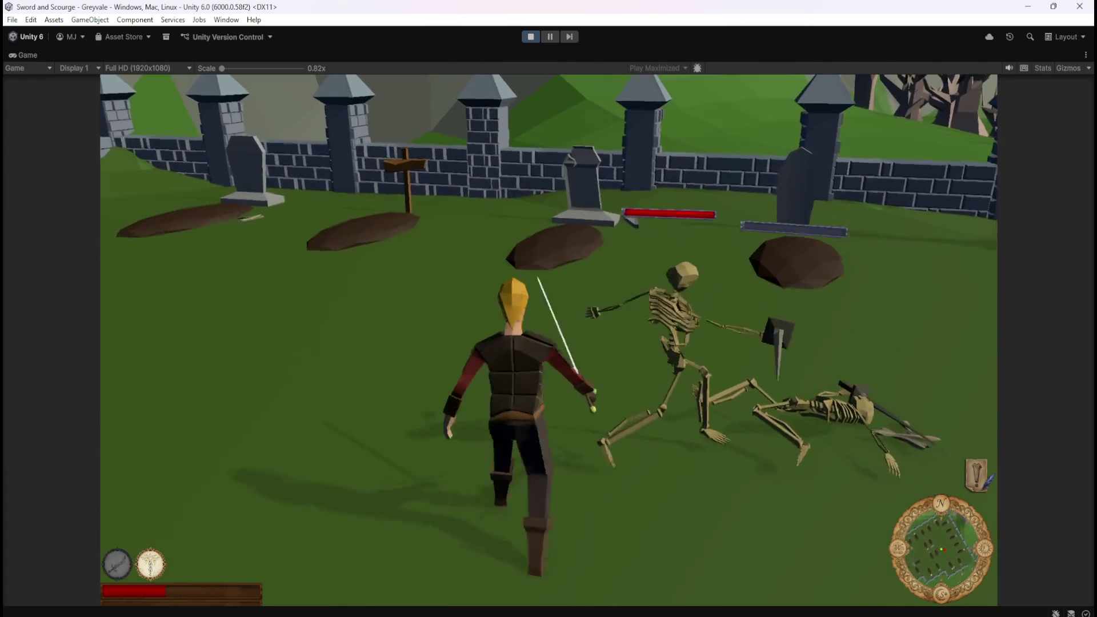
key("2")
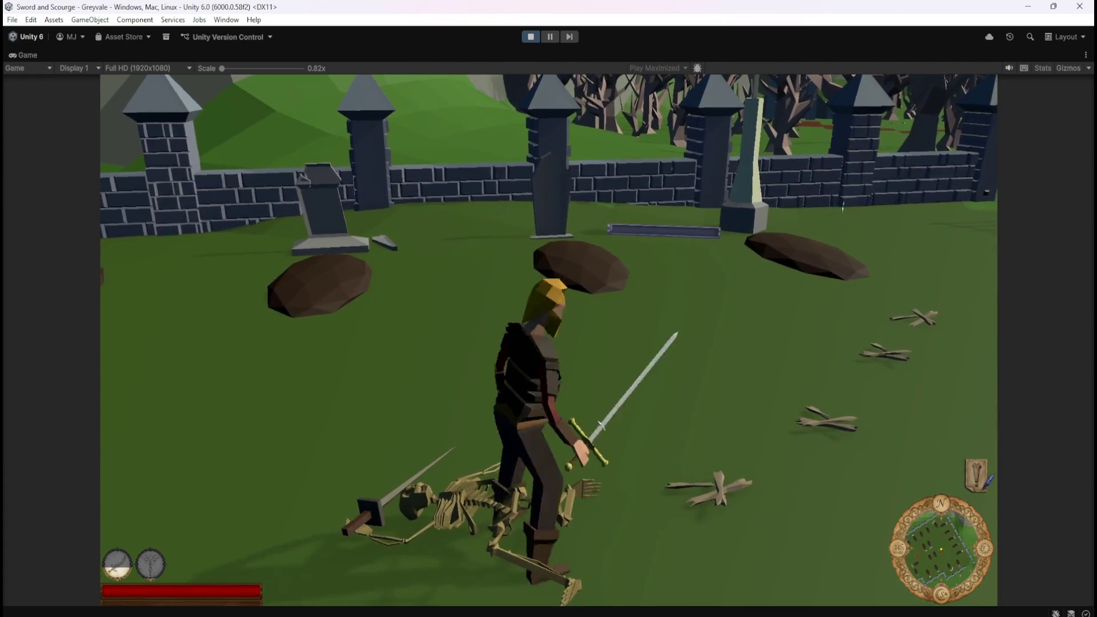
key("s")
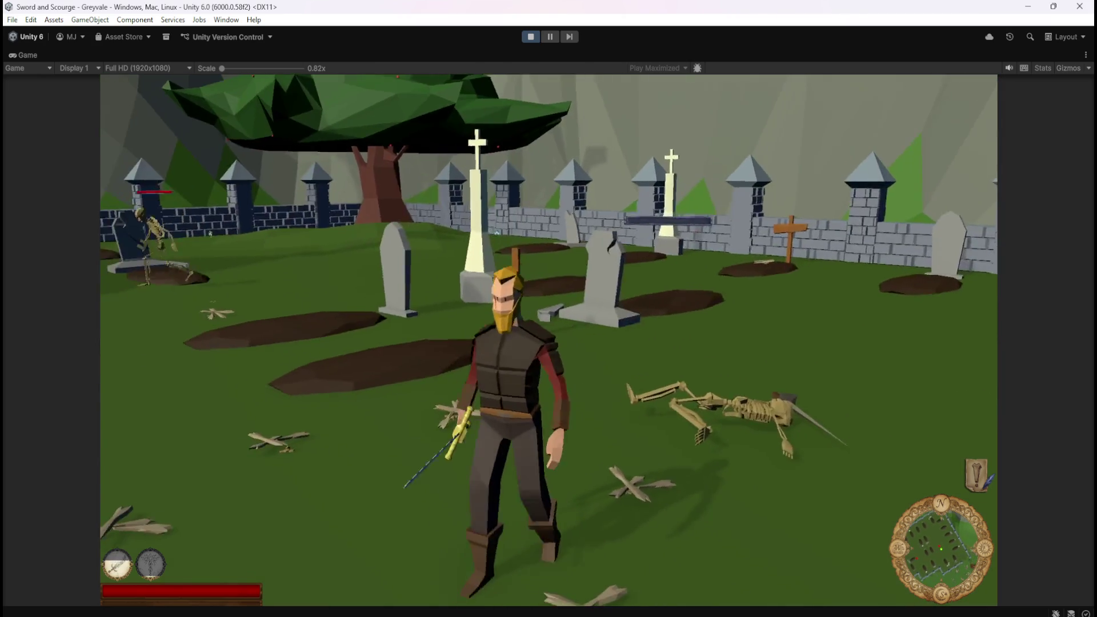
key("w")
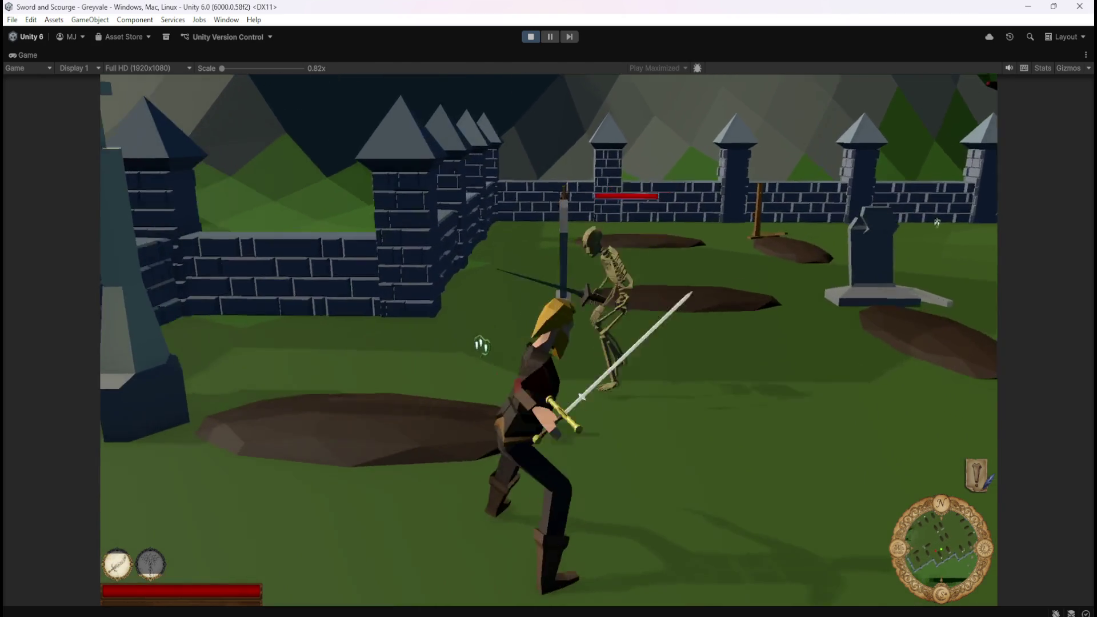
left_click(477, 346)
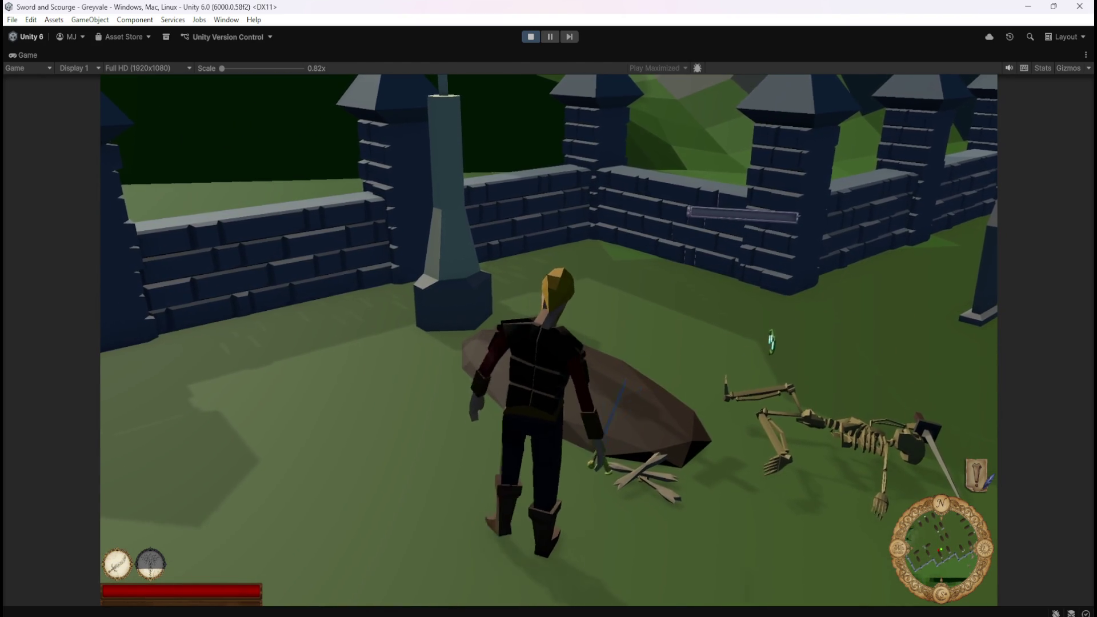
key("s")
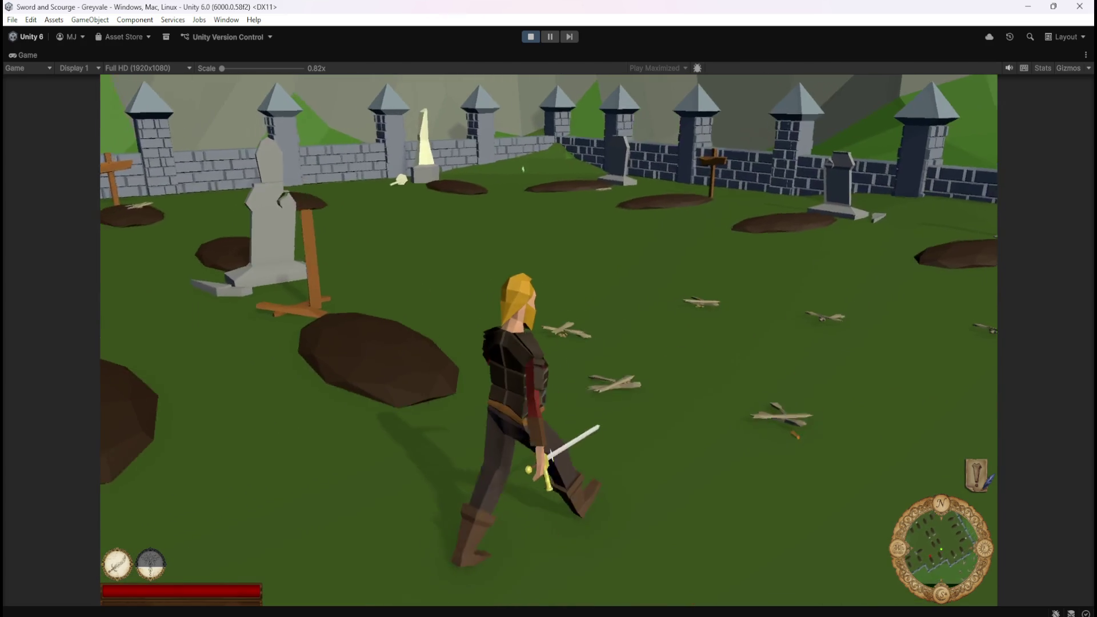
key("s")
key("s")
key("s")
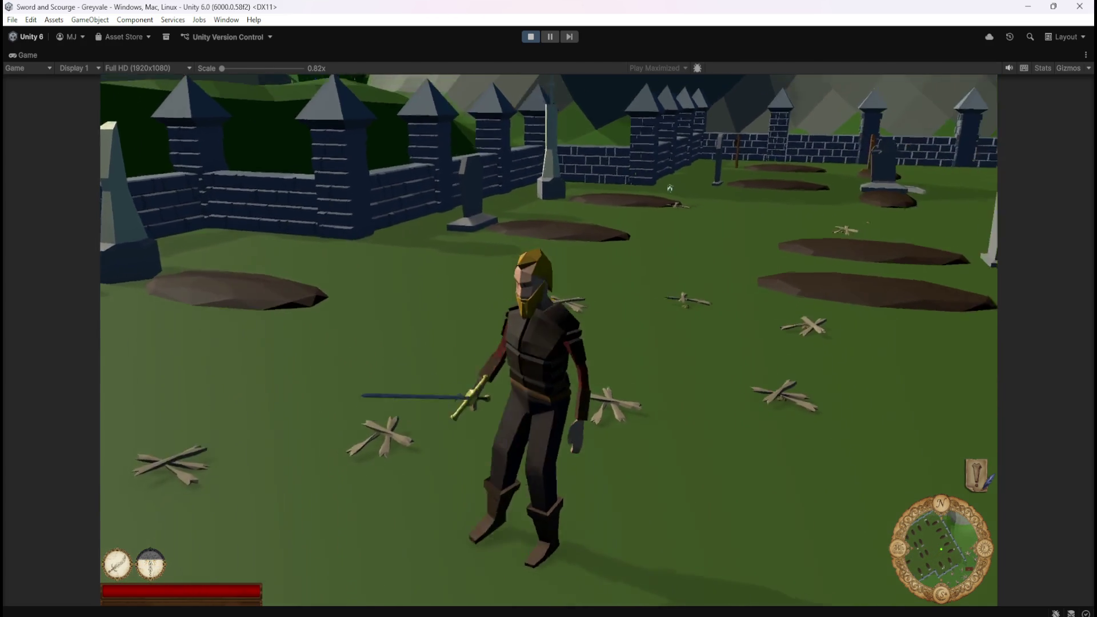
Step: Pause with Esc, resume briefly, pause again and stop Play mode
key("Escape")
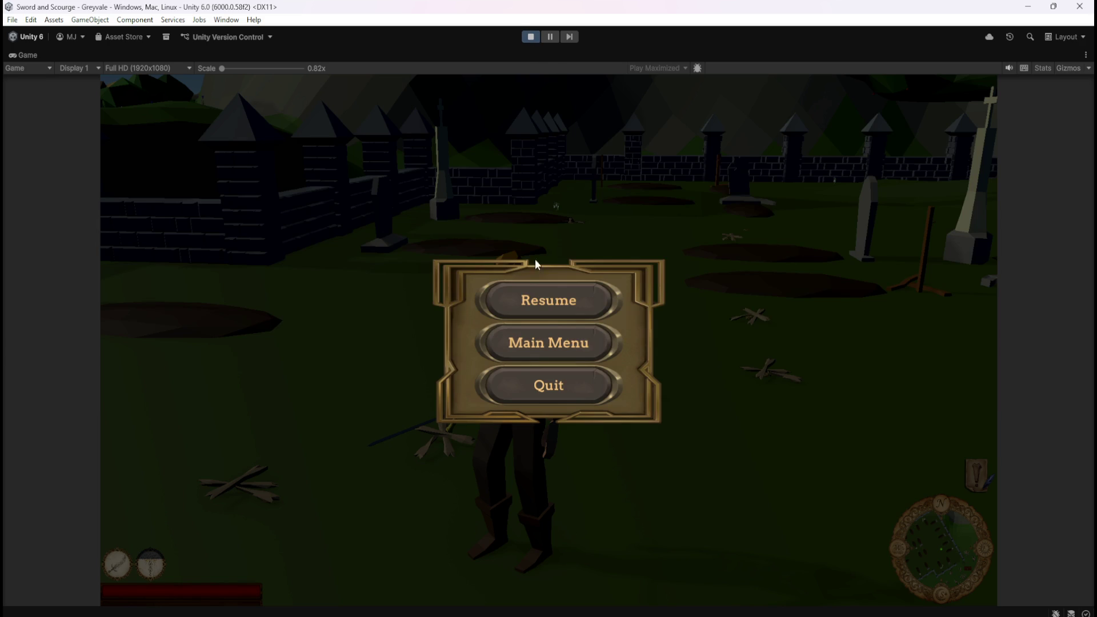
left_click(529, 287)
key("a")
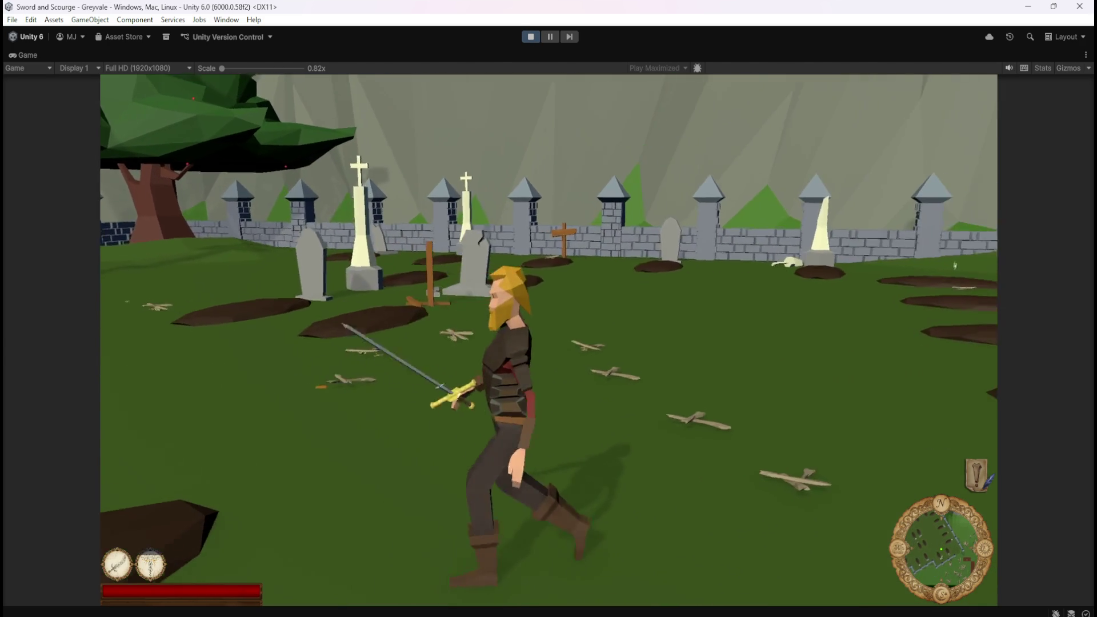
key("Escape")
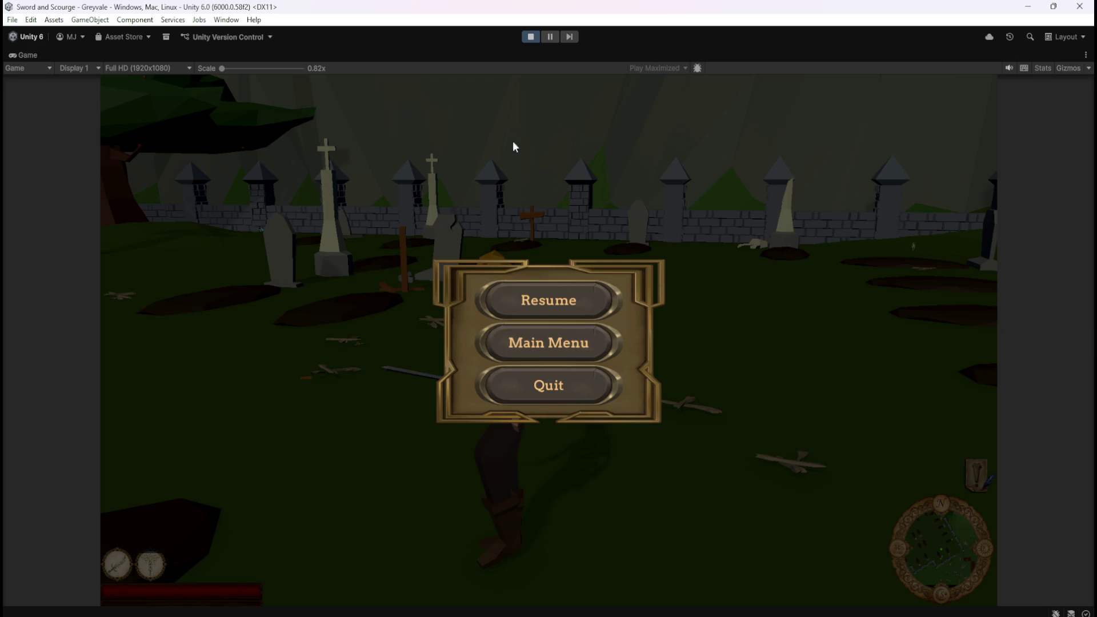
left_click(530, 38)
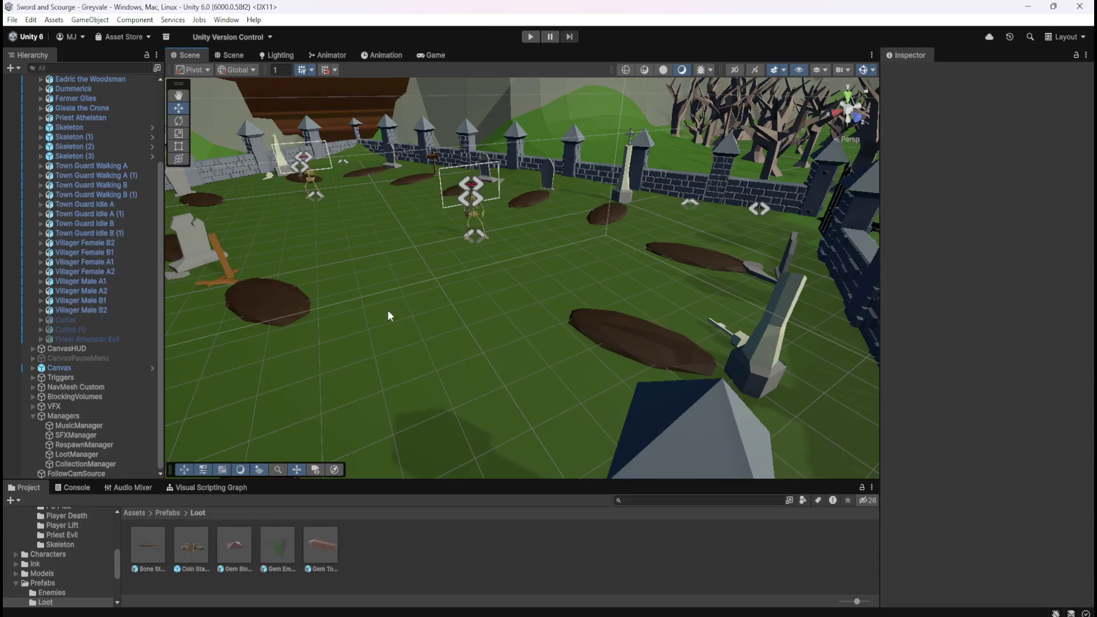
Step: Open Bone Stack and inspect its Rigidbody and Mesh Collider layer overrides
double_click(149, 543)
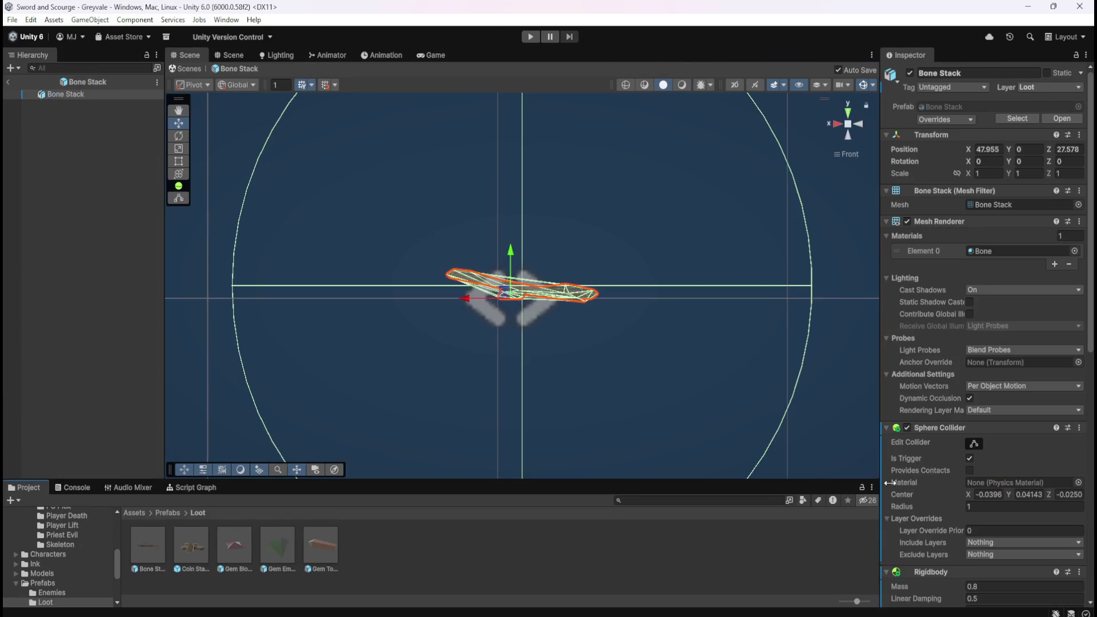
scroll(920, 485, "down", 10)
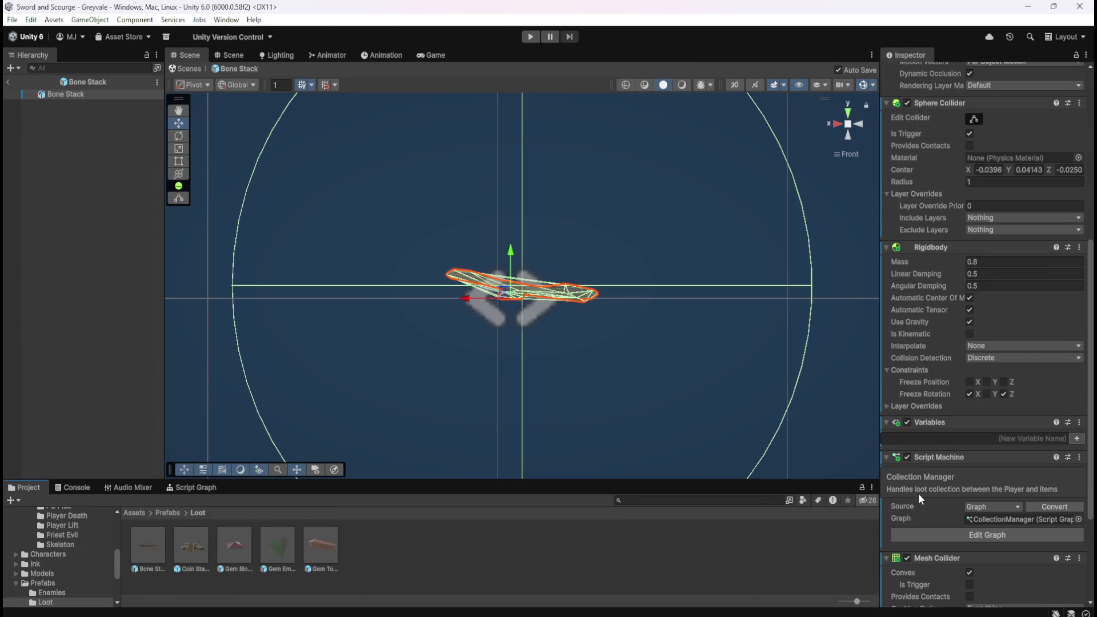
left_click(887, 406)
left_click(888, 406)
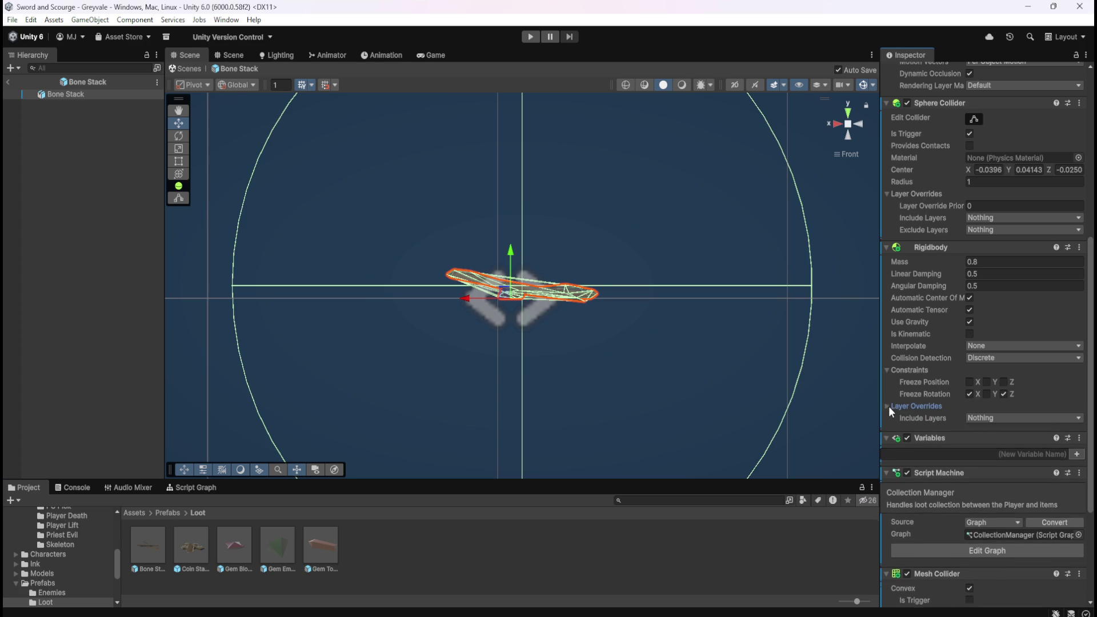
scroll(919, 400, "down", 5)
left_click(934, 494)
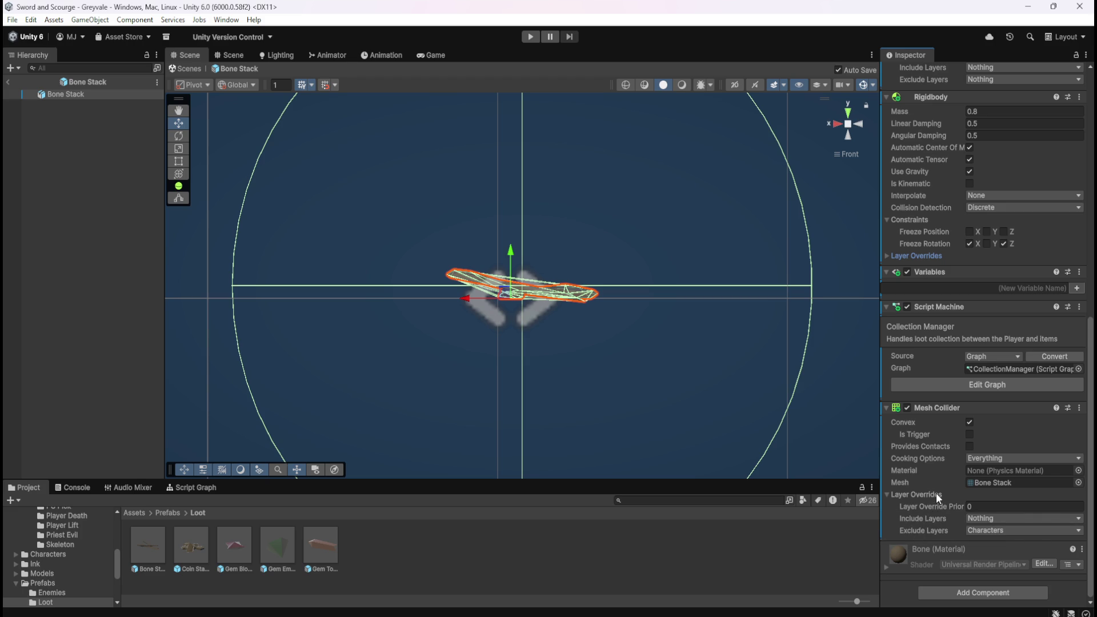
mouse_move(934, 505)
Step: Check Bone Stack's Rigidbody Linear Damping is 0, then open Coin Stack
scroll(948, 242, "up", 2)
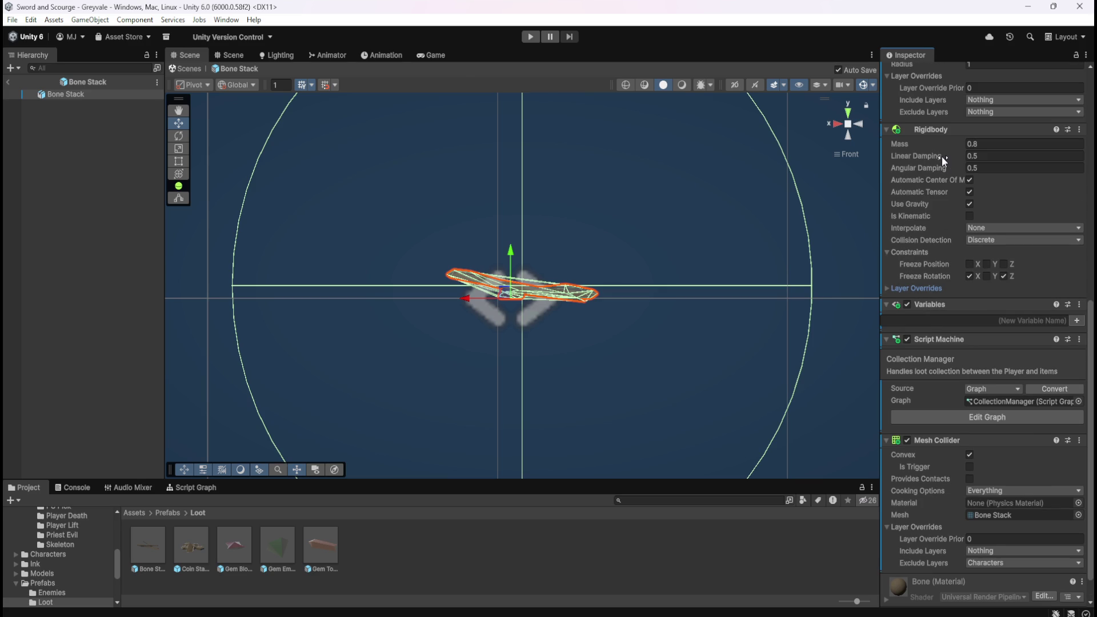
mouse_move(941, 155)
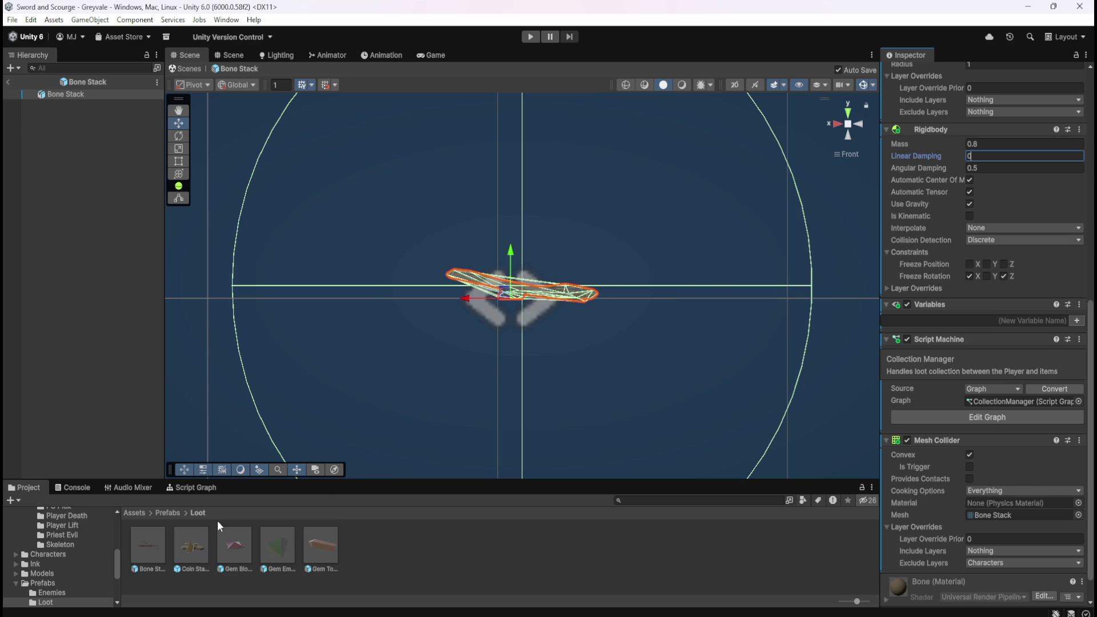
double_click(199, 536)
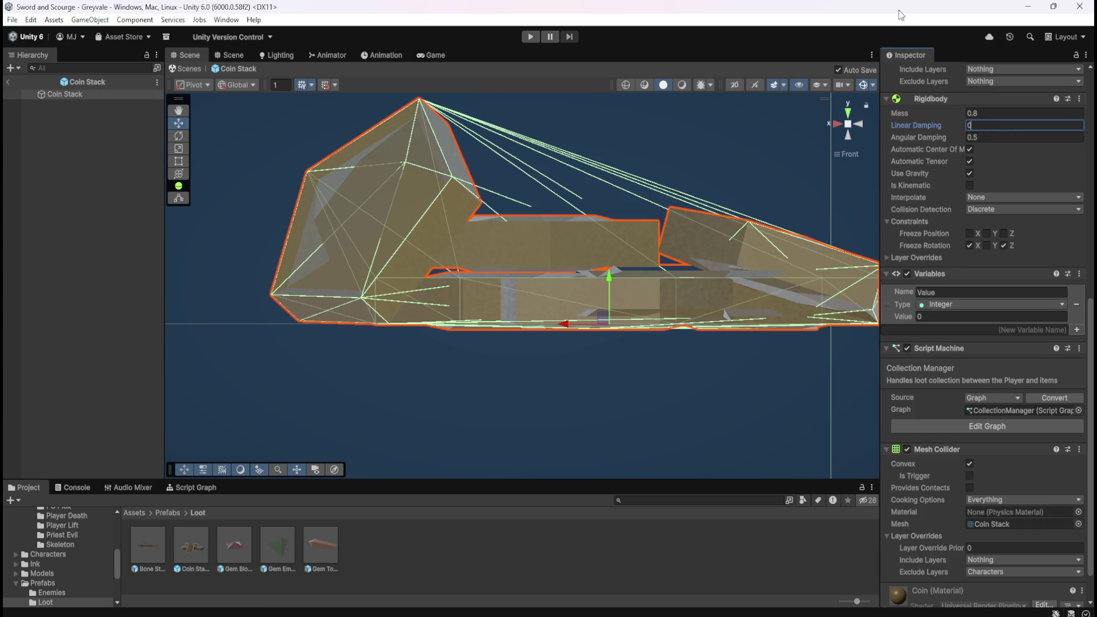
Step: Set Rigidbody Linear Damping to 0 on Gem Blood Ruby, Gem Emerald and Gem Topaz
double_click(242, 542)
left_click(1000, 155)
type("0")
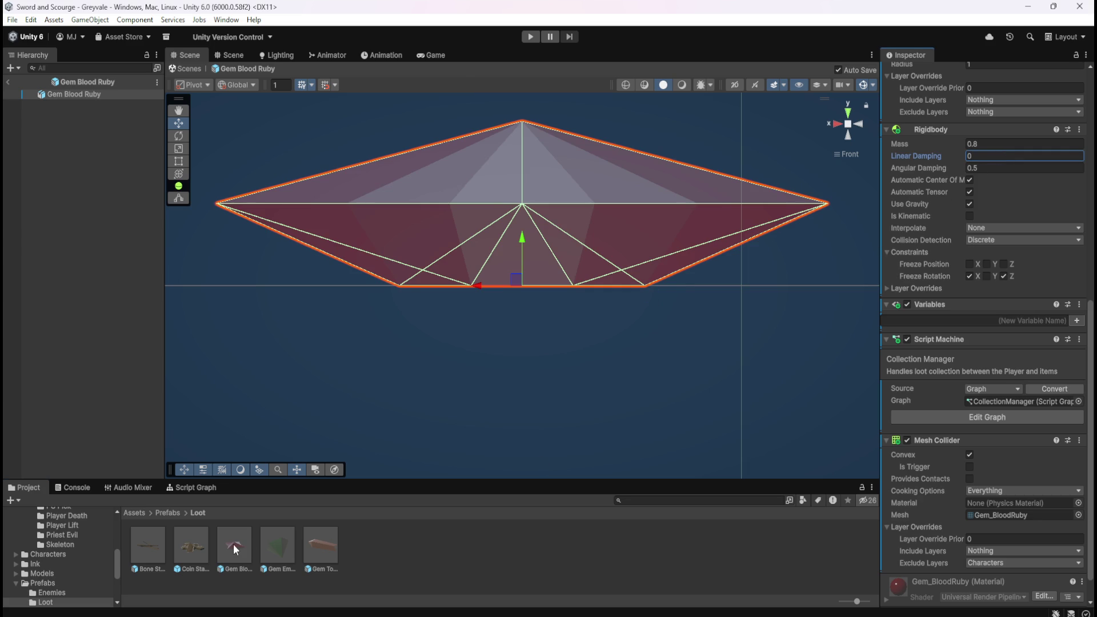
double_click(286, 538)
left_click(999, 156)
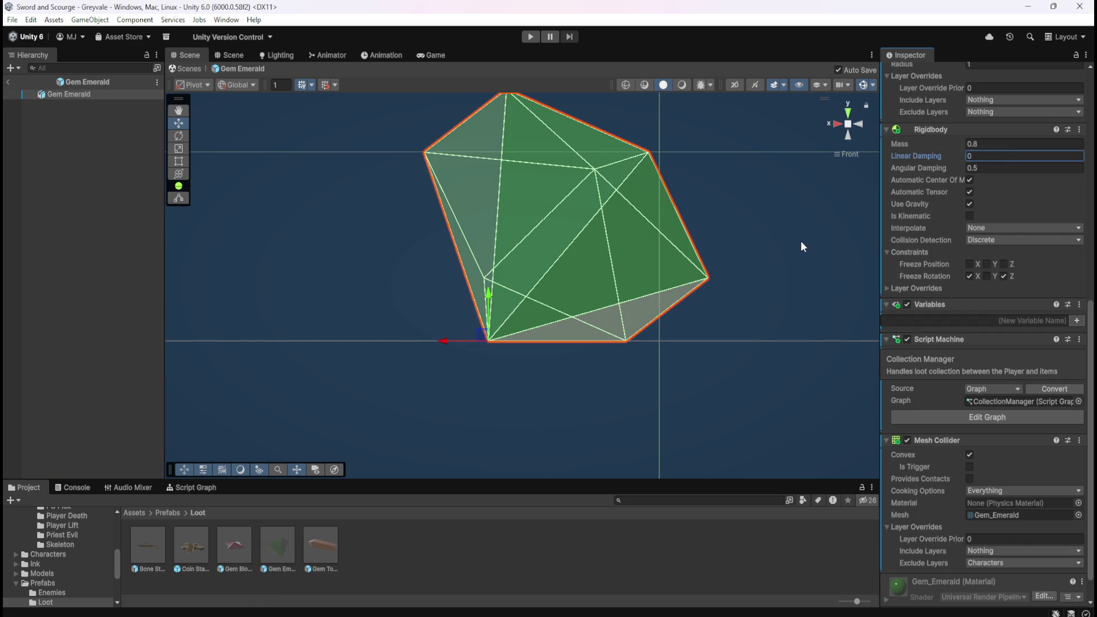
double_click(308, 539)
left_click(989, 155)
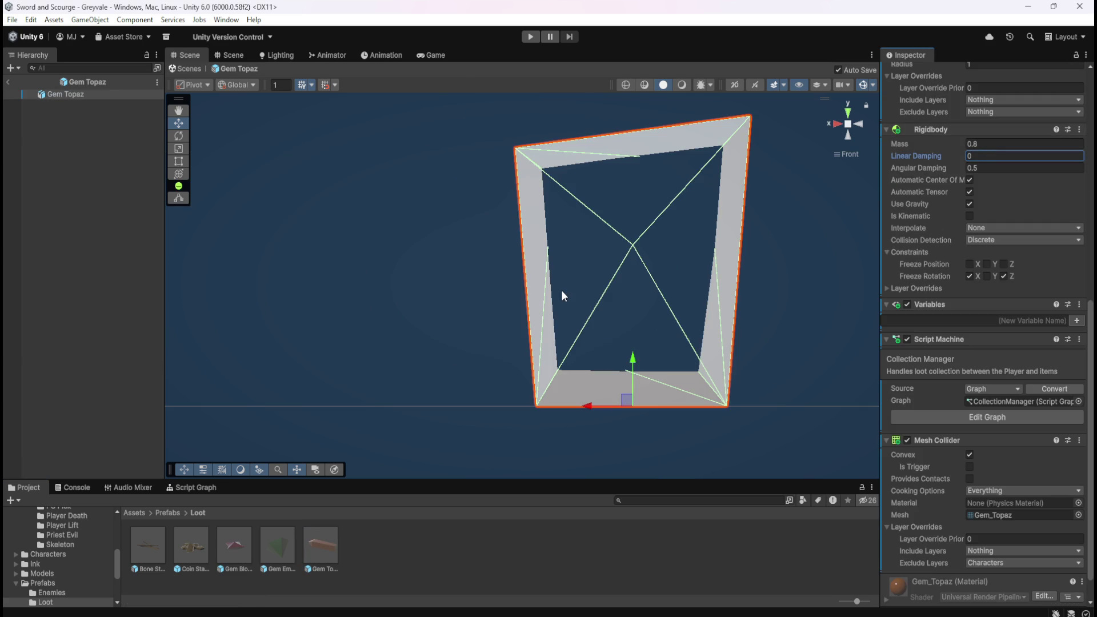
Step: Recheck all five Loot prefabs, exit Prefab Mode and enter Play mode
double_click(149, 544)
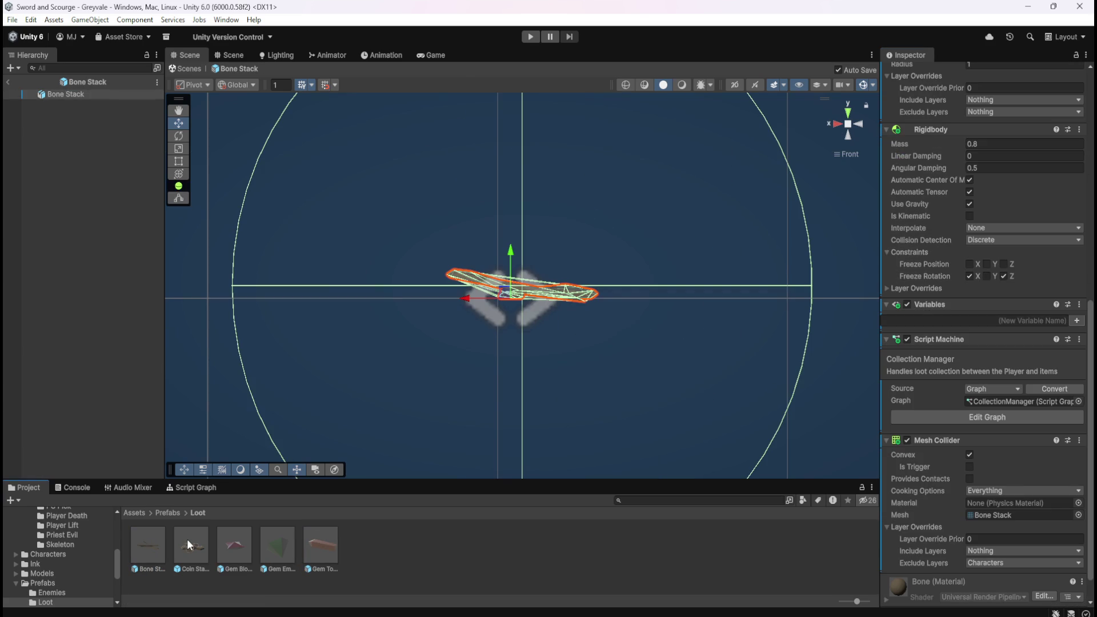
double_click(190, 544)
double_click(235, 547)
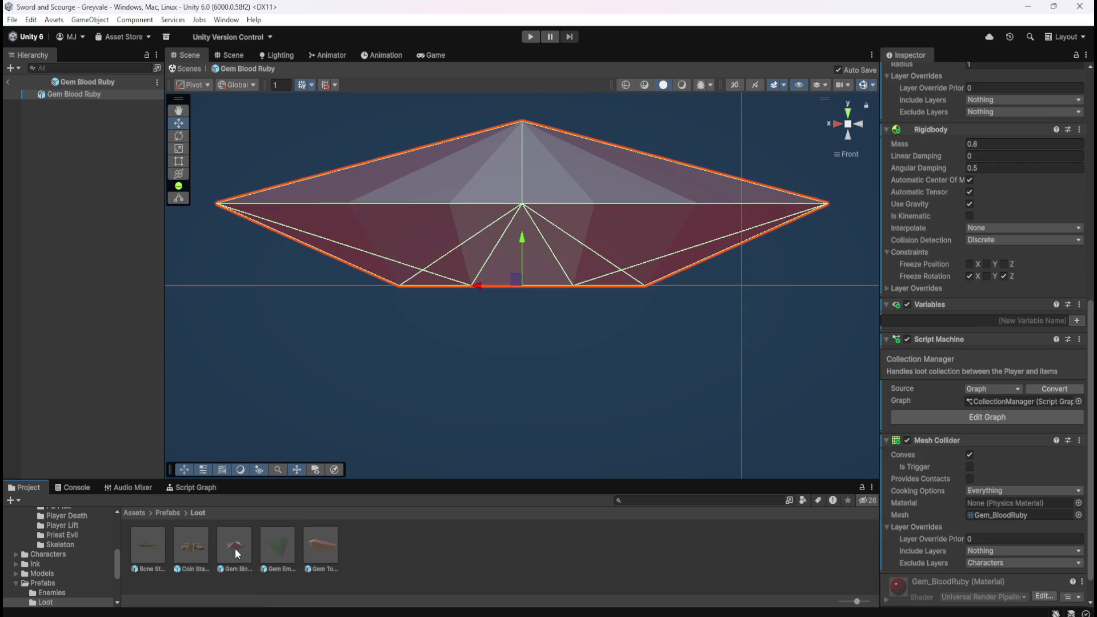
double_click(290, 547)
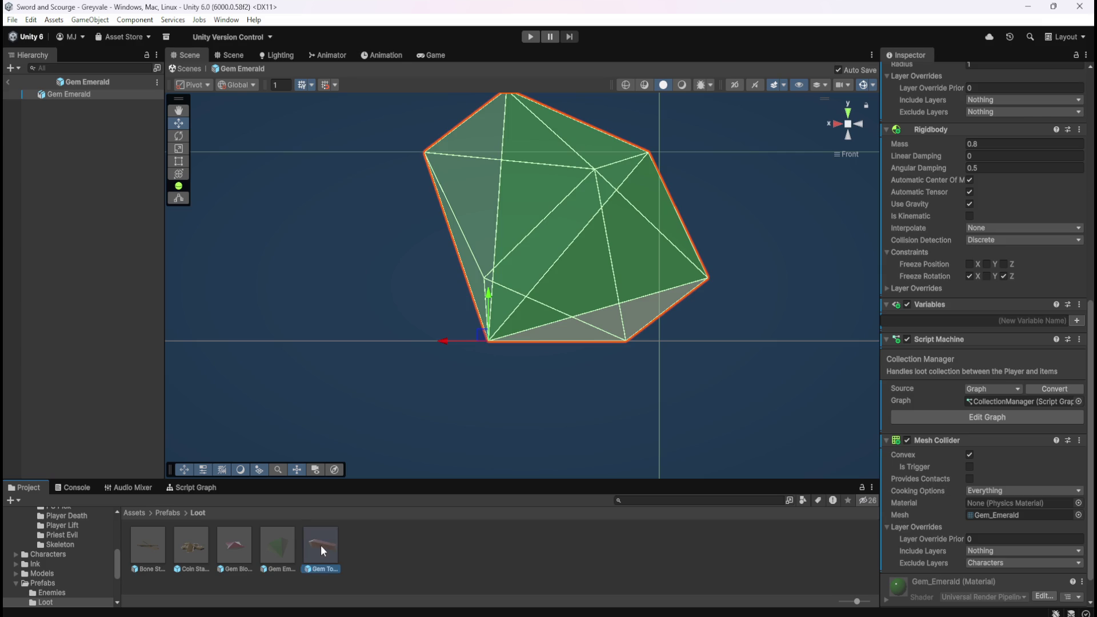
double_click(320, 545)
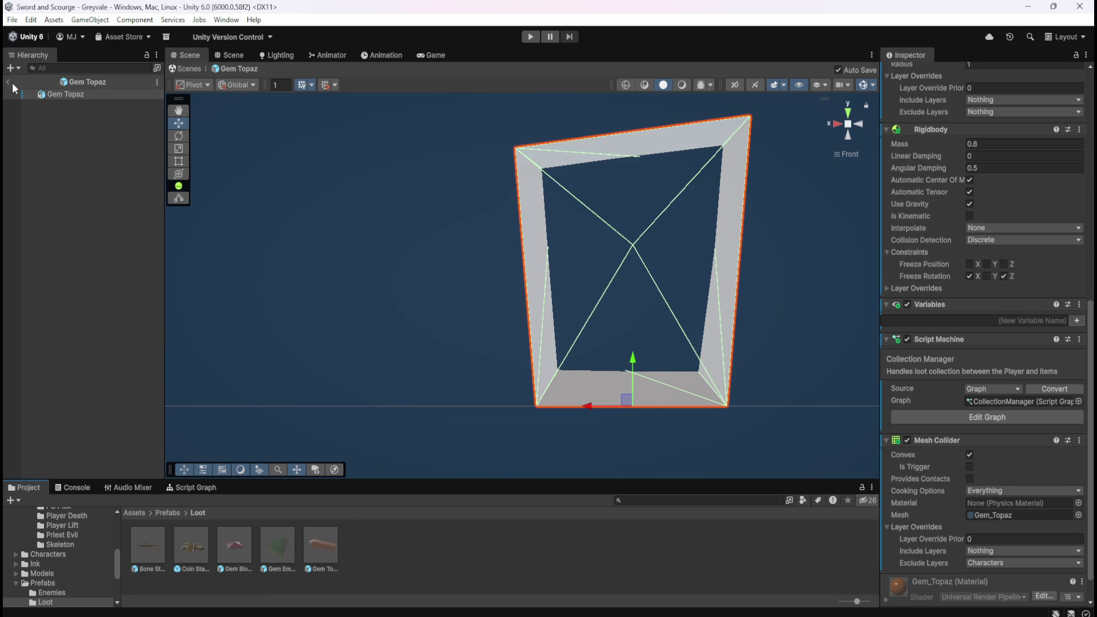
left_click(12, 84)
left_click(536, 36)
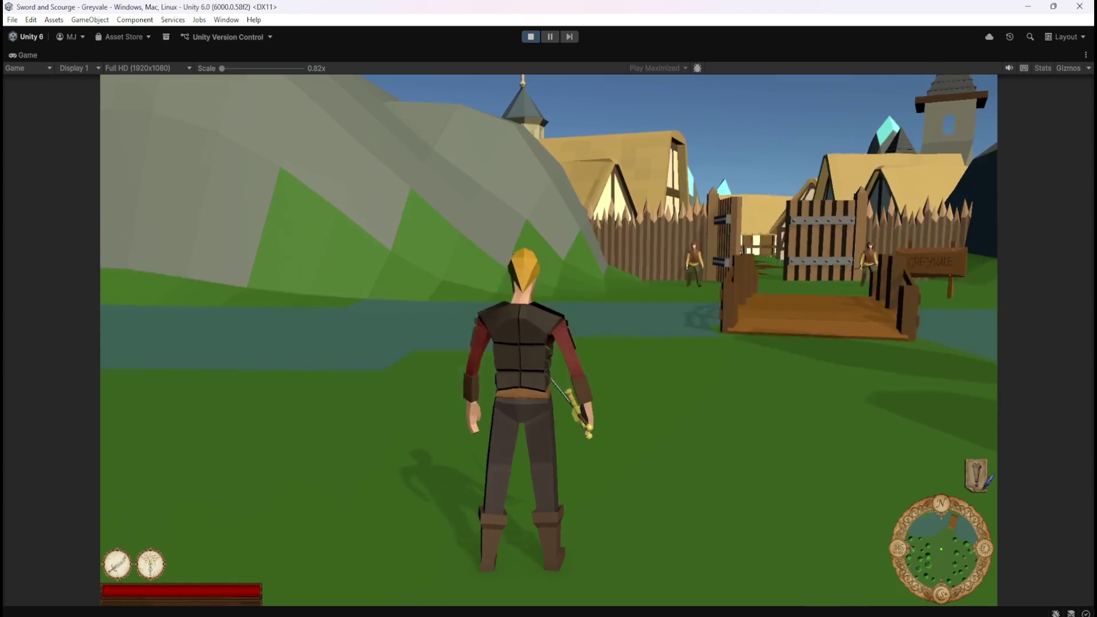
Step: Run the hero through Greyvale past the well and church to the graveyard, striking a skeleton
key("w")
key("w")
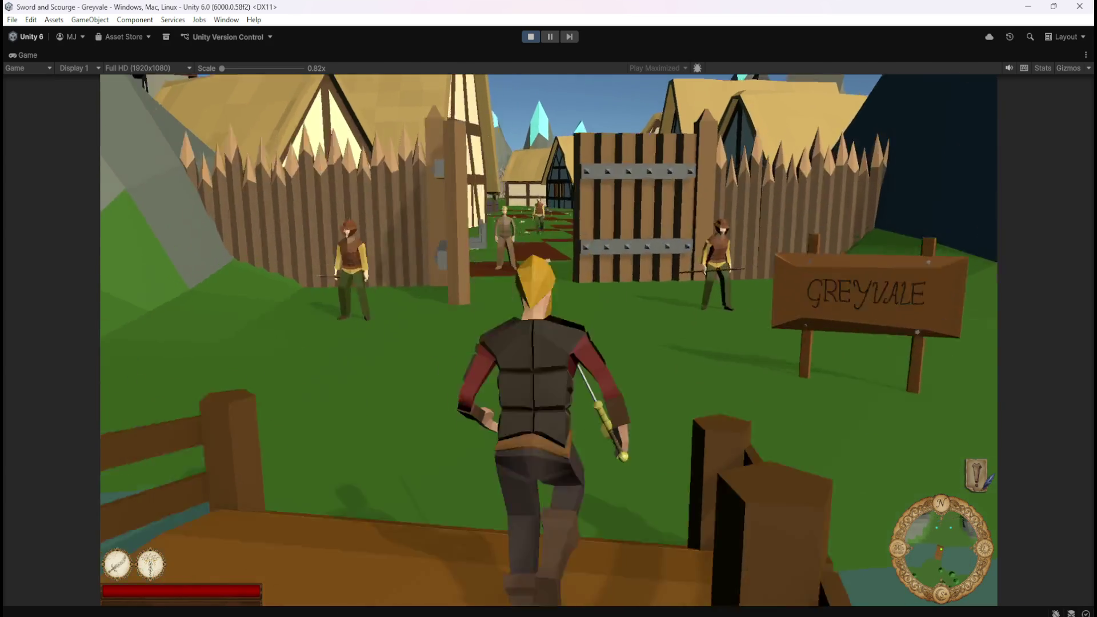
key("w")
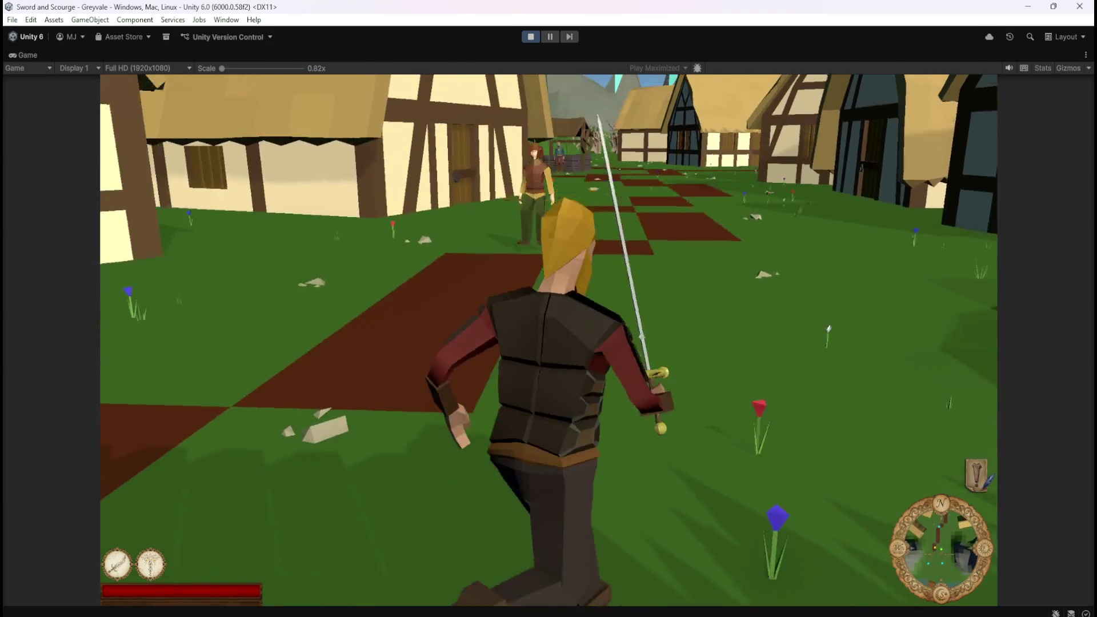
key("w")
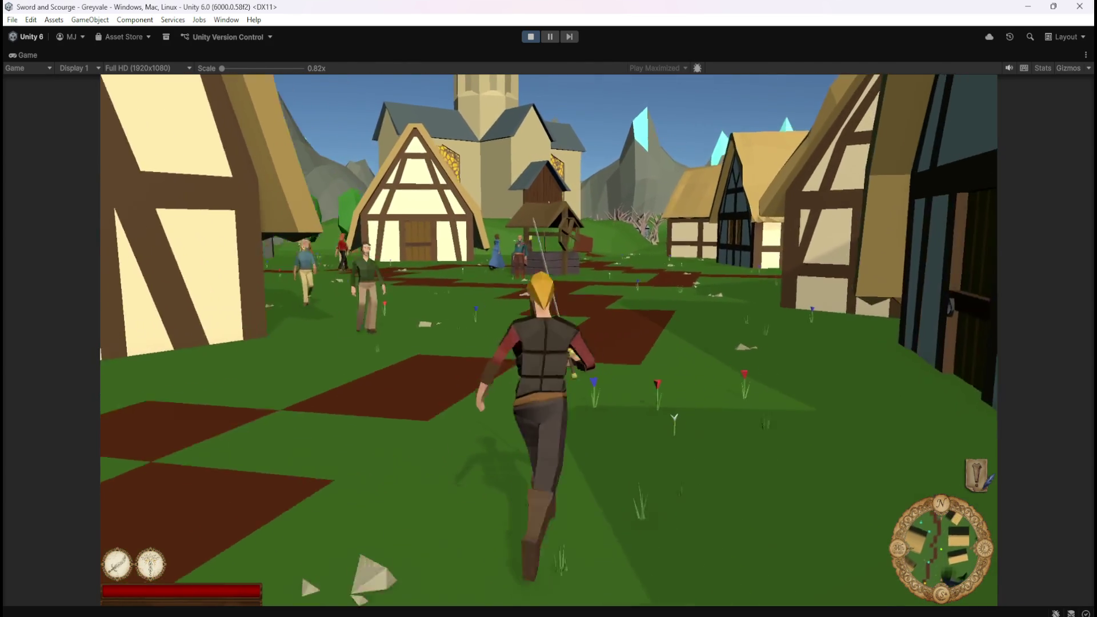
key("w")
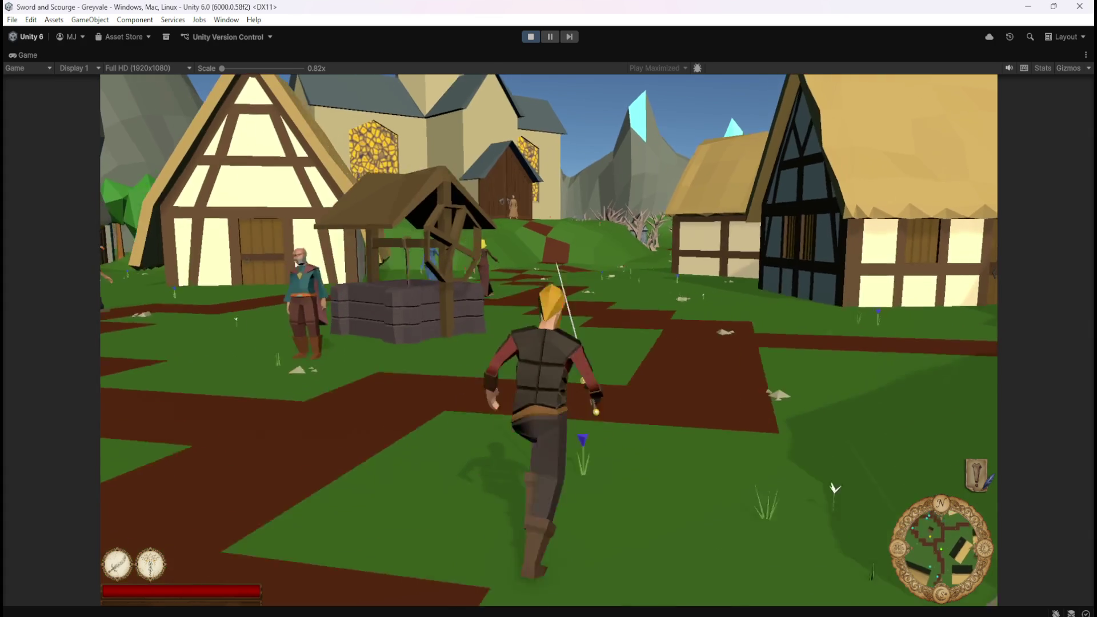
key("w")
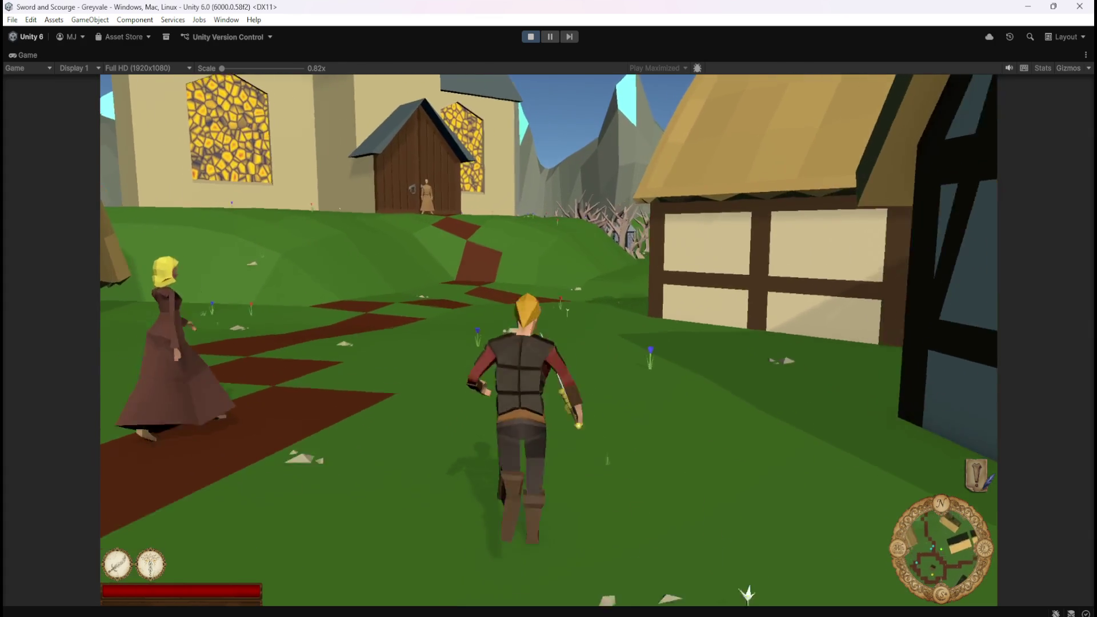
key("w")
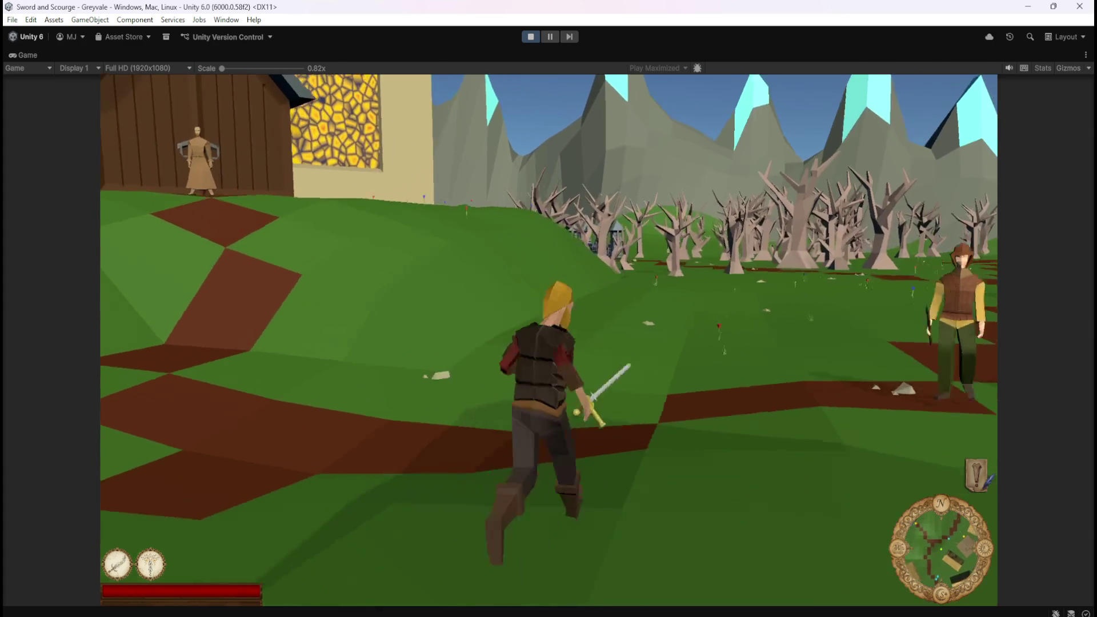
key("w")
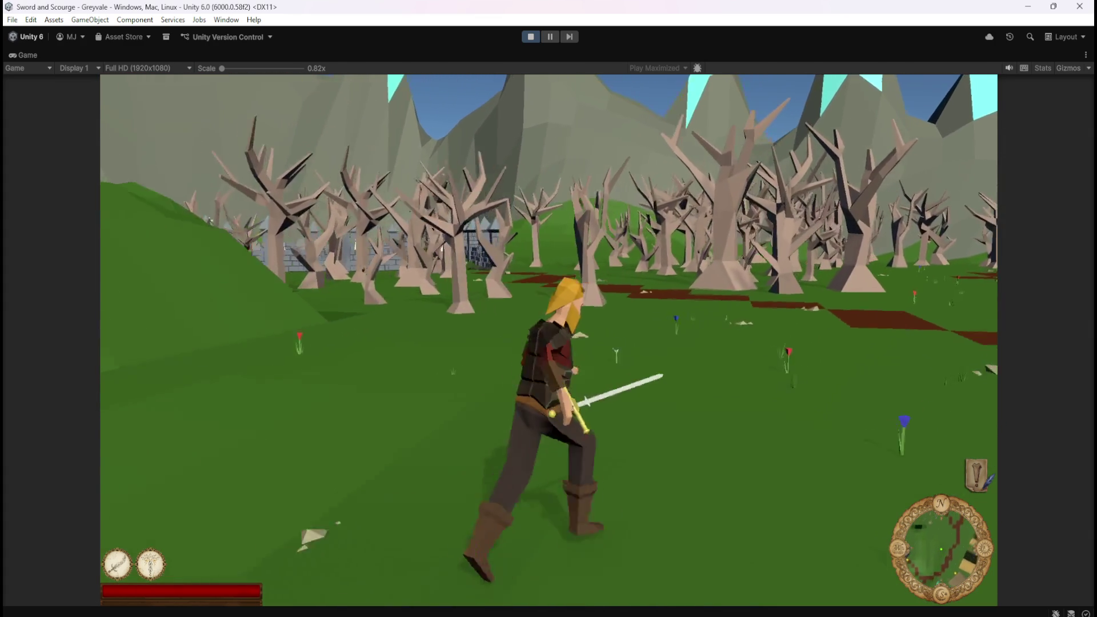
key("w")
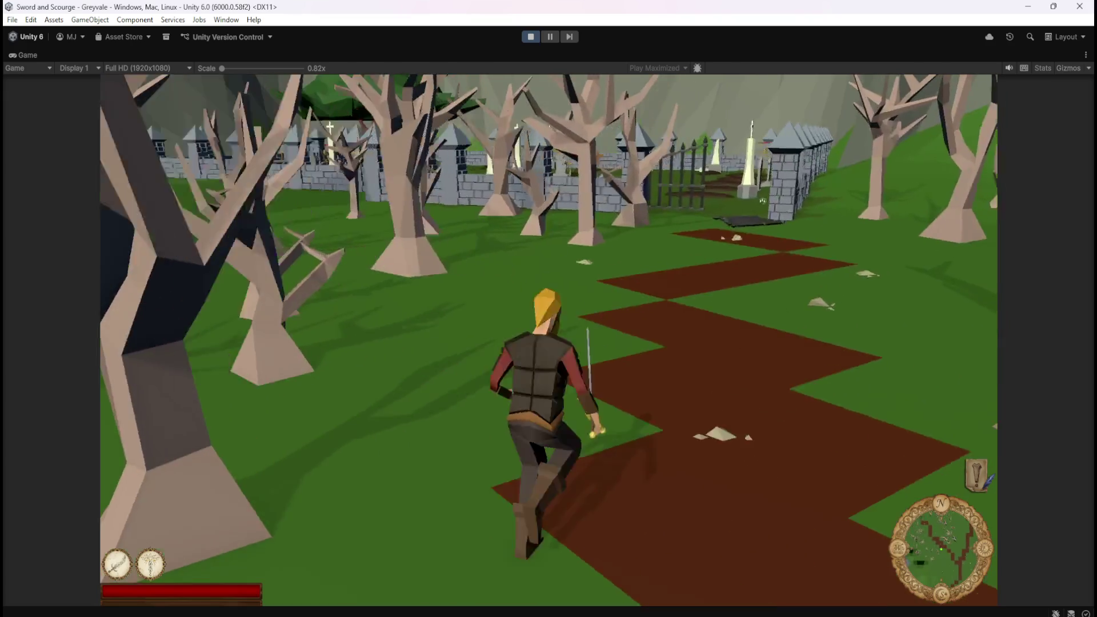
key("w")
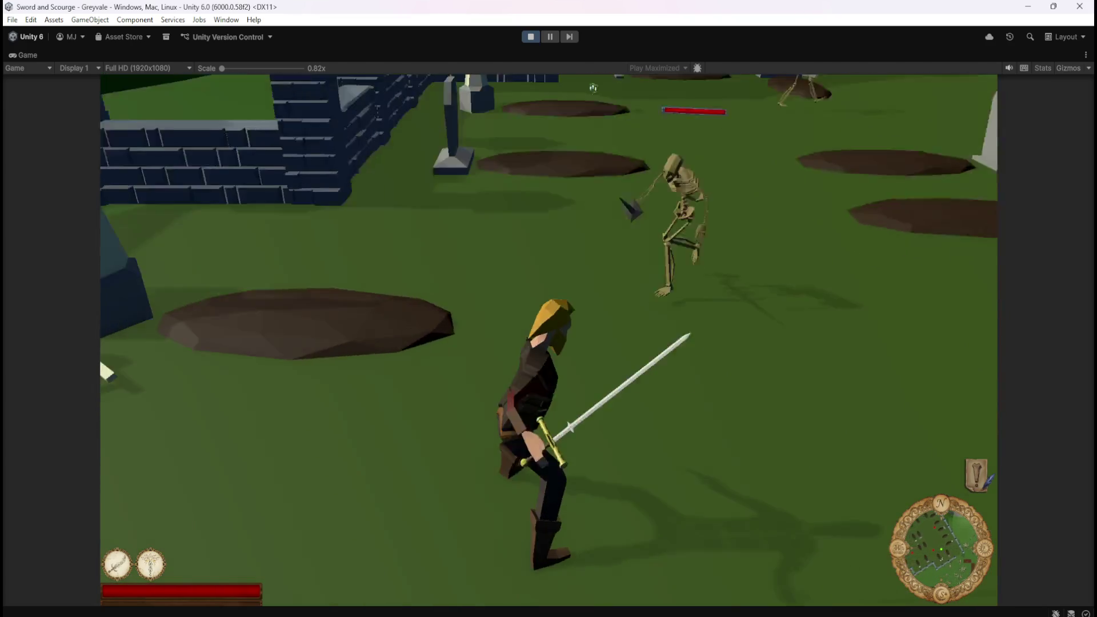
left_click(592, 87)
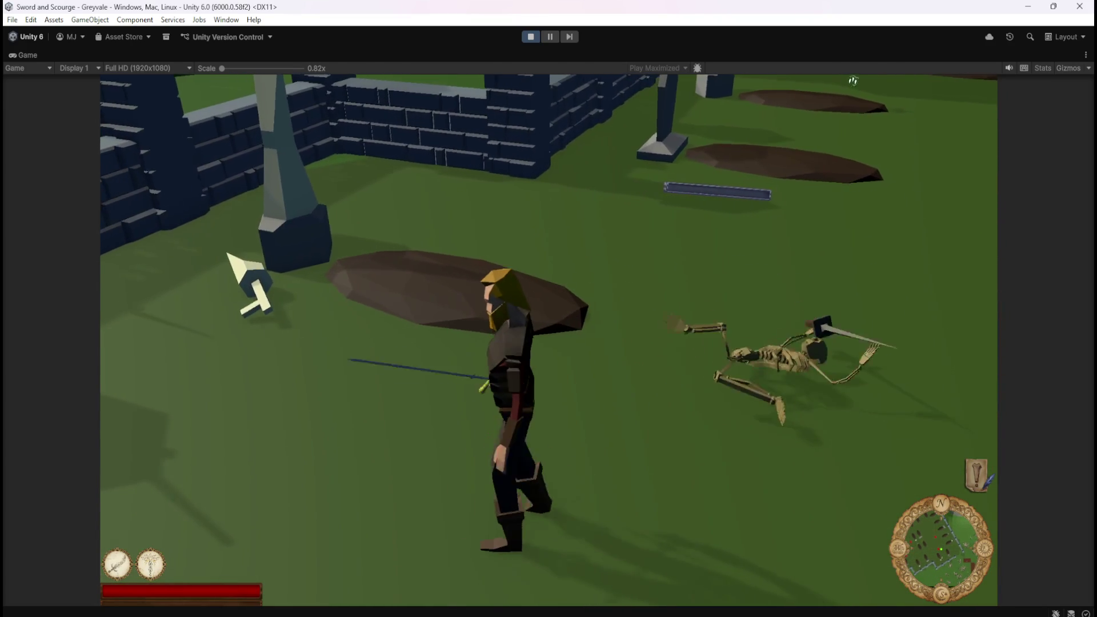
key("s")
key("w")
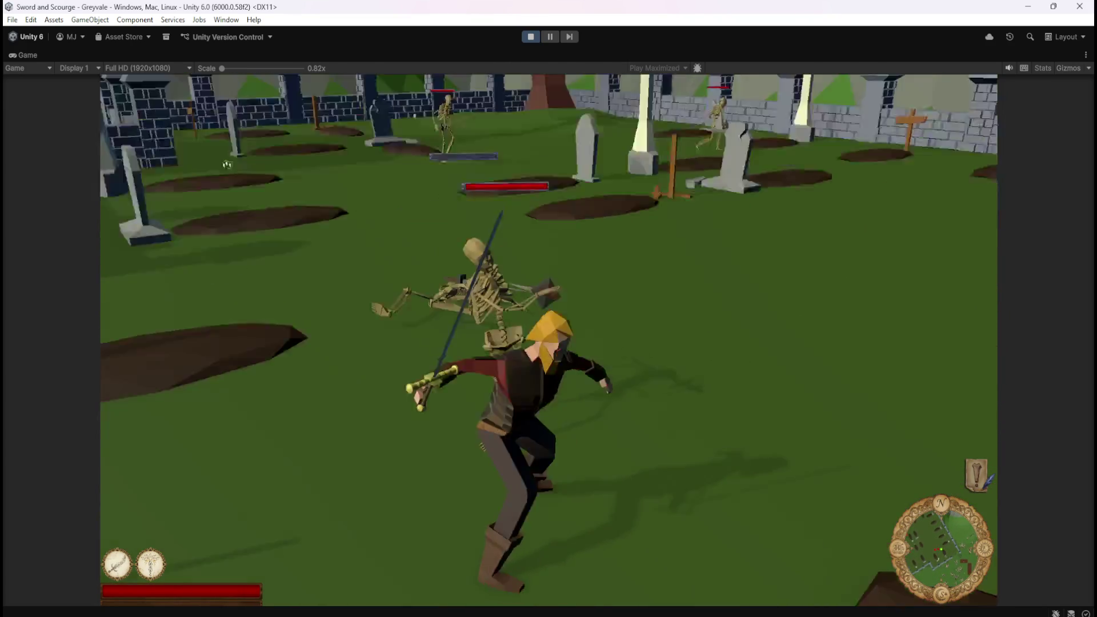
left_click(741, 110)
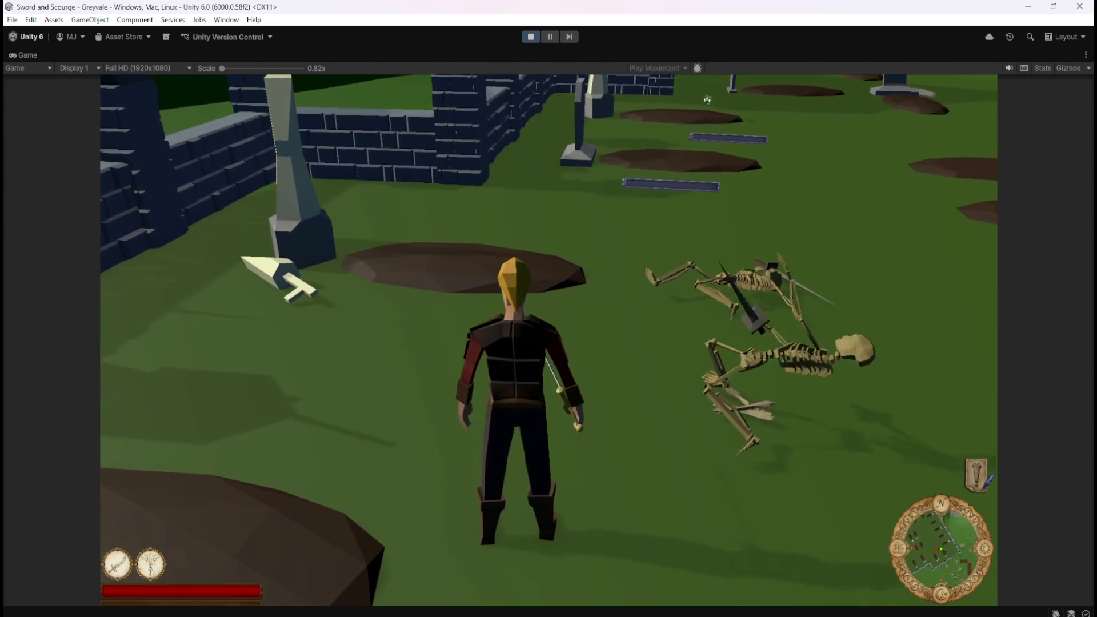
key("w")
key("w")
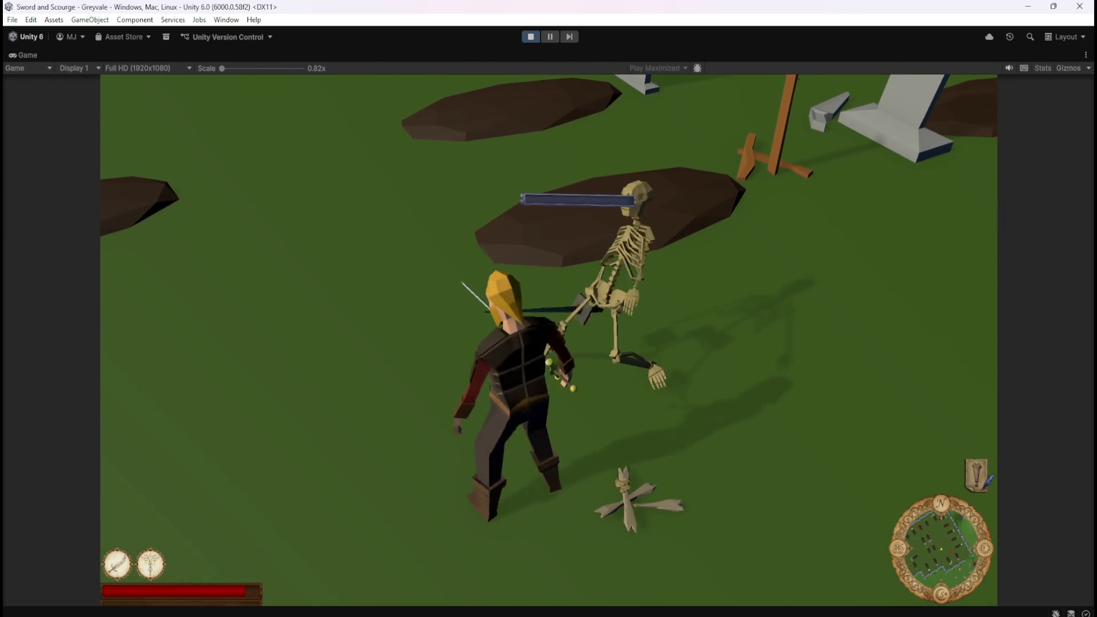
key("w")
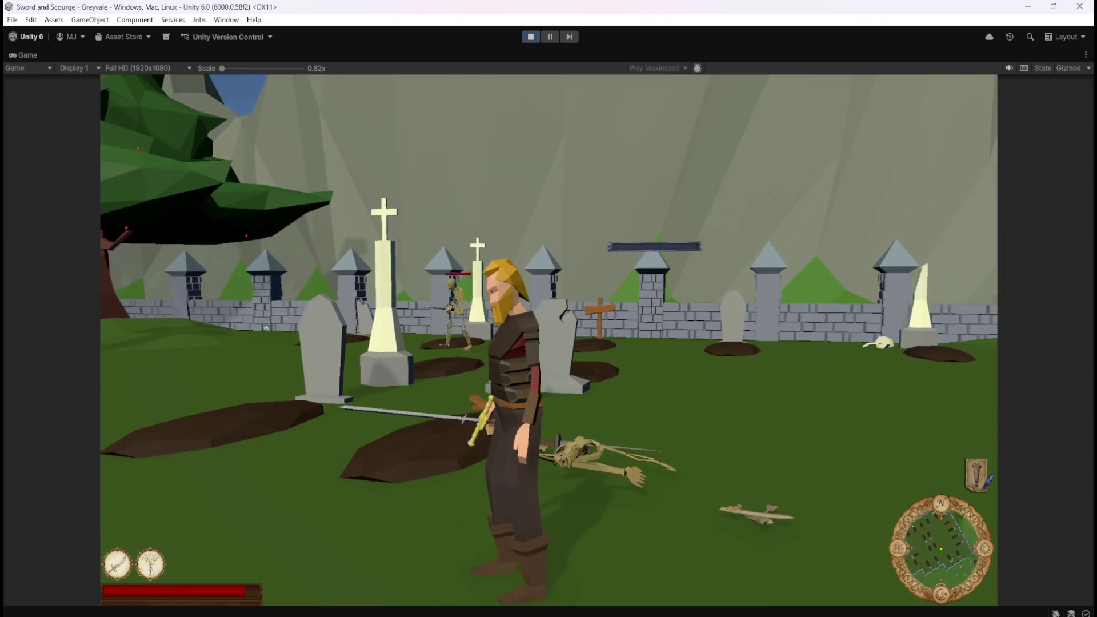
key("w")
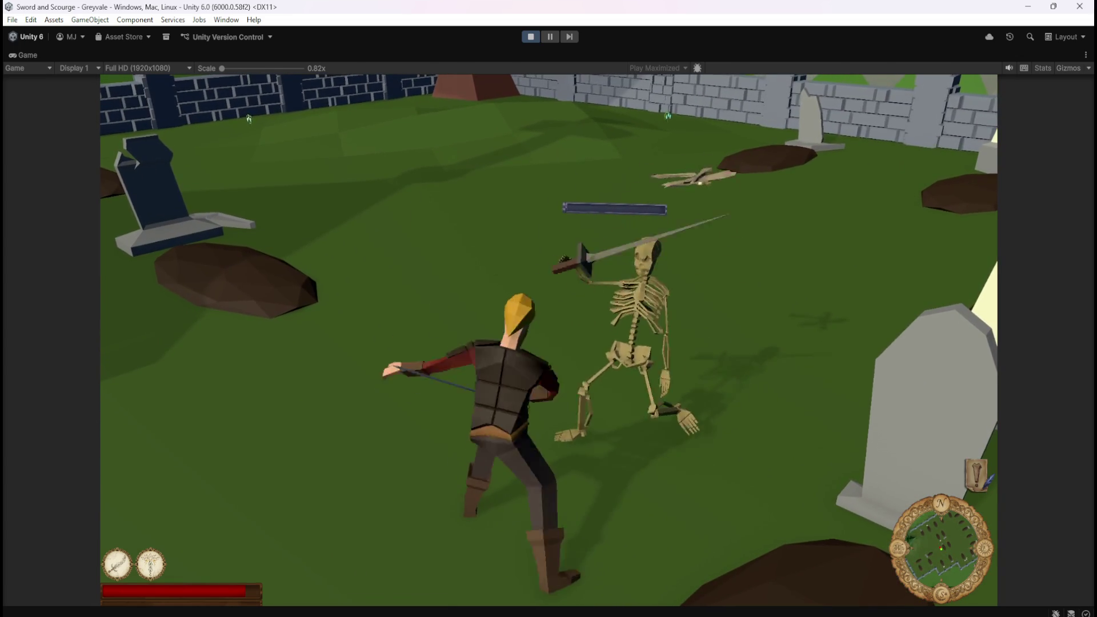
key("w")
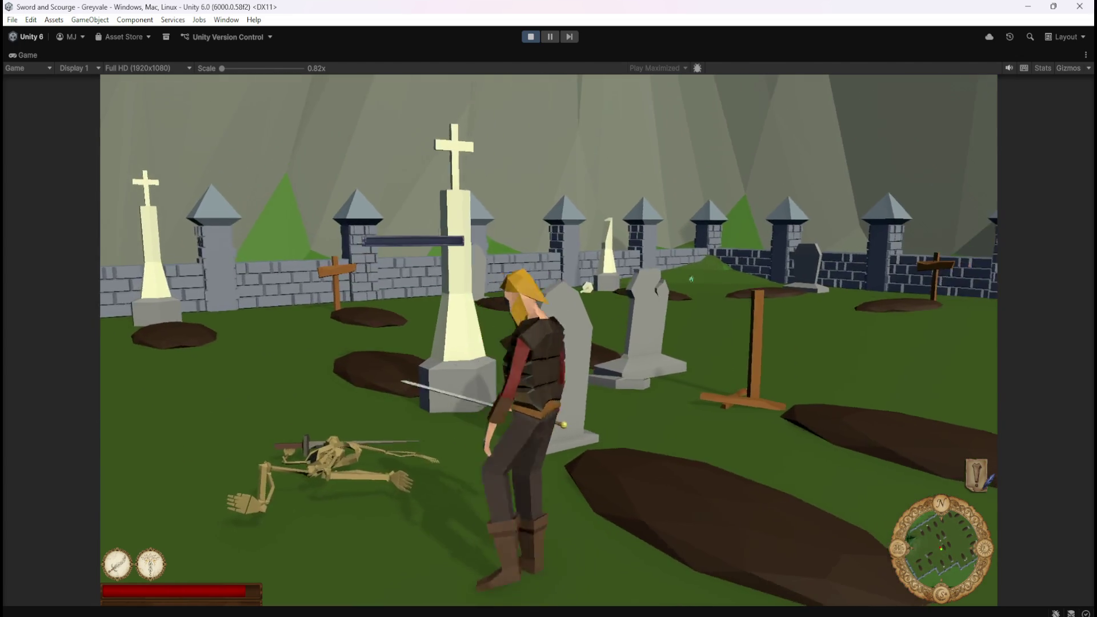
key("w")
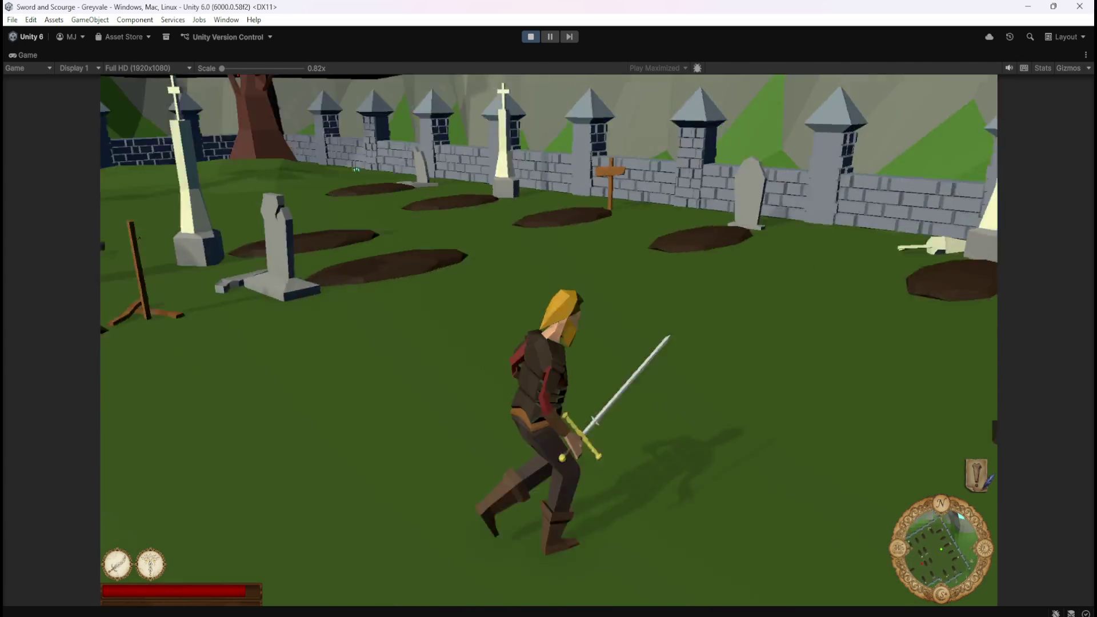
key("w")
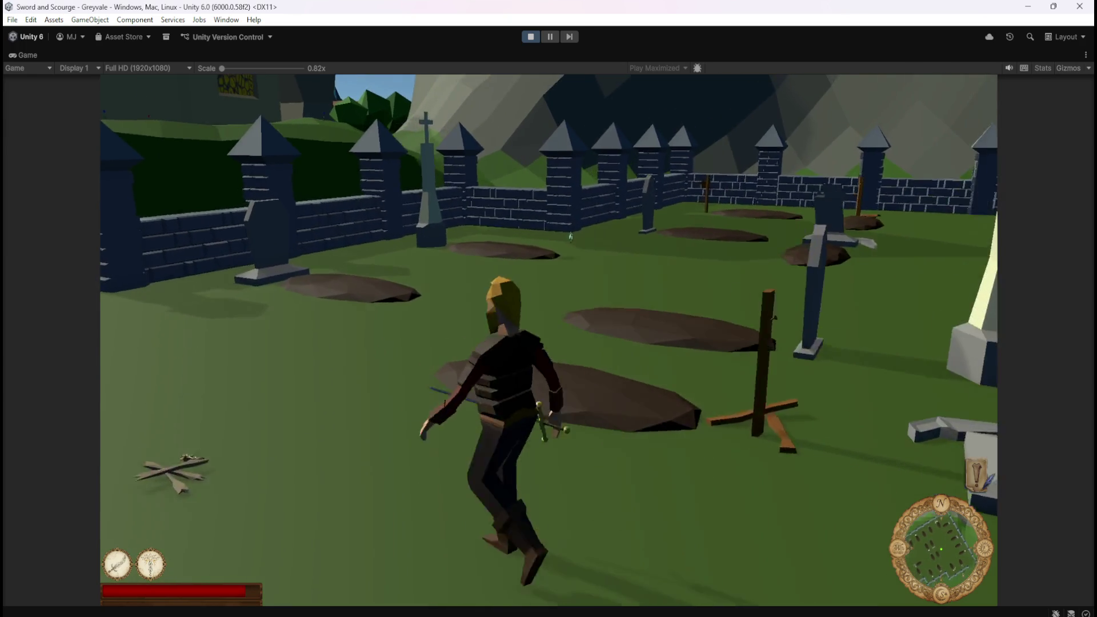
key("w")
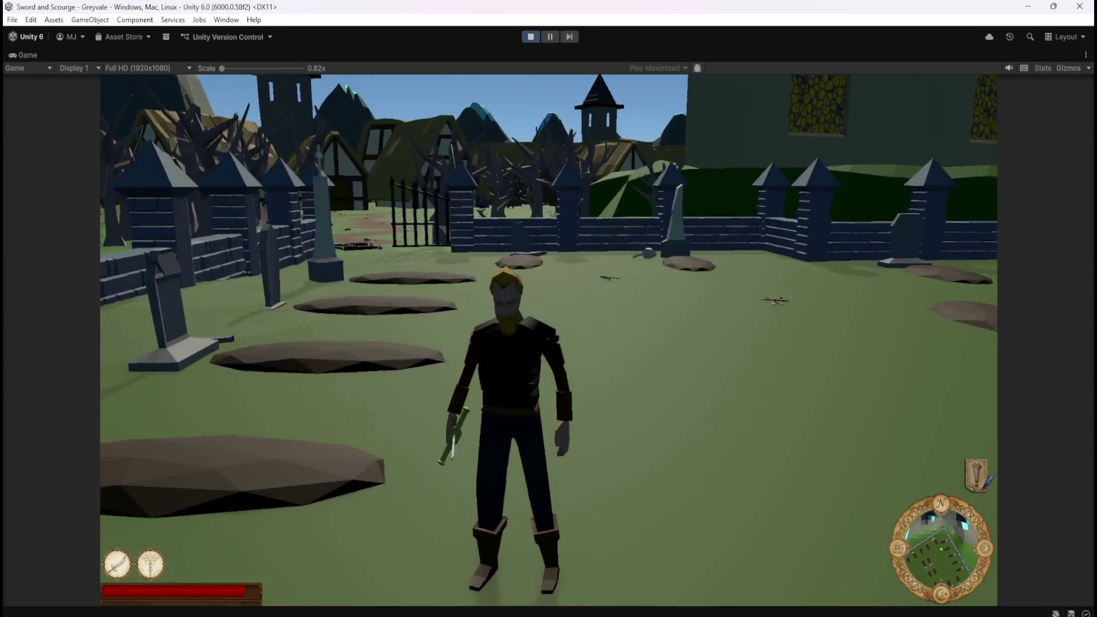
key("w")
key("w")
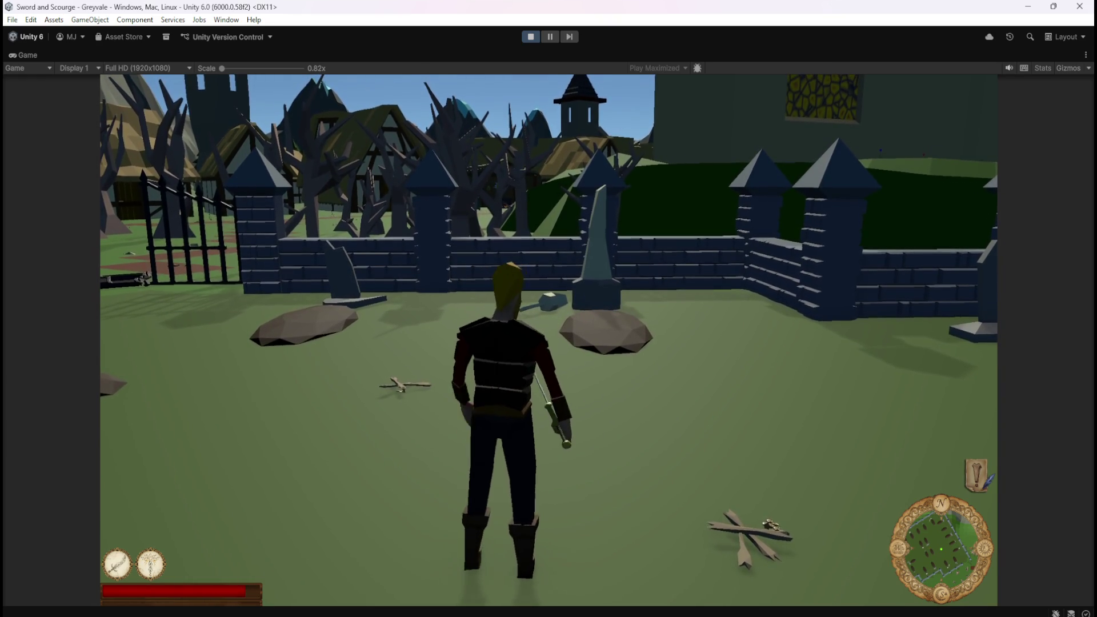
key("w")
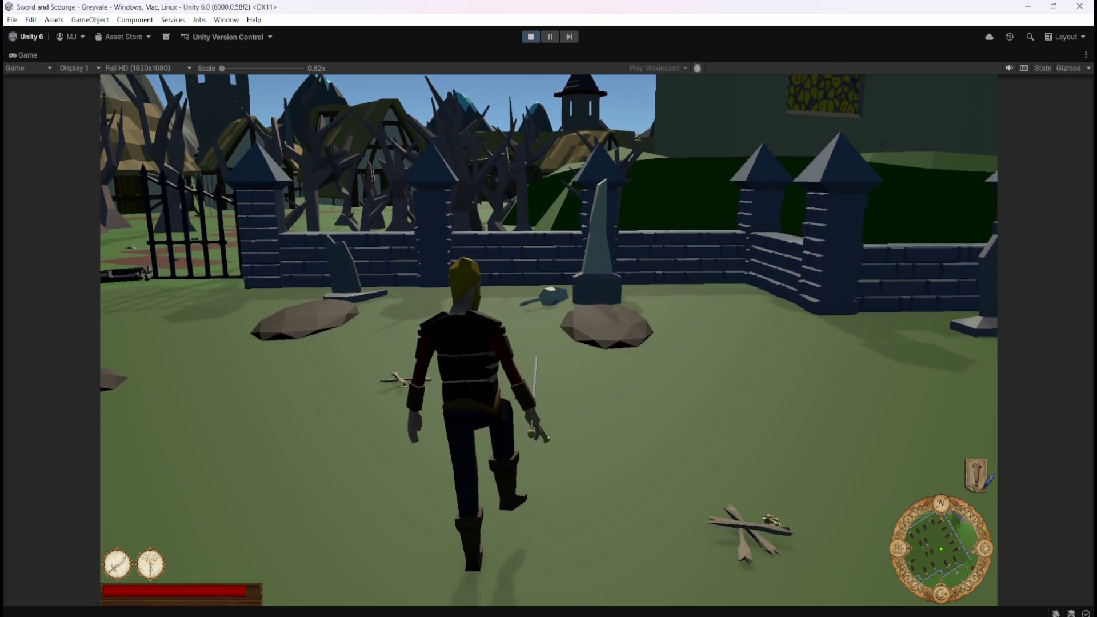
key("s")
key("w")
key("d")
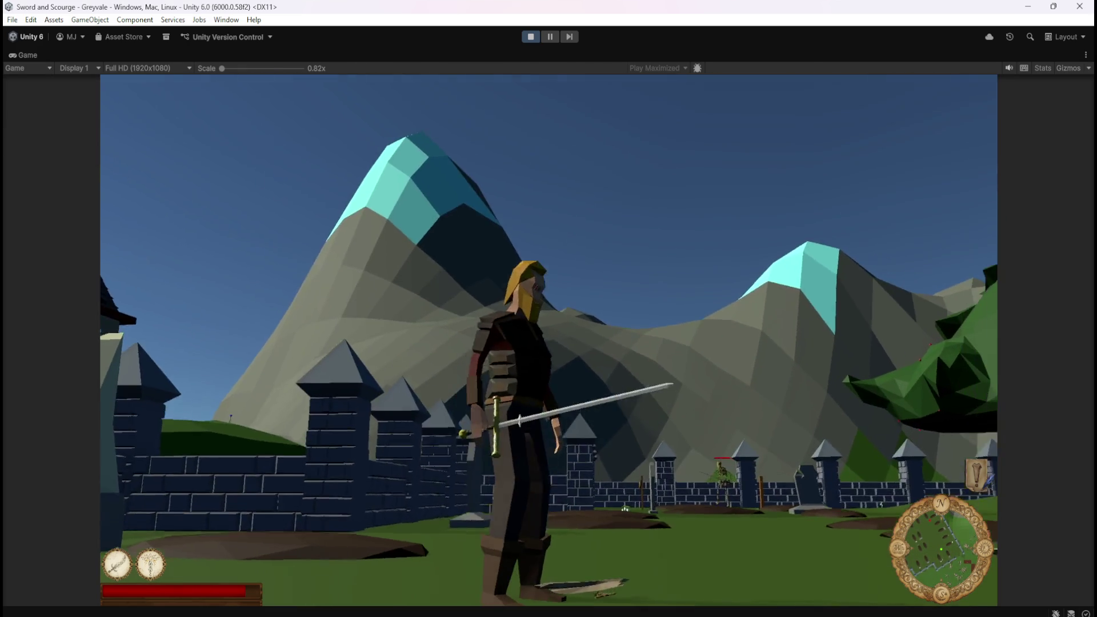
Step: Head back into the graveyard and defeat the skeletons near the wall
key("s")
key("w")
key("a")
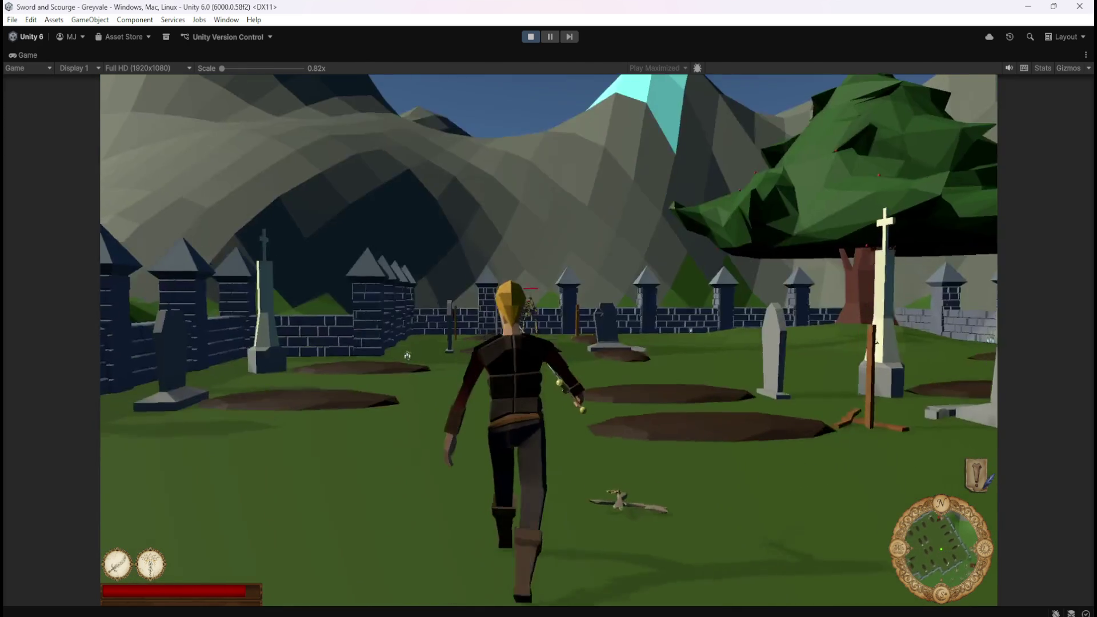
key("w")
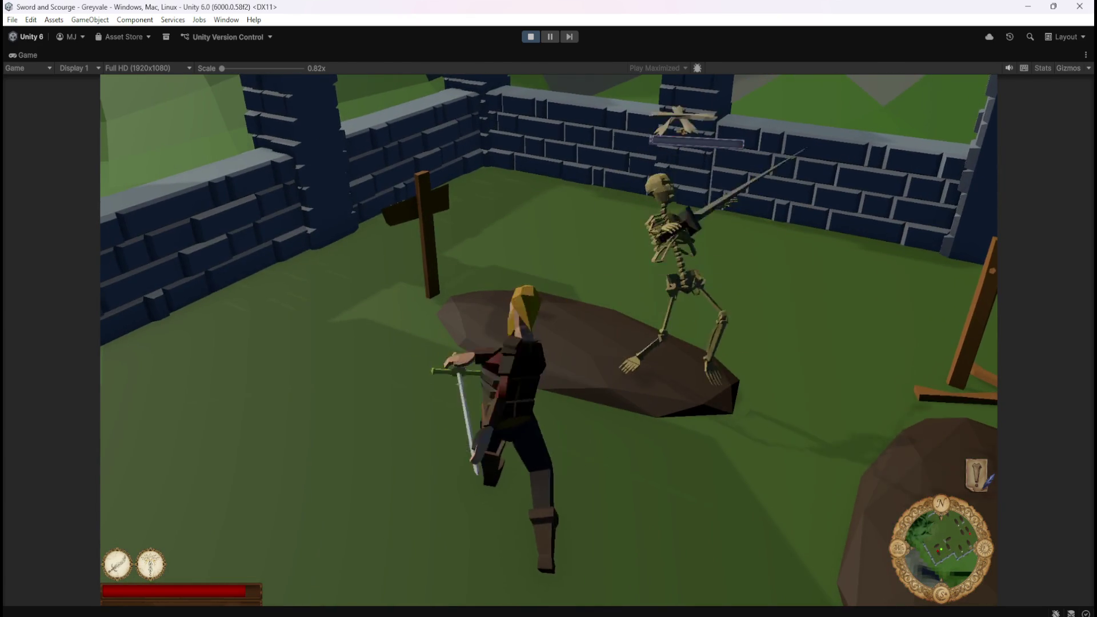
key("w")
key("a")
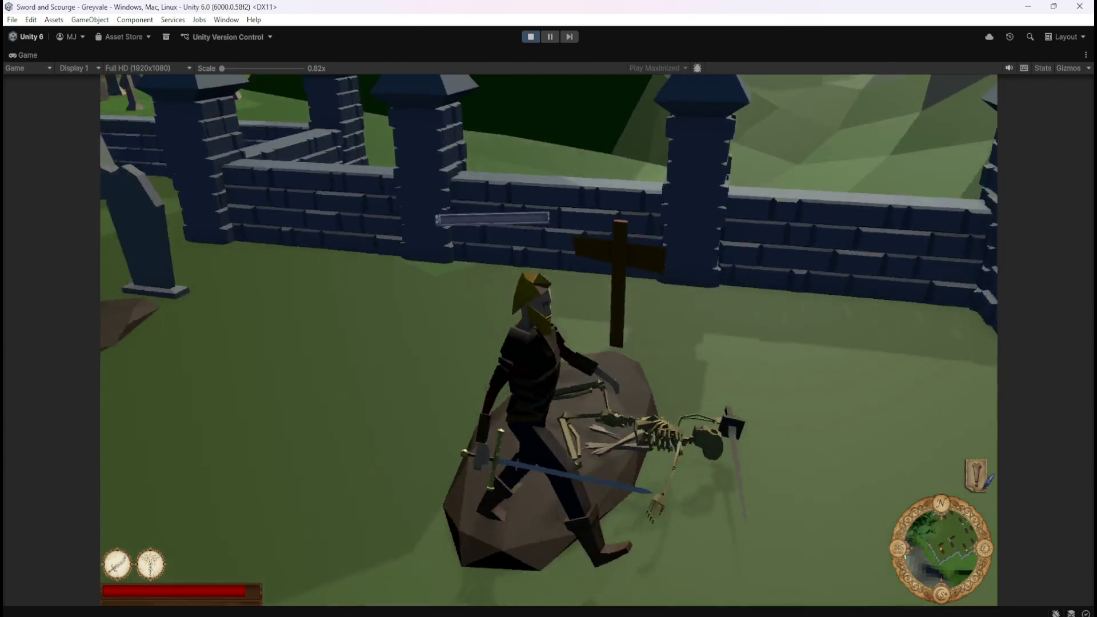
key("w")
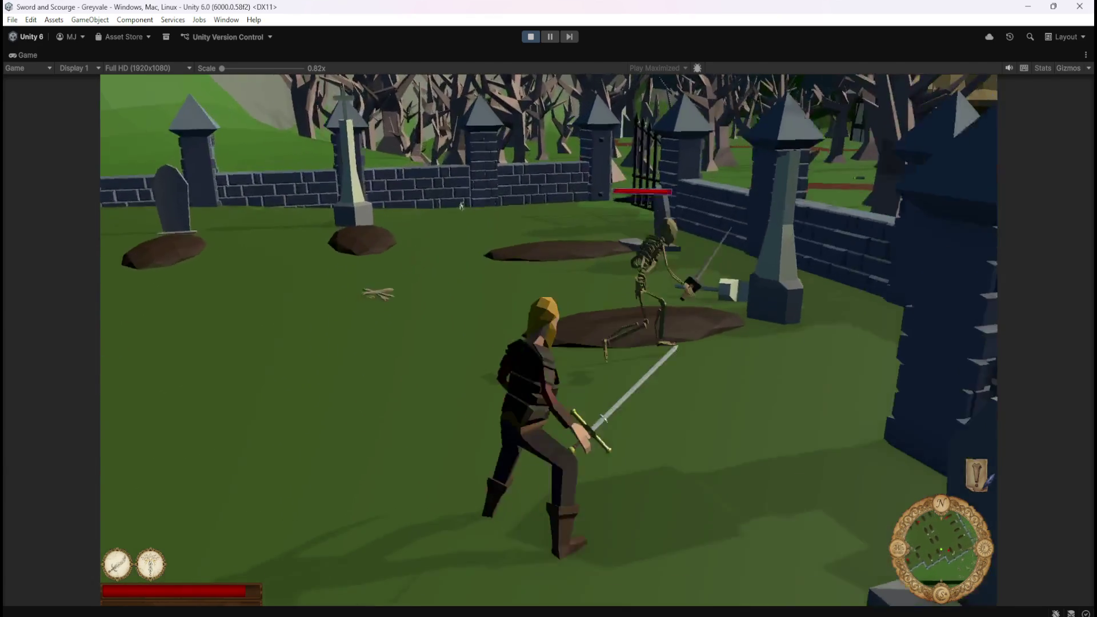
left_click(461, 206)
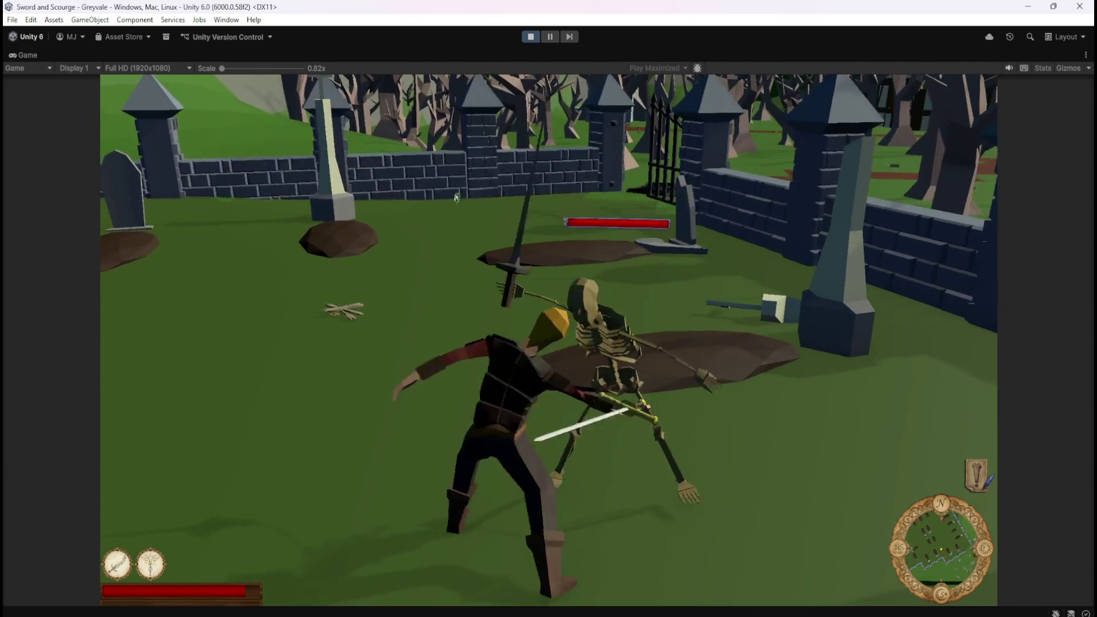
Step: Cut down two more skeletons, then pause with Esc and stop Play mode
key("s")
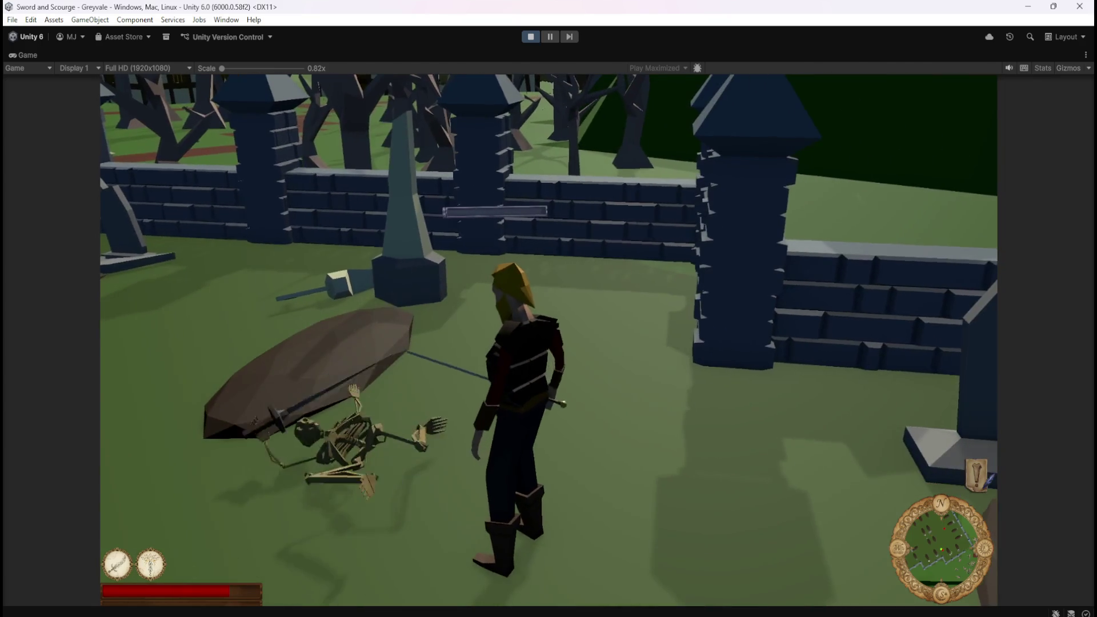
key("w")
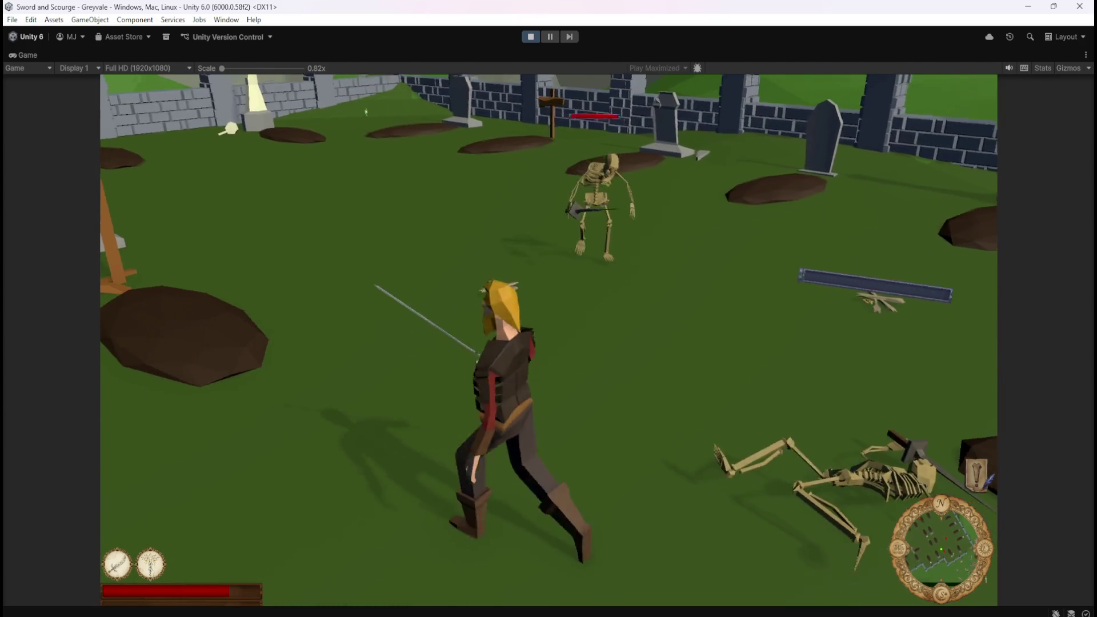
left_click(548, 308)
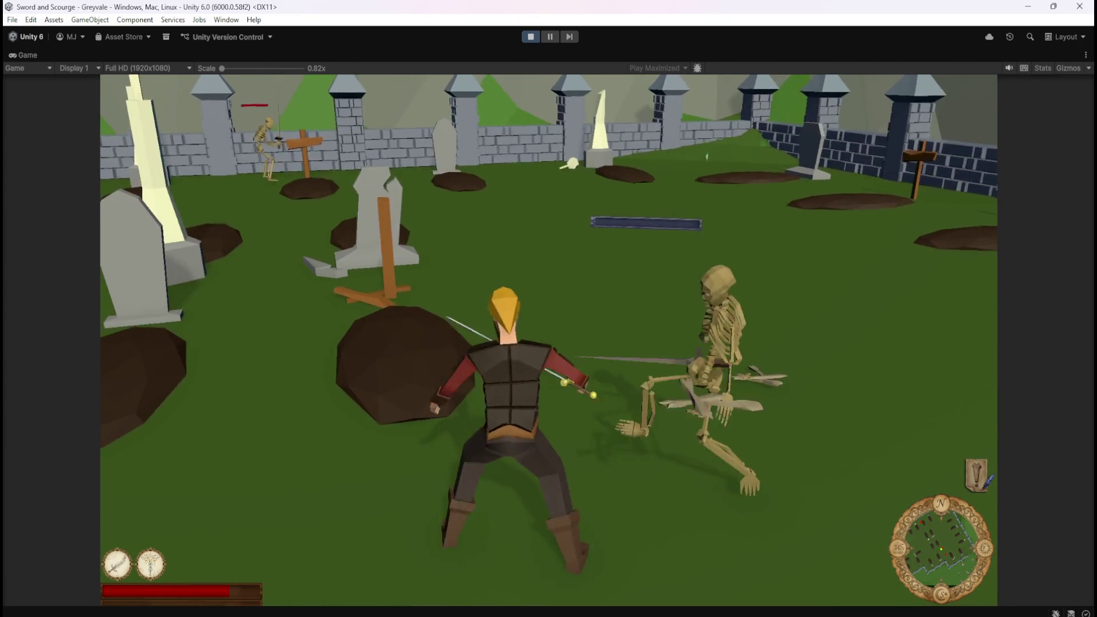
key("w")
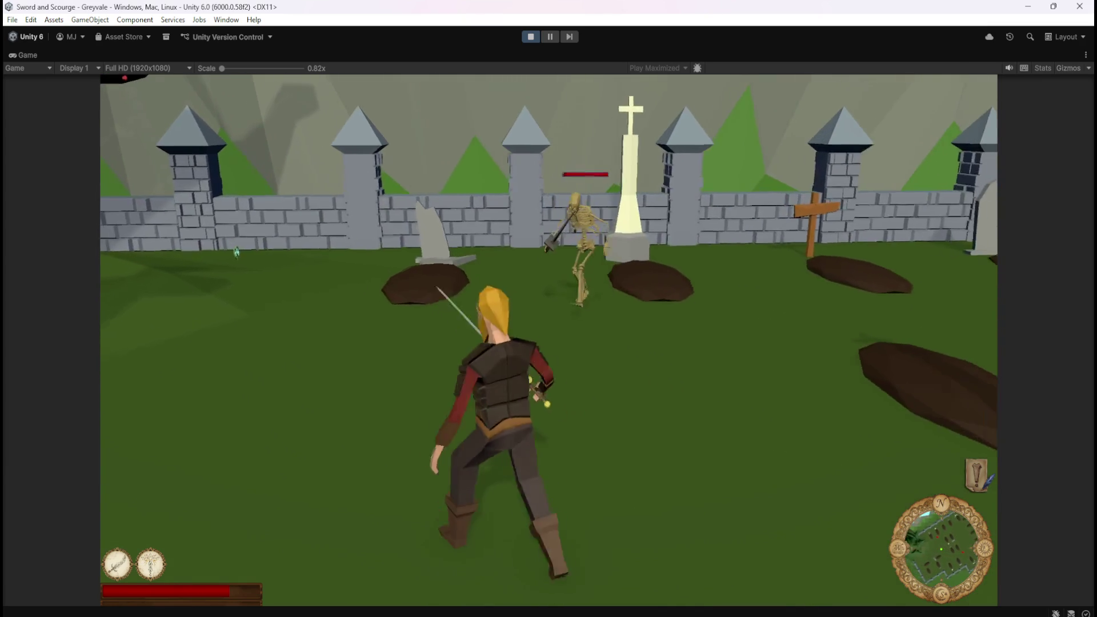
key("w")
left_click(549, 308)
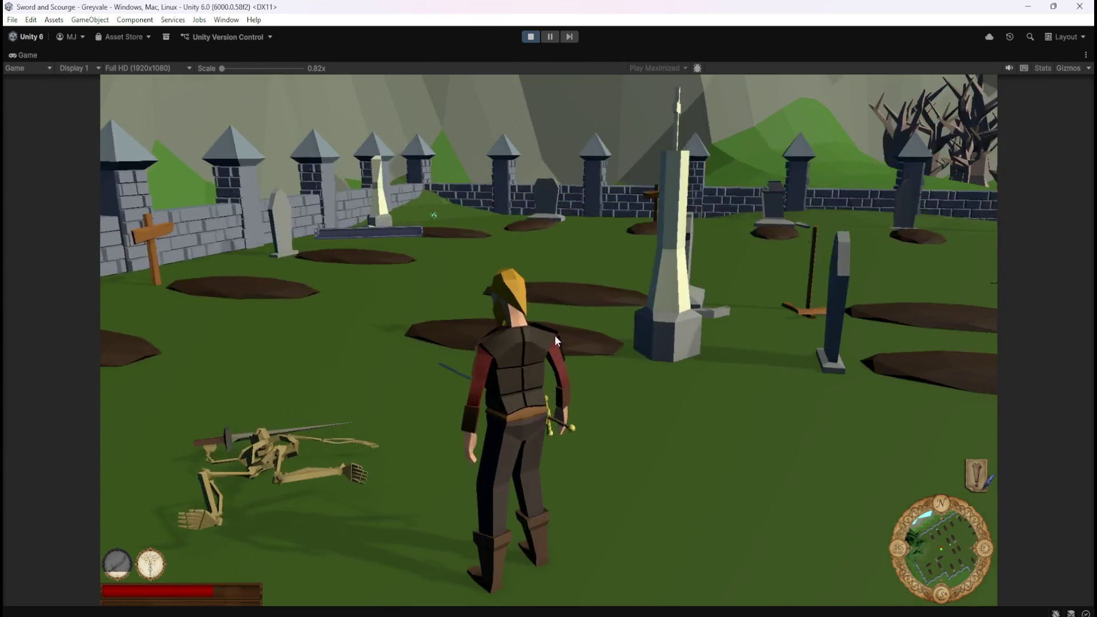
key("Escape")
left_click(526, 35)
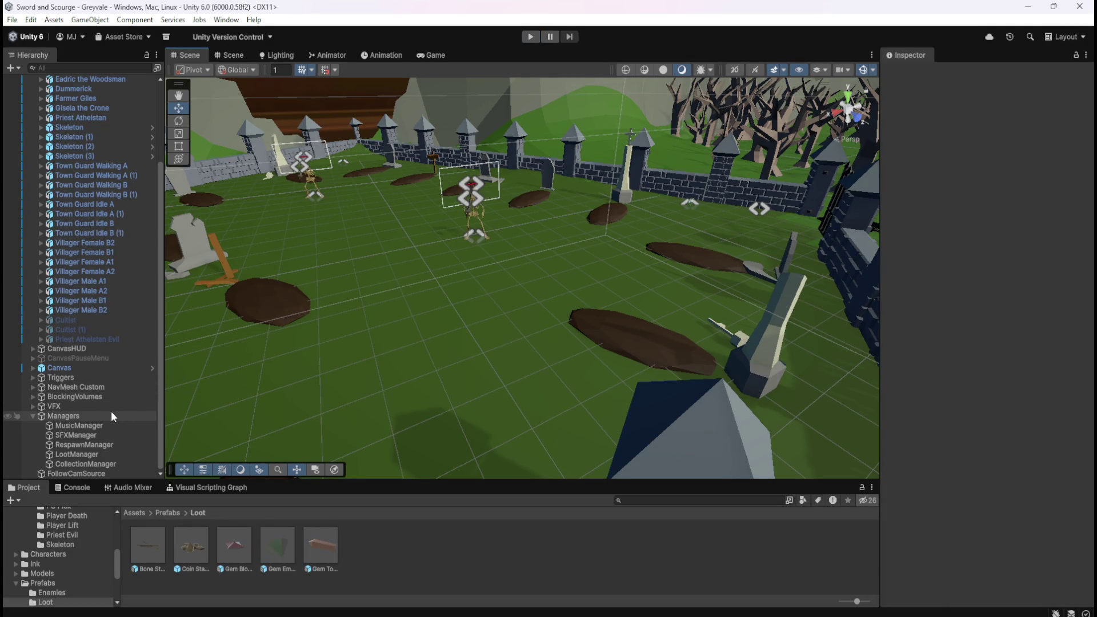
Step: Open the Bone Stack prefab and add a Box Collider next to its convex Mesh Collider
double_click(144, 543)
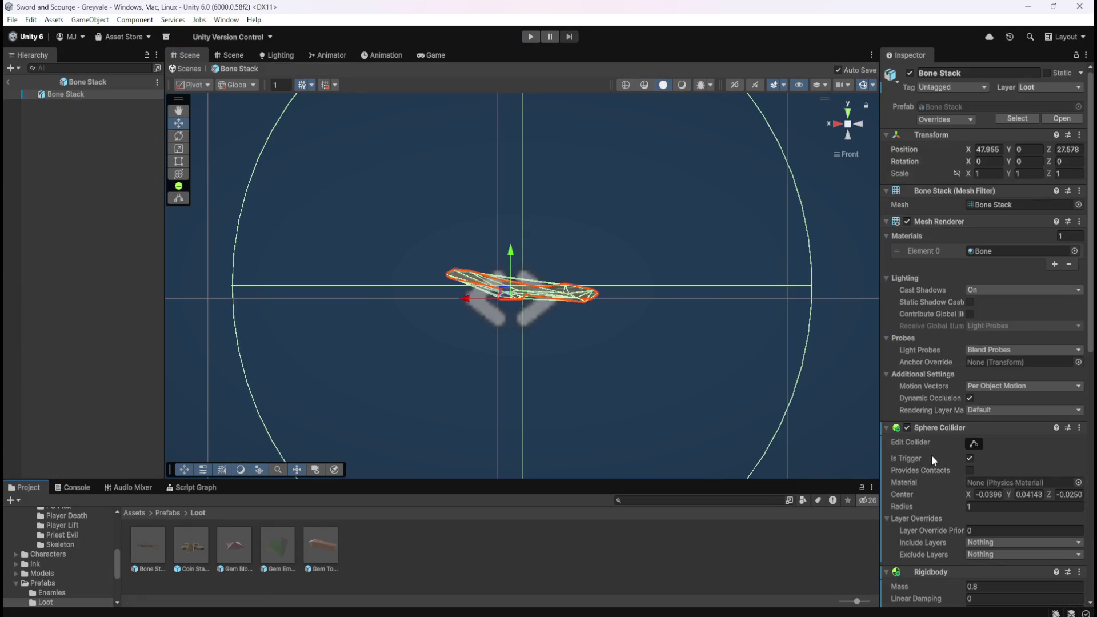
scroll(937, 451, "down", 3)
scroll(953, 423, "down", 5)
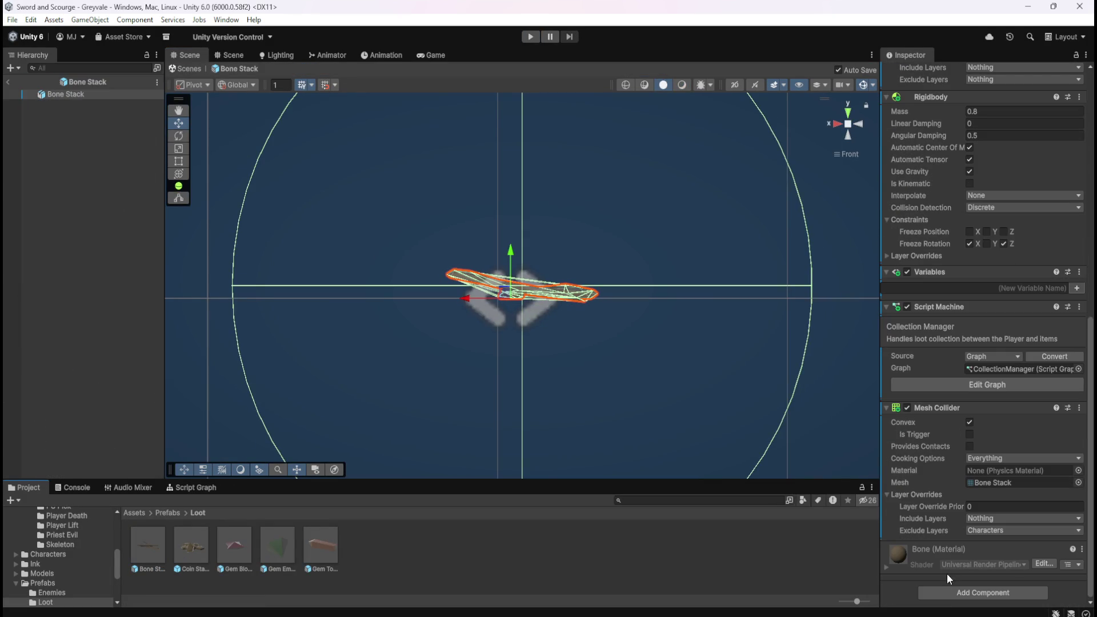
left_click(941, 588)
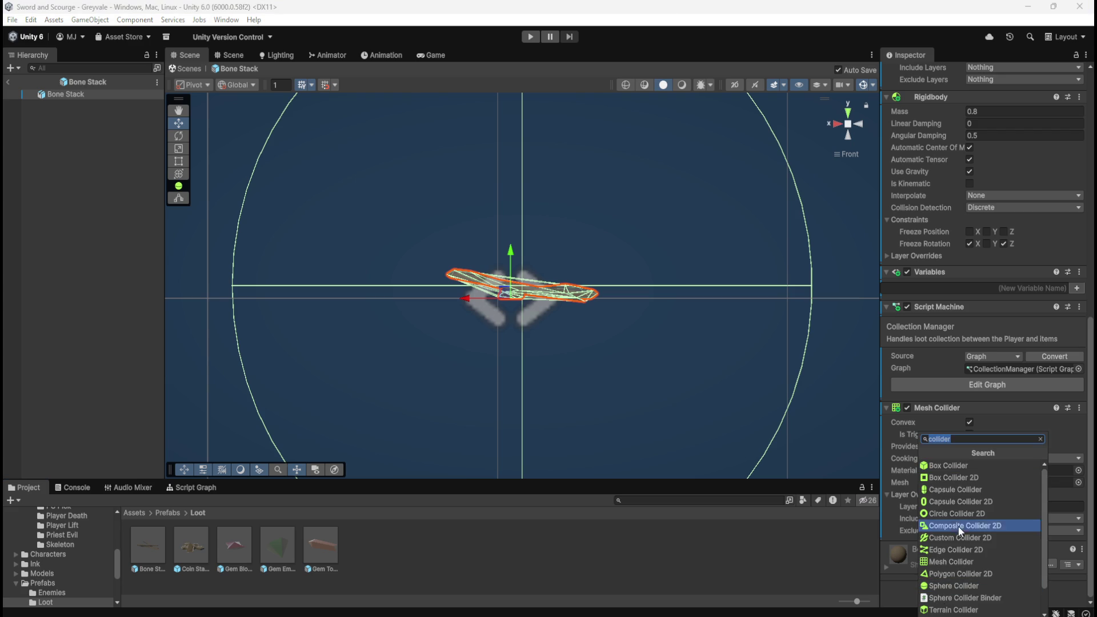
left_click(971, 465)
scroll(934, 480, "down", 3)
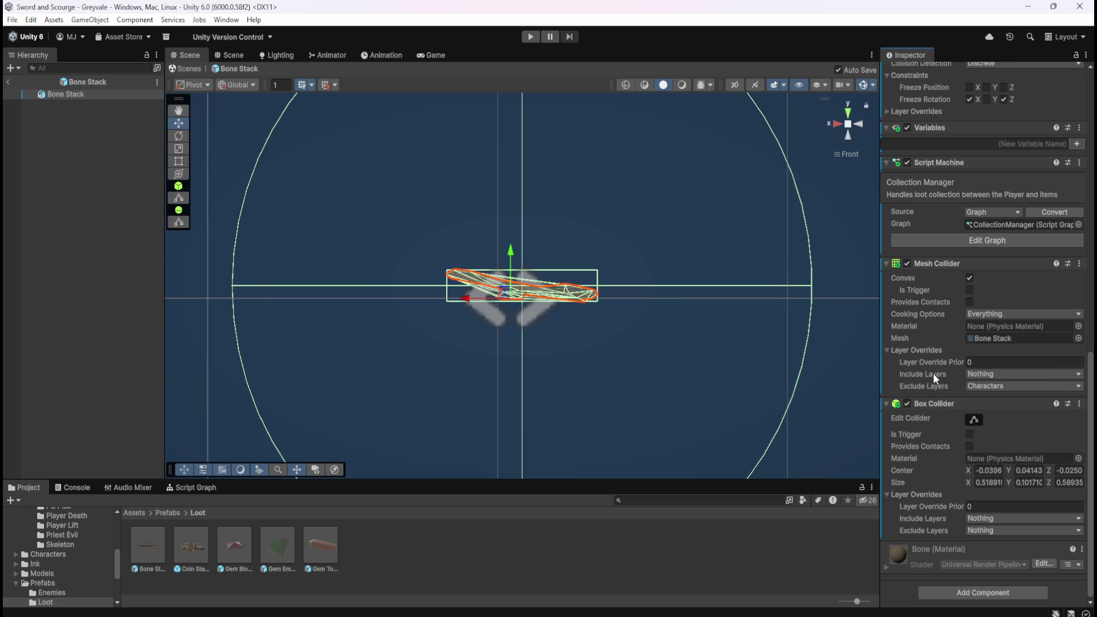
mouse_move(932, 387)
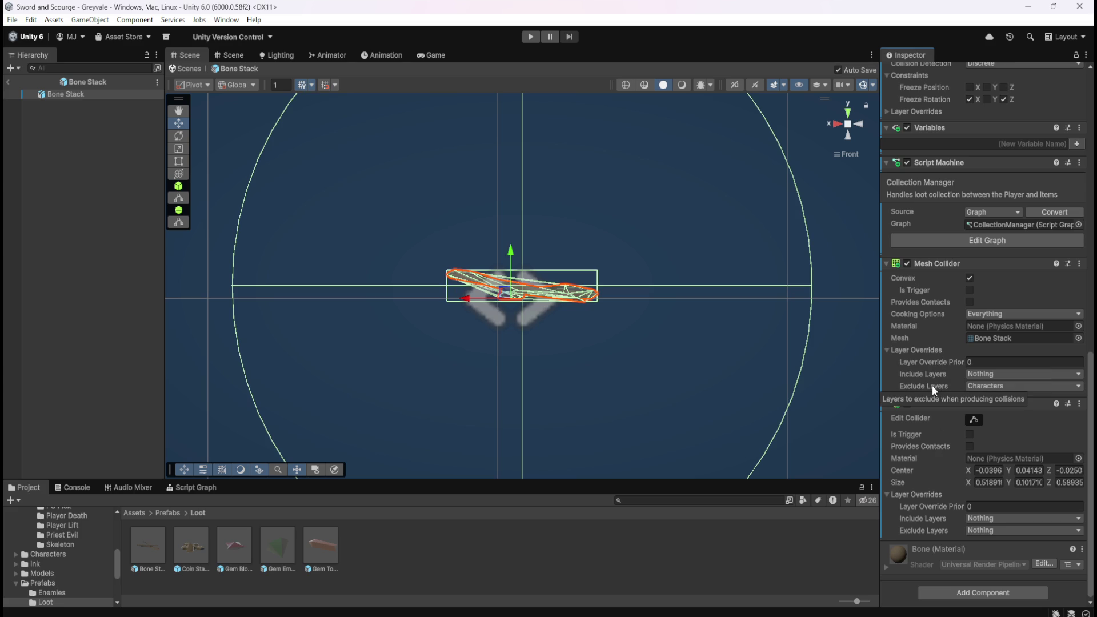
Step: Remove Bone Stack's Box Collider, keeping only the convex Mesh Collider, then select the Coin Stack prefab
scroll(940, 440, "up", 10)
scroll(940, 440, "up", 1)
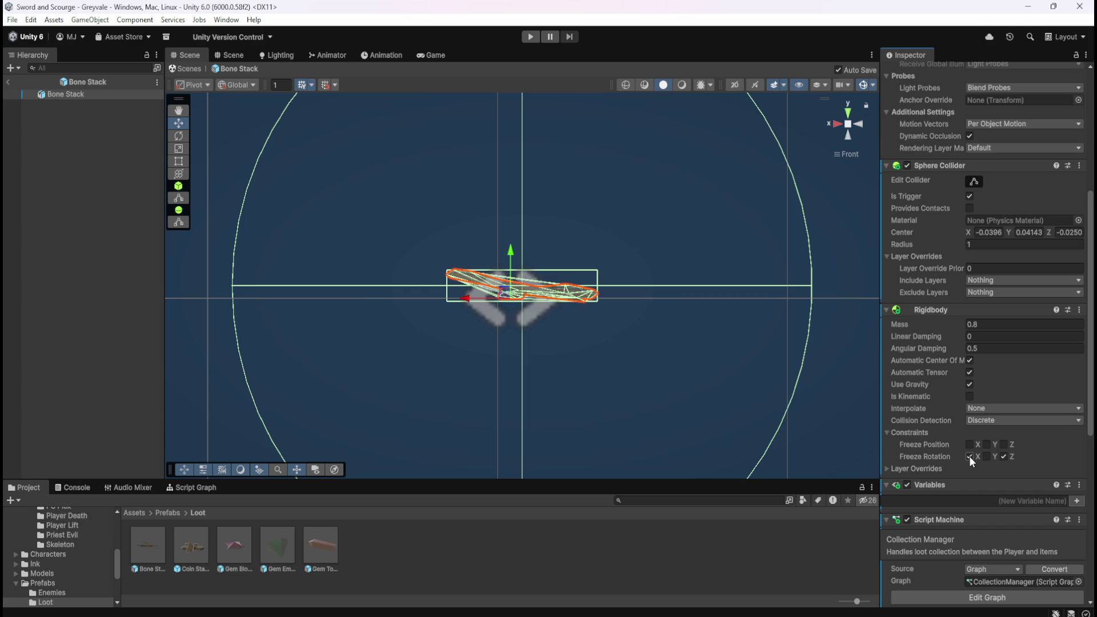
scroll(948, 461, "down", 10)
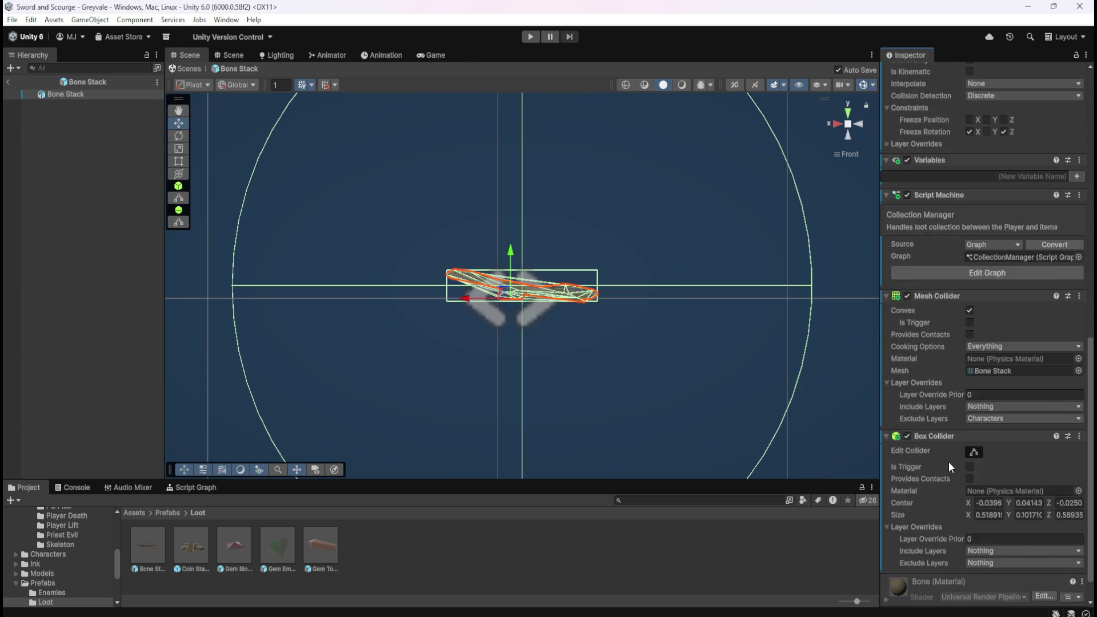
scroll(948, 462, "down", 1)
right_click(955, 407)
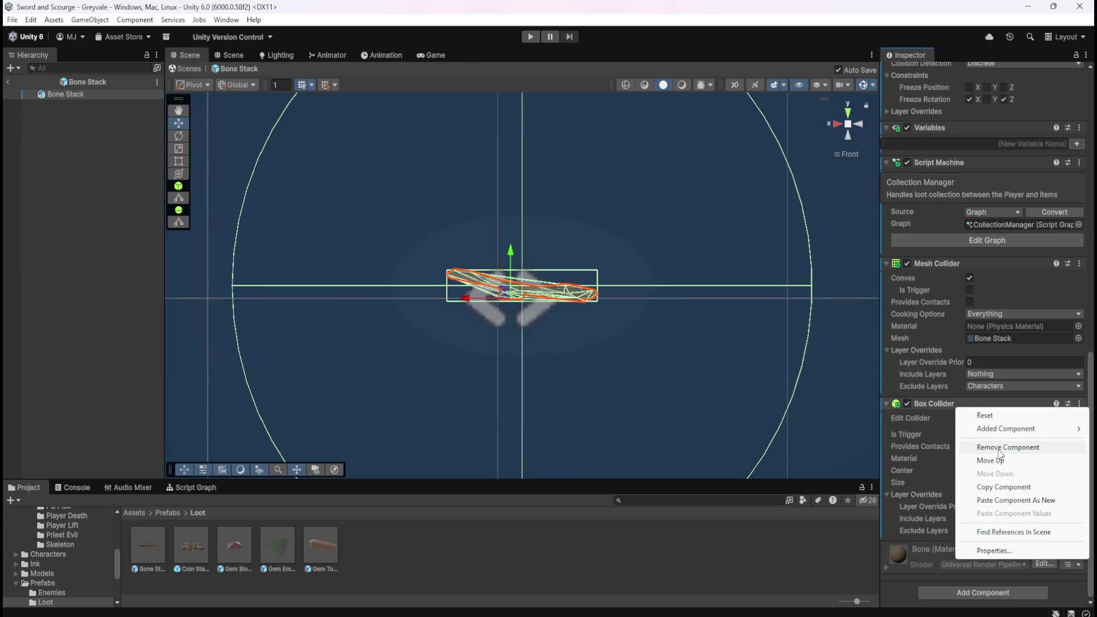
left_click(999, 448)
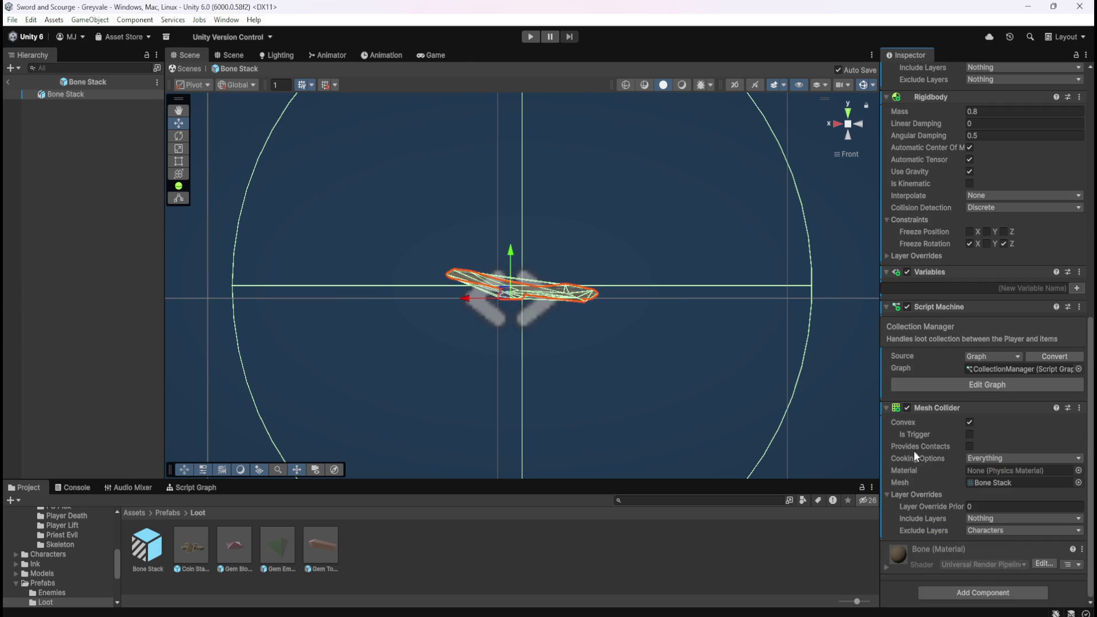
left_click(195, 555)
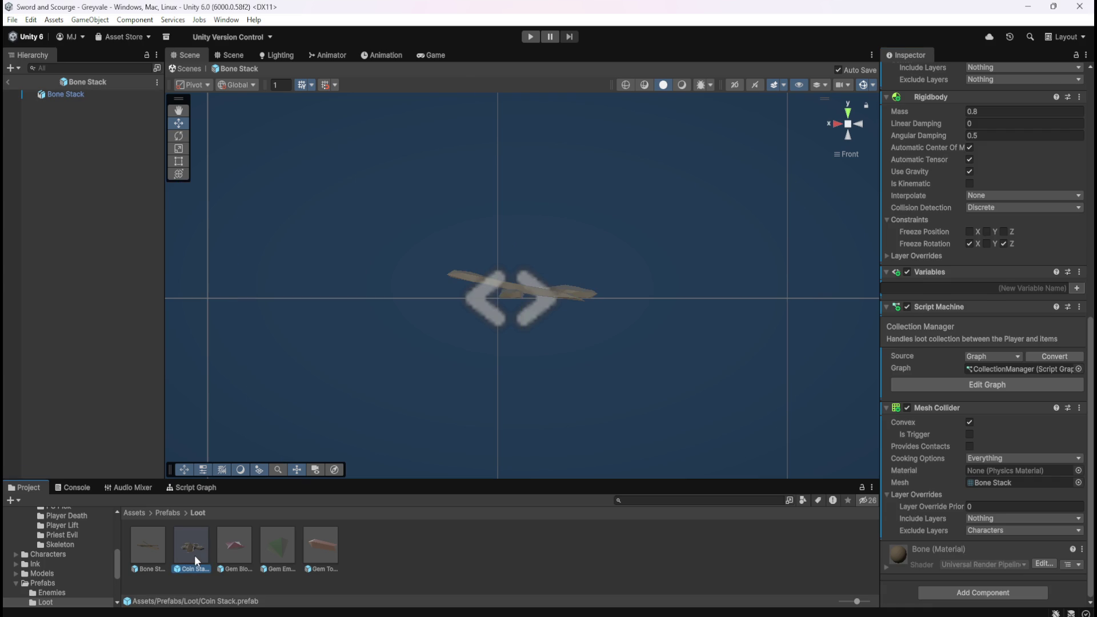